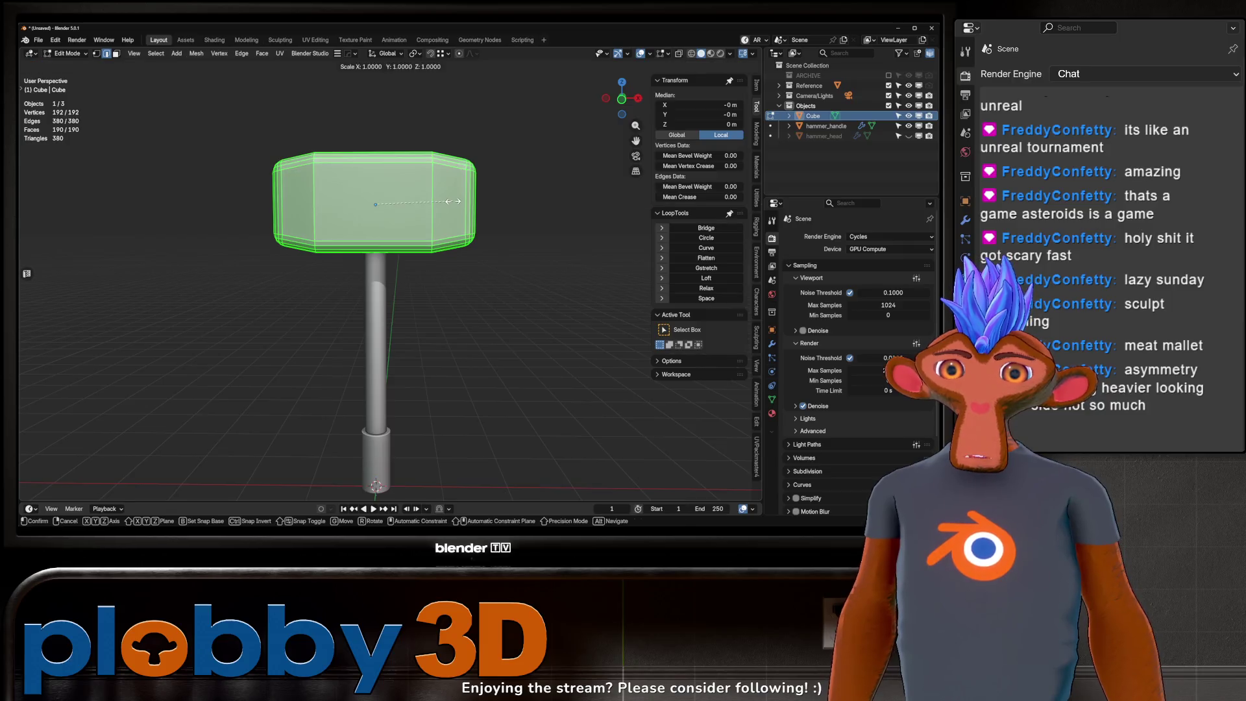
Step: Narrow the hammer head block along the X axis
key("x")
left_click(447, 205)
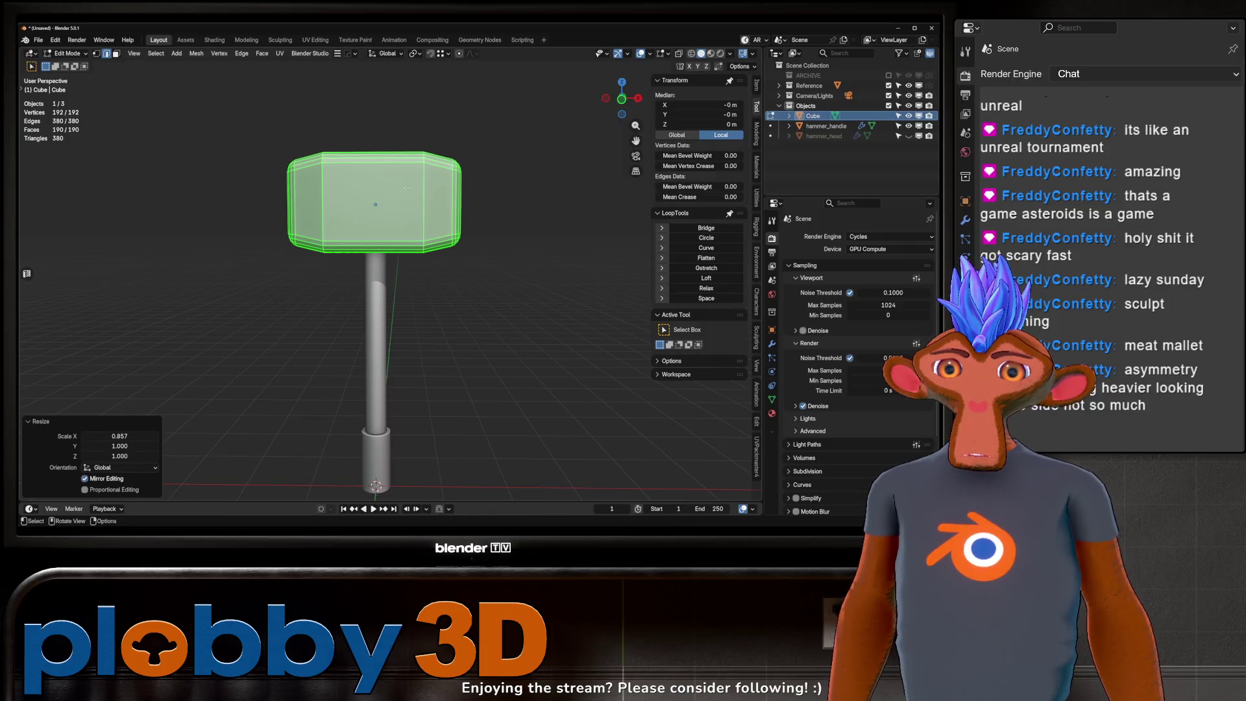
key("Tab")
Step: Apply Shade Smooth to the hammer head
mouse_move(446, 205)
middle_mouse_down()
mouse_move(445, 181)
mouse_move(424, 194)
mouse_move(405, 183)
mouse_move(397, 240)
mouse_move(429, 162)
mouse_move(377, 191)
middle_mouse_up()
right_click(440, 187)
left_click(440, 187)
scroll(389, 175, "up", 4)
scroll(429, 161, "down", 4)
scroll(429, 161, "up", 5)
Step: Add a centred vertical loop cut through the middle of the head
key("Tab")
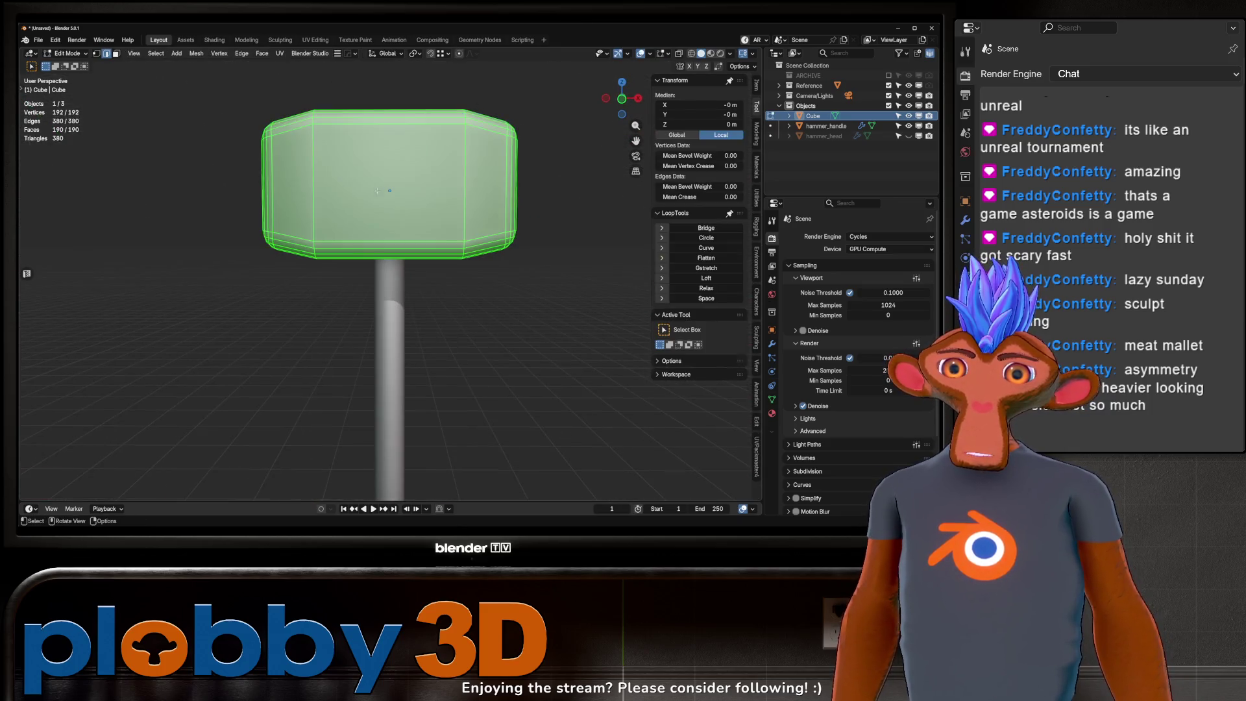
key("ctrl+r")
left_click(401, 201)
right_click(401, 201)
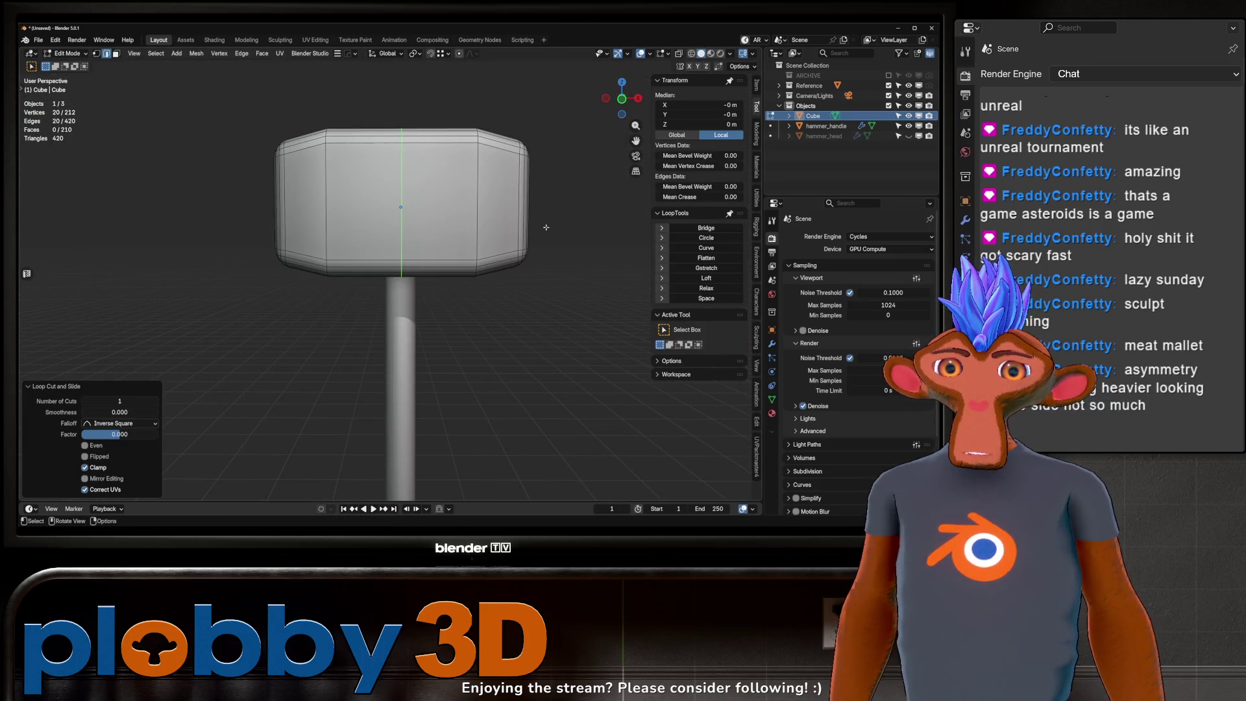
key("shift+space")
key("s")
right_click(575, 211, "shift")
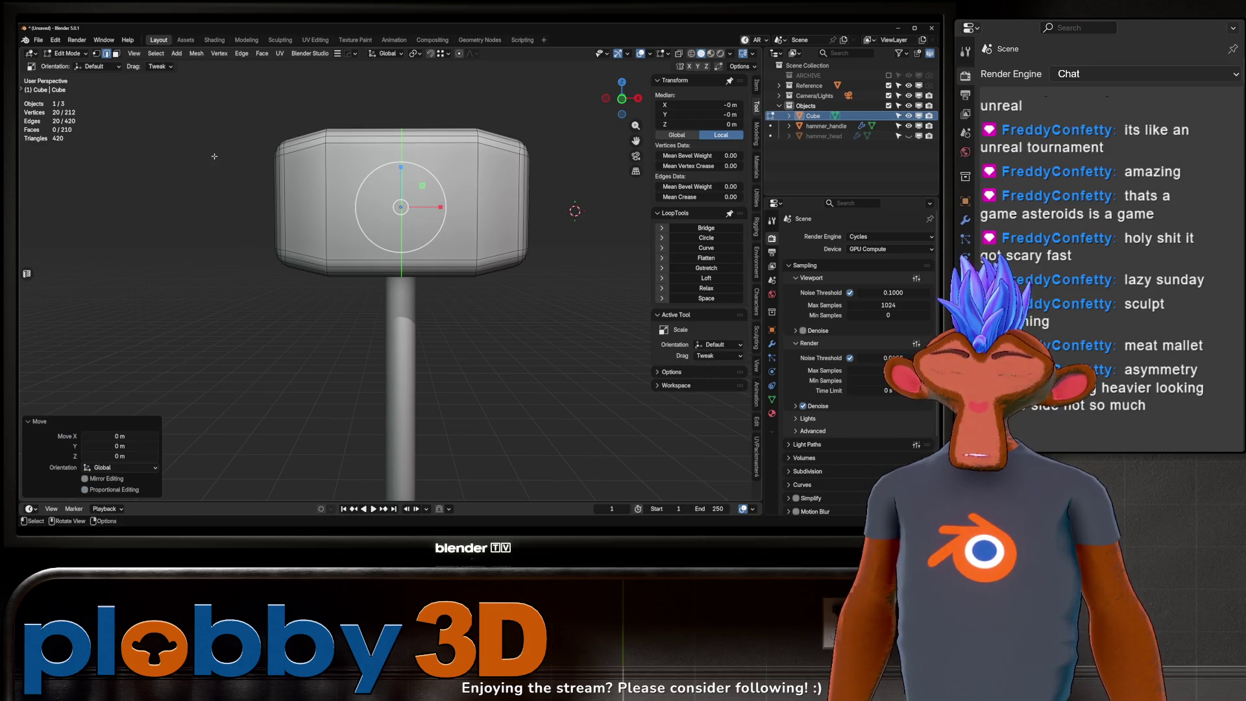
Step: Select the middle vertical edge loop and fatten it outward with Alt+S
key("t")
left_click(40, 87)
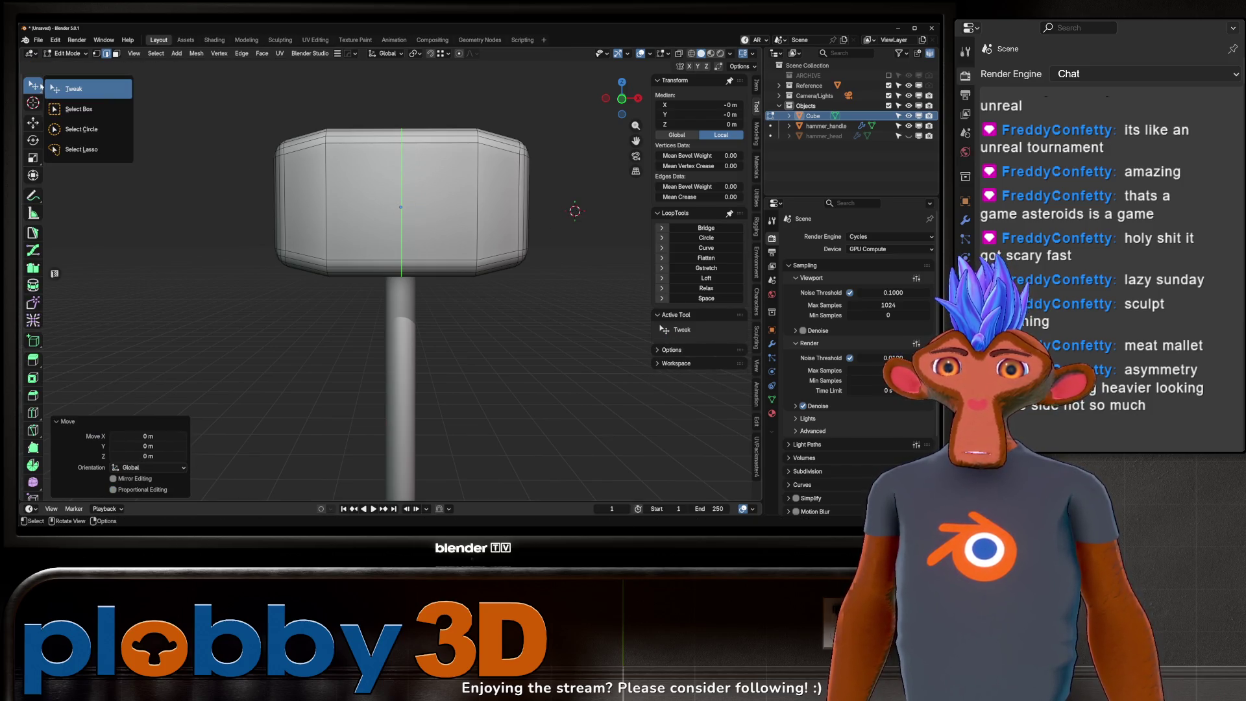
left_click(71, 109)
right_click(329, 170)
key("Escape")
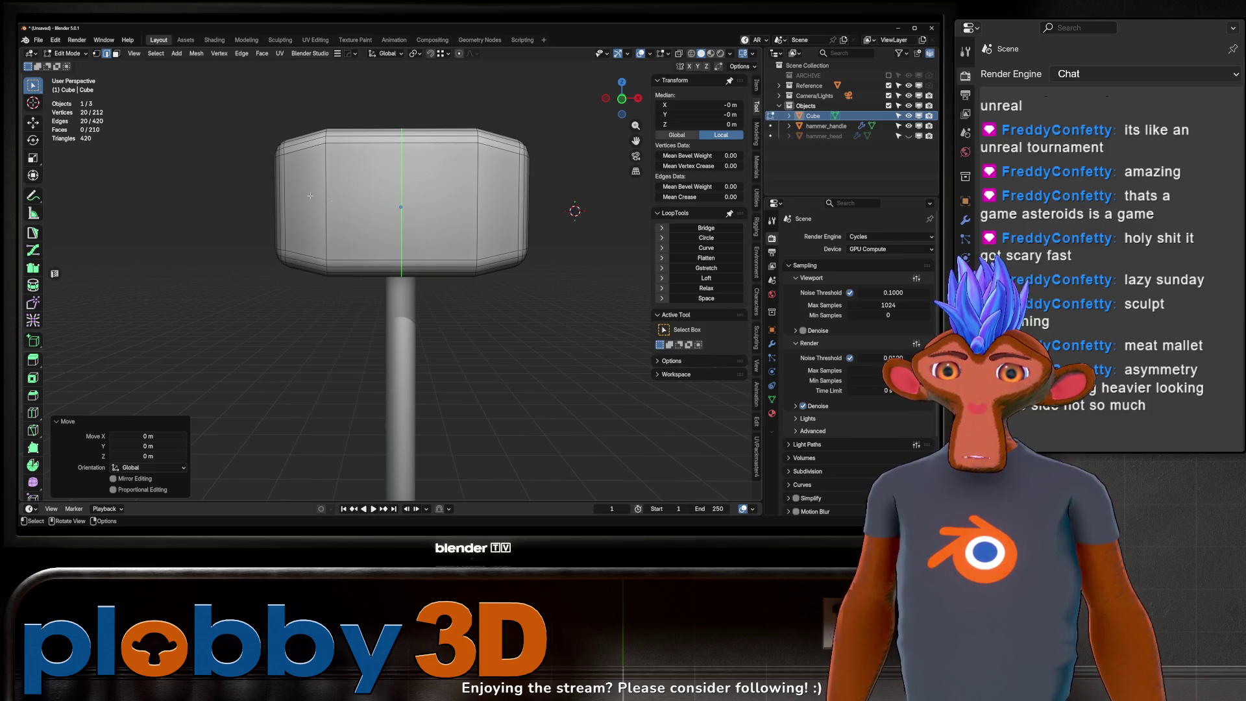
key("q")
left_click(389, 213)
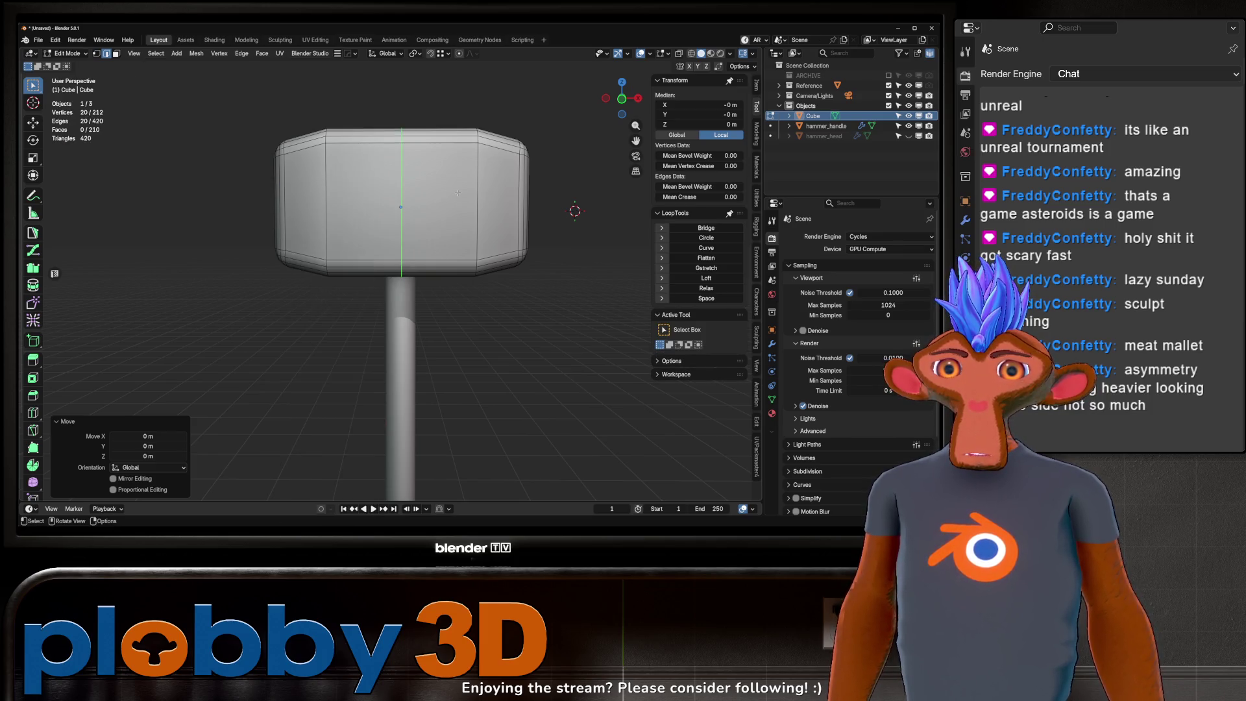
key("alt+s")
left_click(522, 219)
key("Tab")
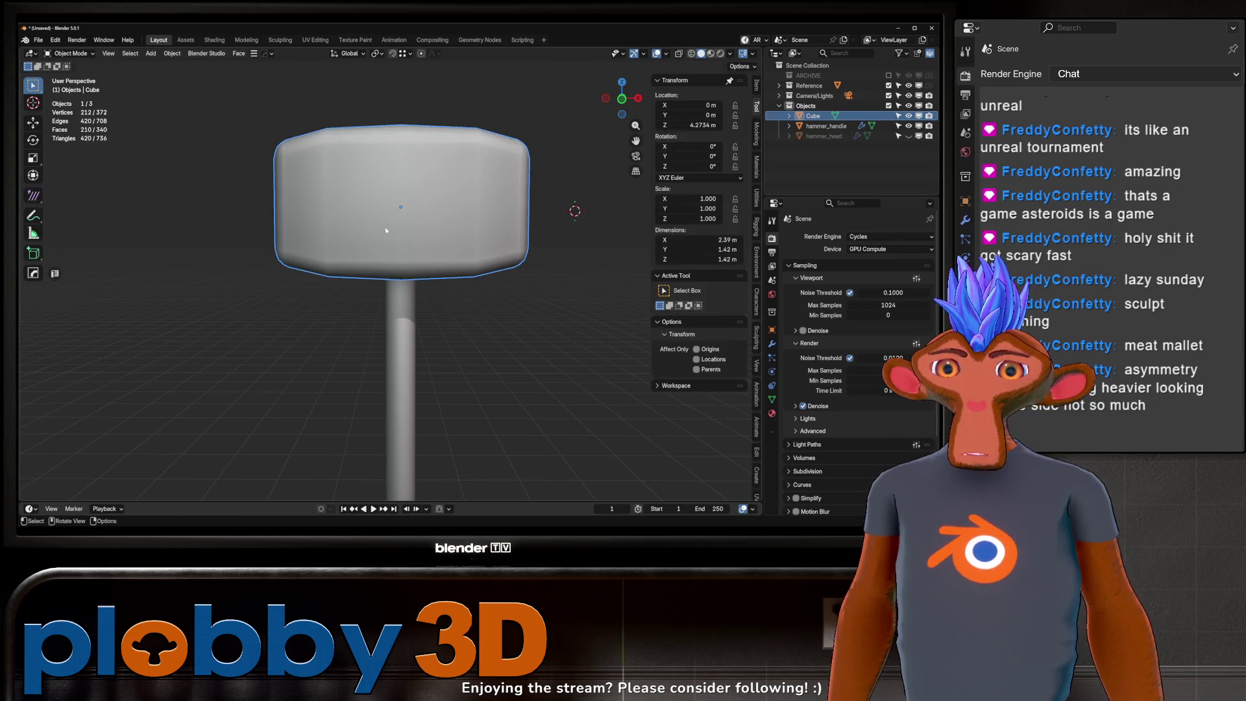
Step: Run Smooth Vertices on the whole head mesh from Quick Favorites
middle_click_drag(523, 219, 410, 192)
key("Tab")
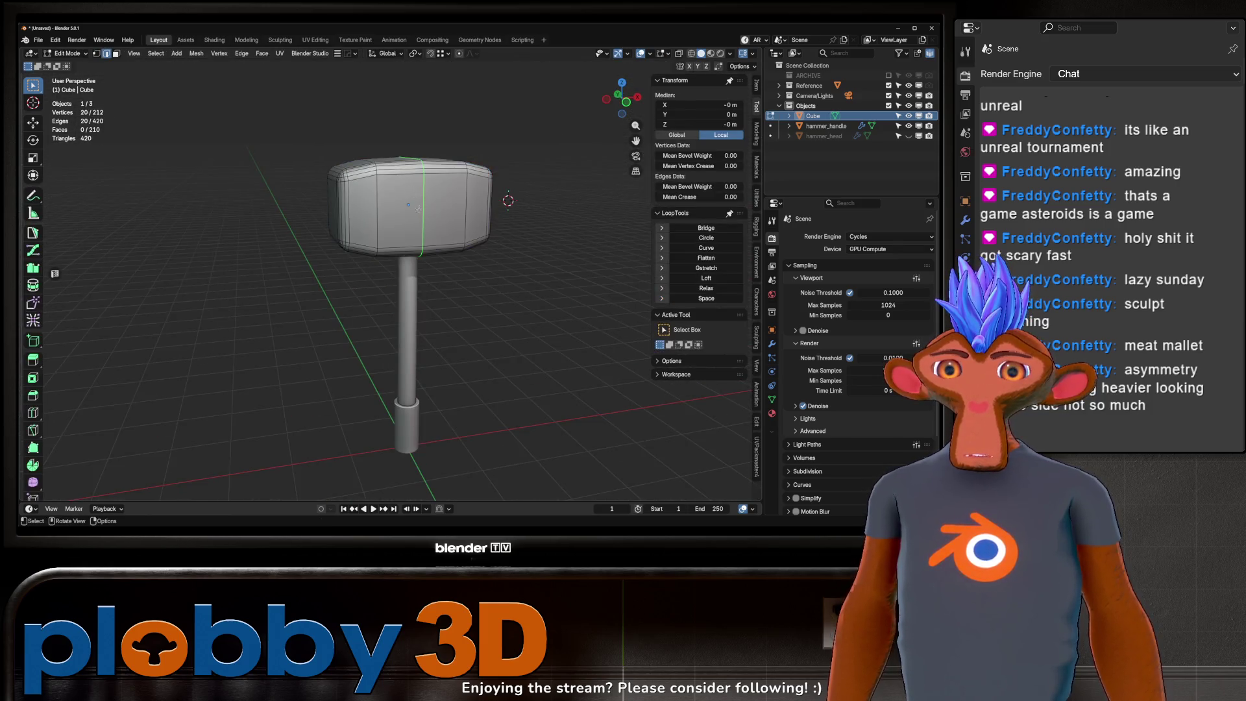
key("a")
key("q")
left_click(505, 172)
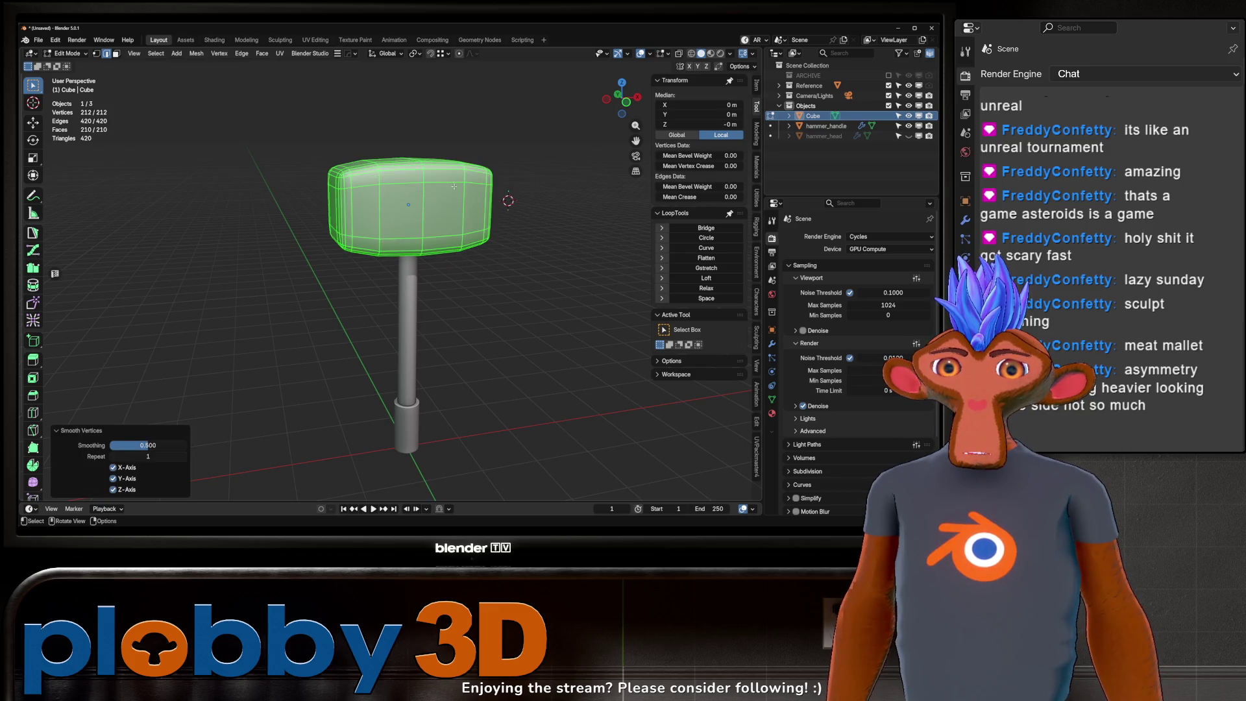
key("Tab")
Step: Add a level-1 Subdivision Surface to the head with Ctrl+1 and inspect it
mouse_move(422, 220)
middle_mouse_down()
mouse_move(396, 220)
mouse_move(422, 214)
mouse_move(407, 209)
mouse_move(422, 174)
mouse_move(390, 205)
mouse_move(354, 203)
middle_mouse_up()
key("ctrl+1")
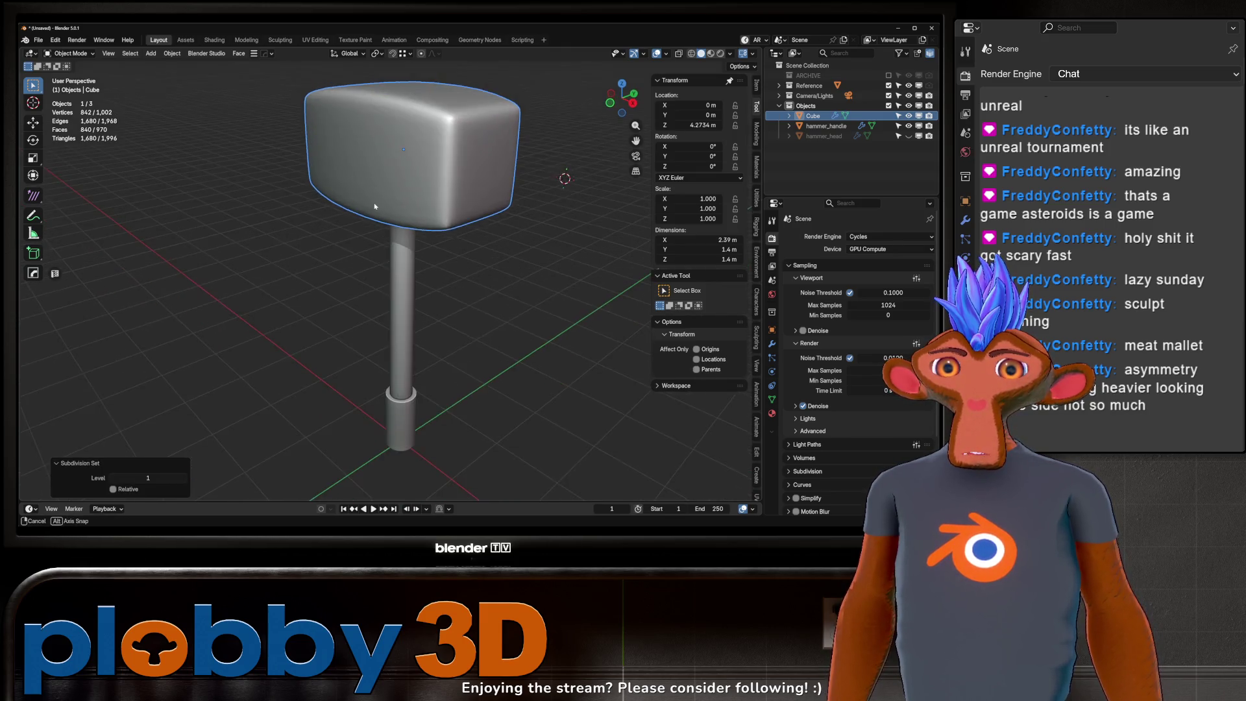
key("Tab")
scroll(420, 161, "up", 4)
scroll(420, 161, "down", 5)
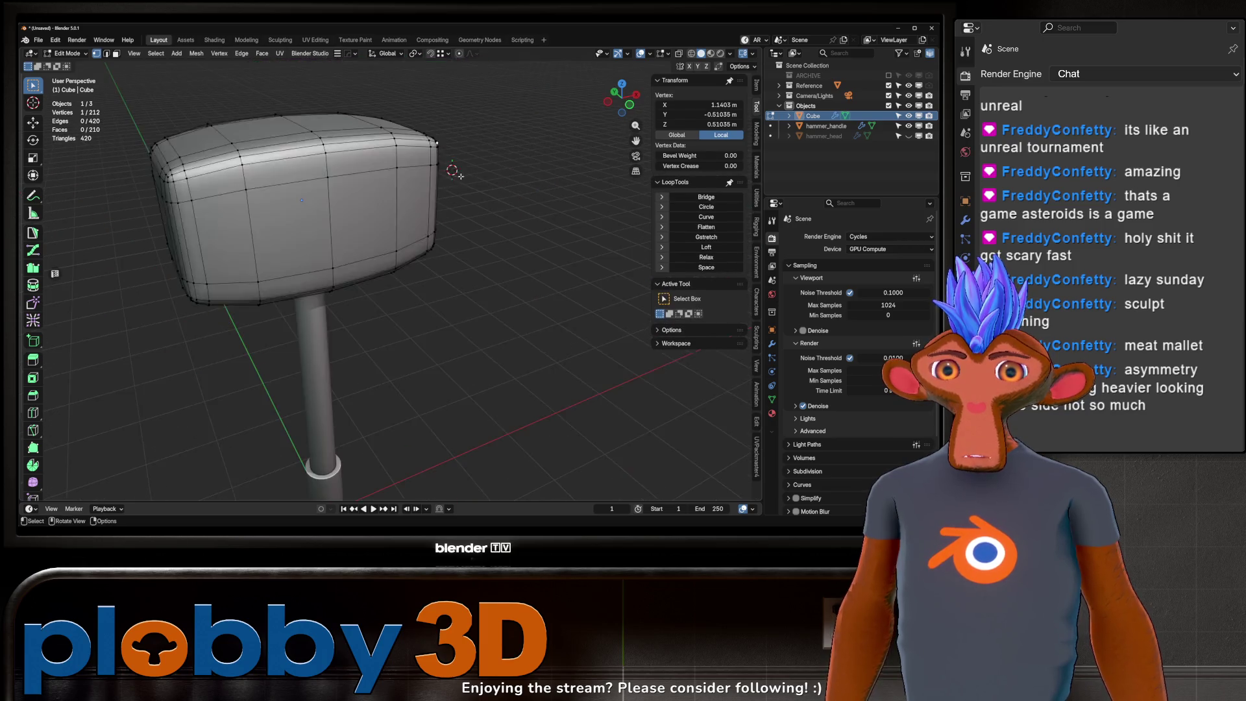
key("a")
key("2")
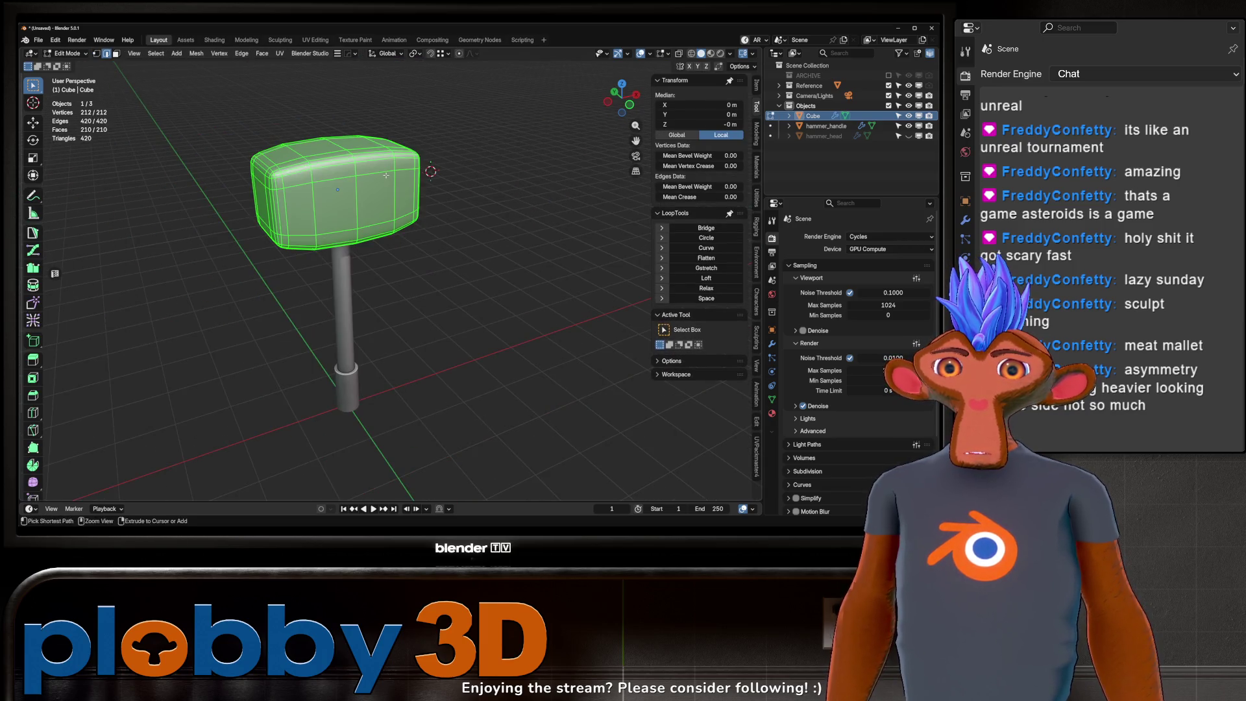
key("Tab")
scroll(341, 175, "up", 3)
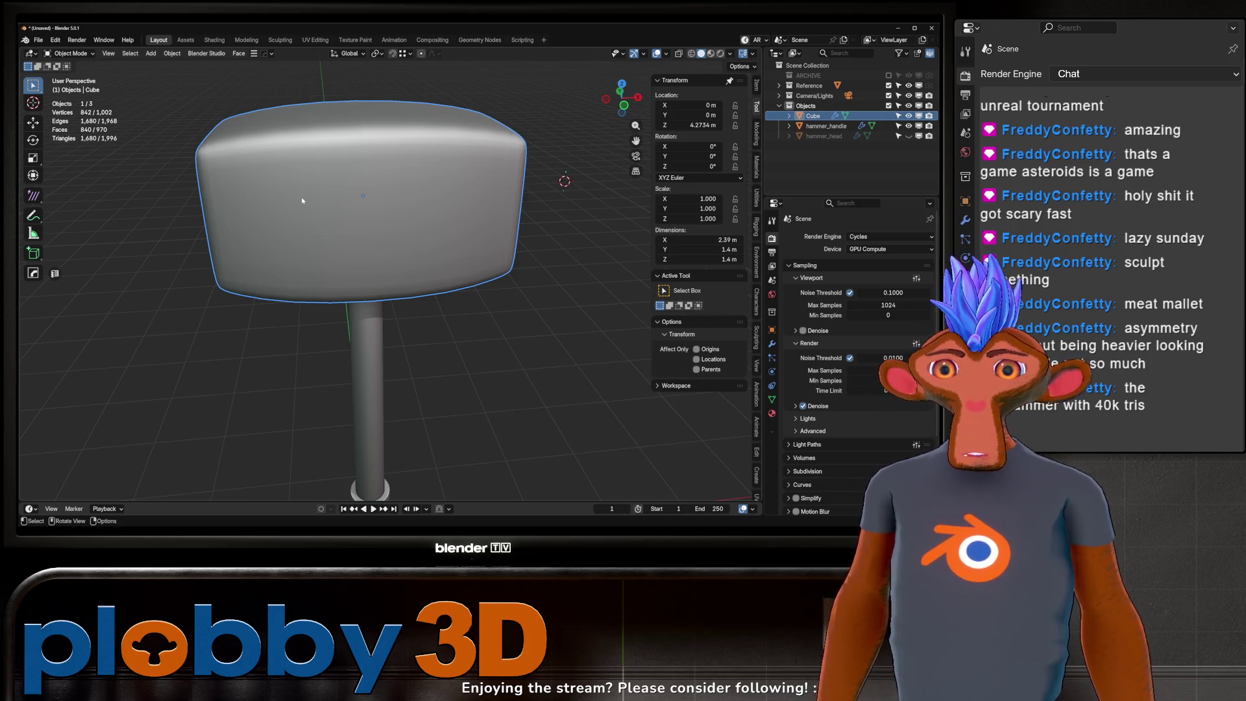
scroll(301, 197, "down", 8)
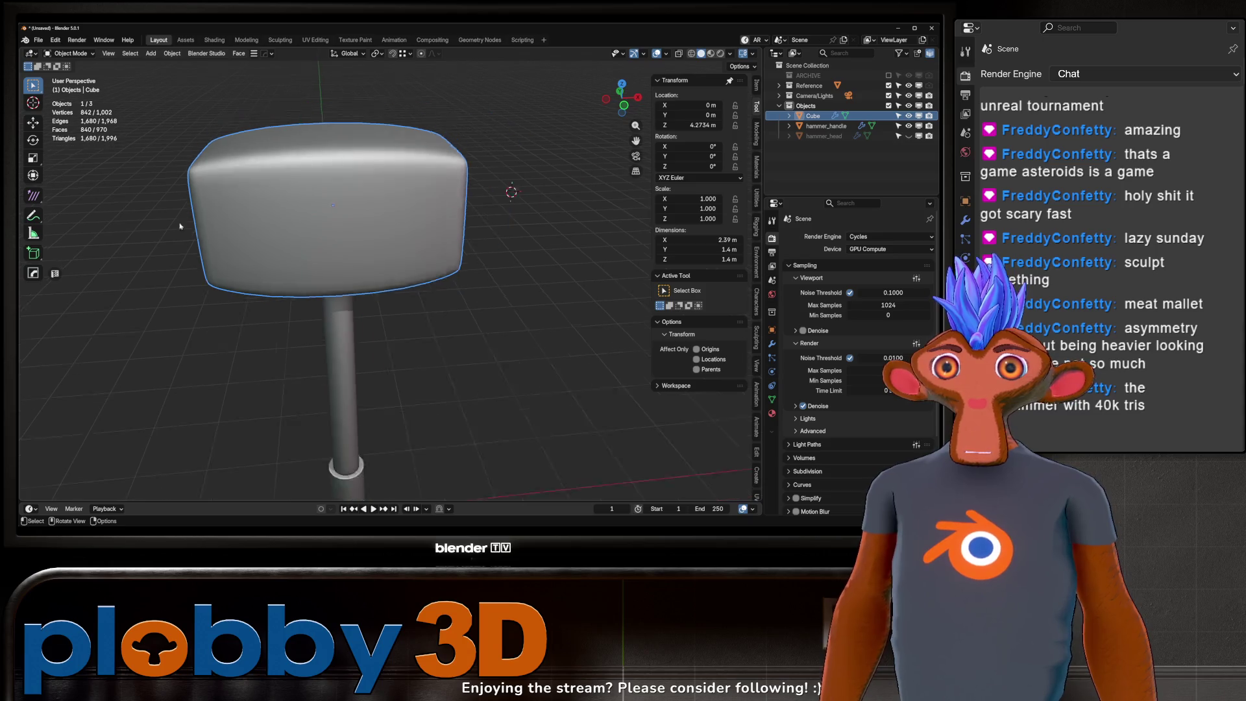
mouse_move(301, 197)
middle_mouse_down()
mouse_move(338, 179)
mouse_move(300, 247)
mouse_move(279, 162)
mouse_move(325, 232)
mouse_move(454, 217)
mouse_move(410, 203)
mouse_move(403, 216)
mouse_move(384, 162)
mouse_move(379, 177)
mouse_move(428, 204)
mouse_move(336, 214)
mouse_move(287, 167)
middle_mouse_up()
scroll(300, 248, "up", 6)
scroll(301, 249, "down", 5)
scroll(276, 145, "up", 5)
scroll(325, 232, "down", 2)
scroll(408, 207, "down", 4)
scroll(402, 215, "up", 2)
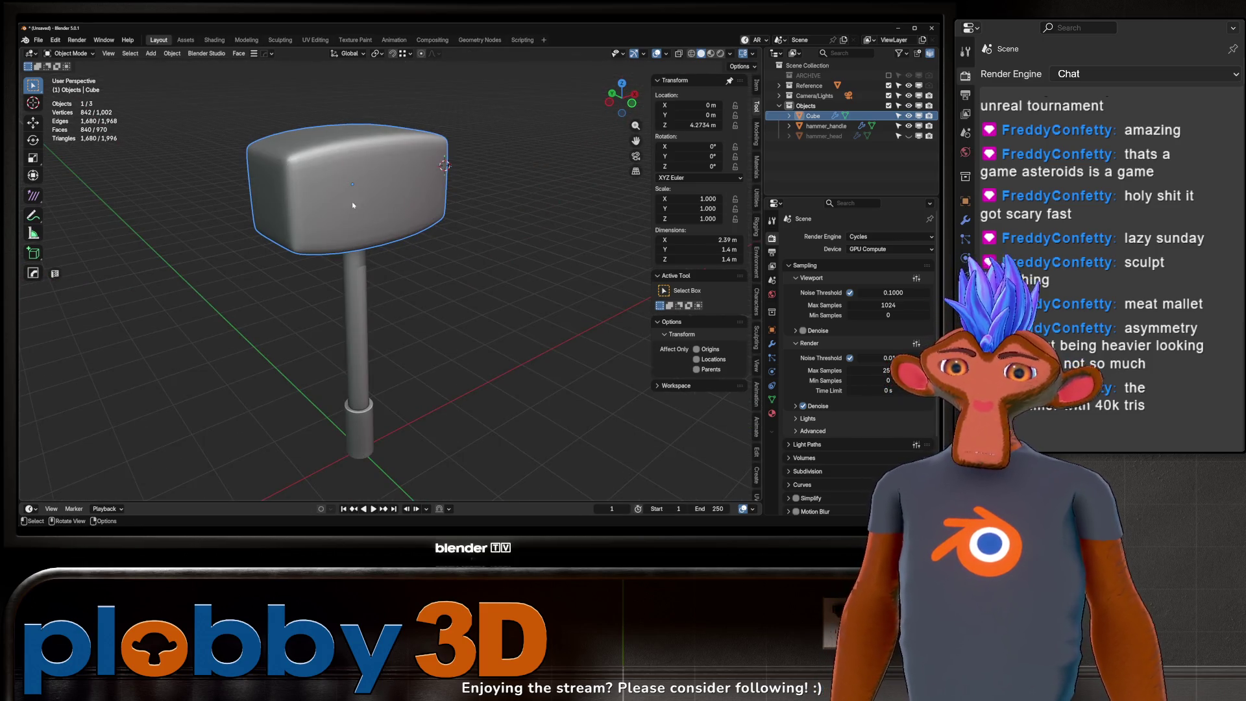
middle_click_drag(353, 205, 755, 220)
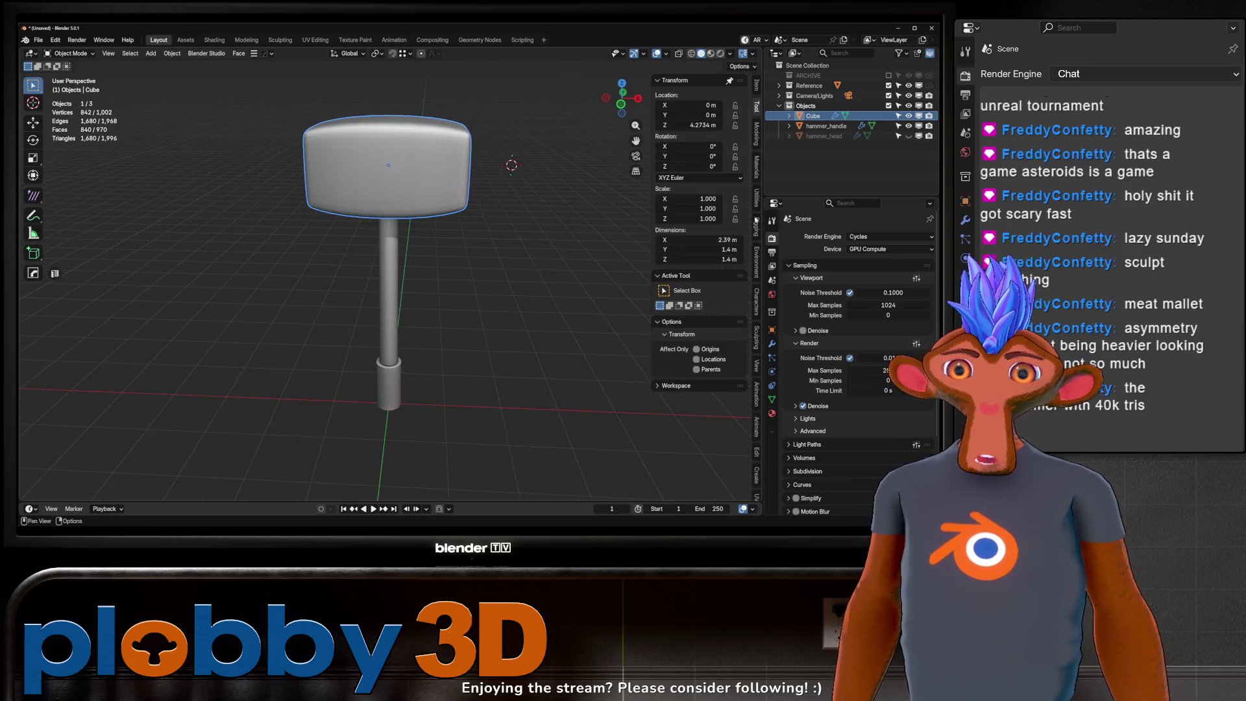
left_click(909, 136)
left_click(909, 135)
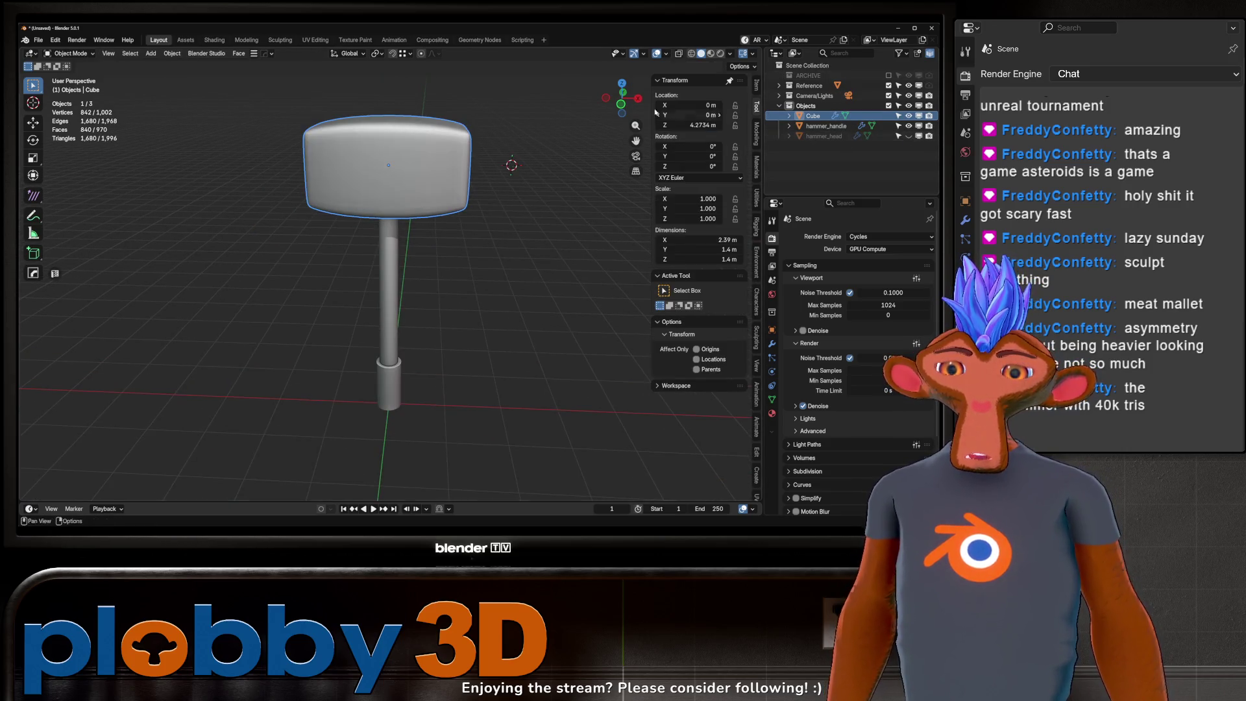
mouse_move(375, 176)
middle_mouse_down()
mouse_move(356, 161)
mouse_move(418, 204)
mouse_move(377, 193)
middle_mouse_up()
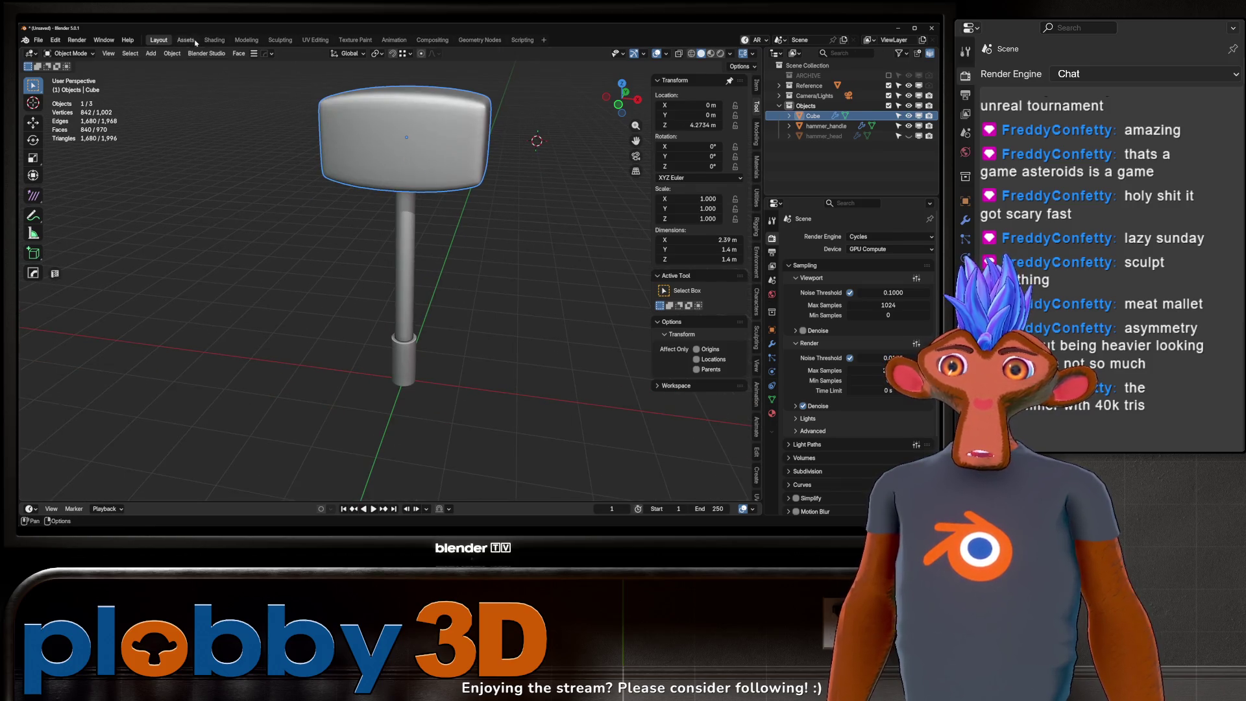
Step: In the Assets workspace, search The Base Mesh Collection for "hamm"
left_click(193, 41)
left_click(57, 492)
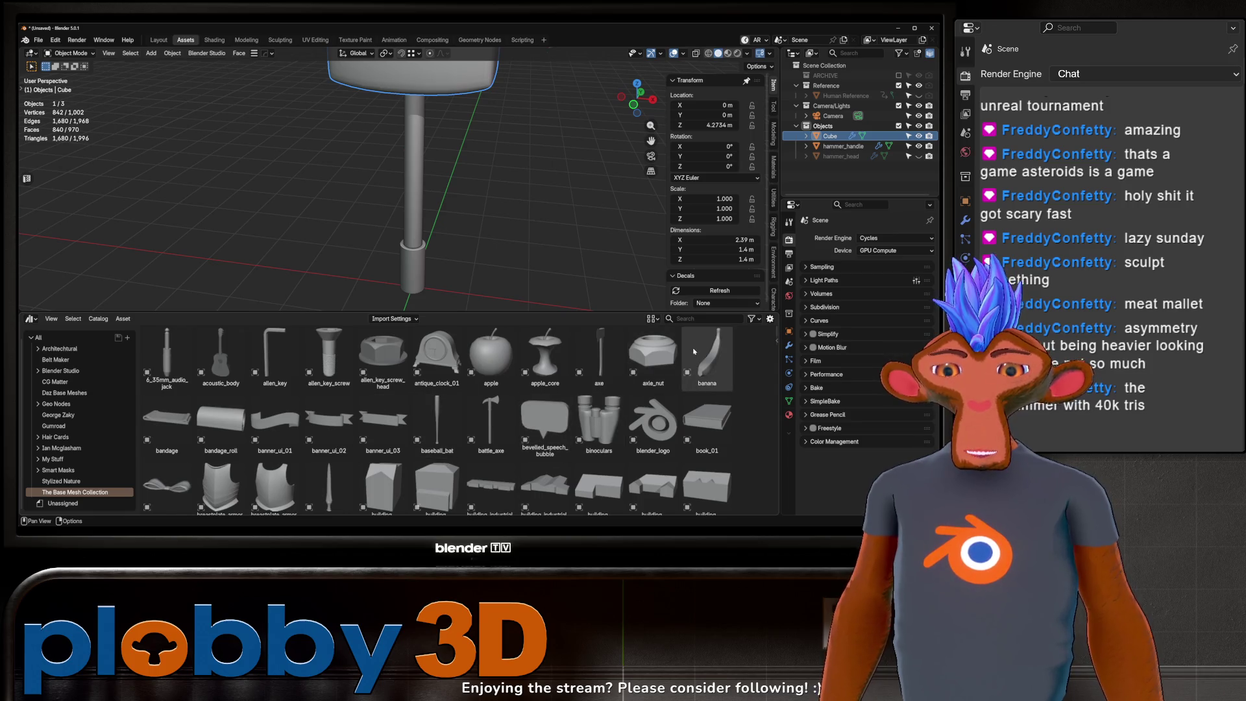
type("ham")
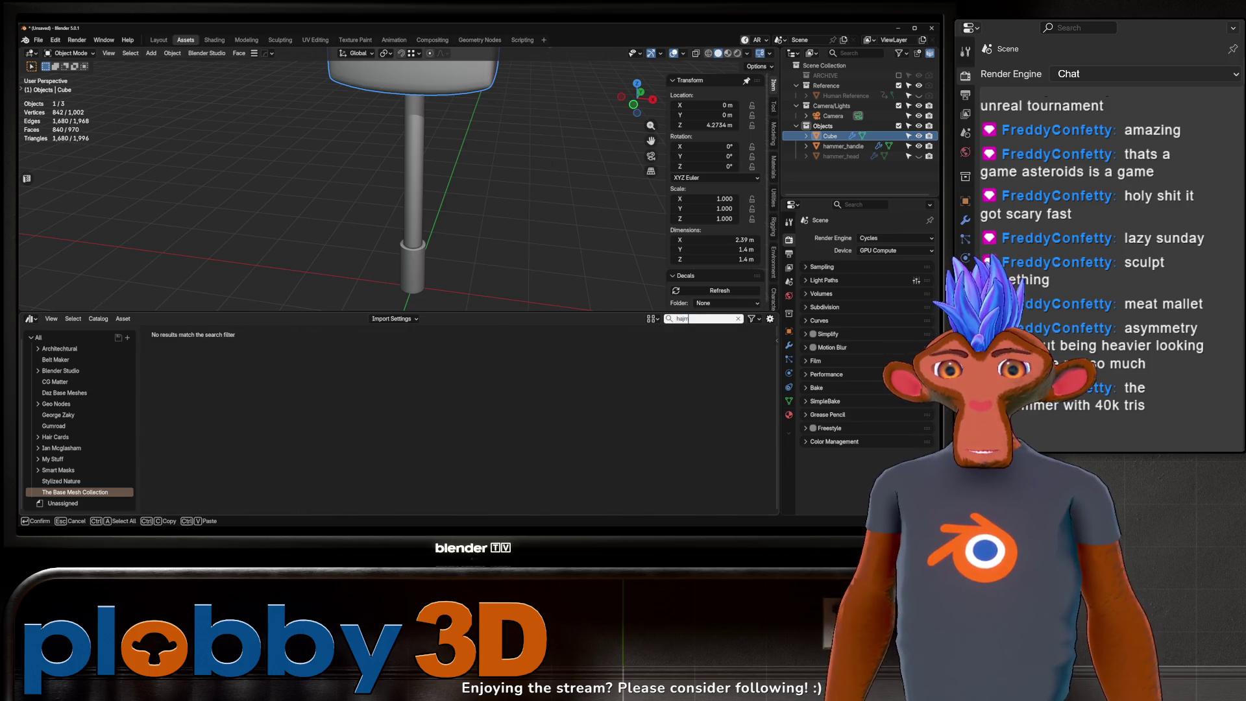
key("BackSpace")
key("BackSpace")
type("mm")
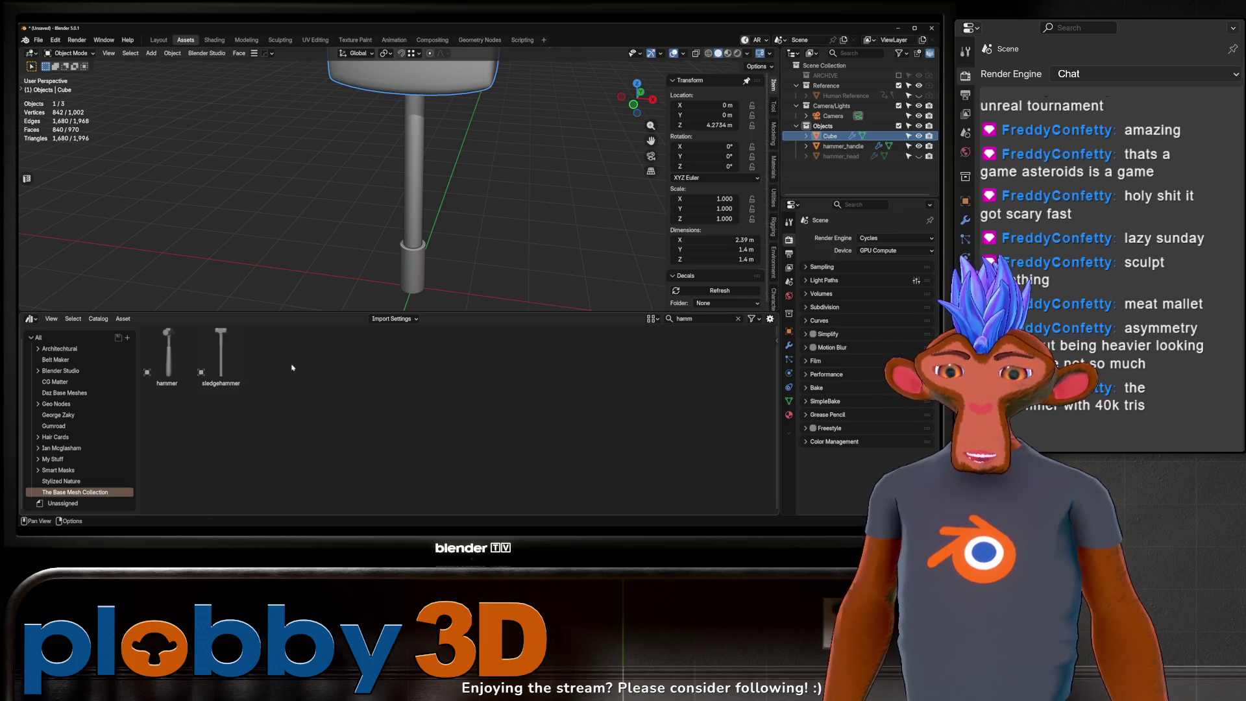
Step: Place the hammer asset in the scene and scale it up
mouse_move(167, 353)
left_mouse_down()
mouse_move(236, 205)
mouse_move(245, 246)
left_mouse_up()
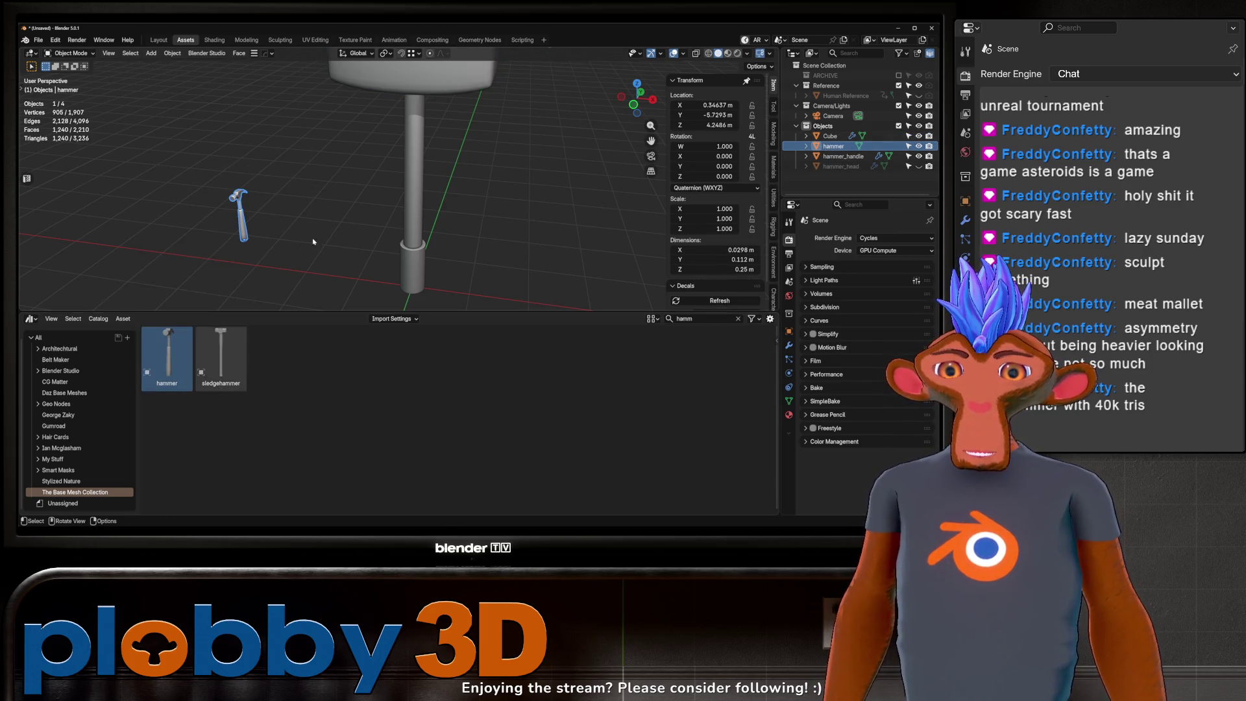
key("s")
left_click(454, 163)
key("r")
key("z")
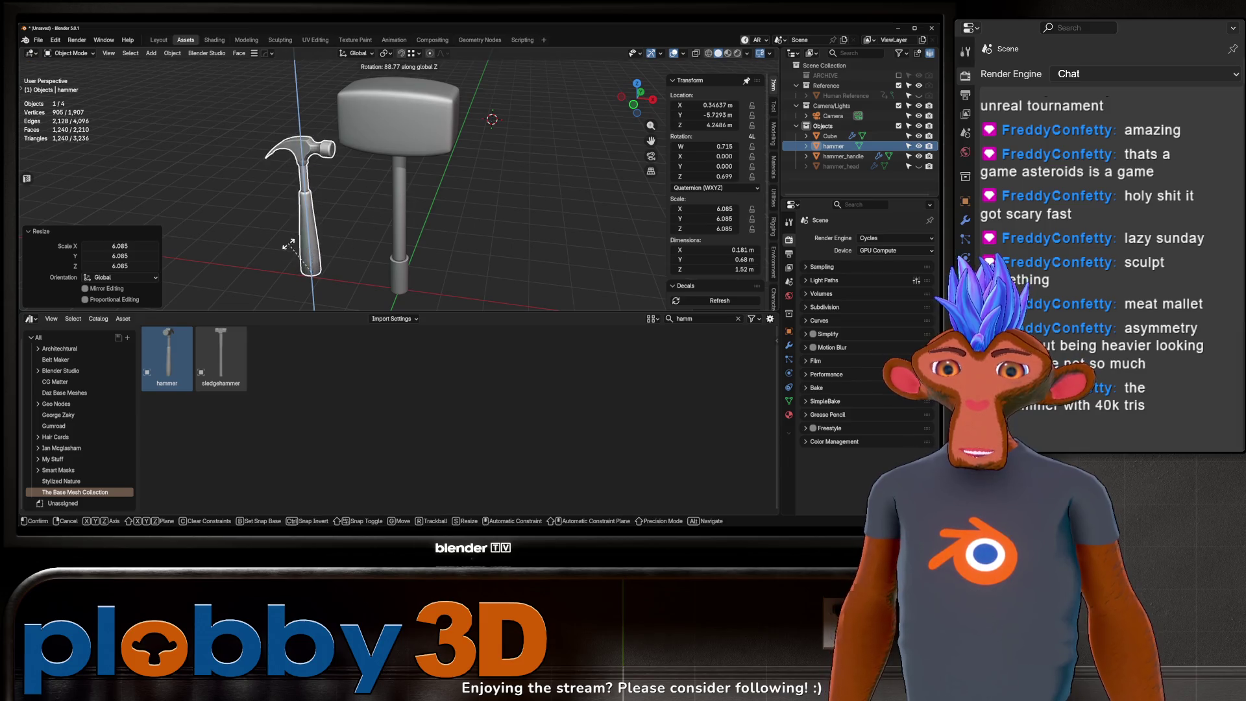
right_click(289, 246)
mouse_move(292, 240)
middle_mouse_down()
mouse_move(451, 111)
mouse_move(331, 170)
middle_mouse_up()
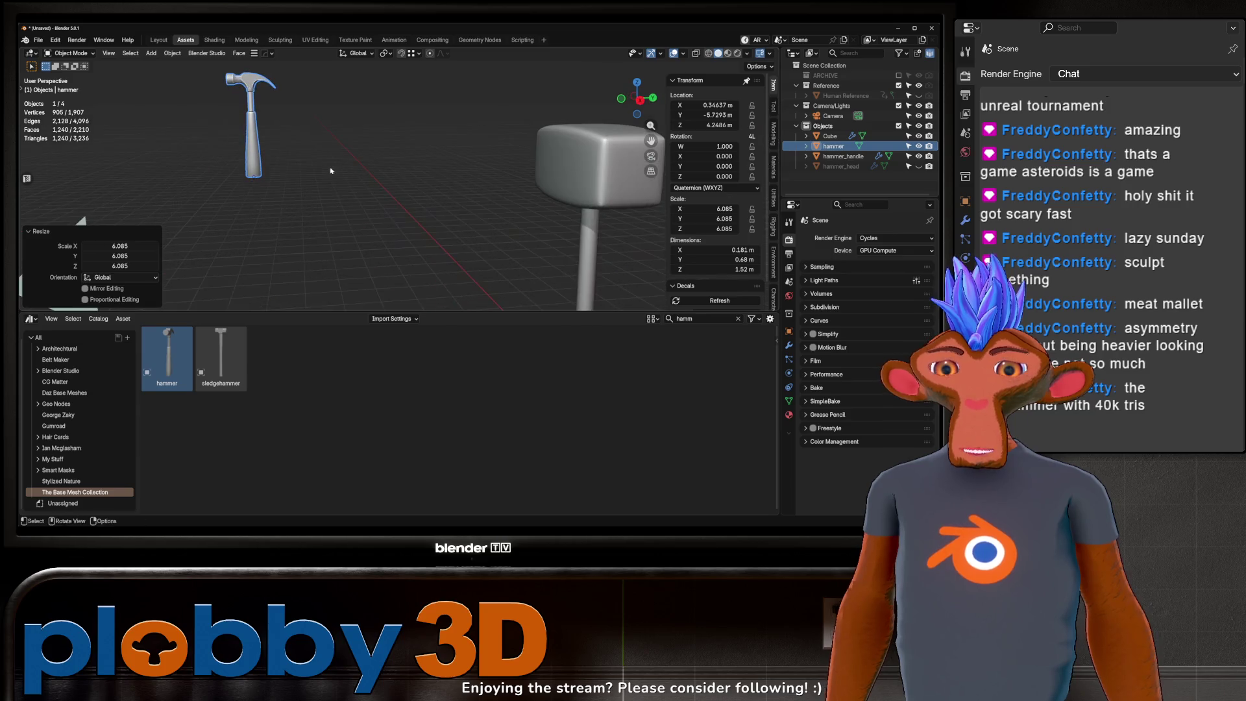
scroll(248, 199, "down", 3)
Step: Place the sledgehammer asset beside it, scale it up, then select the hammer
mouse_move(221, 357)
left_mouse_down()
mouse_move(431, 245)
mouse_move(410, 208)
left_mouse_up()
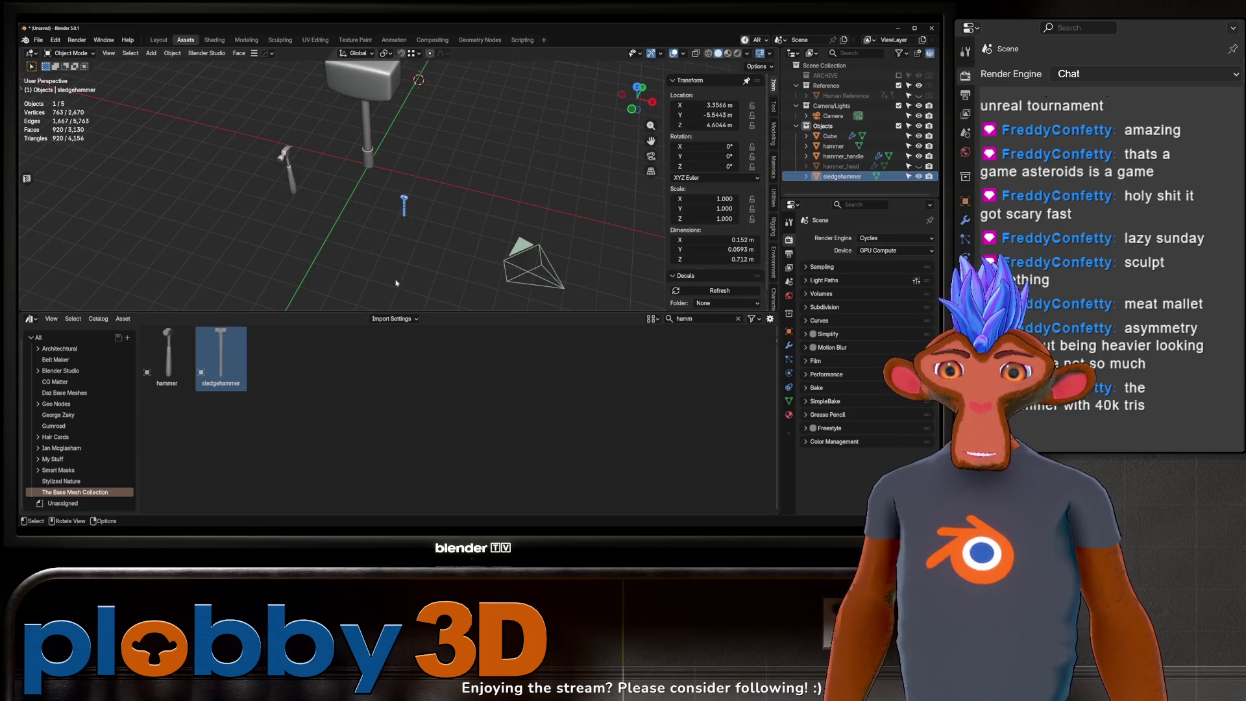
middle_click_drag(411, 208, 411, 209)
key("s")
left_click(432, 151)
scroll(433, 151, "down", 2)
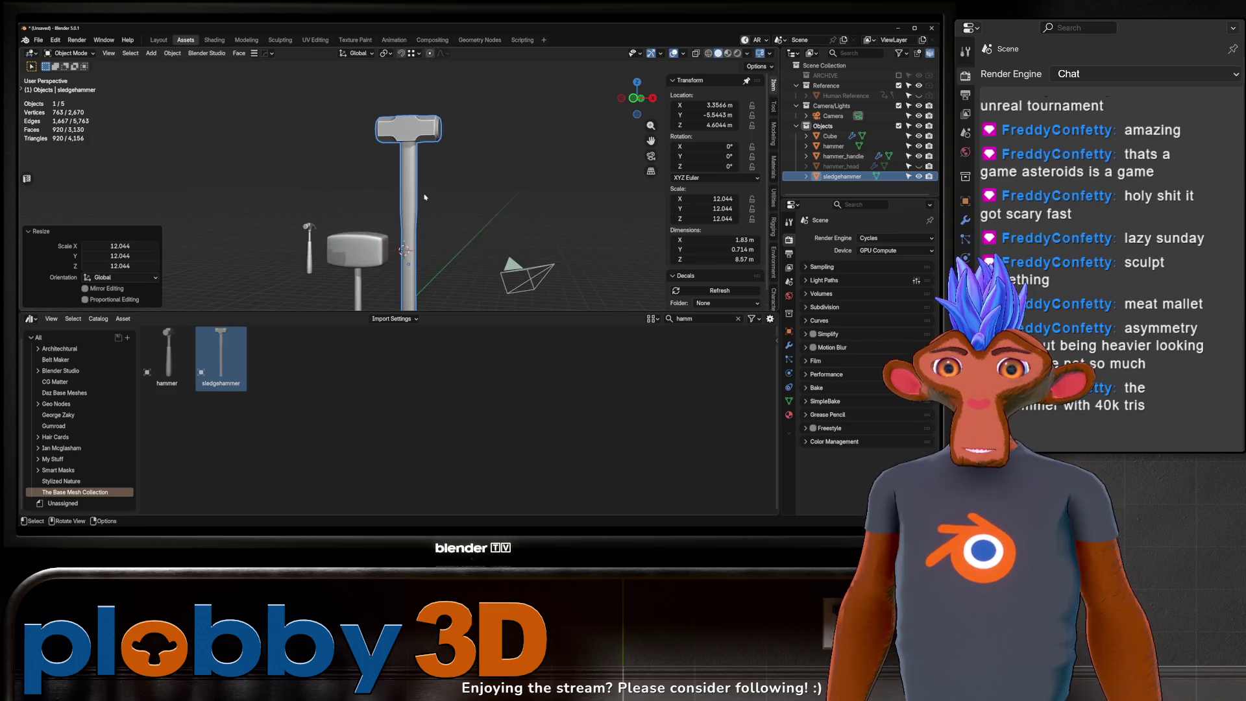
mouse_move(432, 151)
middle_mouse_down()
mouse_move(395, 156)
mouse_move(414, 126)
mouse_move(387, 157)
mouse_move(408, 166)
mouse_move(388, 115)
mouse_move(330, 162)
mouse_move(351, 156)
middle_mouse_up()
scroll(397, 148, "up", 6)
scroll(391, 139, "down", 6)
left_click(330, 163)
Step: Rescale the hammer reference and view the handles up close
key("s")
left_click(363, 149)
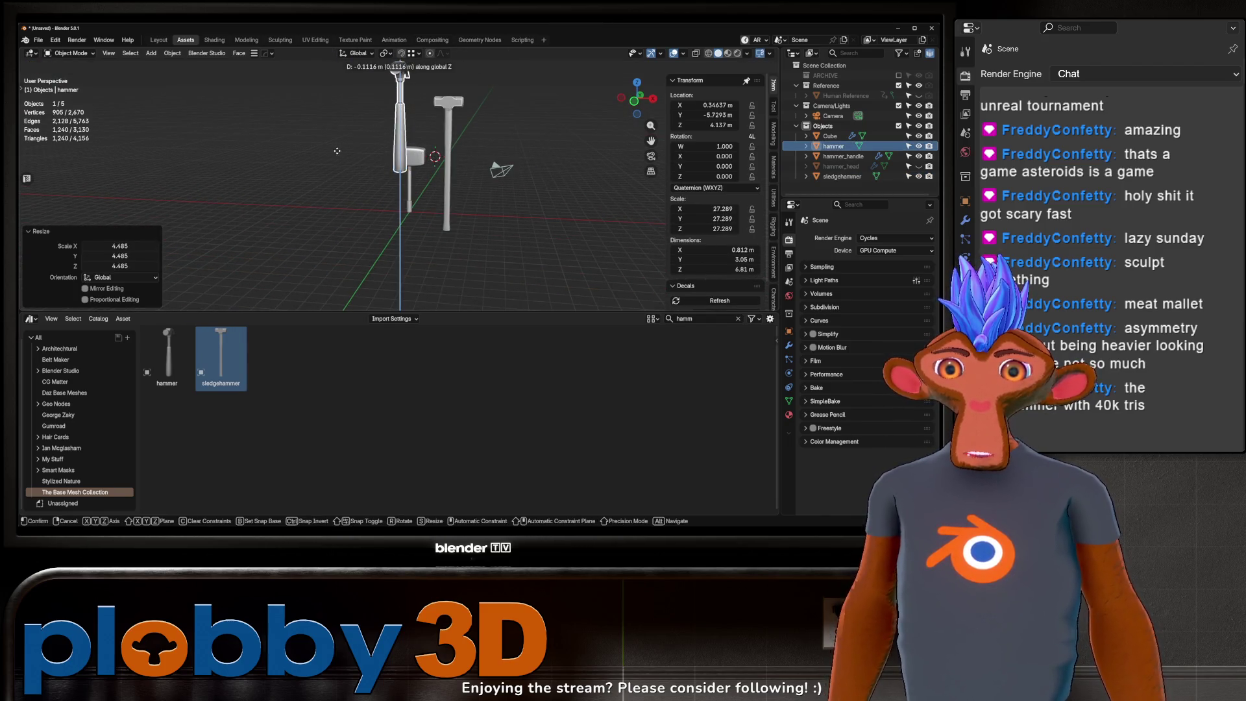
middle_click_drag(494, 170, 525, 172)
middle_click_drag(392, 134, 189, 114)
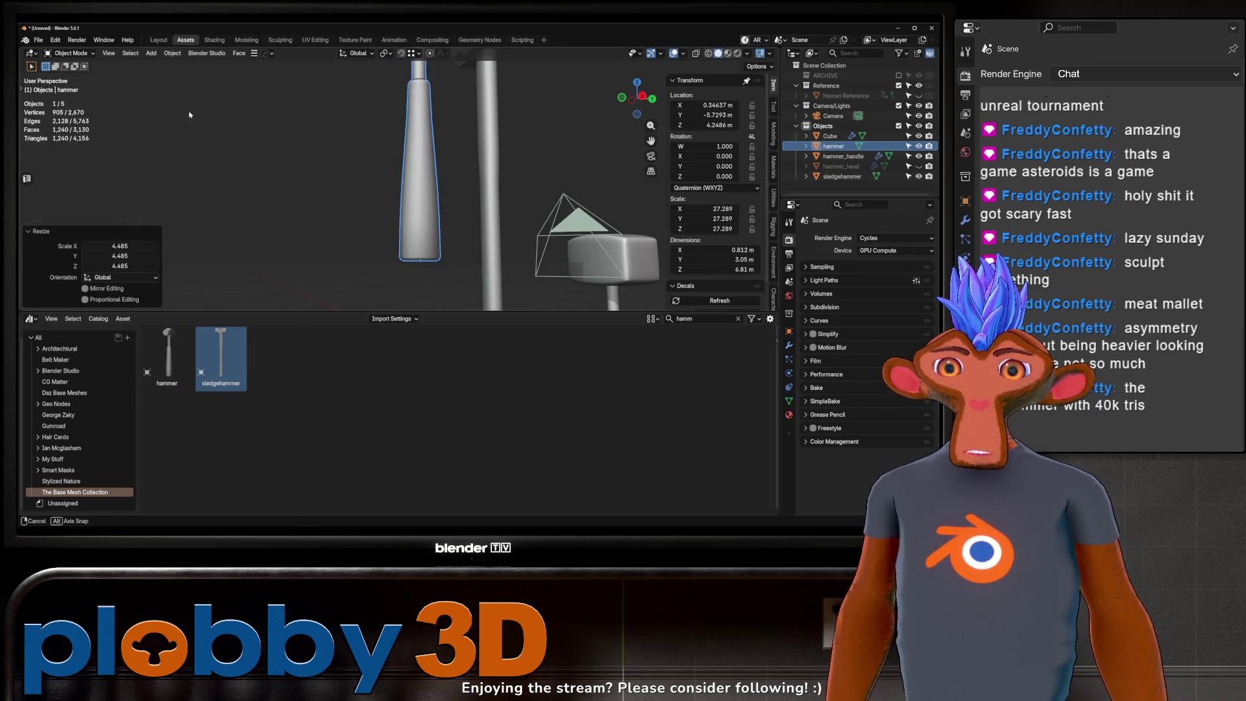
scroll(406, 151, "down", 5)
scroll(399, 157, "up", 8)
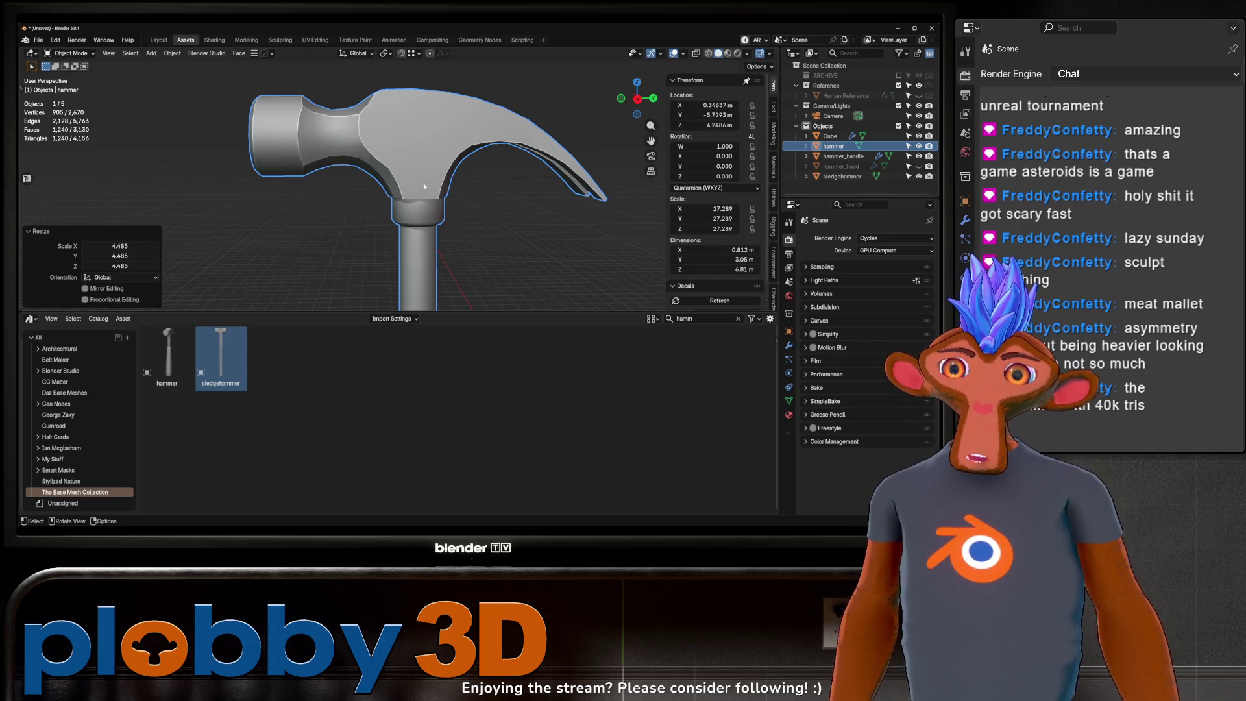
scroll(424, 188, "down", 6)
scroll(442, 149, "up", 4)
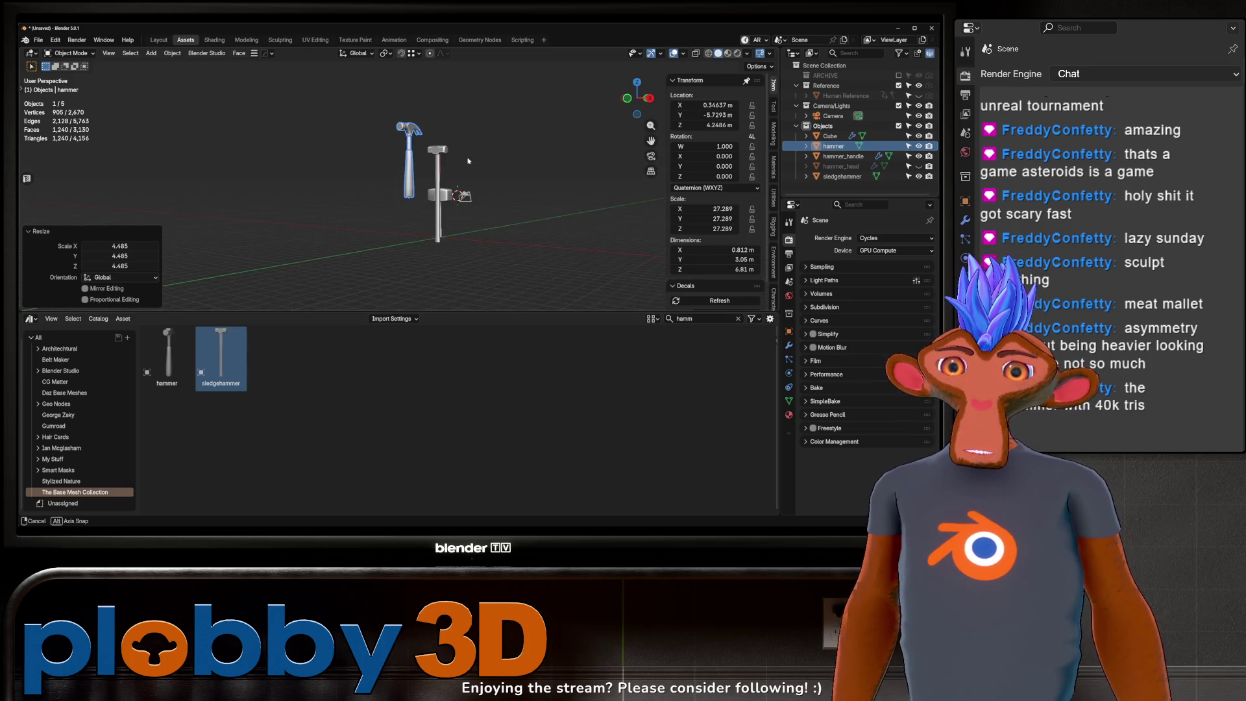
scroll(442, 149, "up", 3)
Step: Select the sledgehammer and enter Edit Mode on its mesh
mouse_move(445, 148)
middle_mouse_down()
mouse_move(456, 143)
mouse_move(428, 128)
mouse_move(435, 158)
mouse_move(390, 148)
mouse_move(444, 144)
middle_mouse_up()
scroll(455, 143, "down", 3)
scroll(432, 179, "up", 4)
scroll(430, 158, "down", 2)
scroll(463, 102, "up", 3)
scroll(435, 158, "down", 3)
scroll(368, 150, "up", 3)
left_click(438, 144)
key("Tab")
scroll(455, 294, "up", 2)
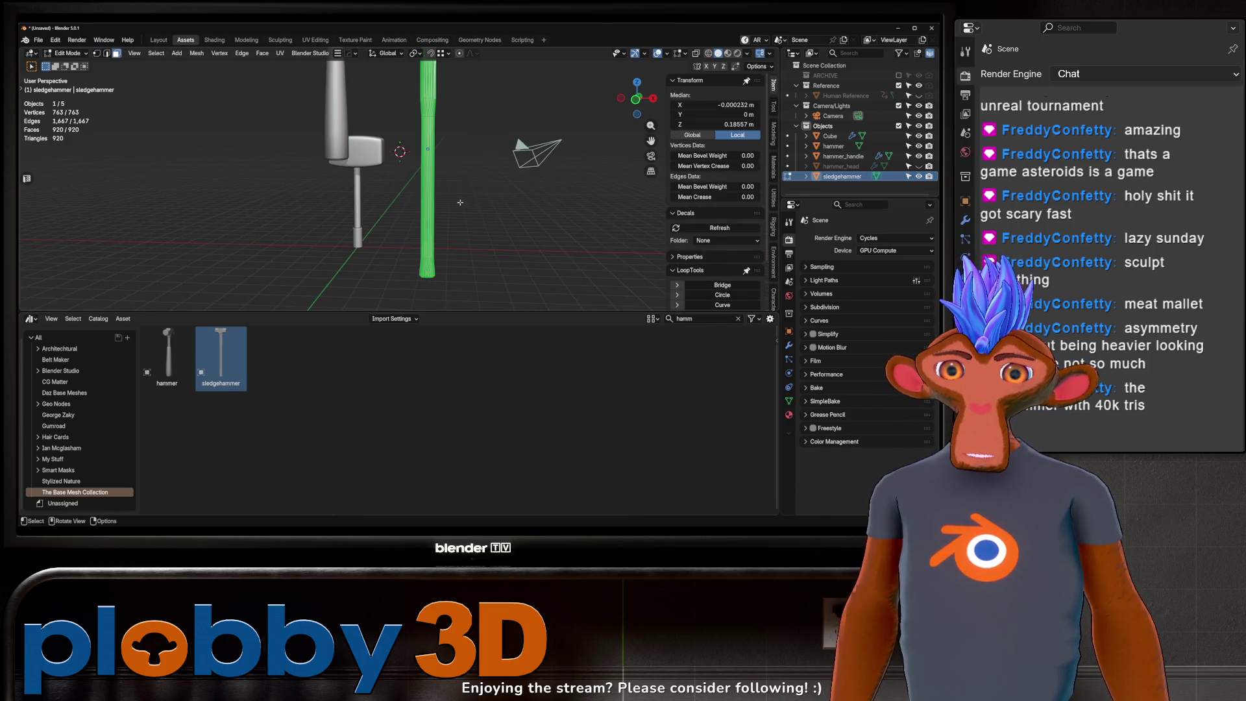
Step: Try converting the sledgehammer's triangles to quads, then undo it
middle_click_drag(460, 202, 455, 170)
scroll(448, 141, "up", 3)
right_click(500, 172)
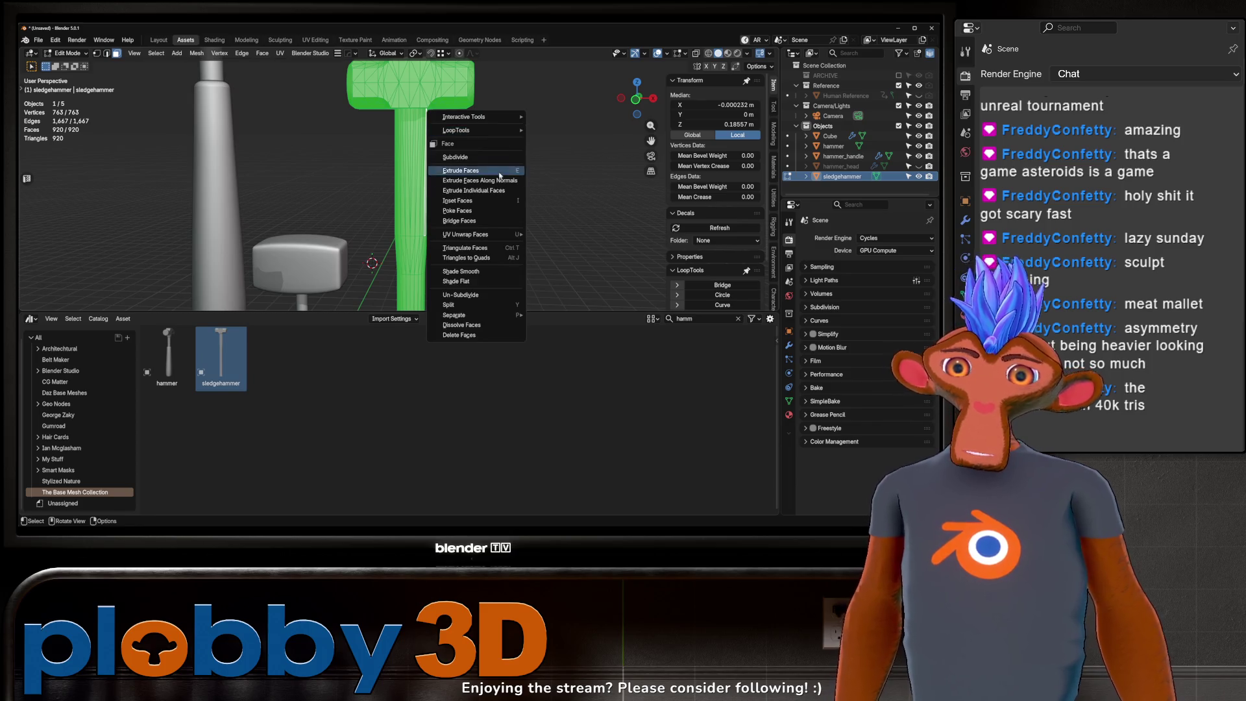
left_click(475, 259)
key("ctrl+z")
Step: Merge the sledgehammer's duplicate vertices by distance
key("m")
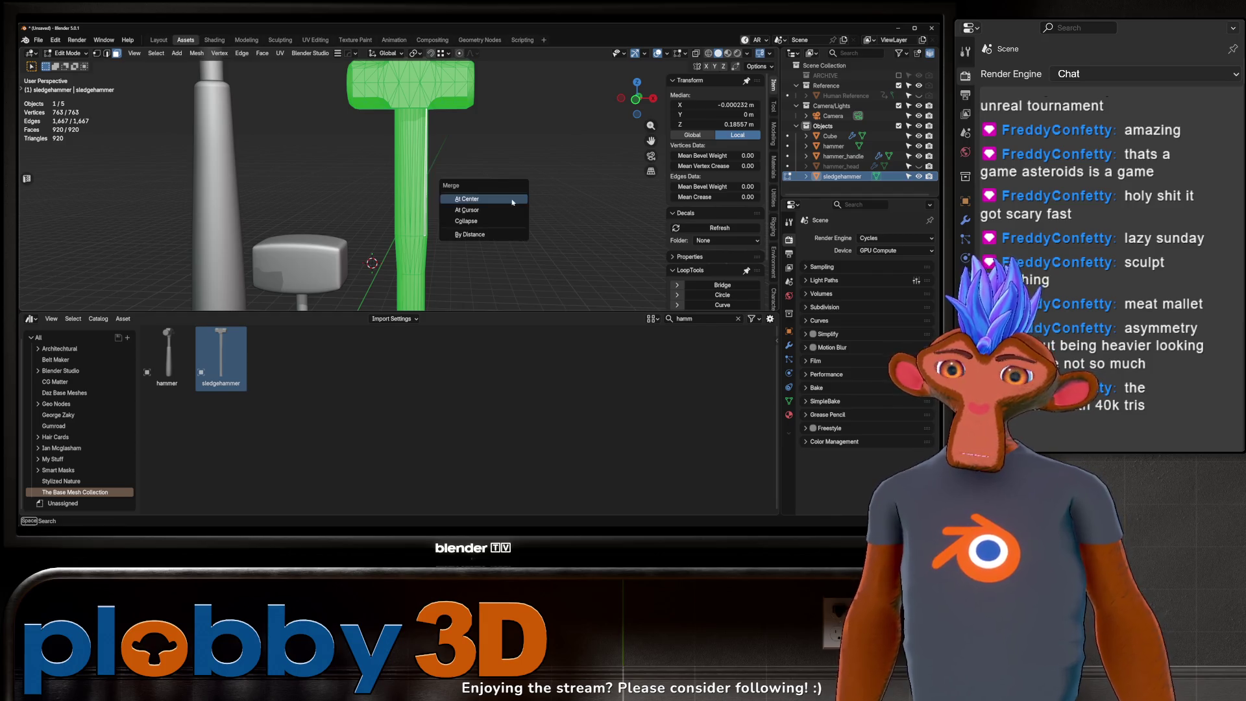
left_click(500, 234)
key("m")
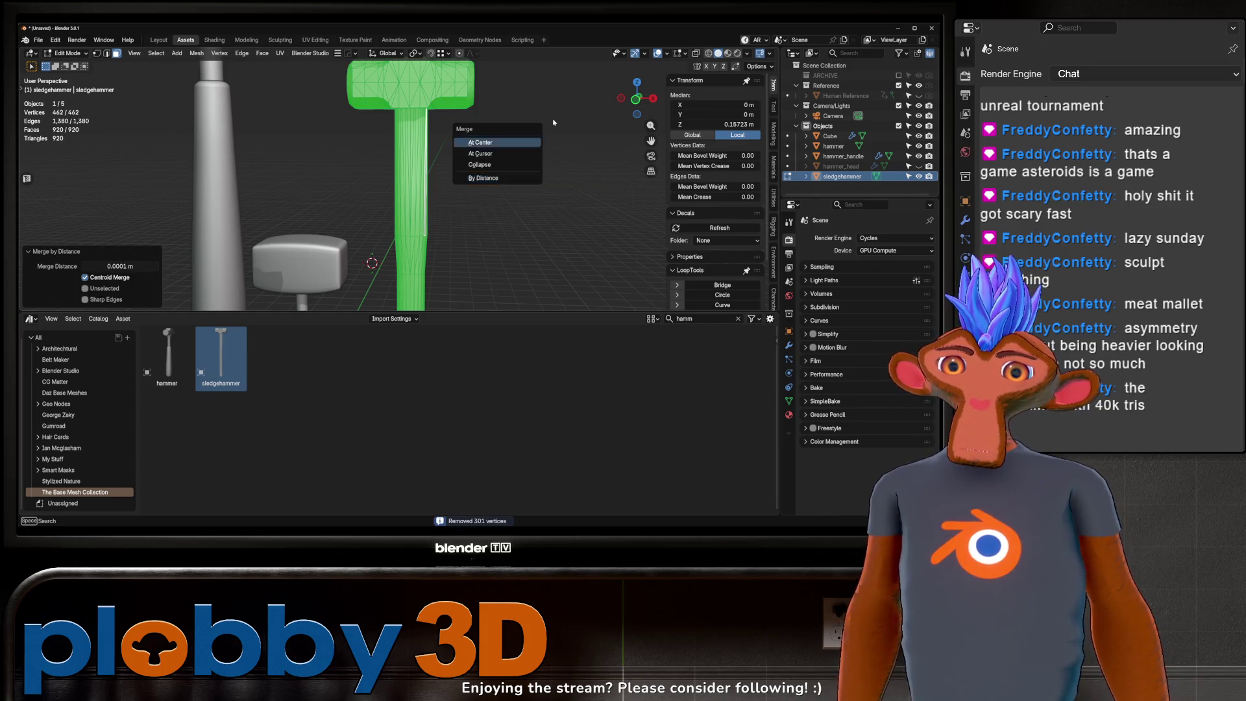
key("Escape")
key("q")
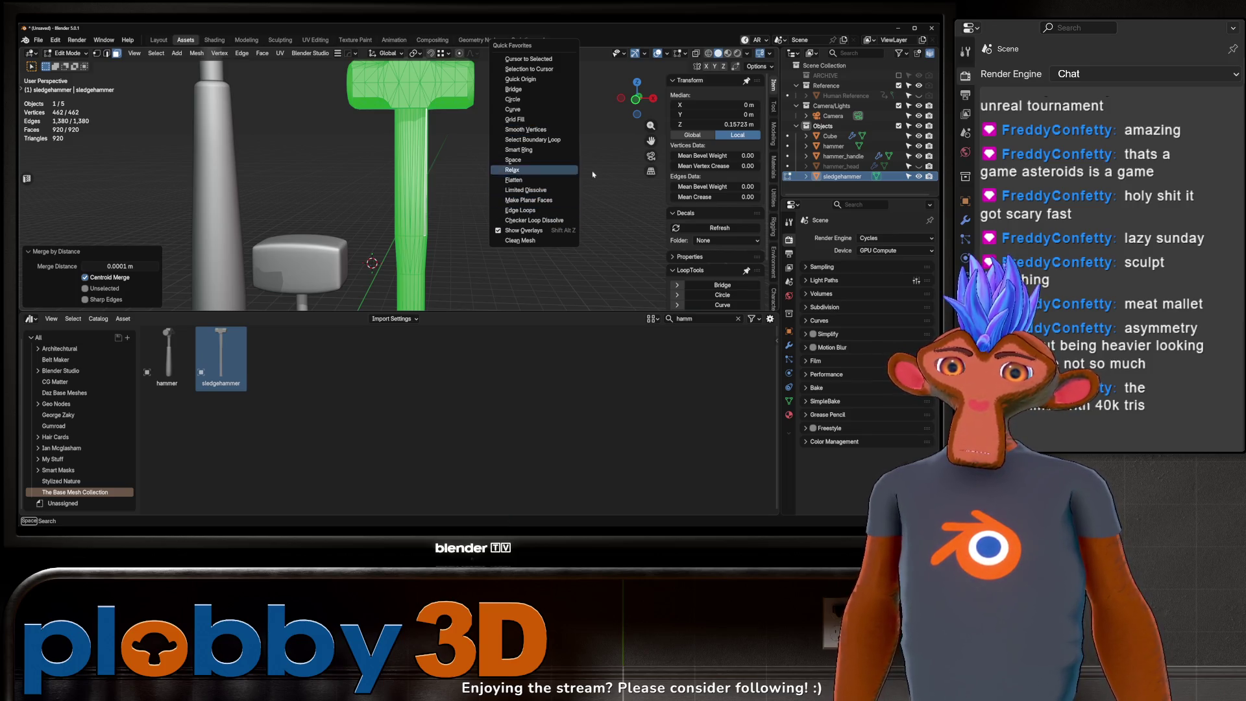
key("Escape")
Step: Convert the sledgehammer's triangles to quads and frame its head
key("ctrl+f")
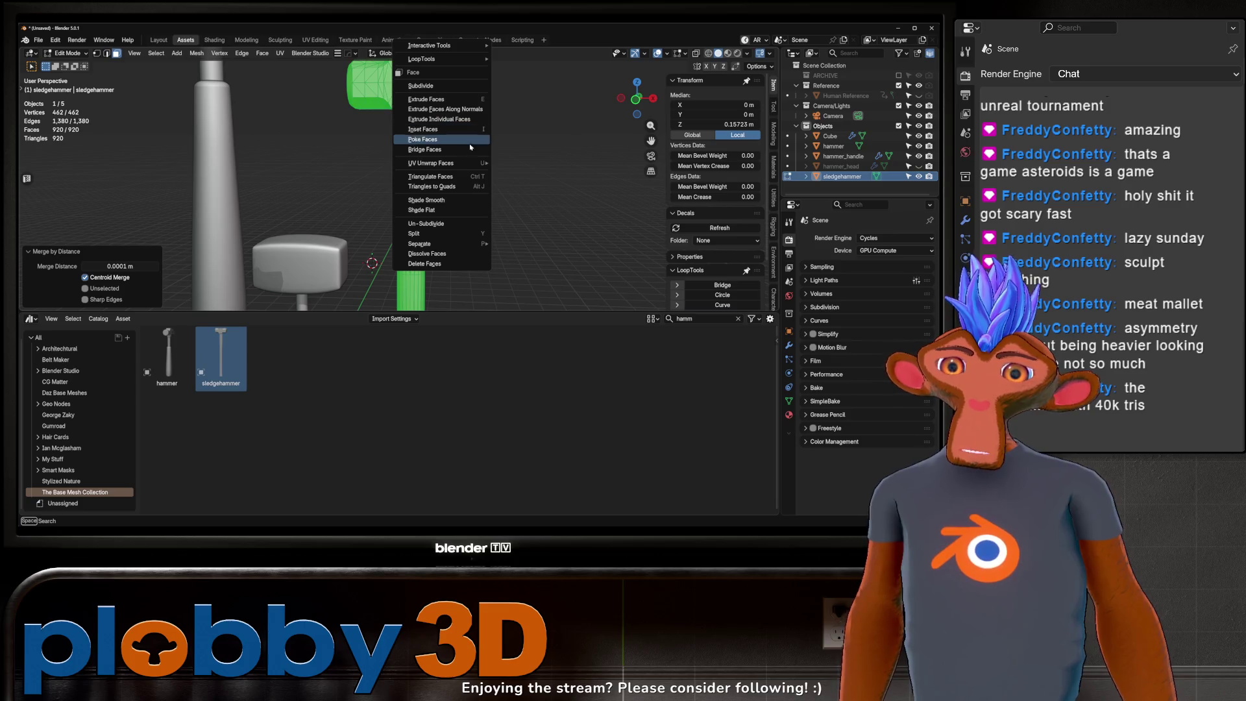
left_click(434, 186)
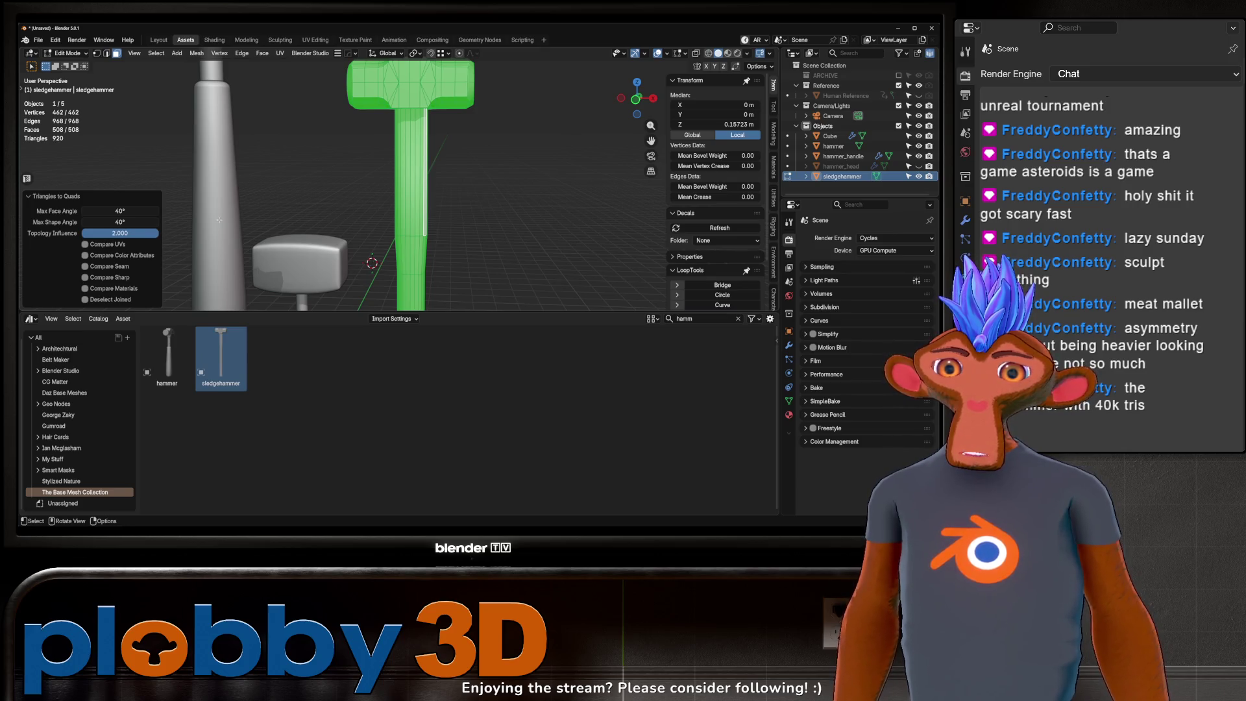
mouse_move(363, 246)
middle_mouse_down()
mouse_move(429, 252)
mouse_move(415, 252)
middle_mouse_up()
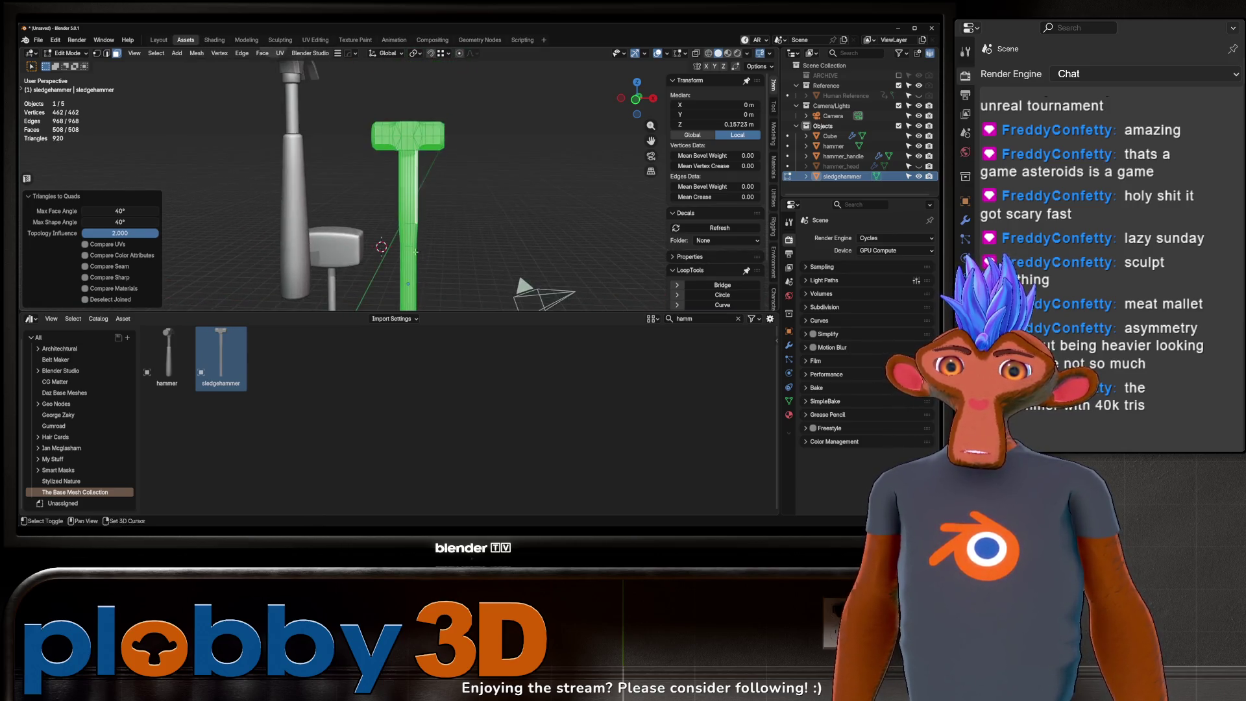
key("KP_Decimal")
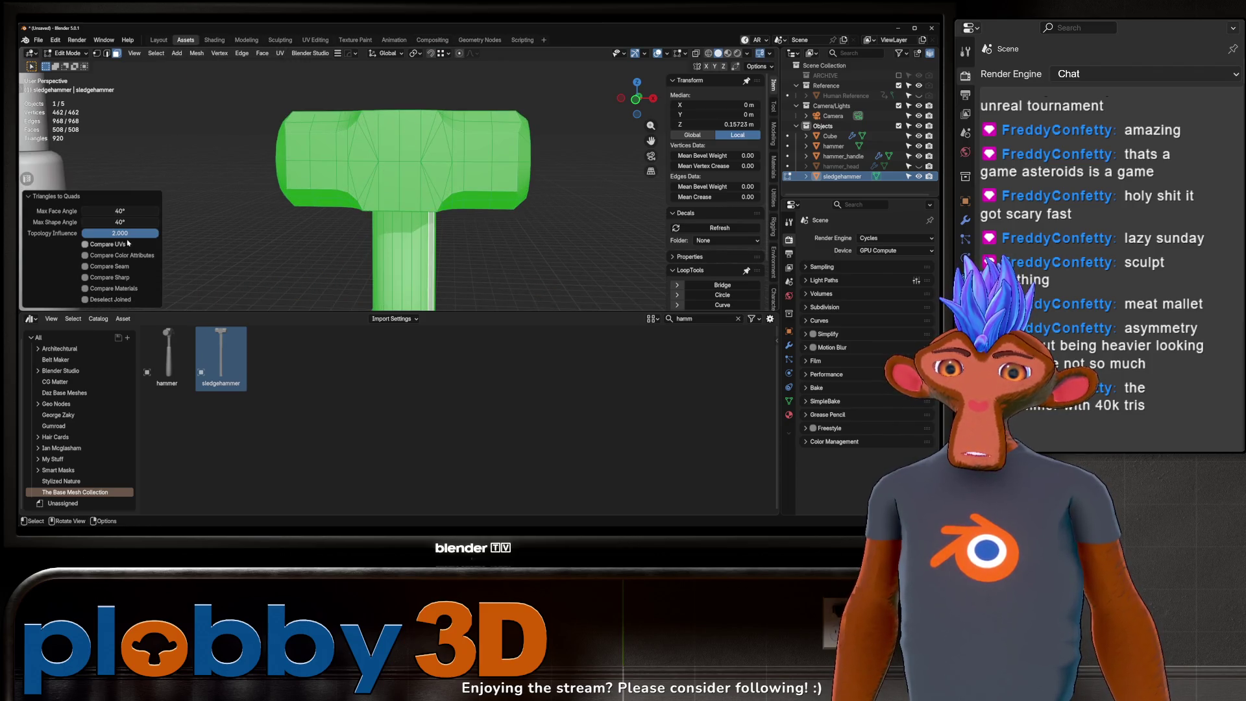
mouse_move(336, 227)
middle_mouse_down()
mouse_move(410, 168)
mouse_move(475, 175)
mouse_move(409, 171)
mouse_move(545, 140)
mouse_move(454, 139)
mouse_move(449, 151)
mouse_move(539, 188)
mouse_move(402, 130)
middle_mouse_up()
Step: Back in Object Mode, box-select the hammer and sledgehammer references and delete them
key("Tab")
scroll(408, 170, "down", 8)
left_click(419, 138)
left_click_drag(326, 102, 489, 164)
key("Delete")
mouse_move(489, 163)
middle_mouse_down()
mouse_move(495, 175)
mouse_move(425, 248)
mouse_move(346, 181)
middle_mouse_up()
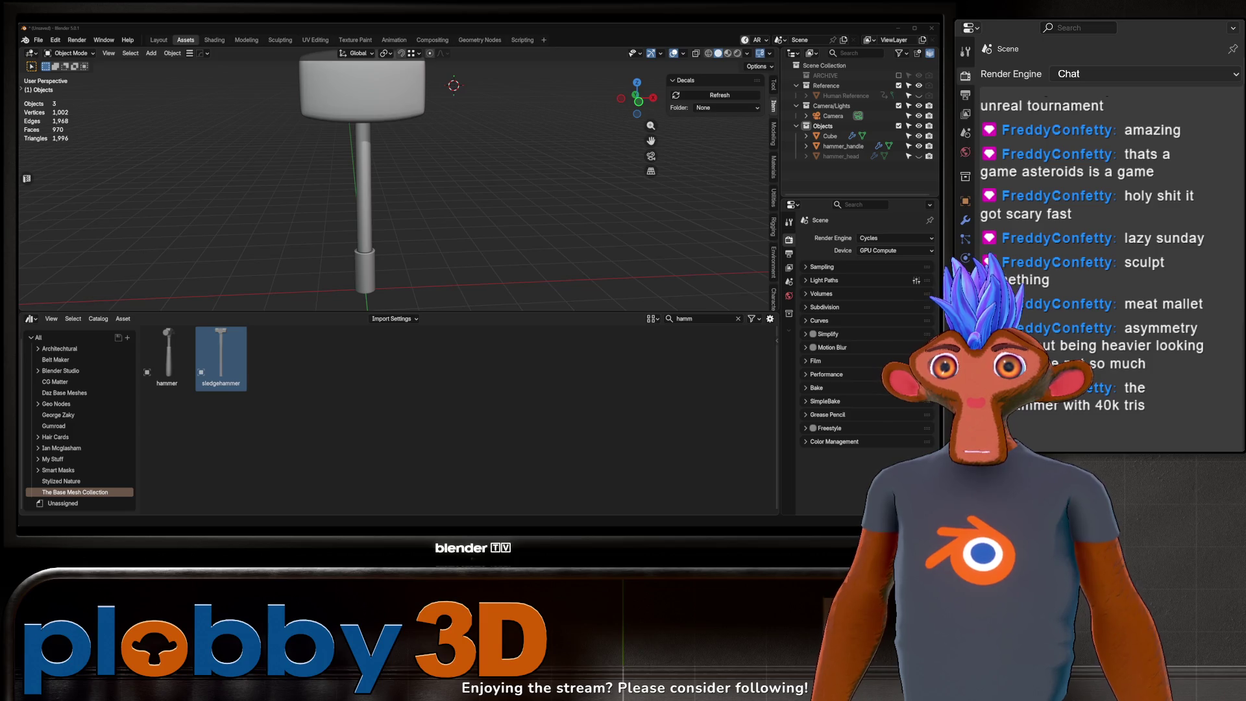
Step: Orbit the view around the mallet's head and handle
mouse_move(610, 195)
middle_mouse_down()
mouse_move(642, 157)
mouse_move(448, 156)
mouse_move(440, 136)
mouse_move(444, 160)
mouse_move(452, 125)
mouse_move(434, 207)
mouse_move(415, 218)
mouse_move(456, 175)
mouse_move(459, 221)
mouse_move(461, 110)
middle_mouse_up()
Step: Flatten the hammer_handle to 0.746 along the Y axis
scroll(435, 155, "up", 5)
scroll(450, 136, "up", 2)
left_click(451, 130)
left_click(399, 218)
key("s")
key("y")
left_click(425, 230)
Step: Make the edge loops near the handle base circular with LoopTools Circle
key("Tab")
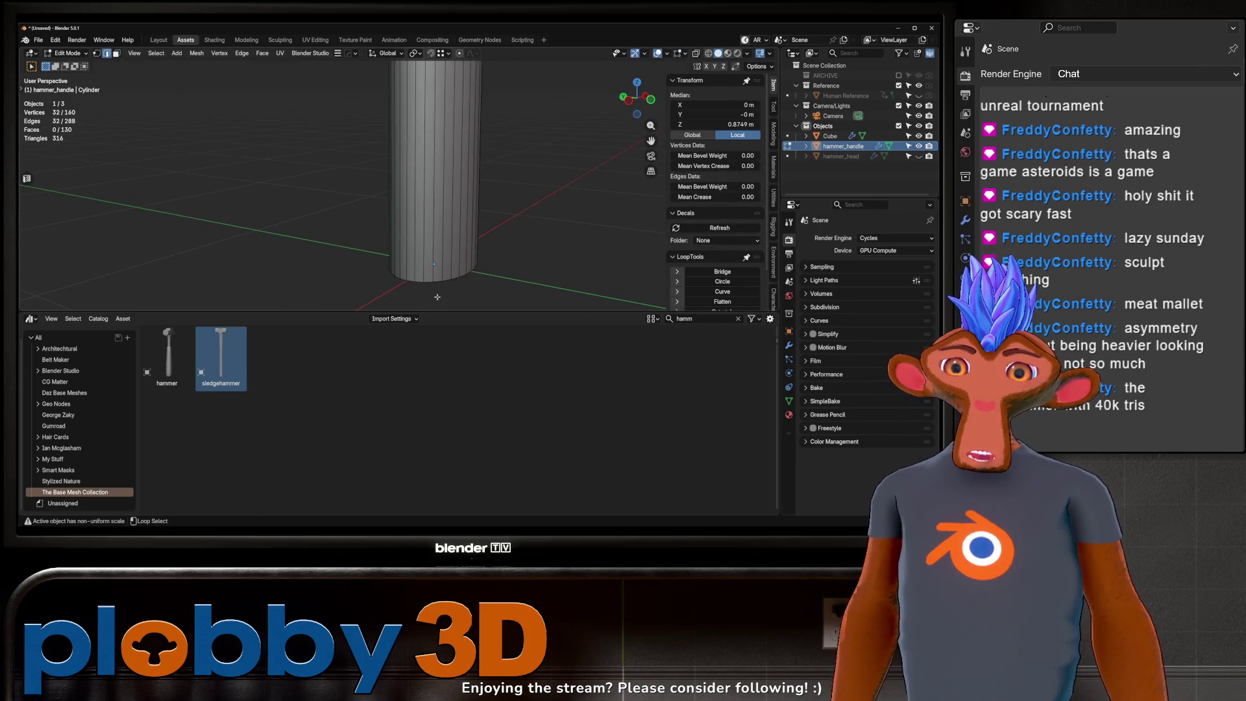
left_click(454, 283, "alt+shift")
mouse_move(457, 181)
middle_mouse_down("ctrl")
mouse_move(457, 205)
mouse_move(530, 235)
middle_mouse_up("ctrl")
key("q")
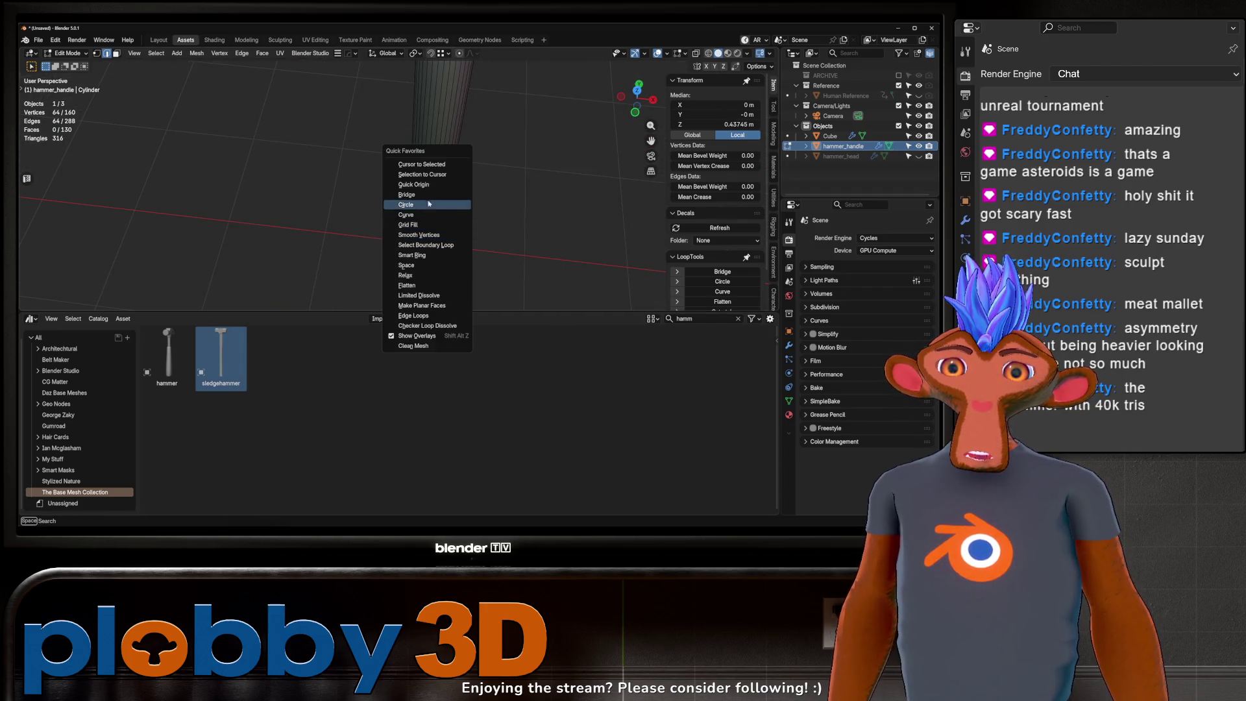
left_click(427, 211)
mouse_move(428, 211)
middle_mouse_down()
mouse_move(448, 208)
mouse_move(423, 198)
middle_mouse_up()
key("Tab")
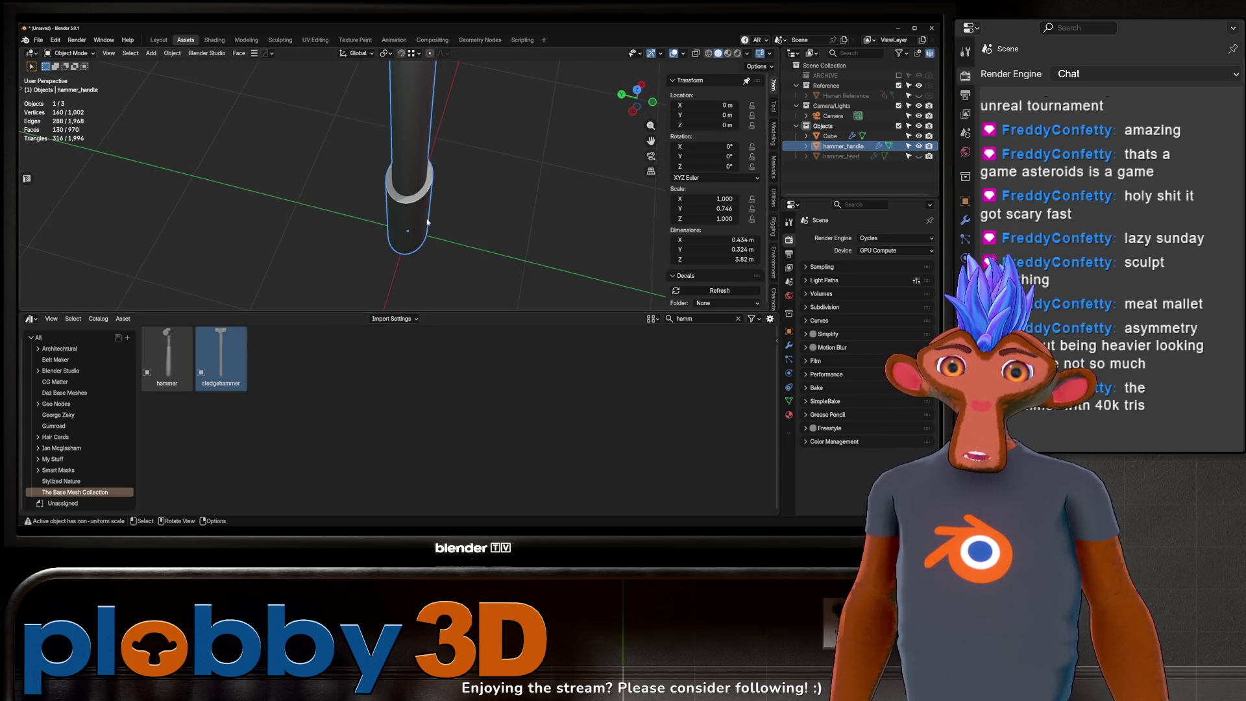
key("Tab")
key("q")
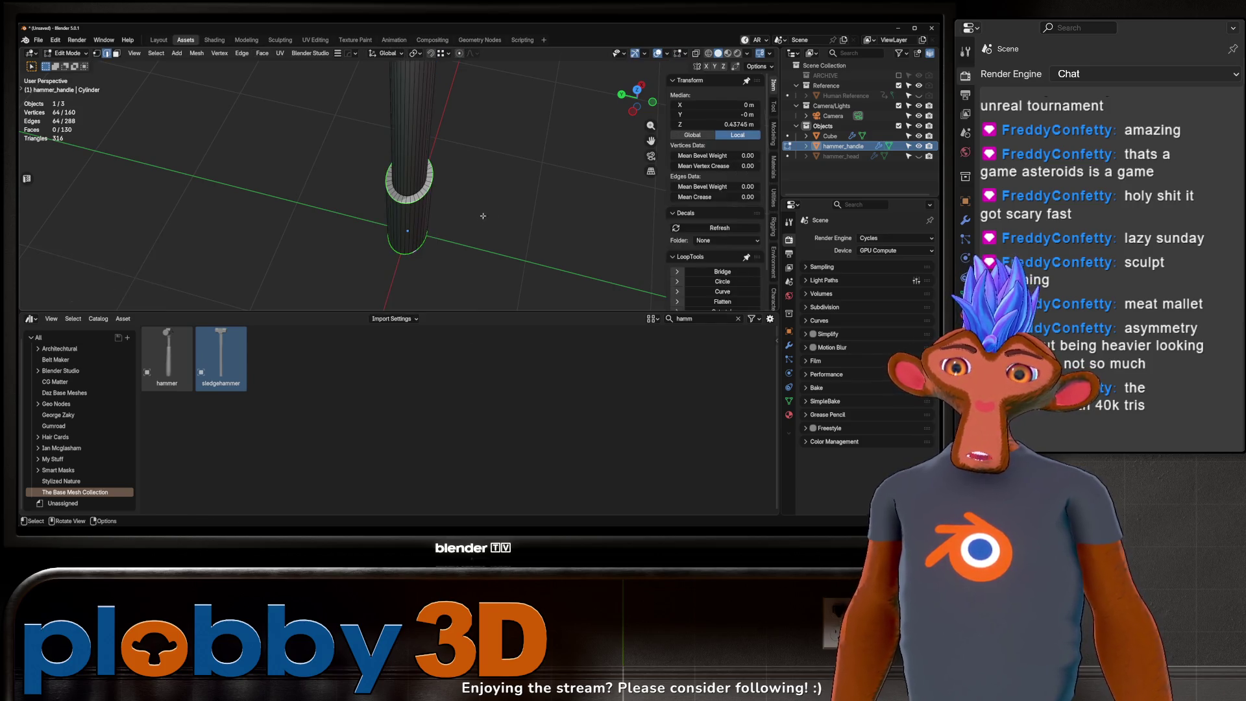
key("q")
left_click(514, 213)
Step: Widen the base loop with S Shift+Z into a collar and return to Object Mode
middle_click_drag(442, 192, 439, 190)
key("s")
key("shift+z")
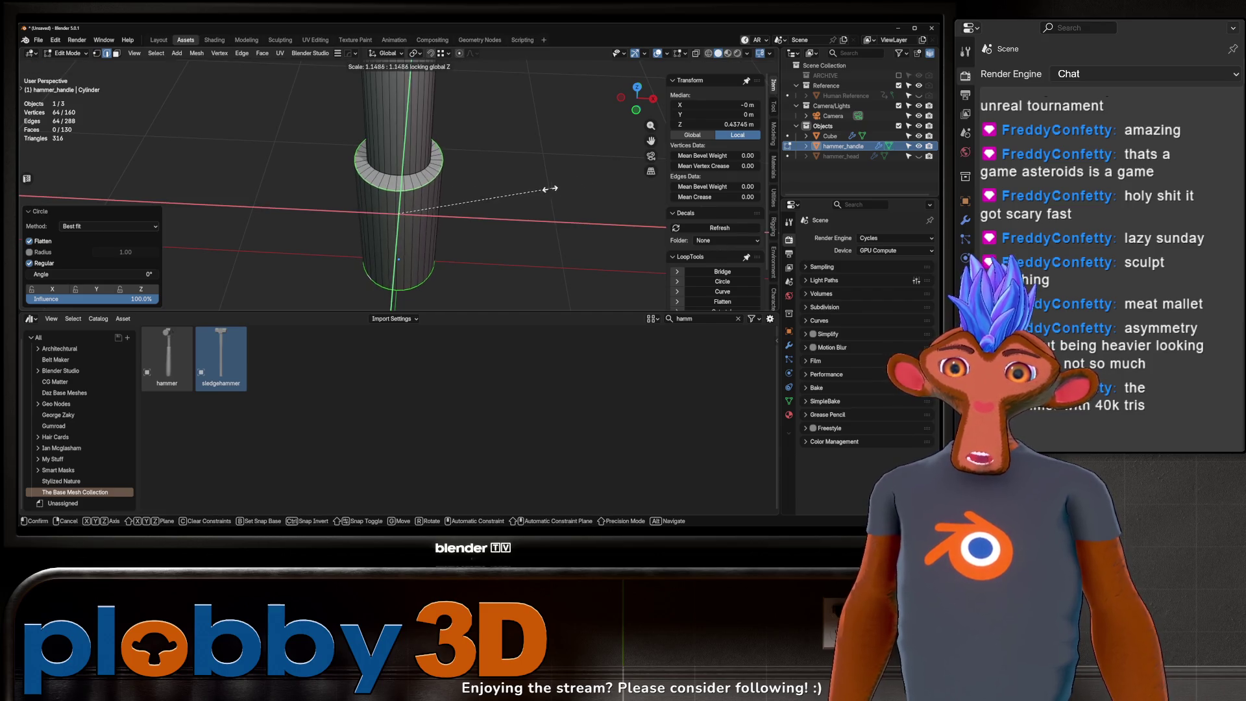
left_click(521, 193)
key("Tab")
scroll(381, 212, "down", 4)
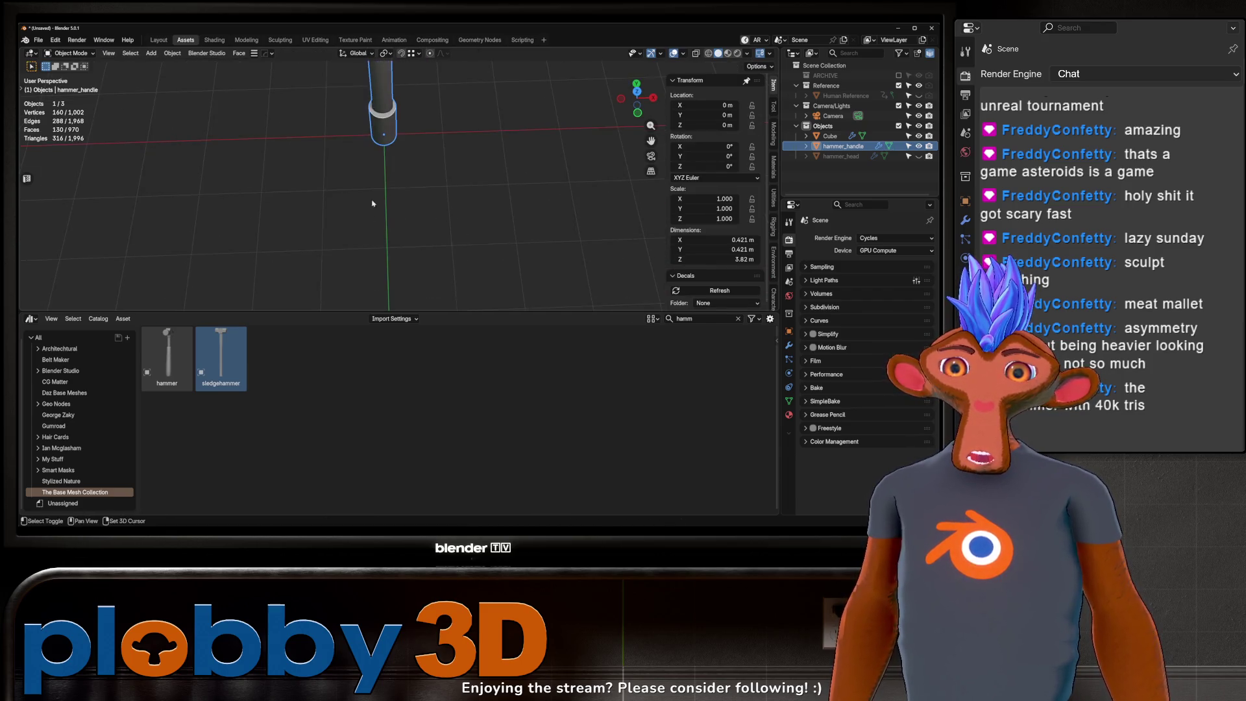
key("Tab")
mouse_move(381, 212)
middle_mouse_down()
mouse_move(432, 188)
mouse_move(409, 201)
mouse_move(368, 157)
mouse_move(296, 194)
mouse_move(396, 167)
middle_mouse_up()
key("Tab")
scroll(368, 157, "down", 5)
scroll(403, 164, "up", 4)
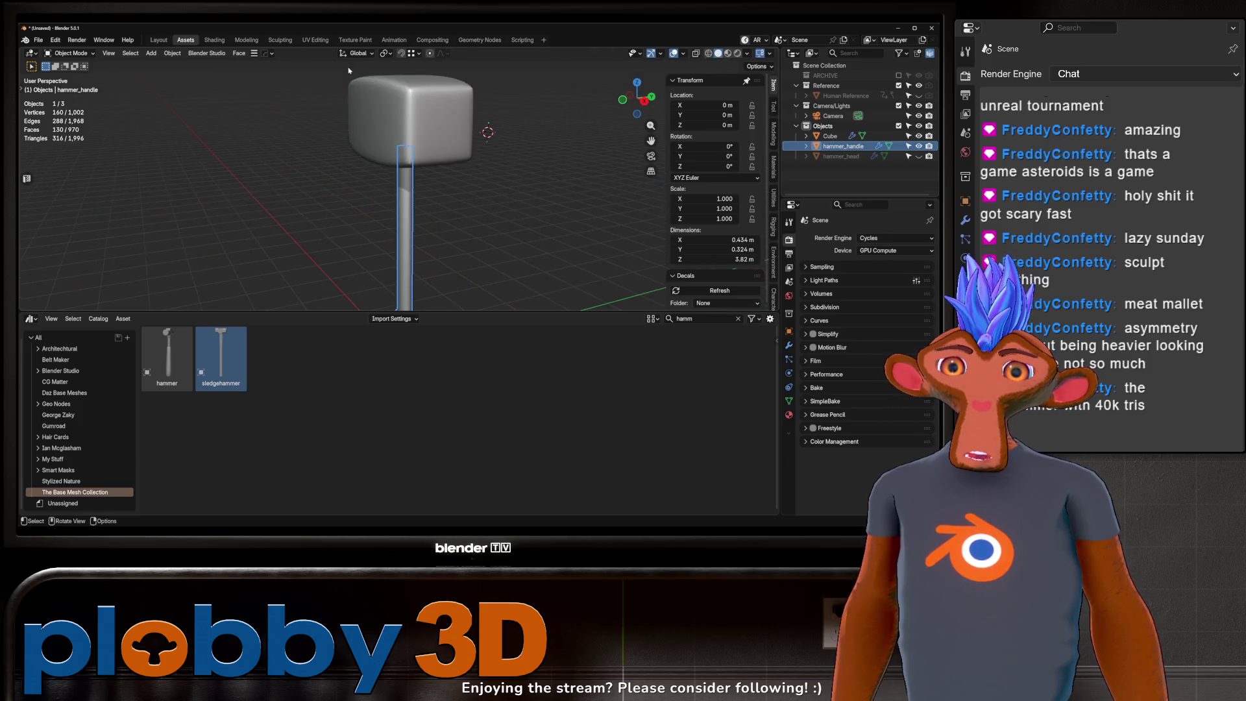
Step: Raise the handle's top face along Z so it extends up into the head
key("Tab")
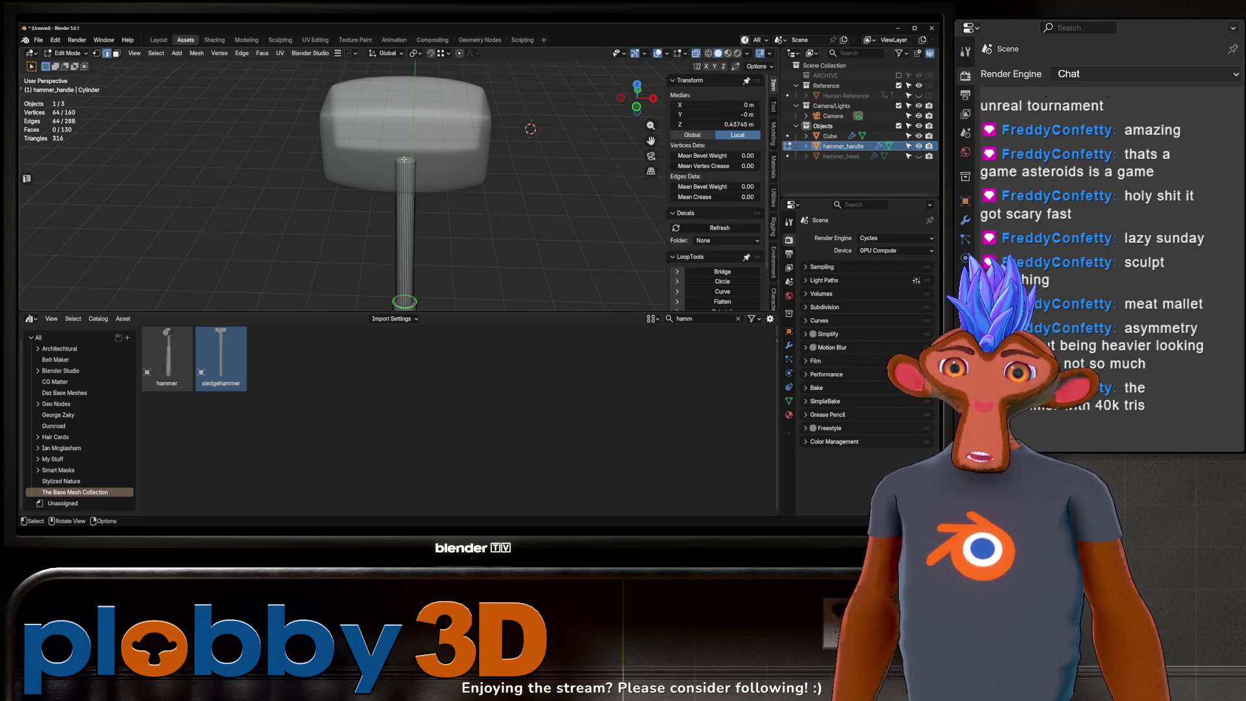
key("3")
left_click(404, 162)
key("alt+z")
key("g")
key("z")
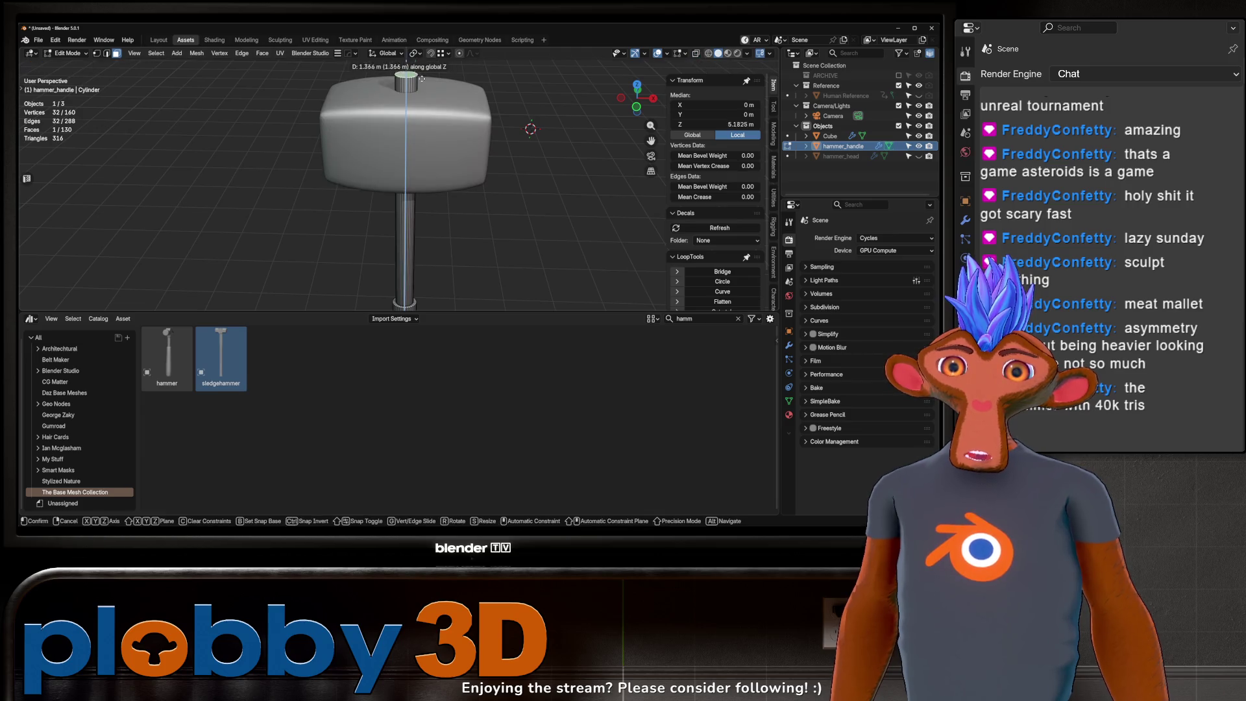
left_click(406, 130)
Step: Thicken the whole handle to 1.321 times its width while keeping its length fixed
scroll(454, 152, "down", 2)
key("a")
key("s")
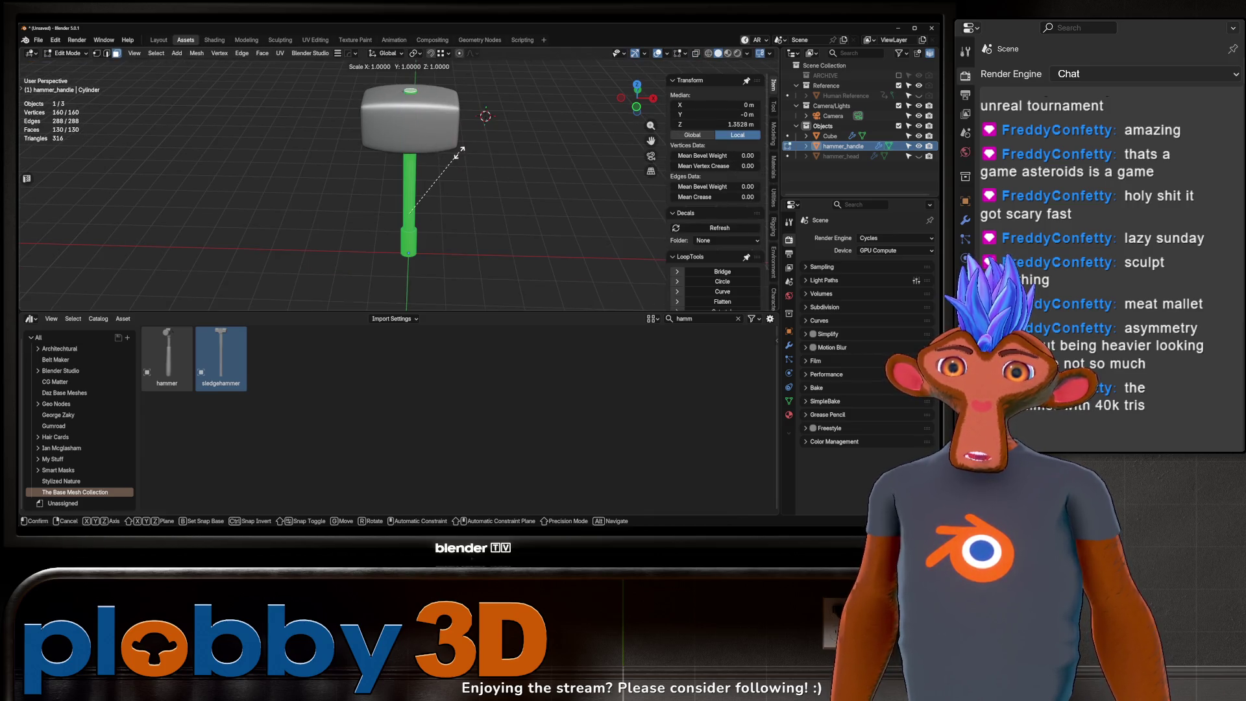
key("shift+z")
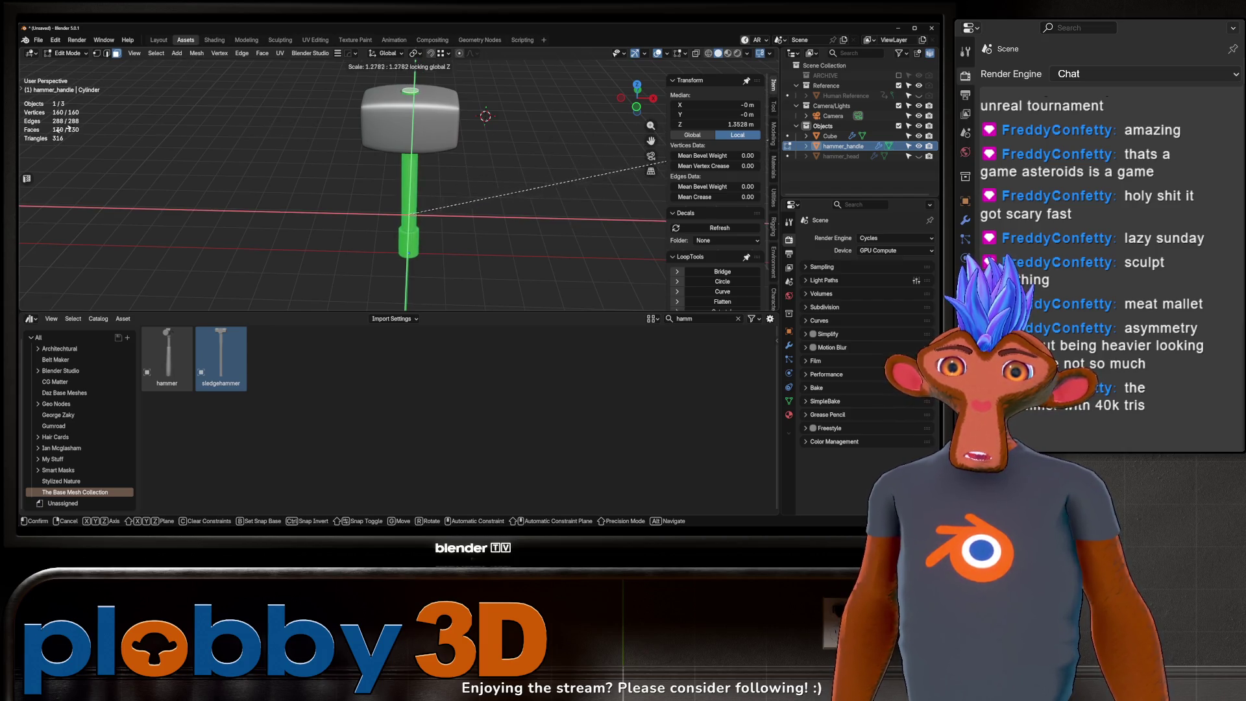
left_click(317, 128)
Step: Widen the handle's top cap face to 1.229 times its size
mouse_move(317, 128)
middle_mouse_down()
mouse_move(271, 193)
mouse_move(411, 123)
middle_mouse_up()
scroll(410, 123, "up", 2)
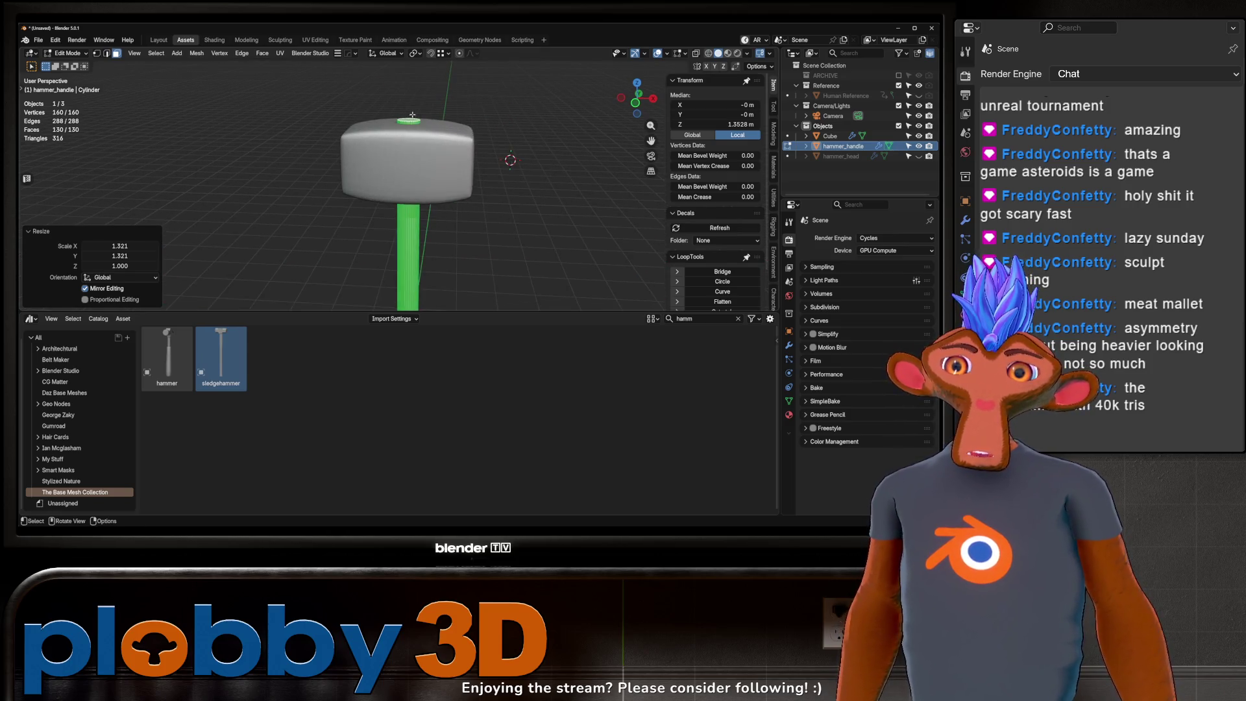
left_click(410, 122)
left_click(410, 122)
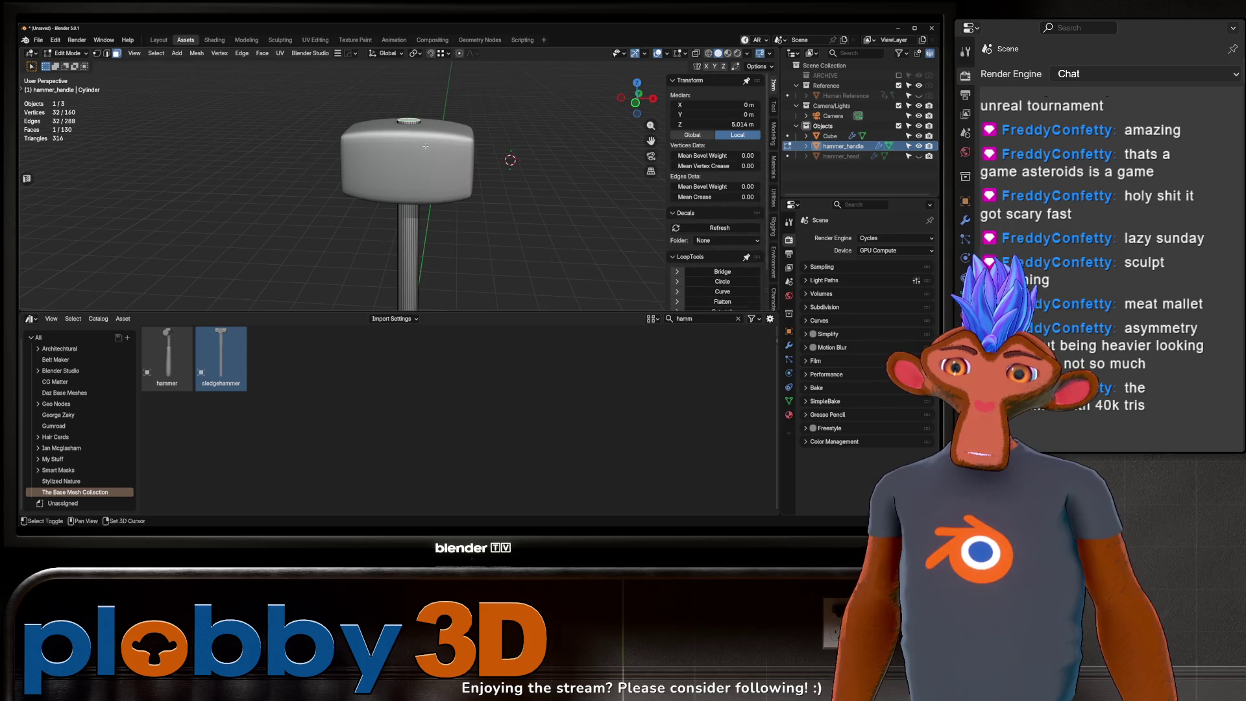
scroll(441, 111, "down", 2)
key("s")
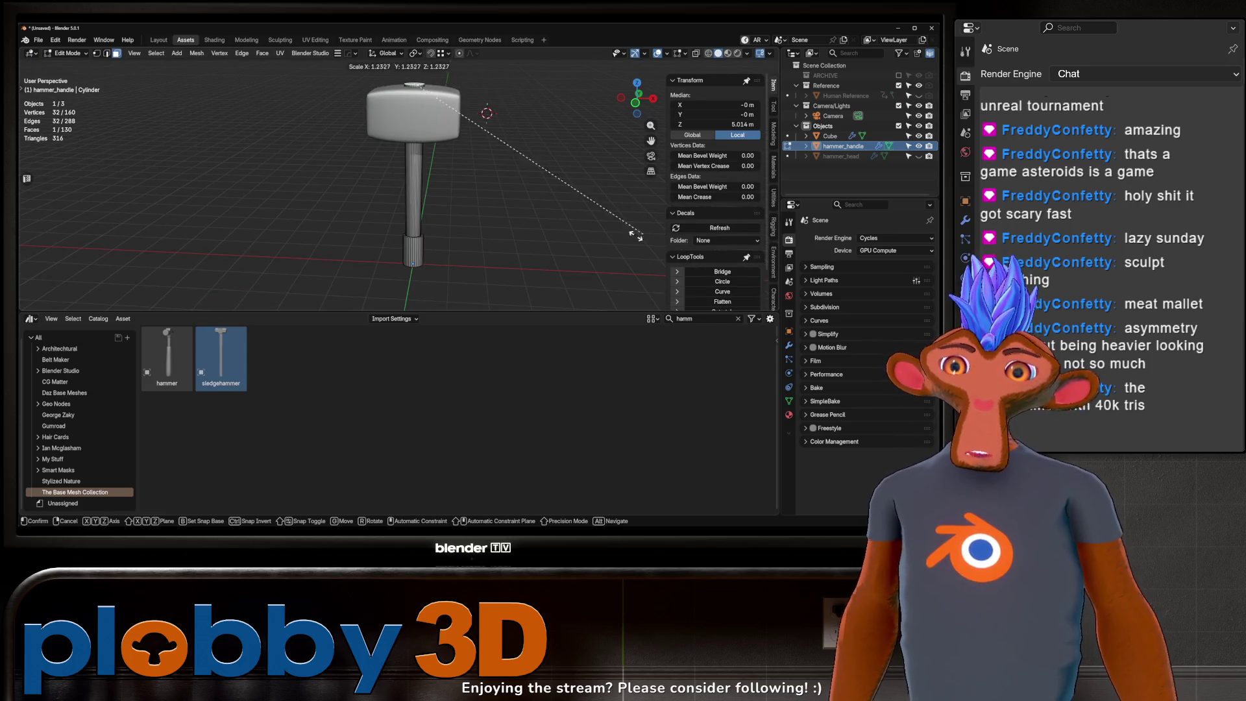
left_click(640, 235)
Step: Lift the top cap slightly and give its edge a four-segment bevel
scroll(424, 104, "up", 2)
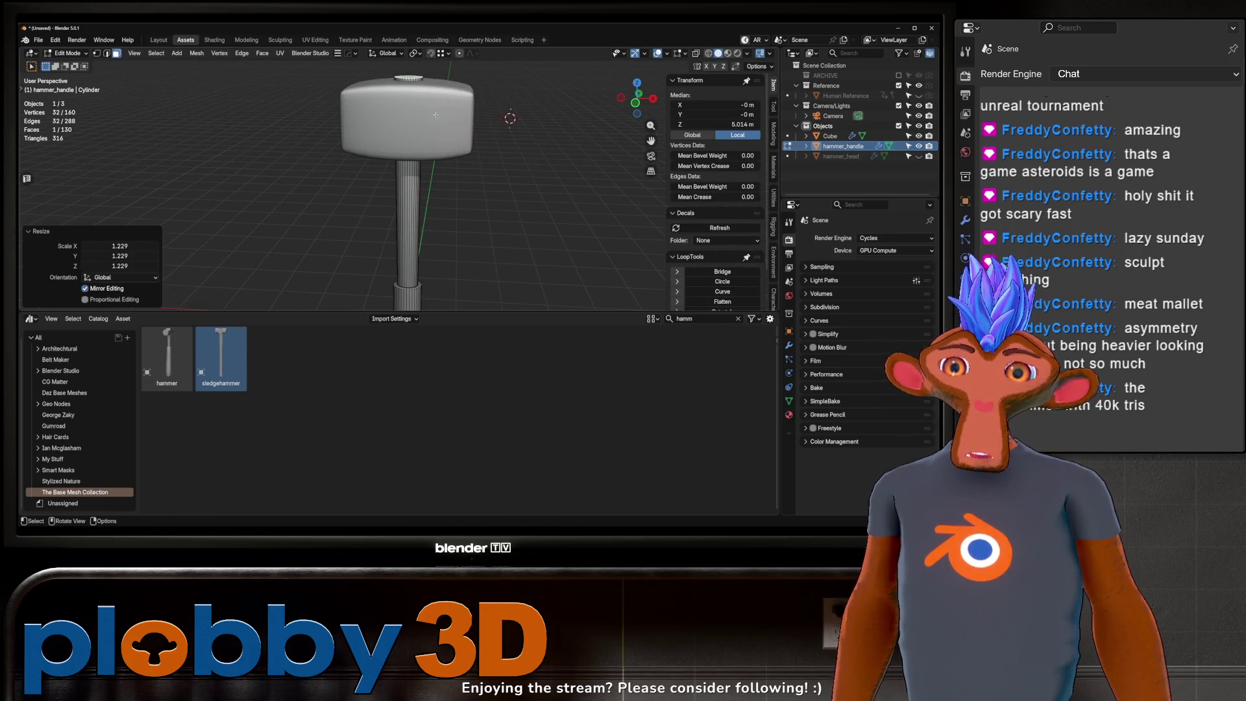
key("g")
key("z")
left_click(438, 97)
key("ctrl+b")
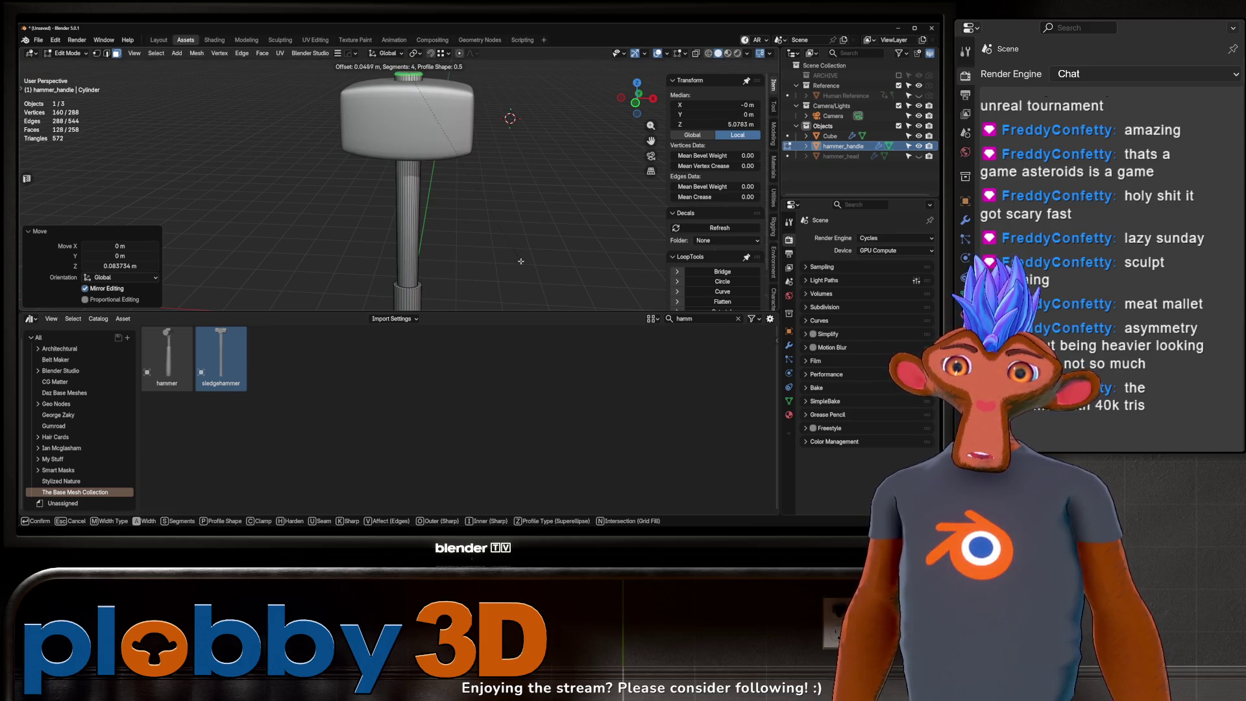
left_click(533, 261)
key("Tab")
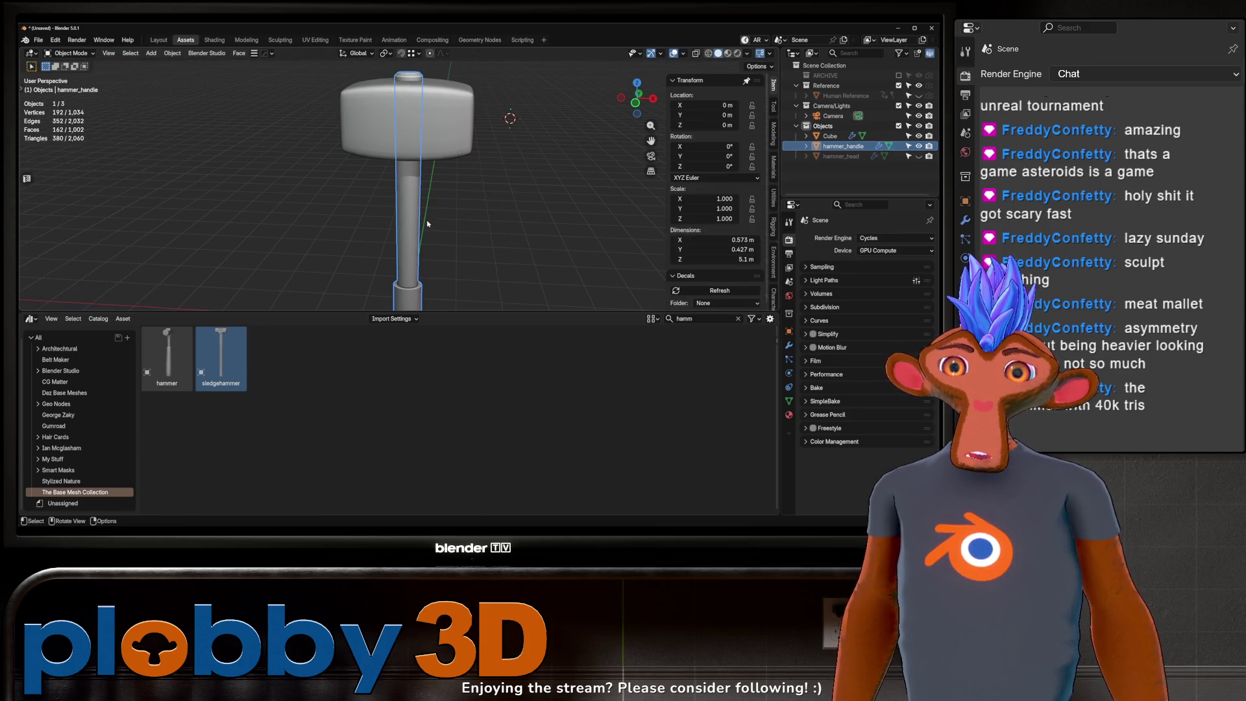
Step: Enter Edit Mode on the mallet head, then switch editing over to the handle mesh
scroll(442, 121, "down", 3)
mouse_move(422, 162)
middle_mouse_down()
mouse_move(441, 121)
mouse_move(415, 207)
mouse_move(448, 299)
mouse_move(376, 205)
mouse_move(426, 193)
mouse_move(411, 209)
mouse_move(430, 80)
mouse_move(411, 205)
mouse_move(405, 159)
mouse_move(402, 235)
mouse_move(398, 215)
middle_mouse_up()
scroll(435, 126, "up", 2)
scroll(402, 137, "up", 4)
left_click(383, 147)
scroll(384, 147, "down", 4)
scroll(422, 198, "down", 5)
scroll(404, 193, "down", 5)
scroll(413, 249, "up", 5)
key("Tab")
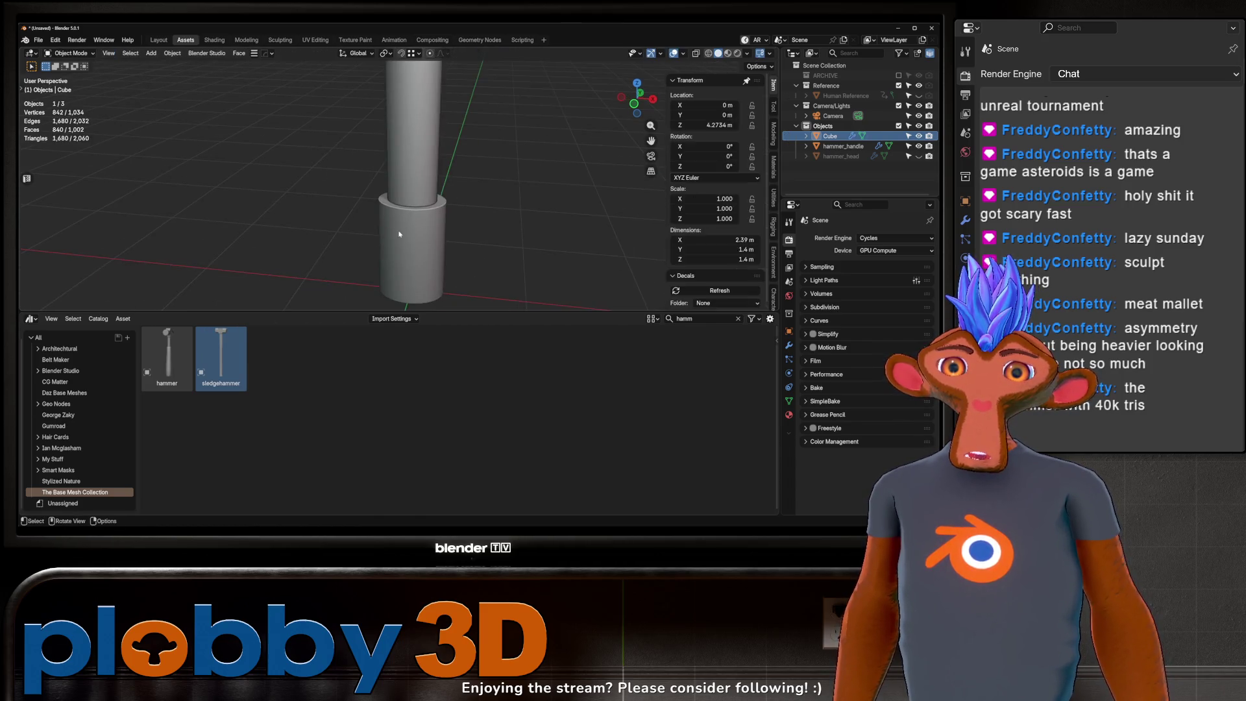
key("alt+q")
Step: Lower the edge ring at the top of the grip by 0.18 m
left_click(385, 203, "alt")
left_click(385, 201, "alt")
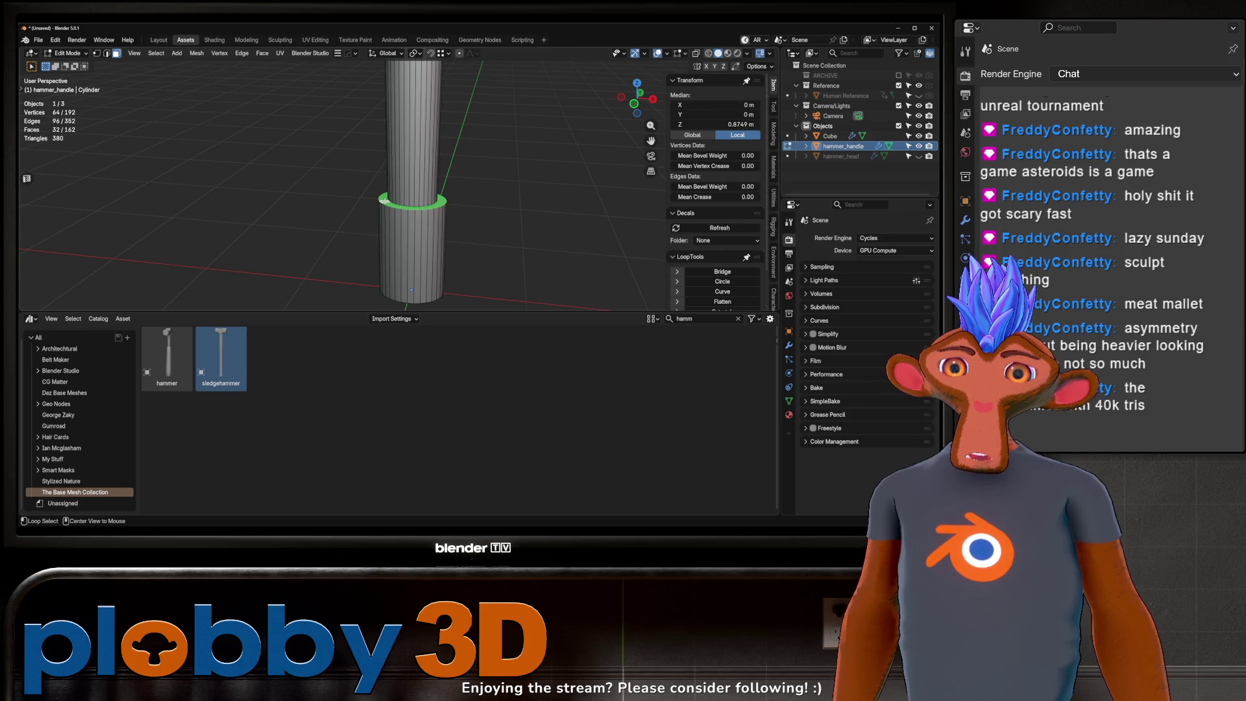
scroll(421, 168, "up", 1)
key("g")
key("z")
left_click(413, 239)
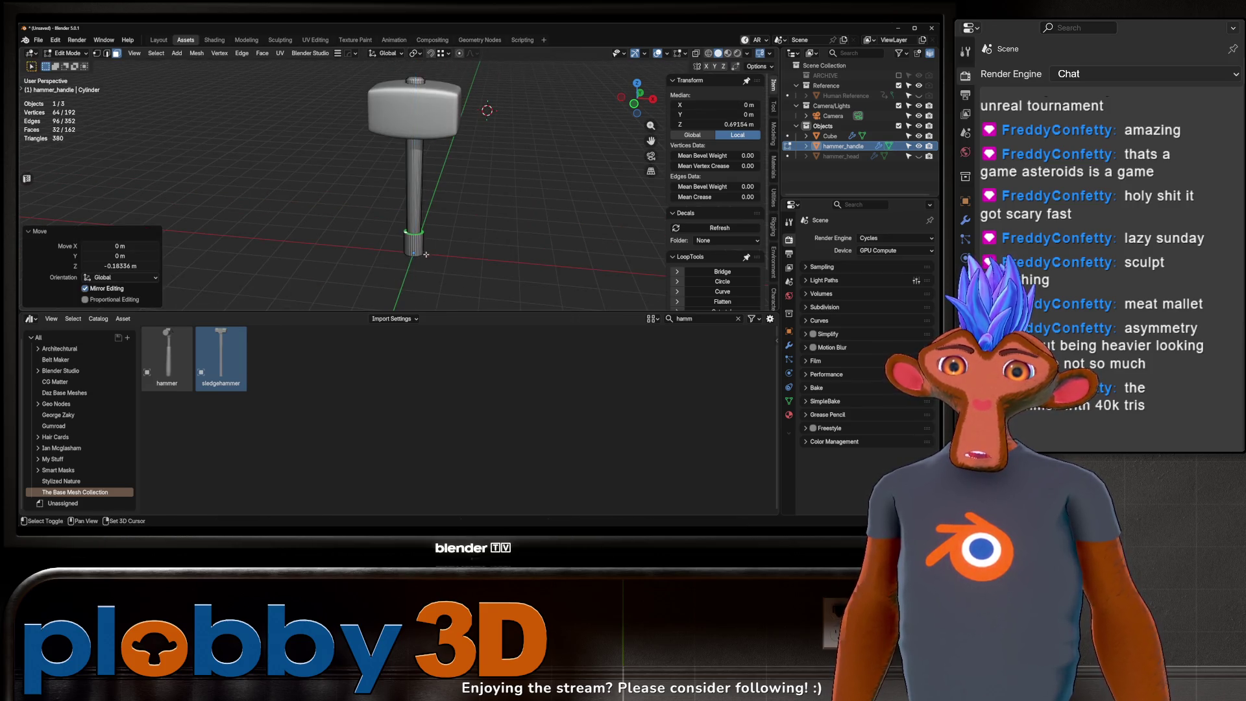
scroll(413, 239, "up", 3)
scroll(413, 240, "up", 2)
Step: Bevel the edge ring at the handle step in edge select mode
key("2")
left_click(392, 195, "alt")
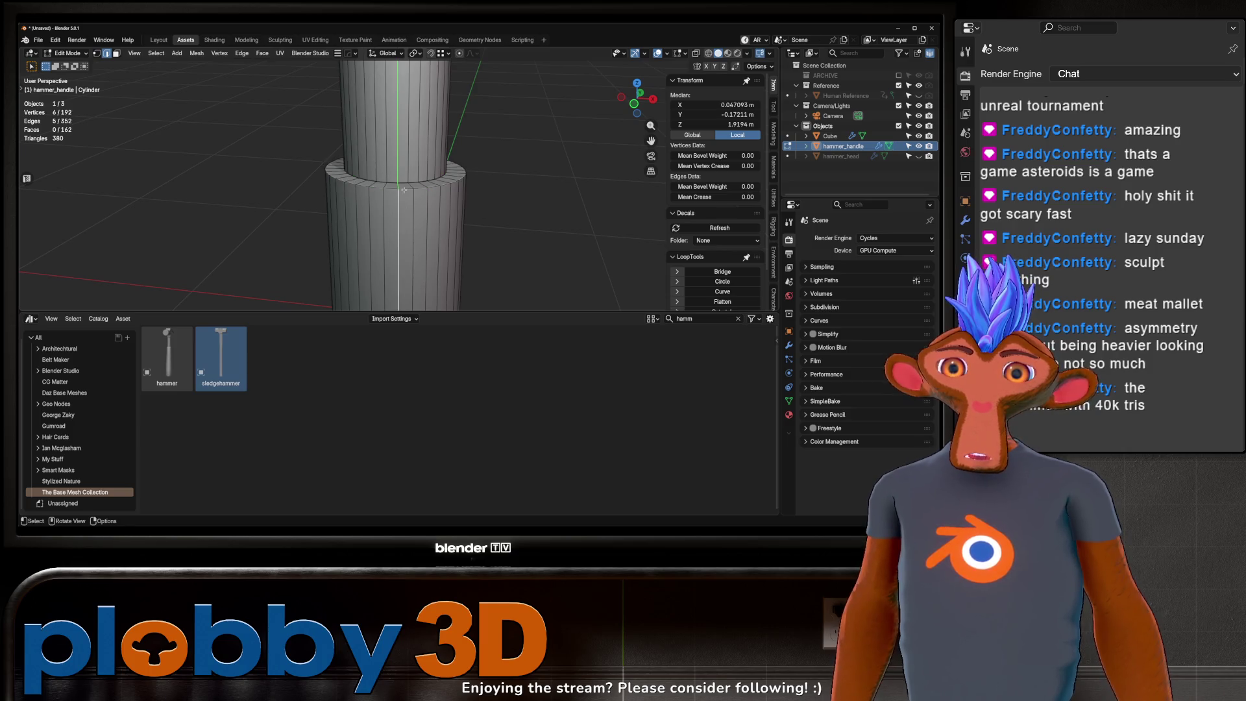
left_click(404, 190, "alt")
key("ctrl+b")
left_click(519, 183)
key("Tab")
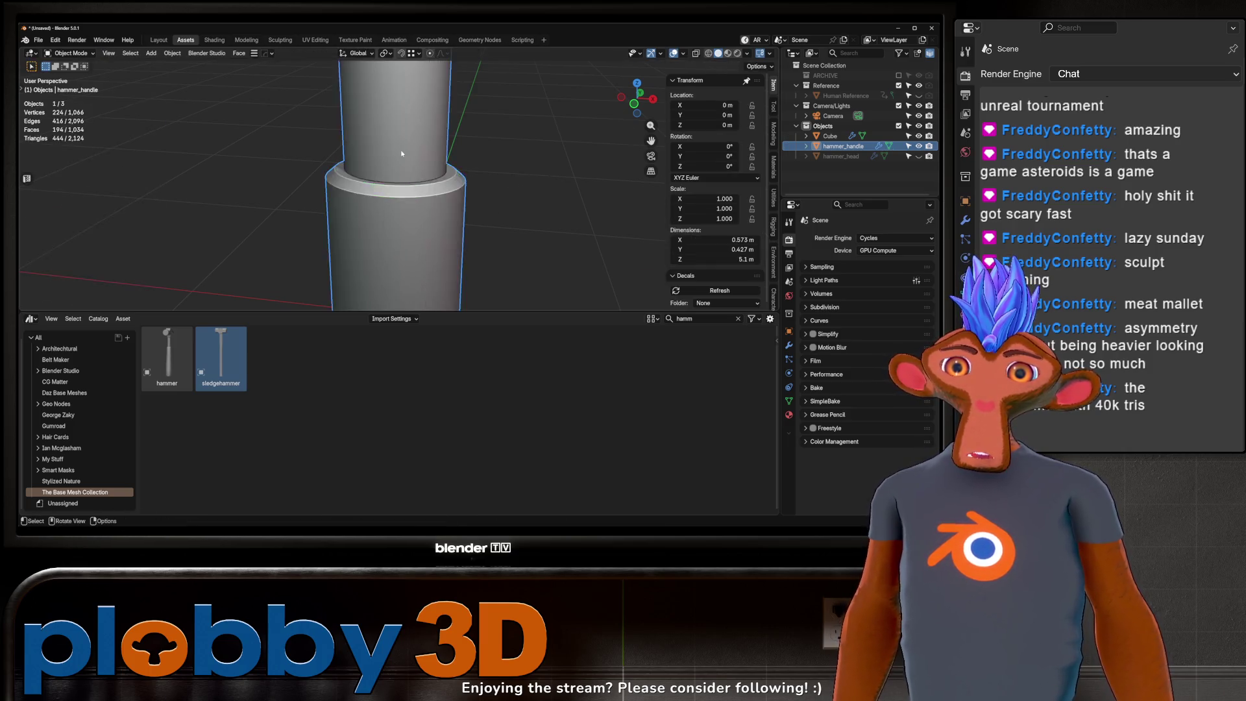
Step: Bevel the handle's bottom edge ring, then view the hammer upright and select the head
scroll(402, 153, "down", 3)
scroll(409, 182, "up", 2)
key("Tab")
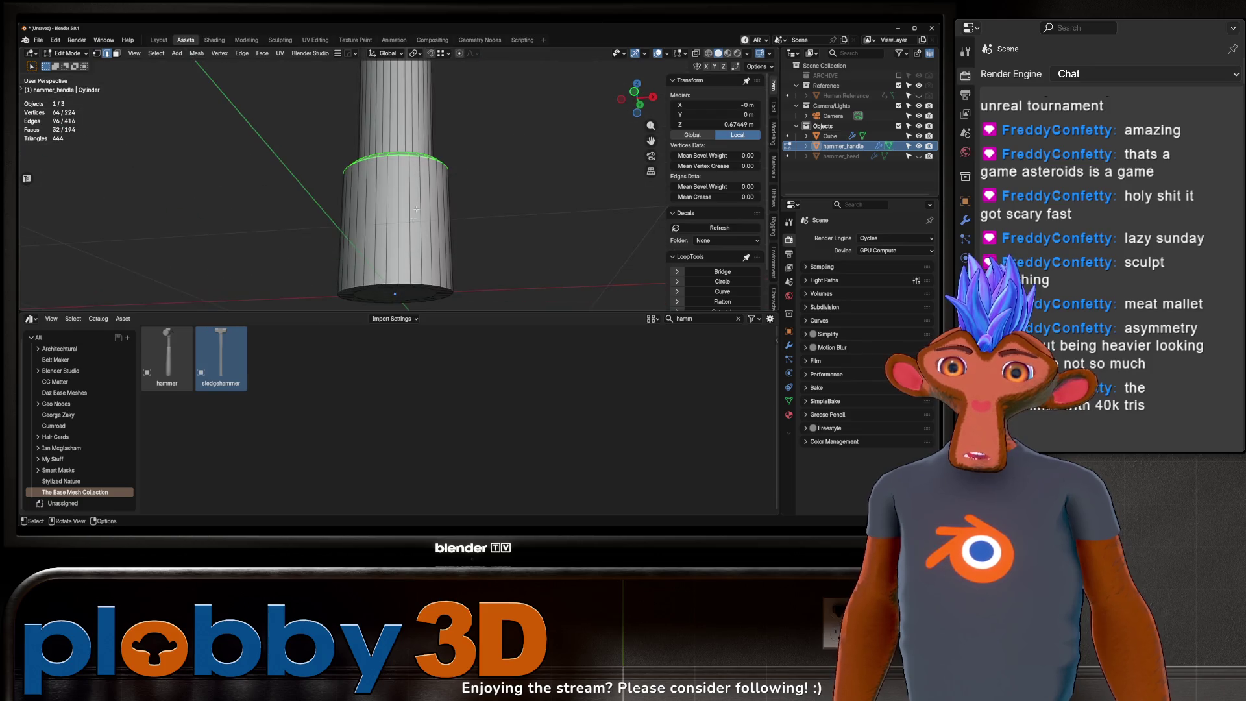
left_click(422, 290, "alt")
key("ctrl+b")
left_click(443, 232)
key("Tab")
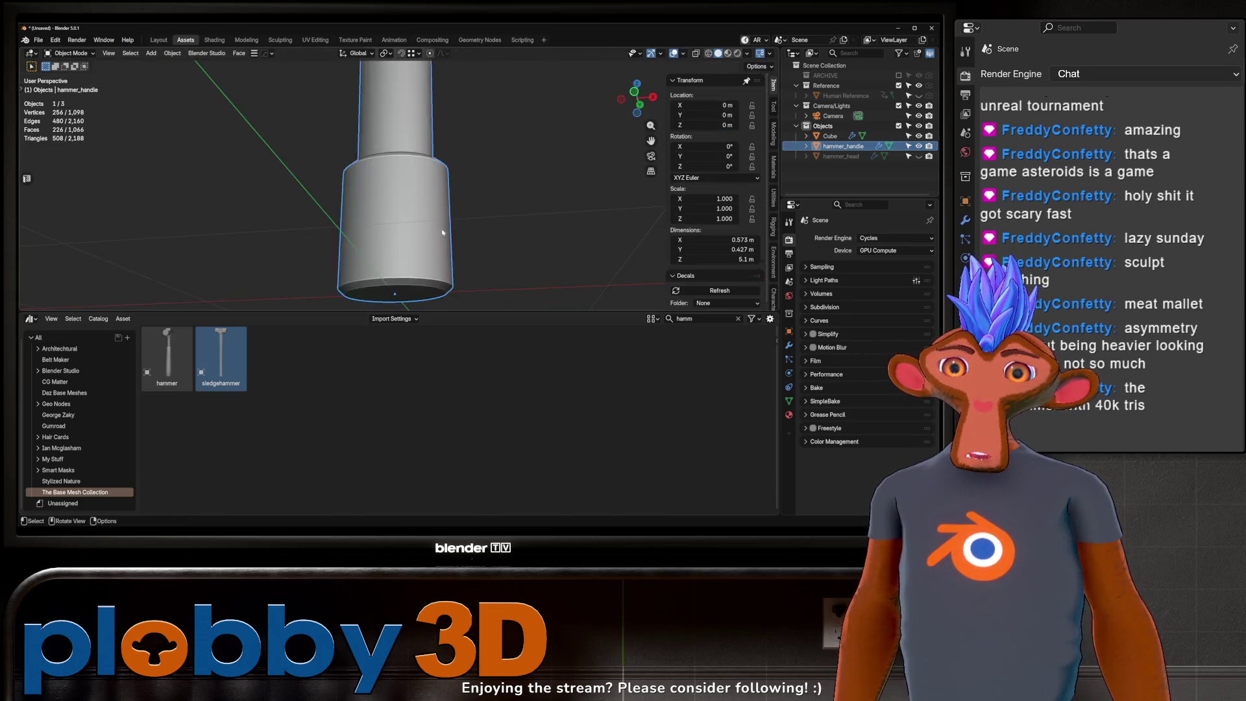
middle_click_drag(443, 232, 437, 161)
middle_click_drag(437, 216, 442, 160)
scroll(442, 160, "up", 2)
left_click(443, 160)
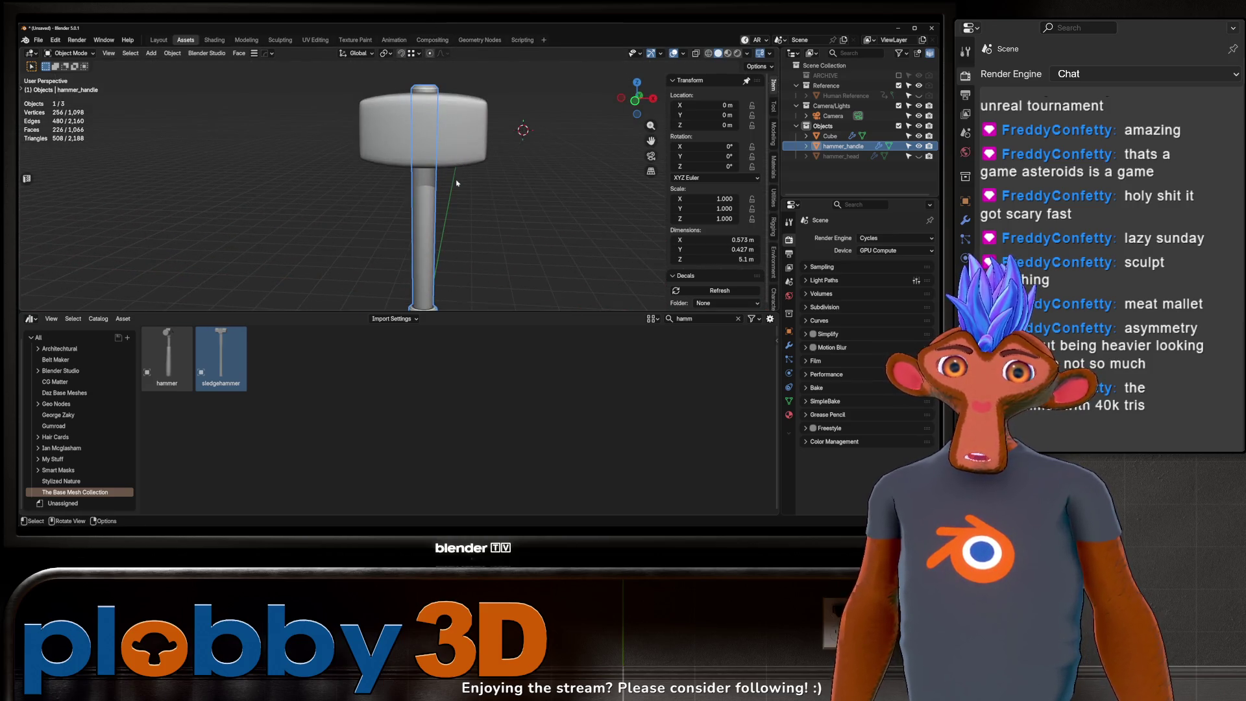
Step: Rename the head object to hammer_head in the Outliner, undoing an accidental new collection
double_click(830, 136)
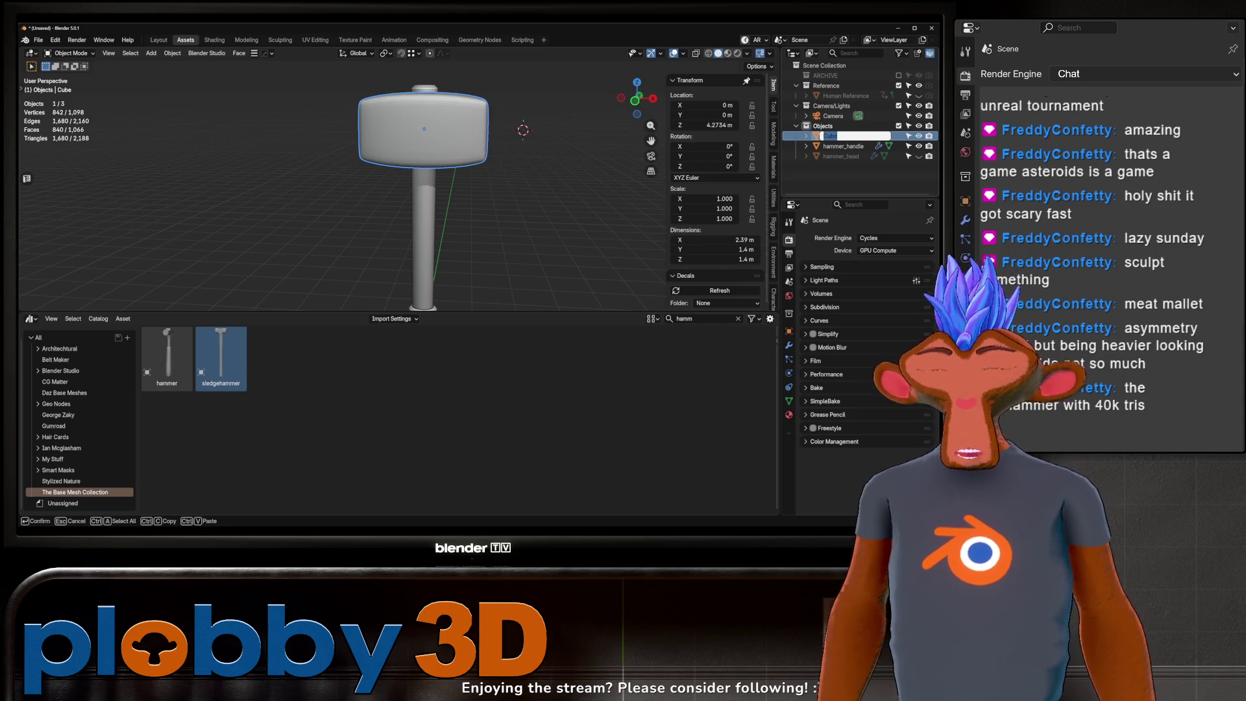
key("Escape")
left_click(820, 170)
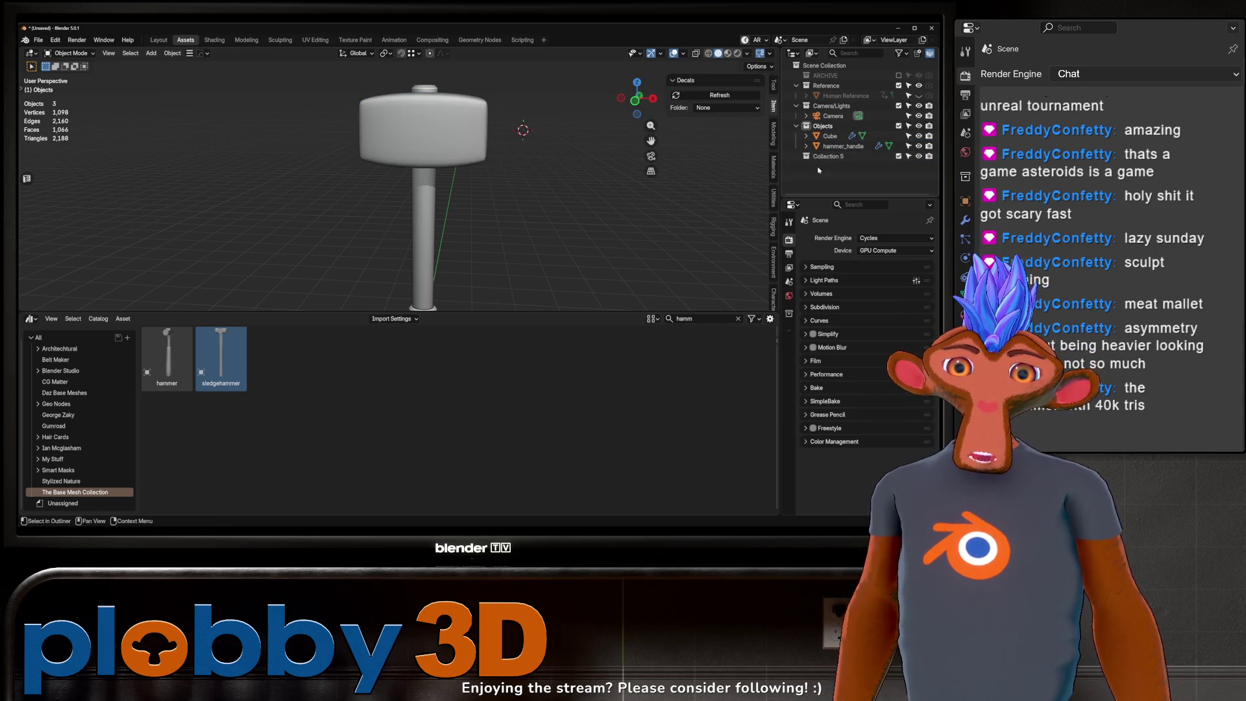
key("ctrl+z")
double_click(831, 136)
type("hammer_head")
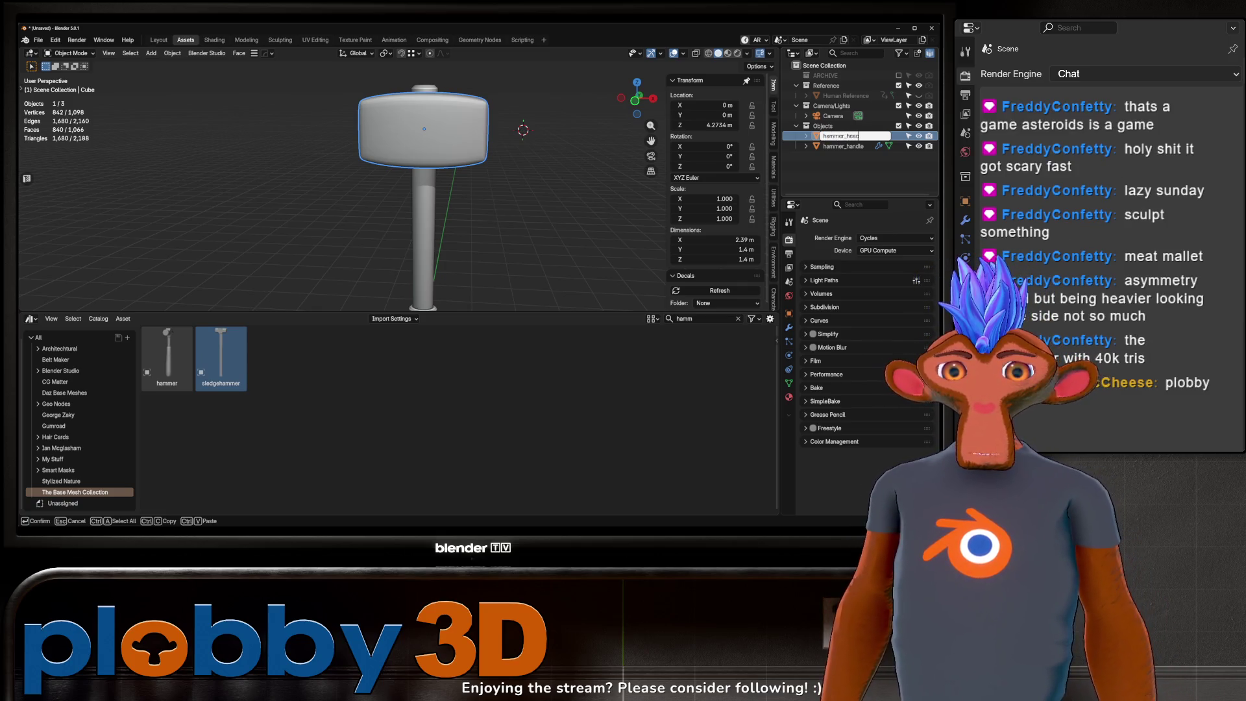
key("Return")
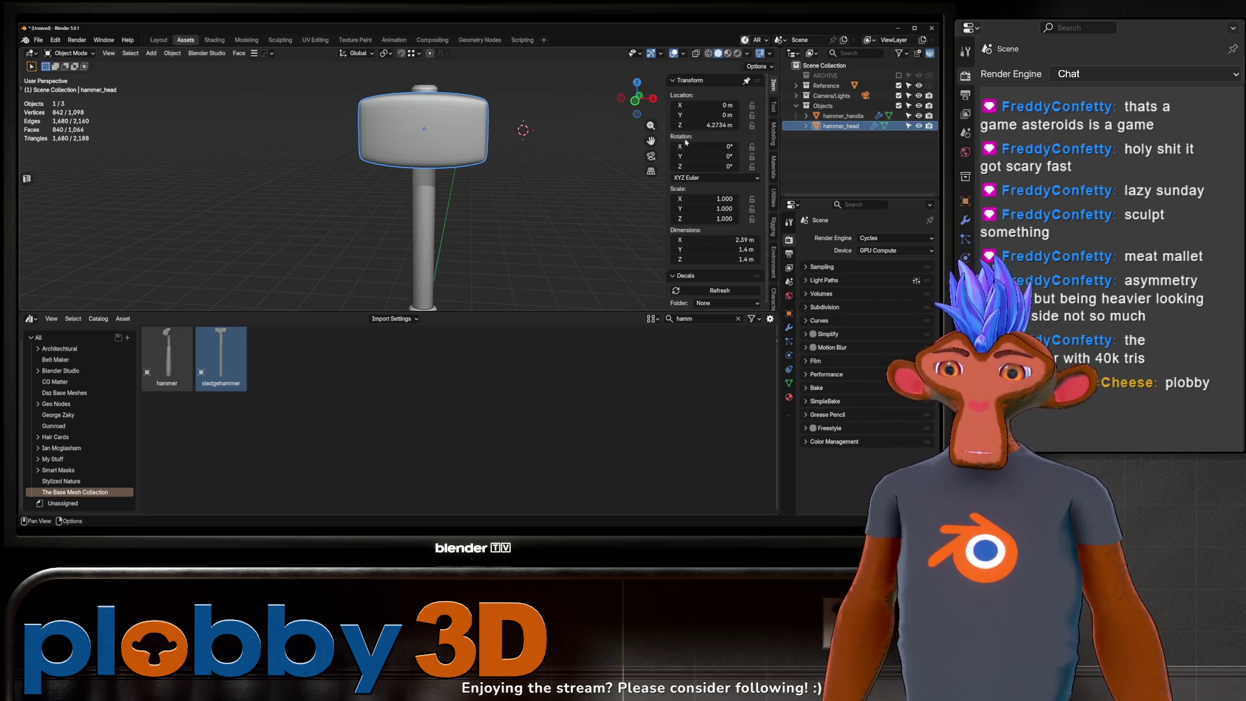
Step: Grow the selection across the handle's top cap and scale it slightly smaller
middle_click_drag(571, 198, 419, 259)
scroll(418, 259, "up", 8)
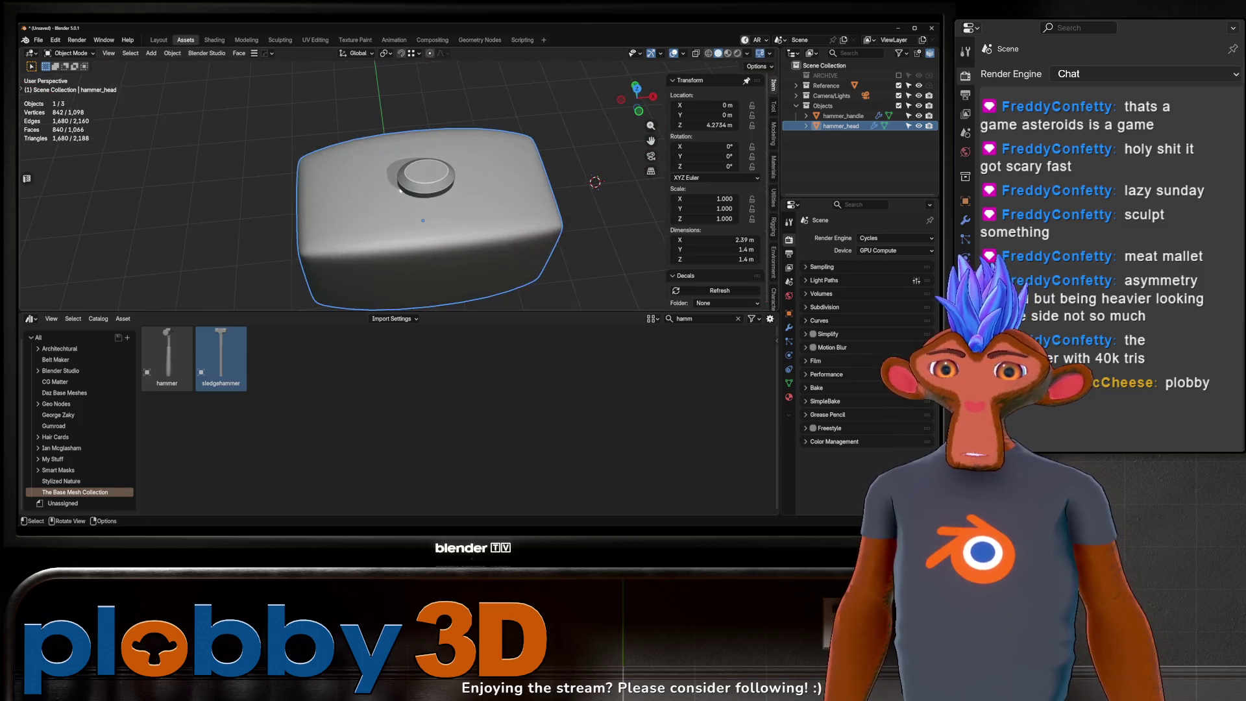
key("Tab")
key("Tab")
left_click(425, 171)
middle_click_drag(424, 171, 413, 149)
key("Tab")
middle_click_drag(422, 104, 432, 123)
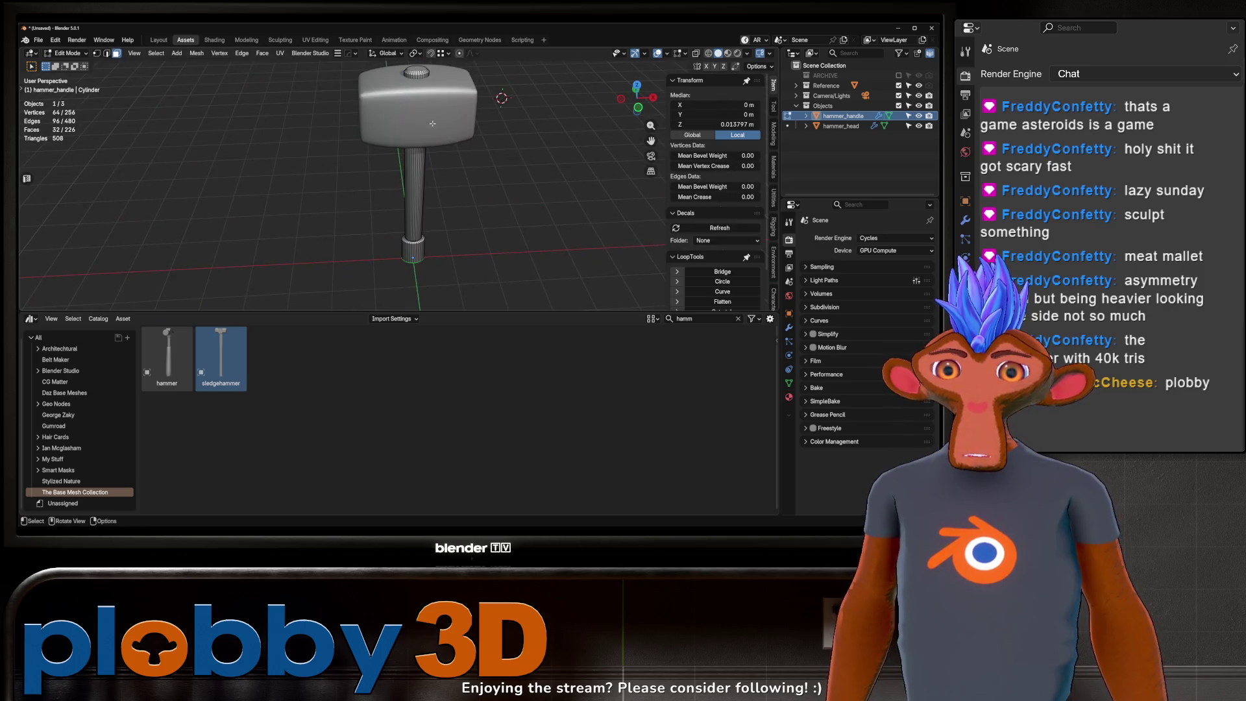
key("ctrl+KP_Add")
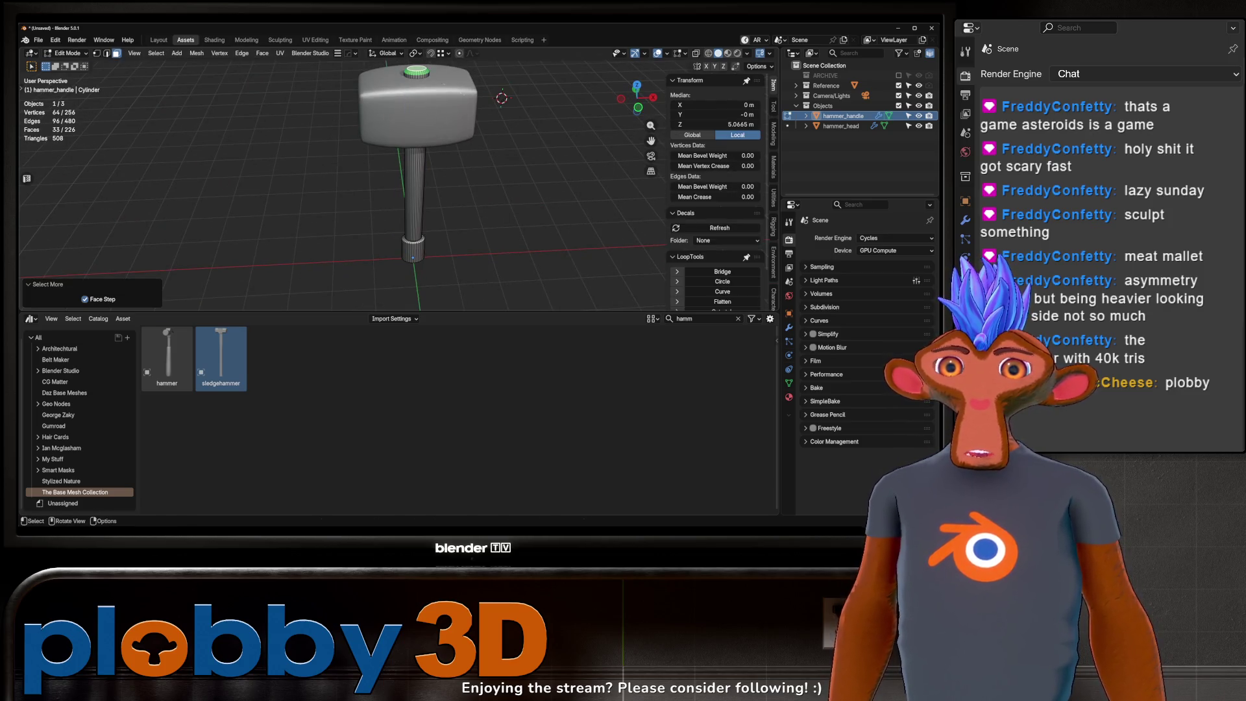
key("s")
left_click(446, 167)
key("Tab")
Step: Deselect the handle and switch to a front orthographic view
mouse_move(454, 182)
middle_mouse_down()
mouse_move(468, 235)
mouse_move(460, 214)
mouse_move(415, 195)
mouse_move(383, 138)
mouse_move(436, 129)
mouse_move(426, 144)
middle_mouse_up()
left_click(471, 223)
scroll(460, 214, "up", 2)
scroll(407, 191, "up", 4)
scroll(408, 191, "down", 4)
key("KP_1")
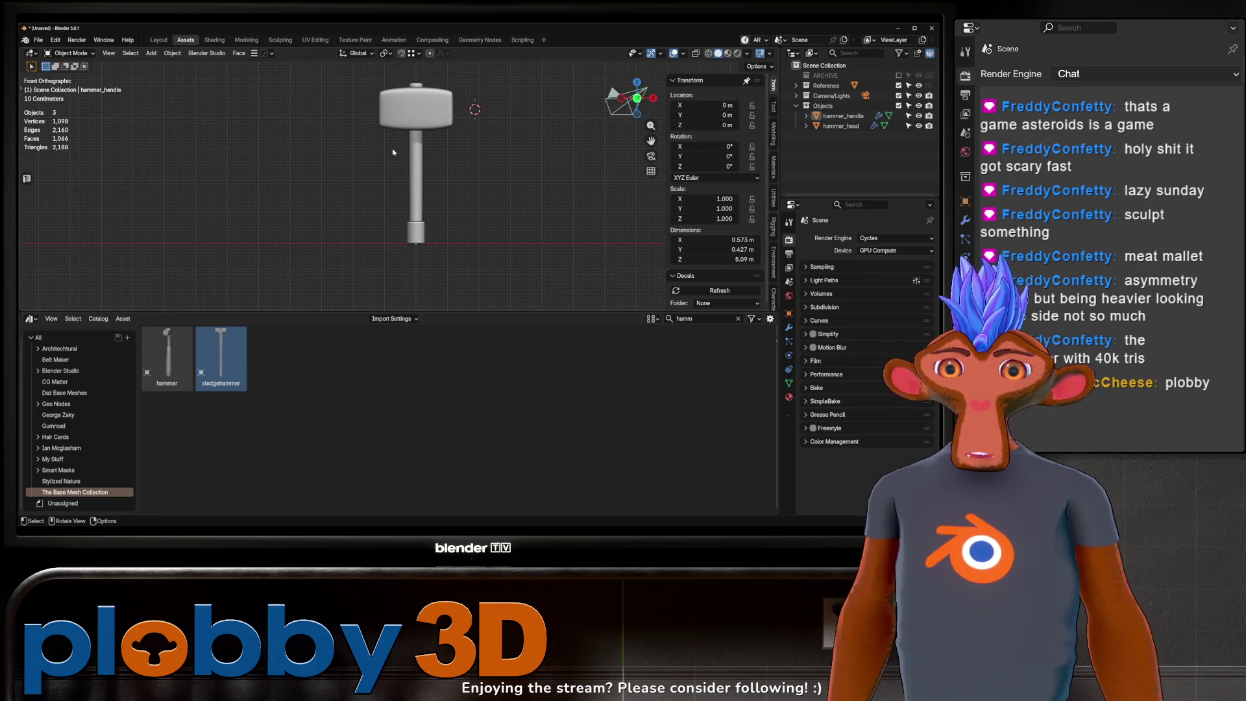
Step: Open the letter assets catalogue, clear the 'hamm' search filter, and drag in the B
left_click(75, 448)
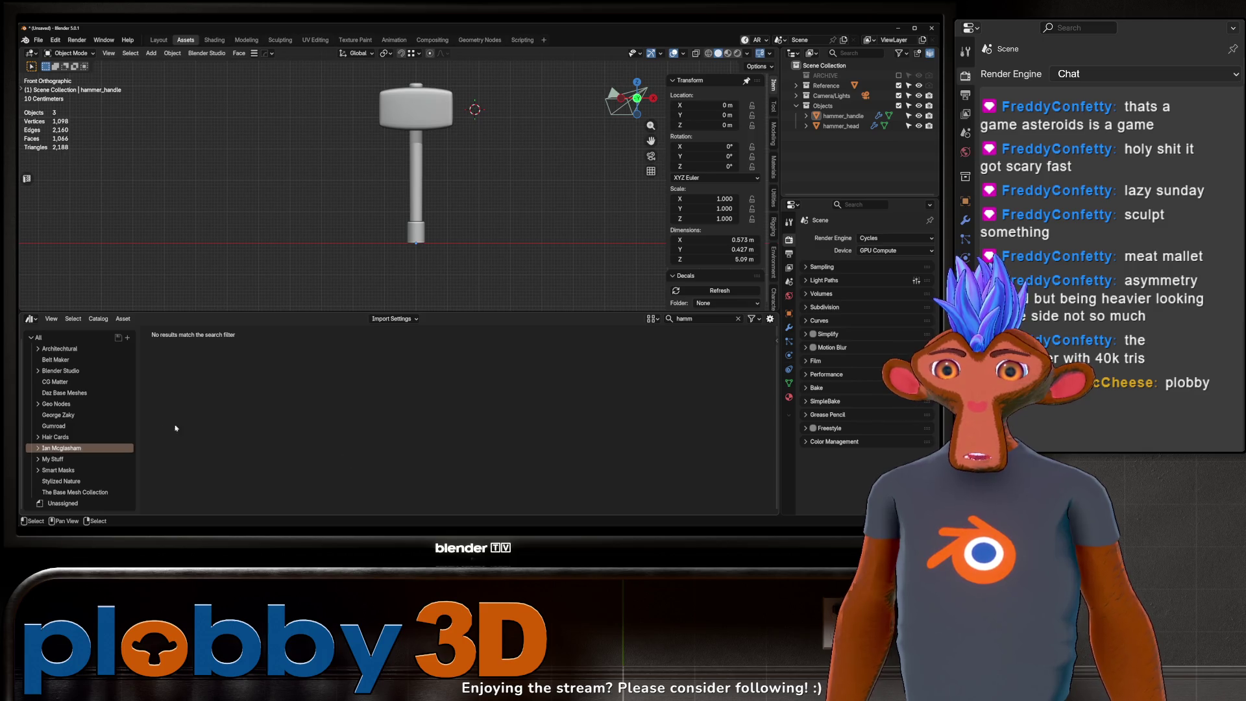
left_click(739, 319)
scroll(567, 394, "down", 5)
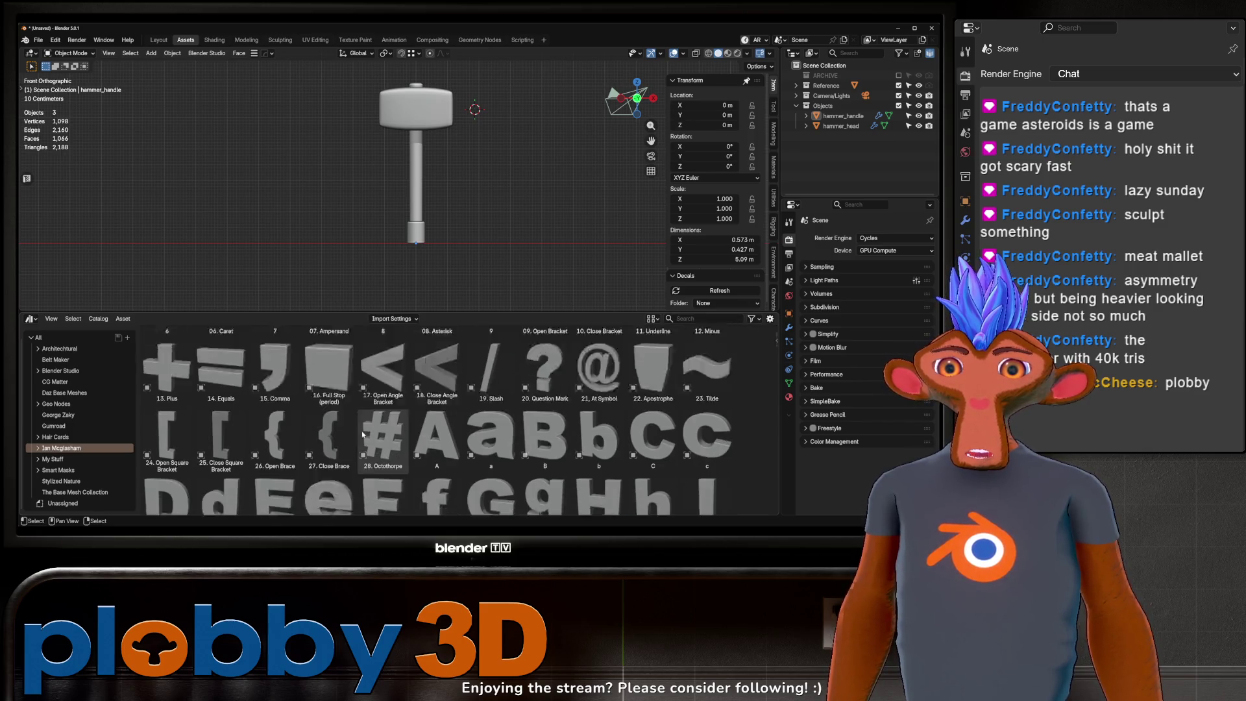
left_click_drag(568, 394, 311, 218)
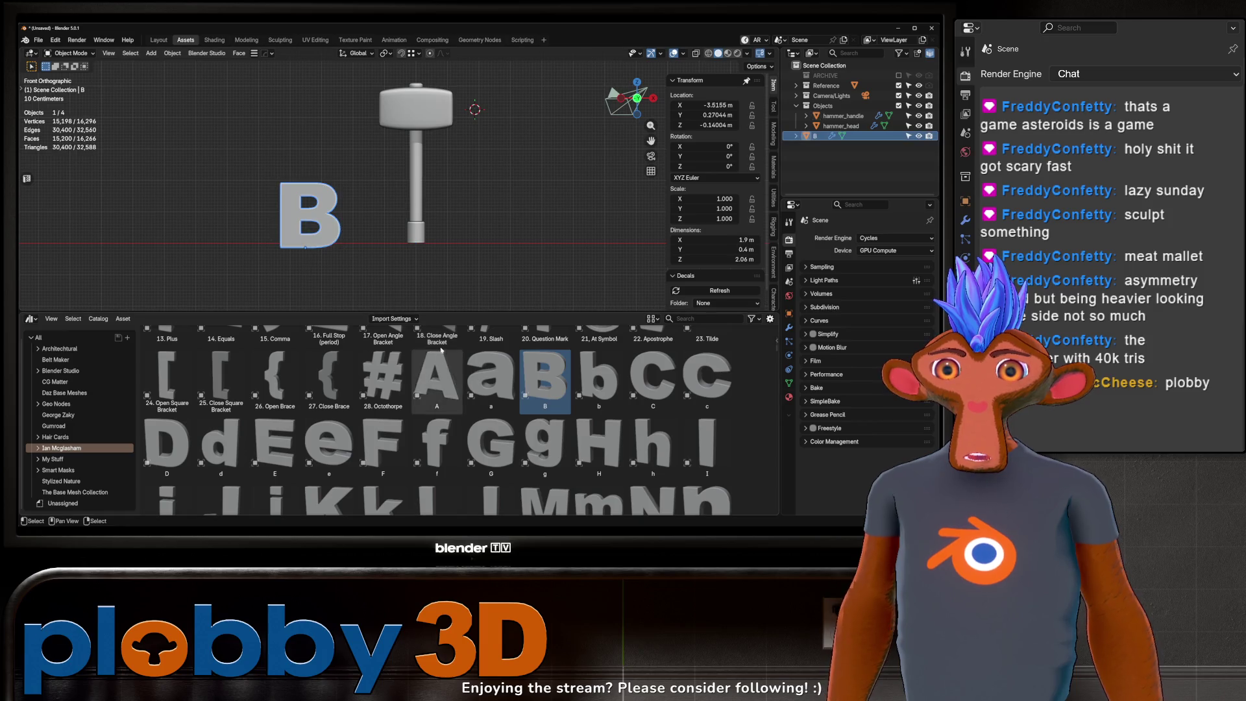
scroll(484, 439, "down", 4)
Step: Drag the O, N and K letters in after the B to spell BONK
left_click_drag(167, 422, 384, 326)
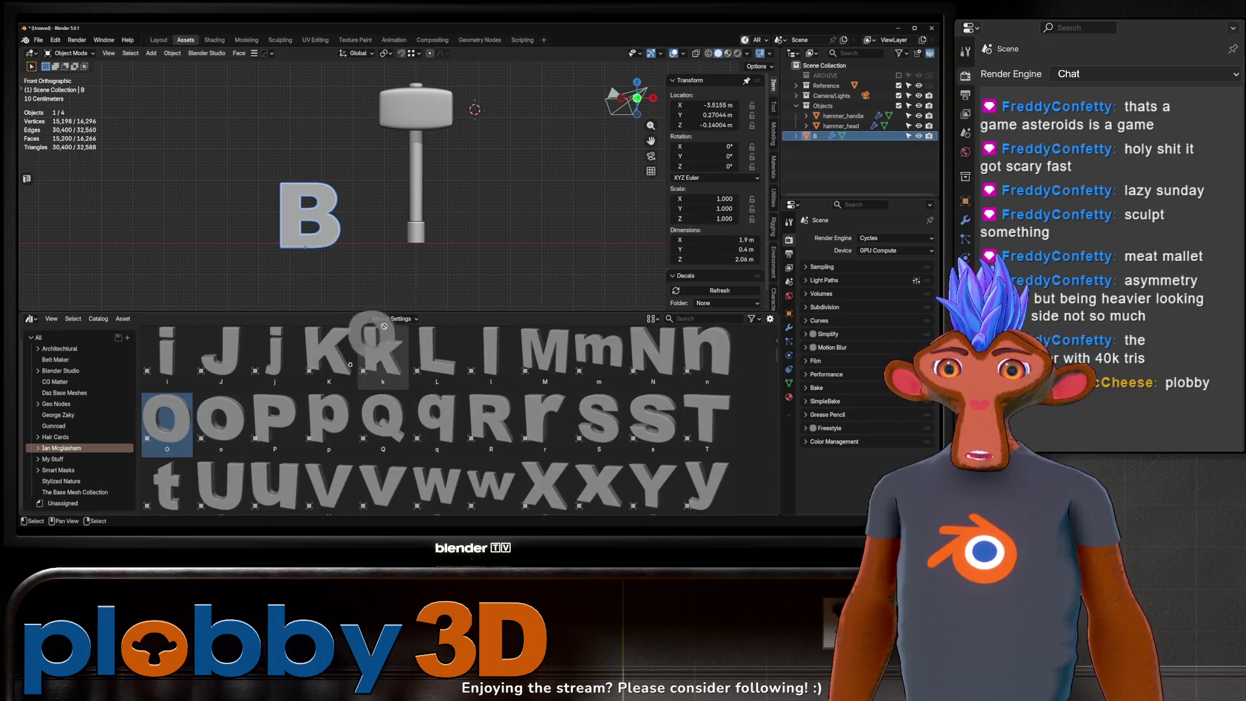
left_click_drag(370, 255, 373, 253)
left_click_drag(653, 354, 449, 258)
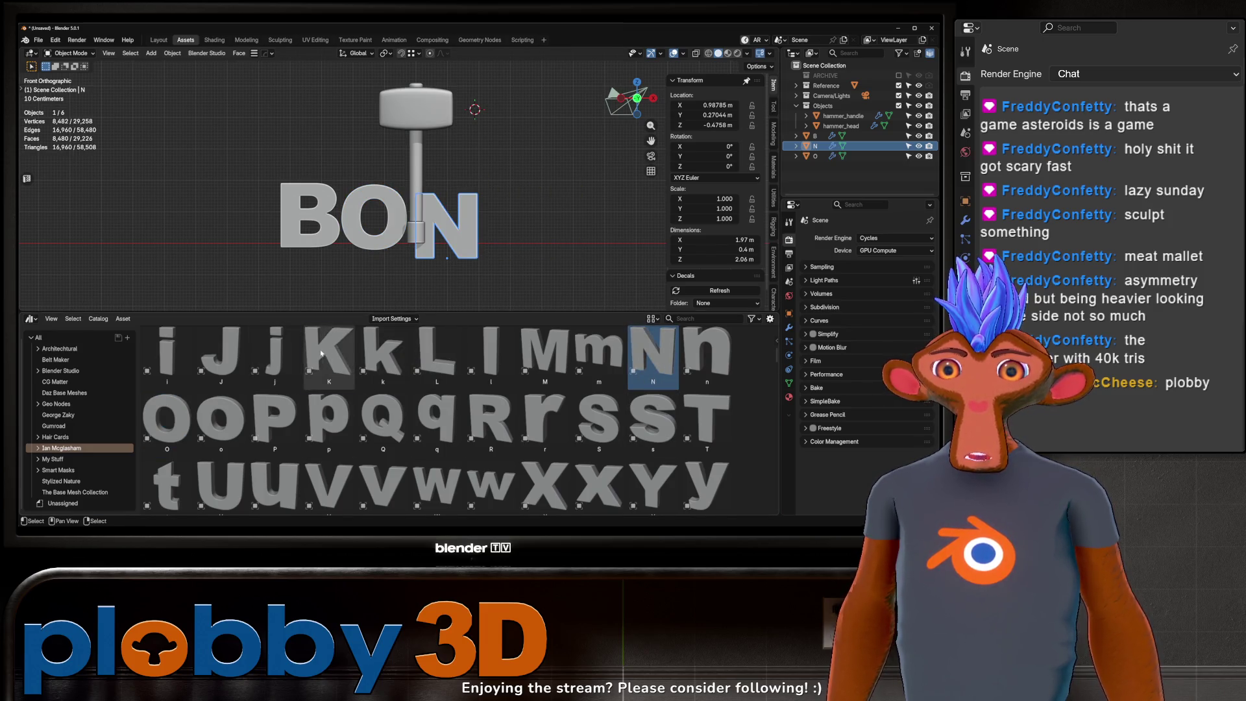
left_click_drag(329, 353, 513, 273)
middle_click_drag(513, 273, 338, 129)
left_click(158, 40)
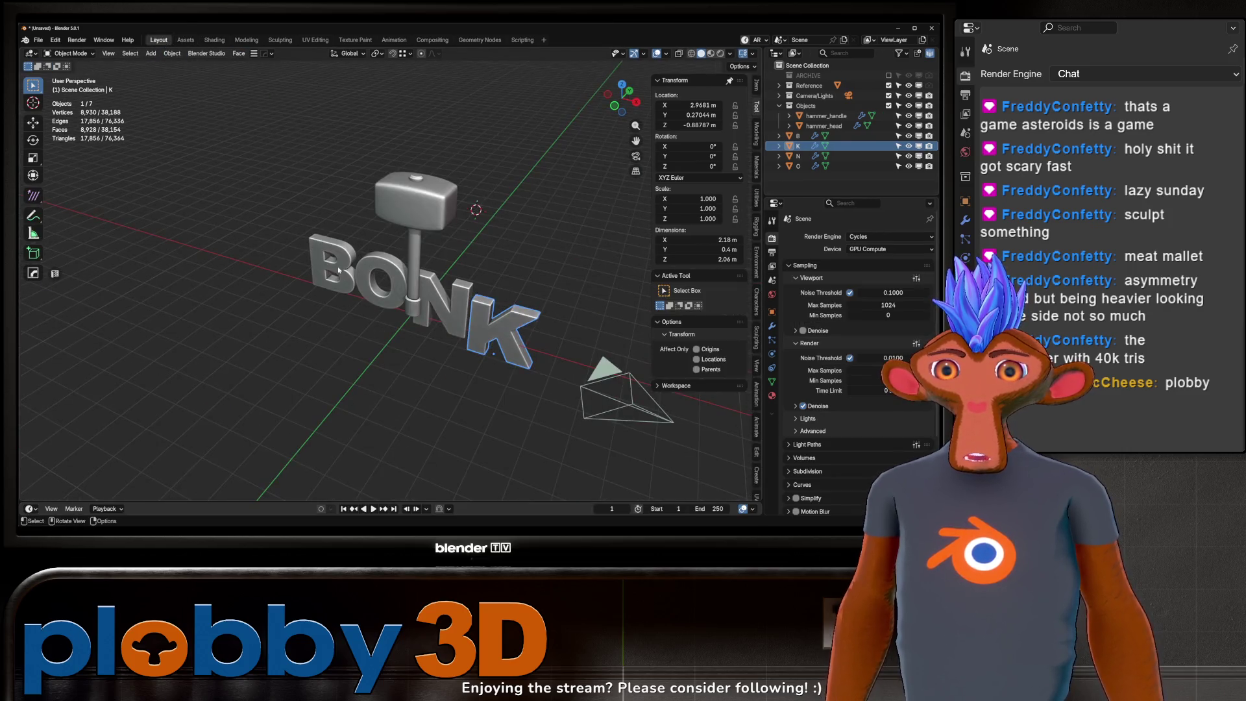
Step: Move all four BONK letters onto the 3D cursor with Selection to Cursor
left_click(331, 266)
left_click(383, 279, "shift")
left_click(466, 325, "shift")
left_click(493, 334, "shift")
key("q")
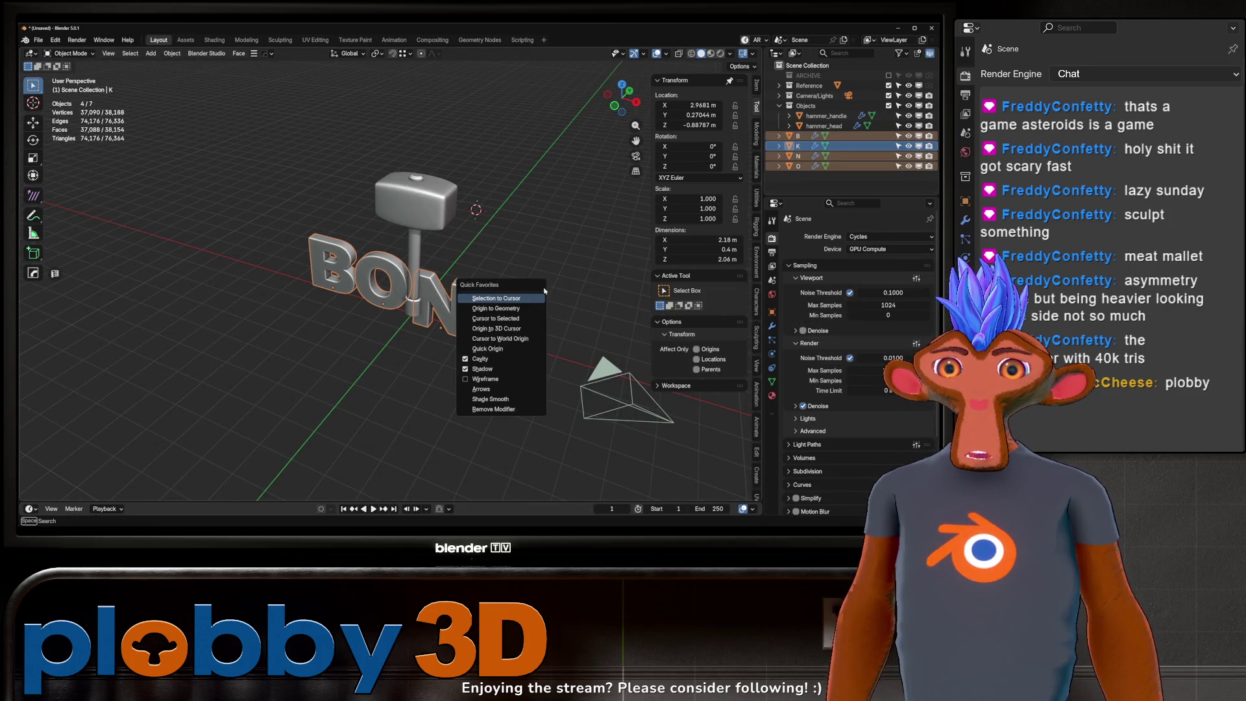
key("q")
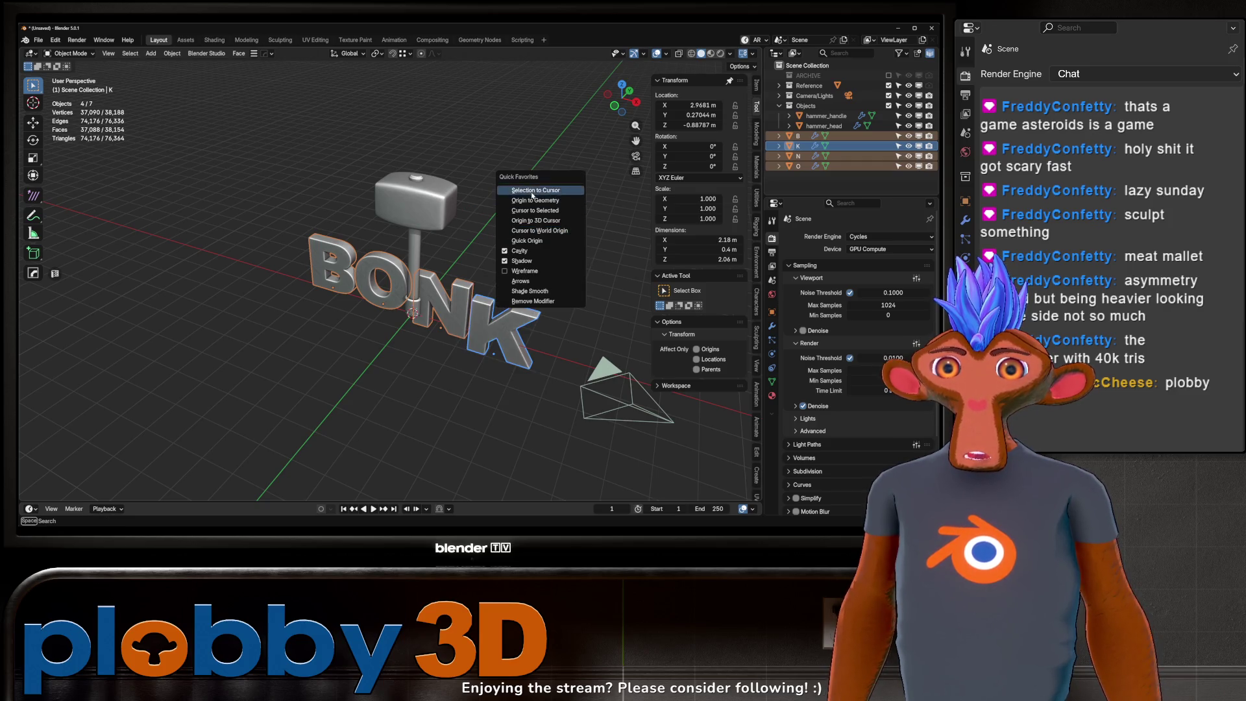
left_click(536, 197)
key("KP_Decimal")
Step: Move the hammer head and handle along Y so they pass through the letters
scroll(444, 260, "down", 3)
left_click(438, 137)
left_click(441, 174, "shift")
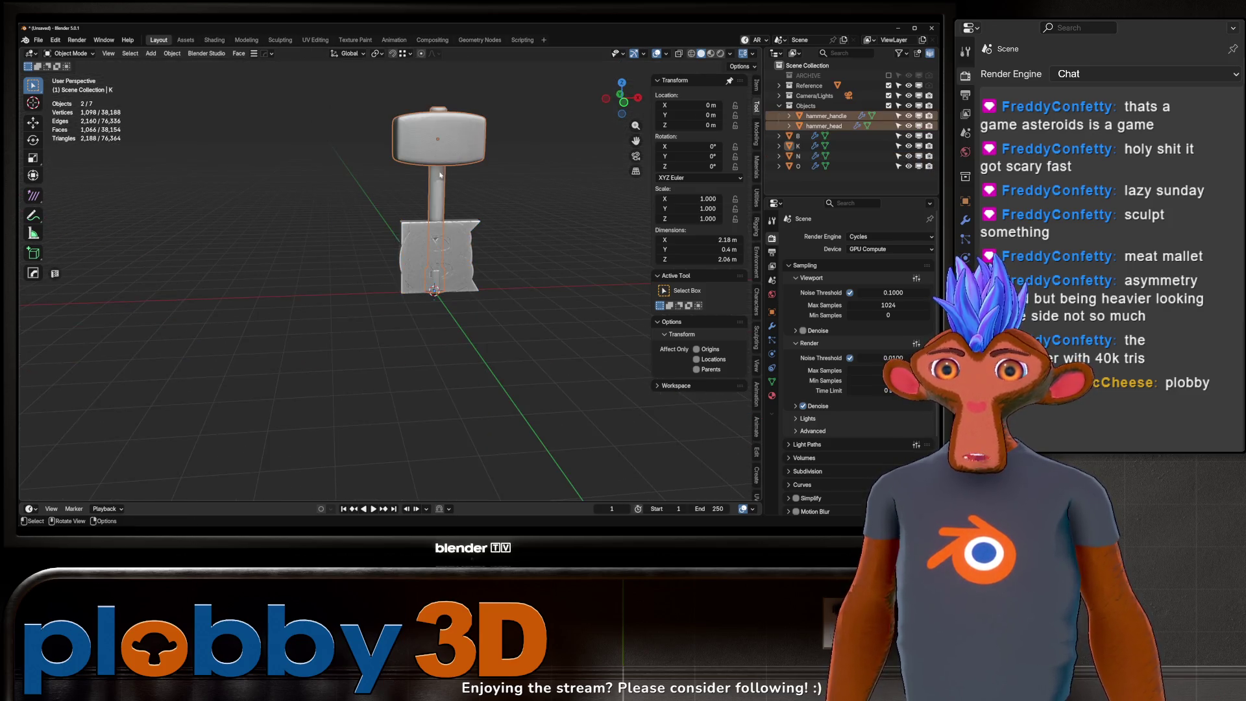
middle_click_drag(474, 224, 396, 233)
key("g")
key("y")
left_click(403, 234)
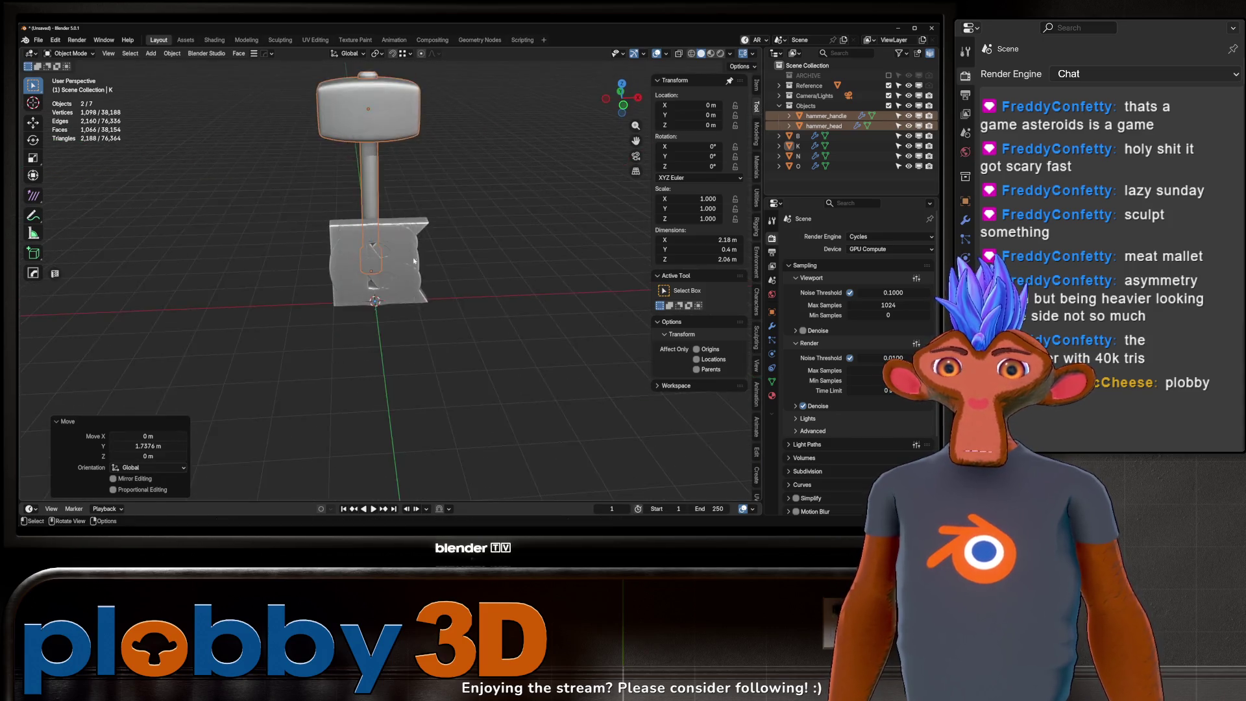
scroll(394, 232, "up", 3)
Step: Space the B out to the left and the N to the right of the O along X
left_click(797, 136)
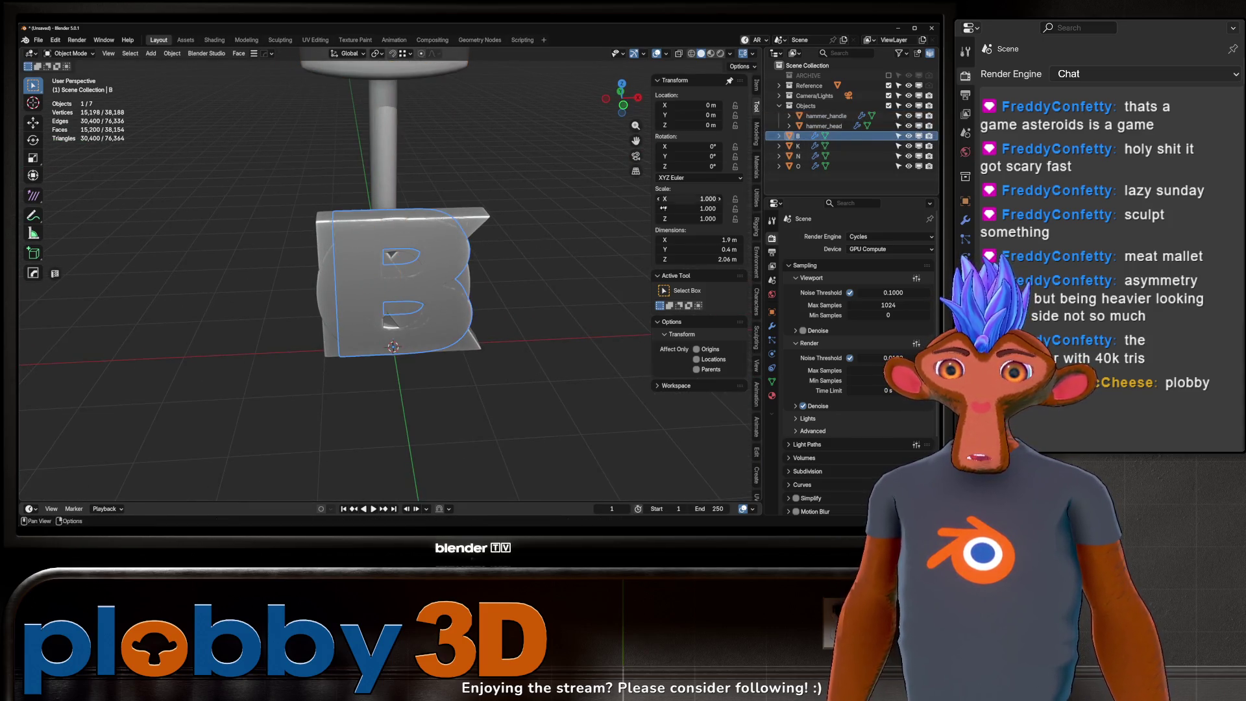
key("g")
key("x")
left_click(299, 277)
left_click(797, 156)
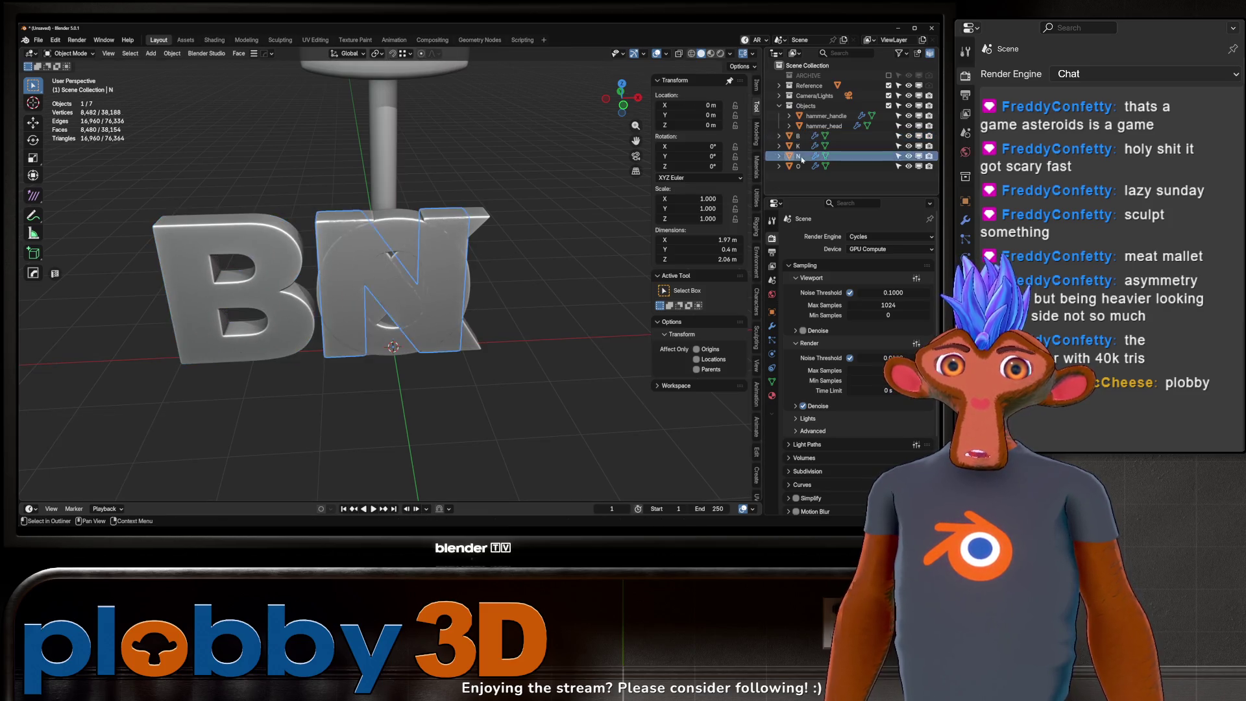
key("x")
key("ctrl+z")
key("g")
key("x")
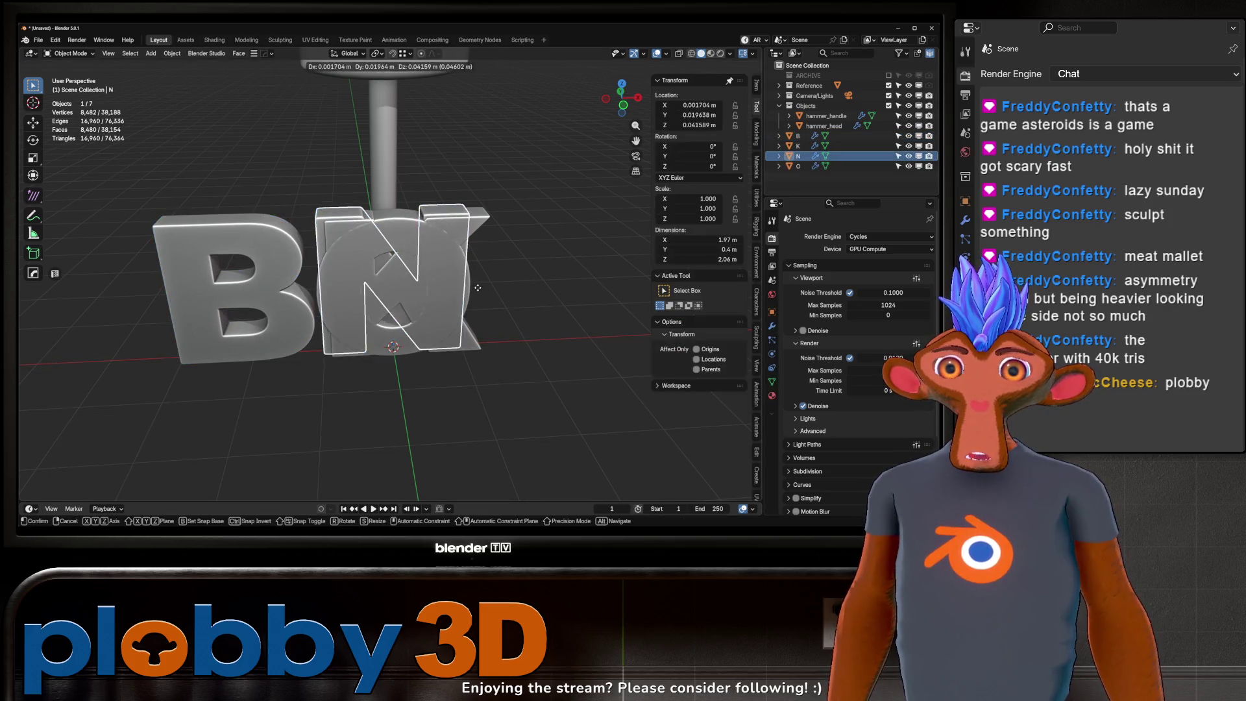
left_click(438, 250)
Step: Place the K right of the N, then nudge N and K slightly left together
left_click(438, 250)
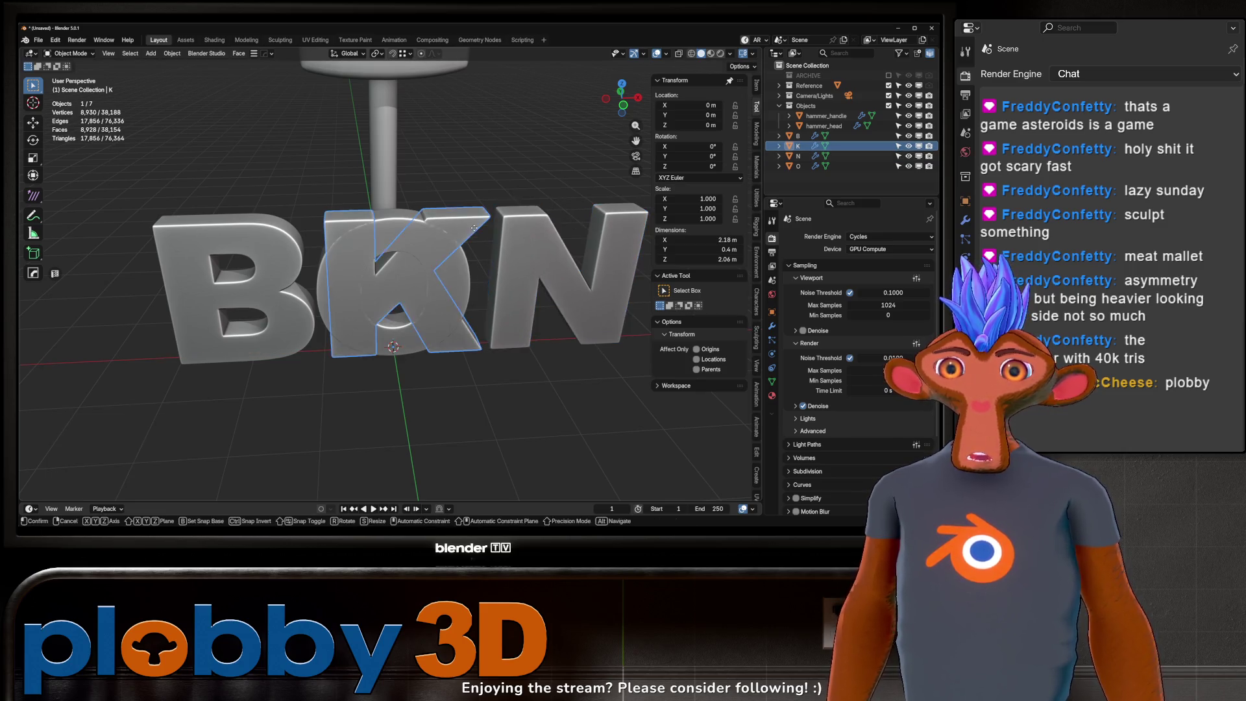
key("g")
key("x")
left_click(714, 253)
scroll(487, 292, "down", 3)
key("KP_1")
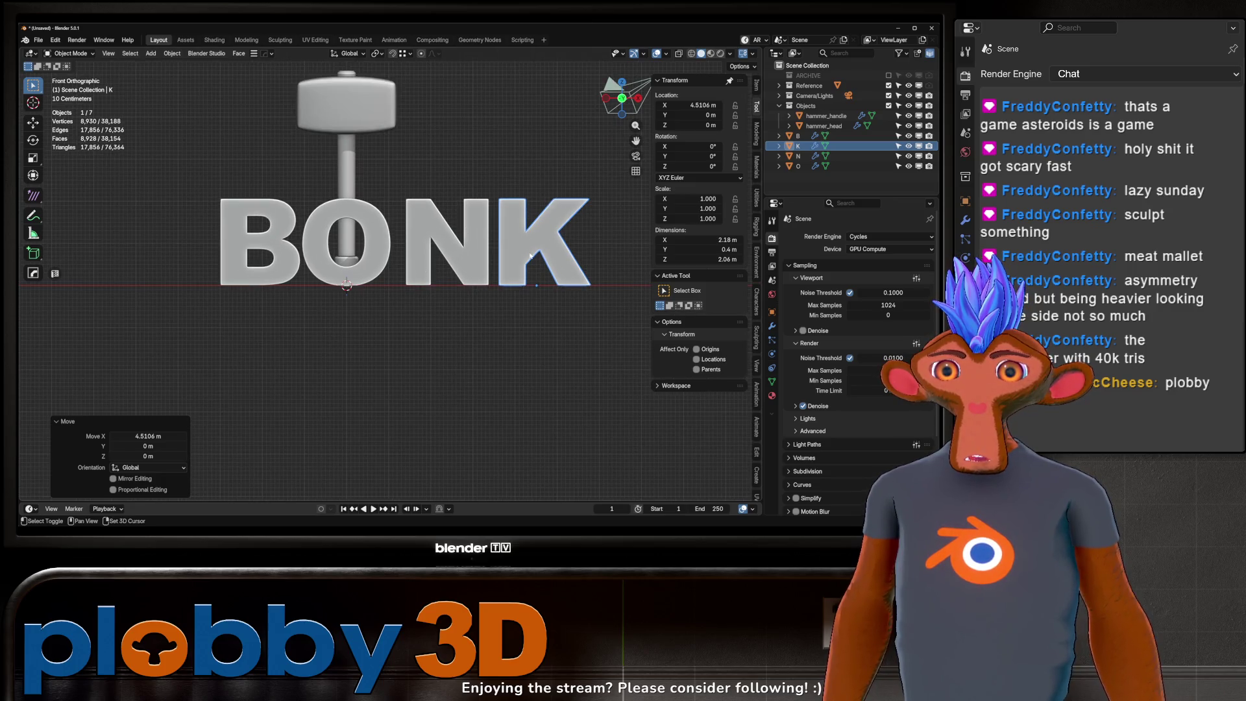
left_click(441, 253, "shift")
key("g")
key("x")
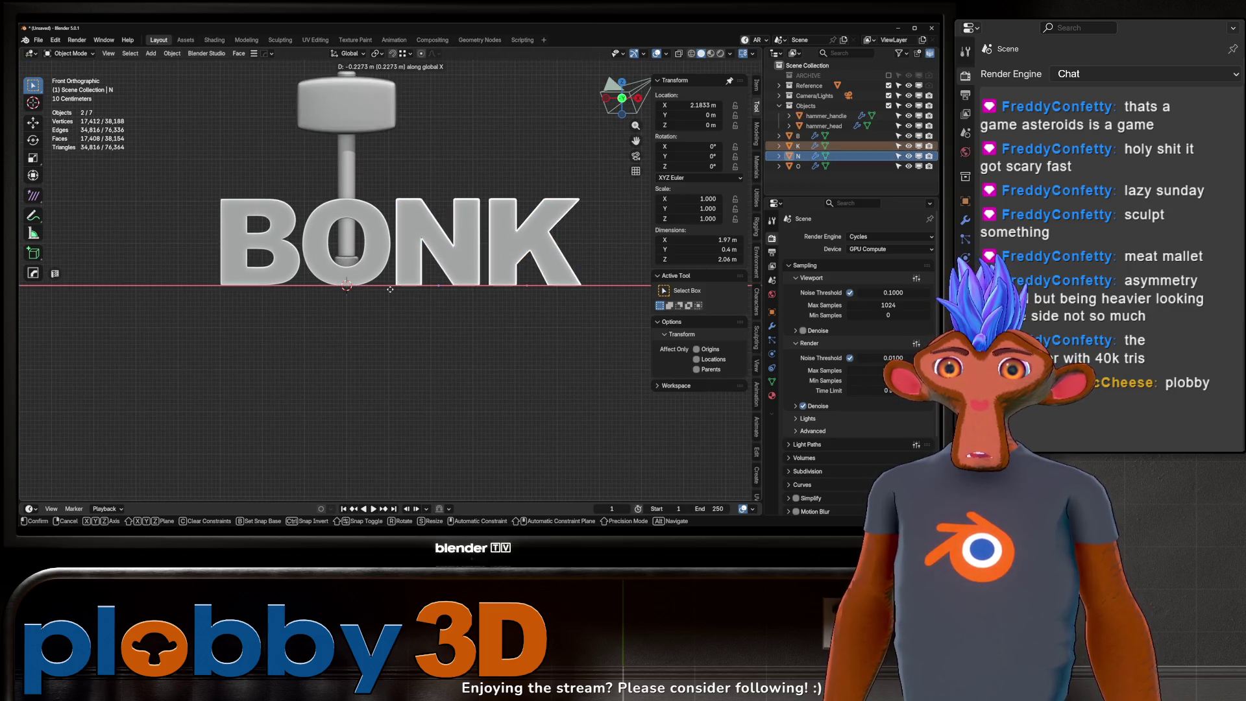
left_click(400, 300)
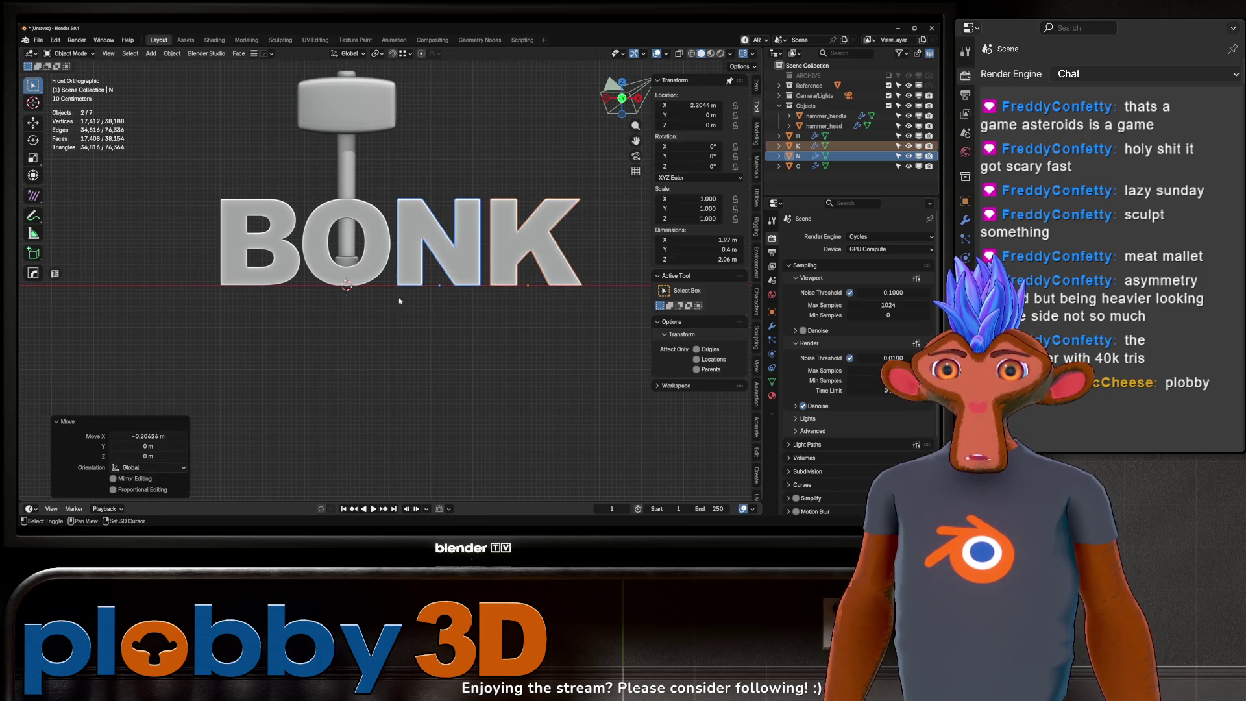
Step: Join the B, O, N and K letters into a single mesh object
left_click(312, 260)
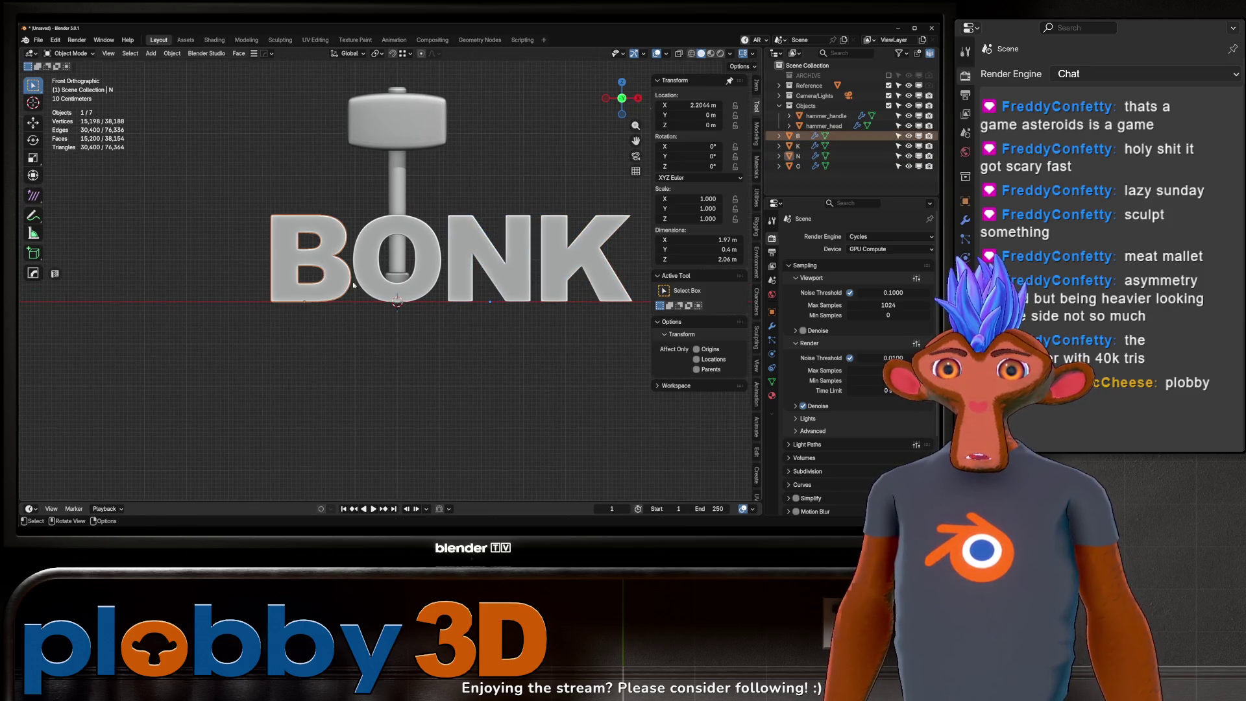
left_click(428, 272, "shift")
left_click(487, 285, "shift")
left_click(549, 294, "shift")
mouse_move(549, 294)
middle_mouse_down()
mouse_move(402, 286)
mouse_move(433, 336)
mouse_move(393, 281)
middle_mouse_up()
key("ctrl+j")
Step: Join the BONK letters and delete every face except the coplanar flat front faces
key("Tab")
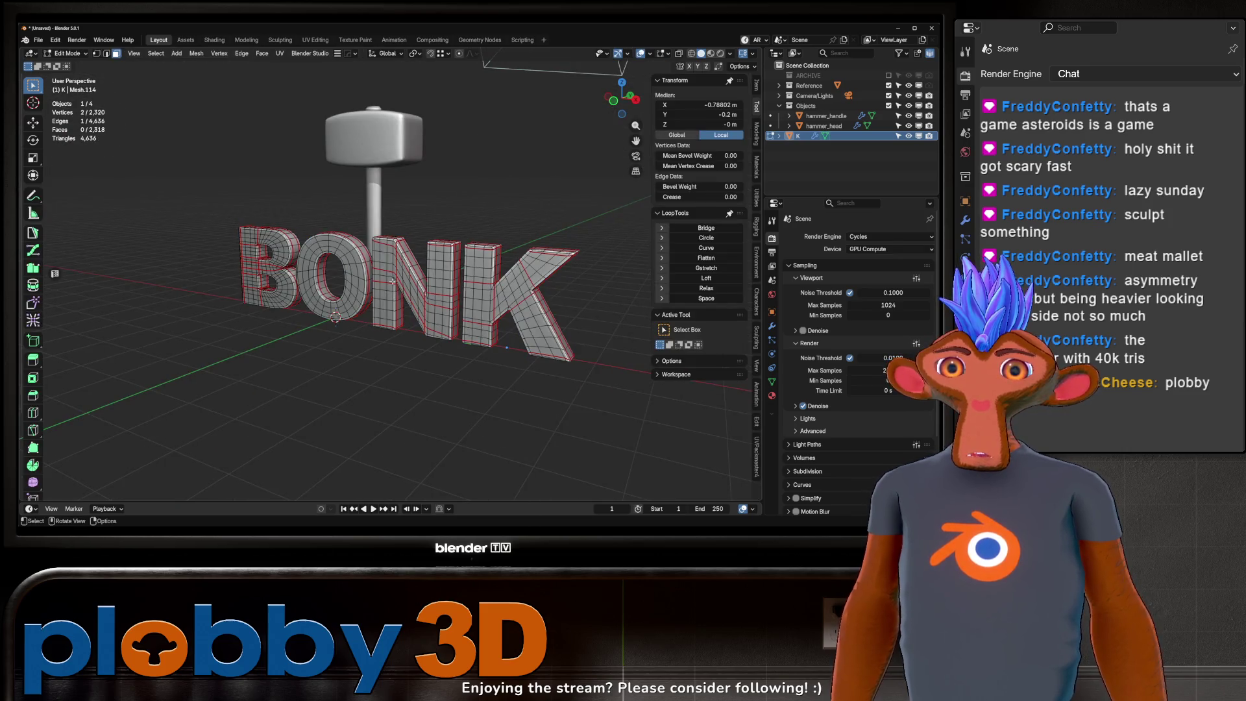
key("shift+g")
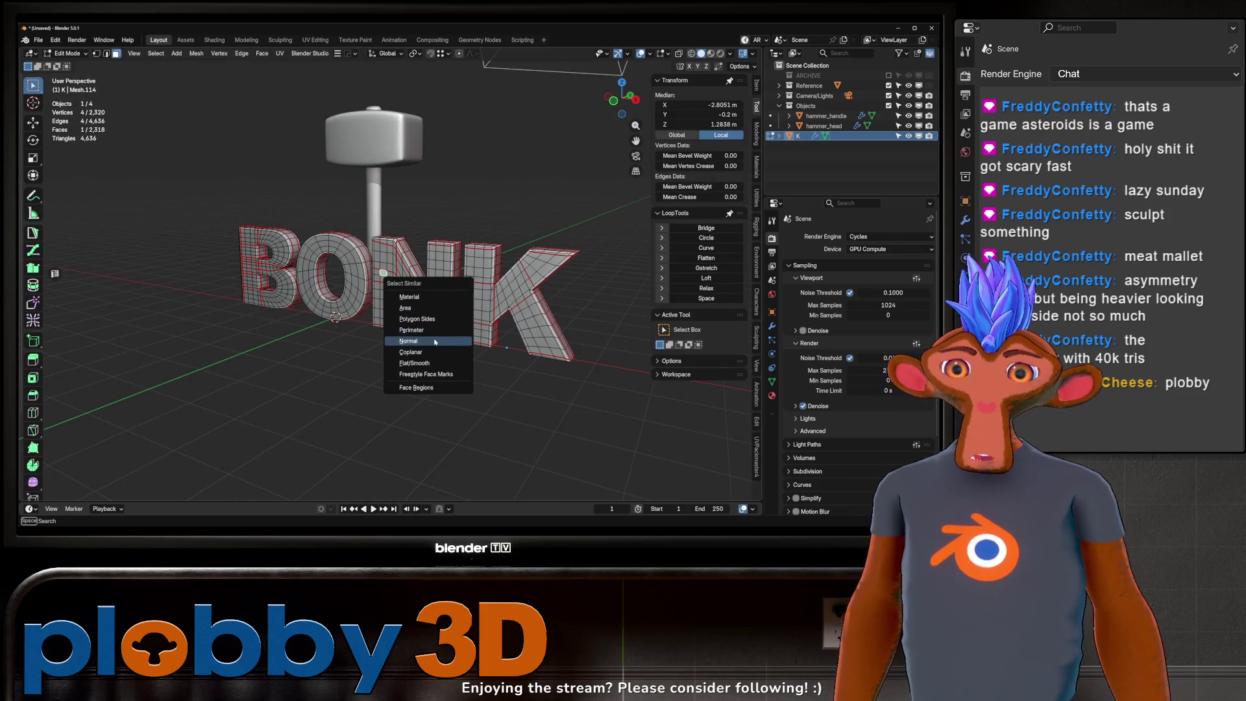
left_click(429, 349)
middle_click_drag(430, 349, 391, 318)
key("ctrl+i")
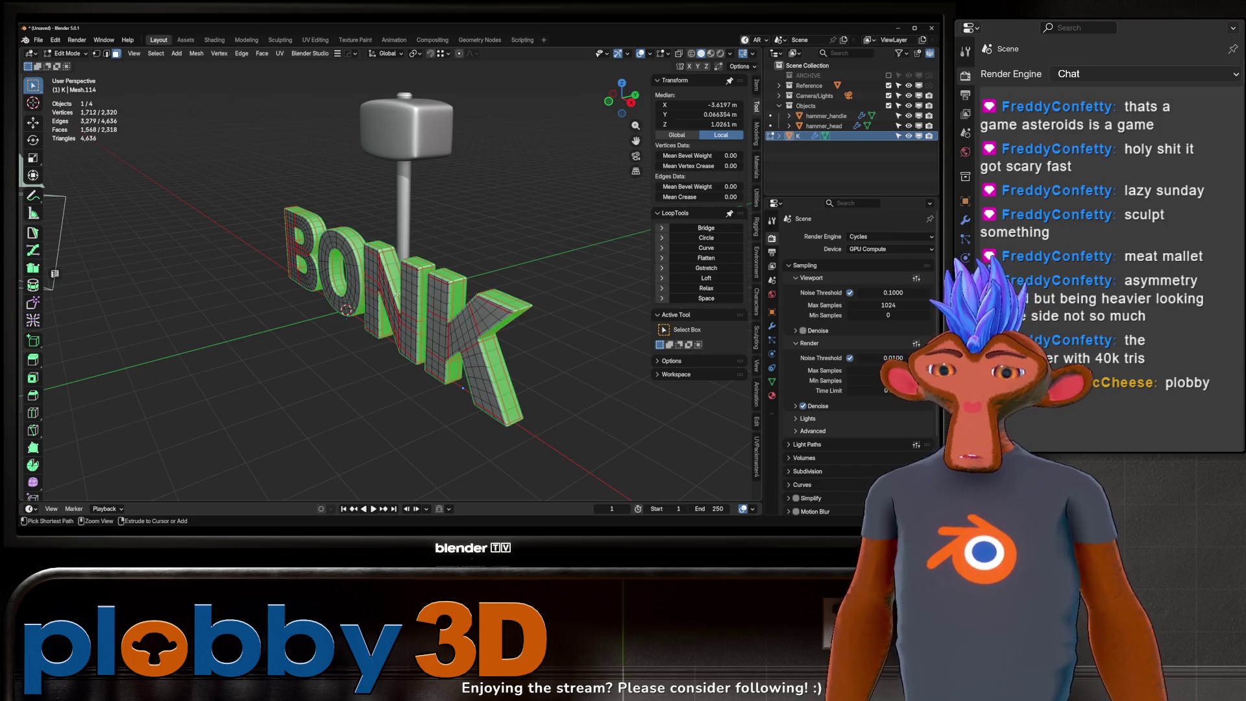
key("x")
left_click(457, 311)
middle_click_drag(458, 311, 493, 320)
Step: In front view, set the lettering's origin to its geometry via Quick Favourites
key("a")
key("Tab")
key("KP_1")
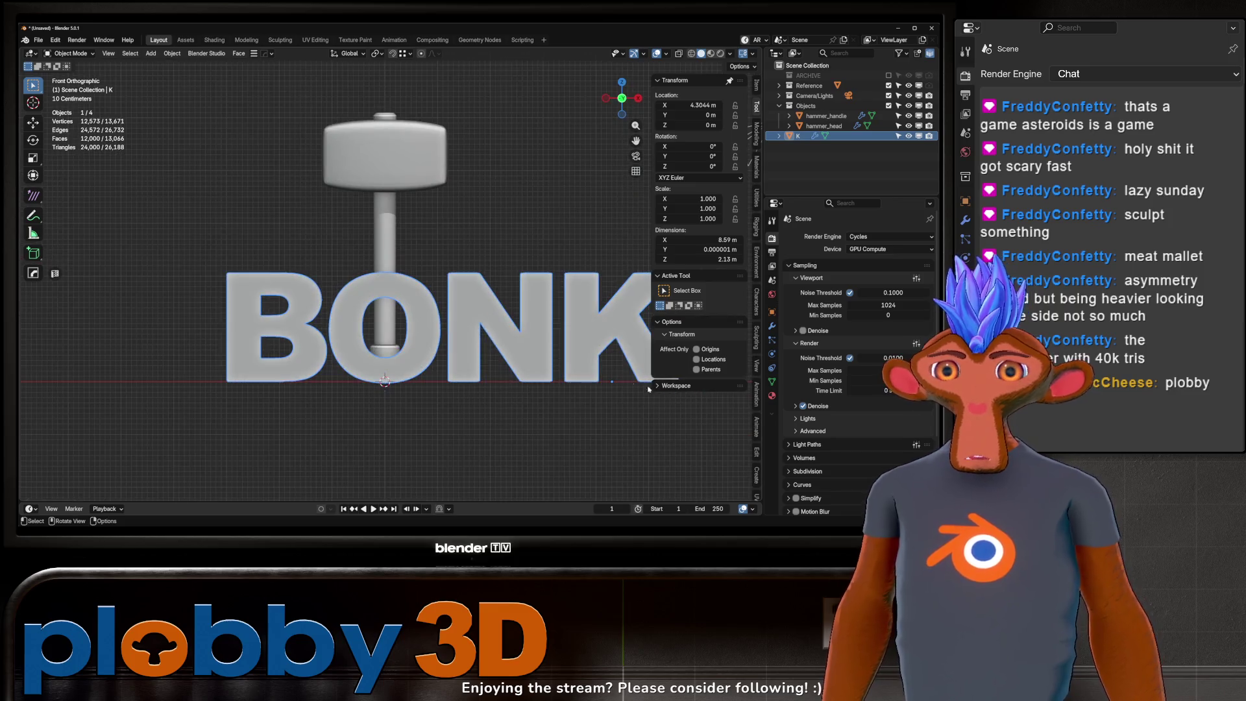
key("q")
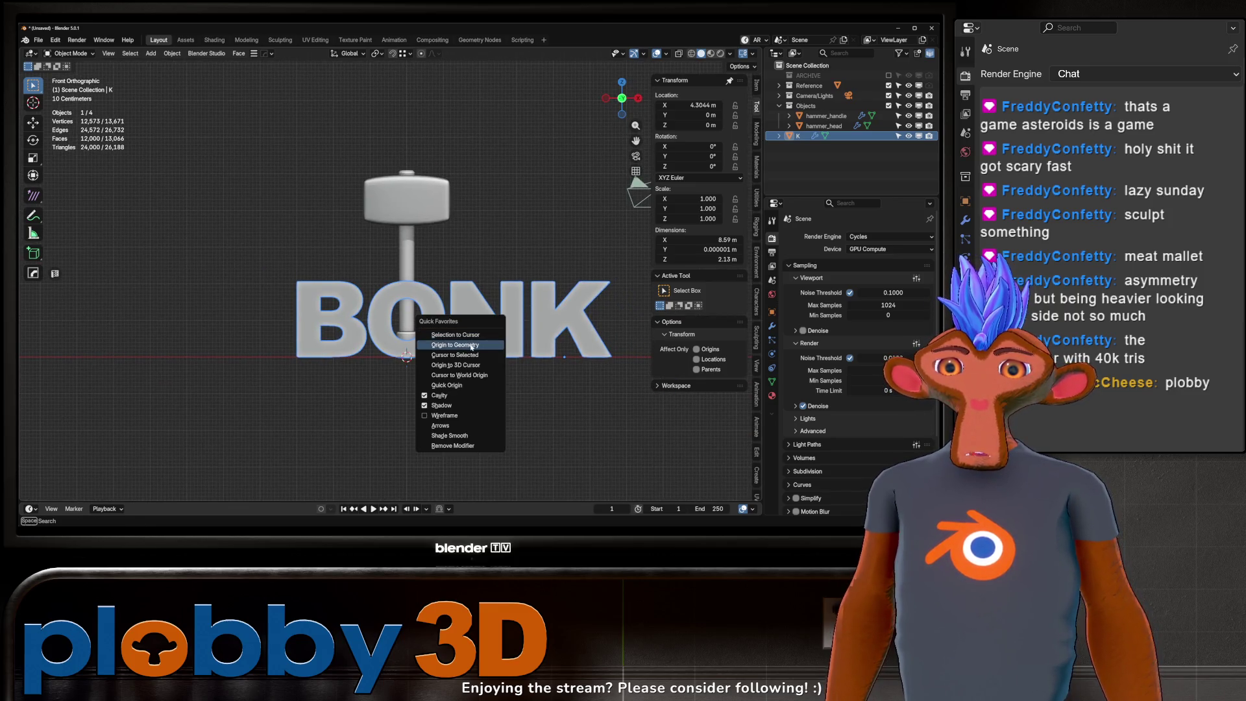
key("Escape")
key("q")
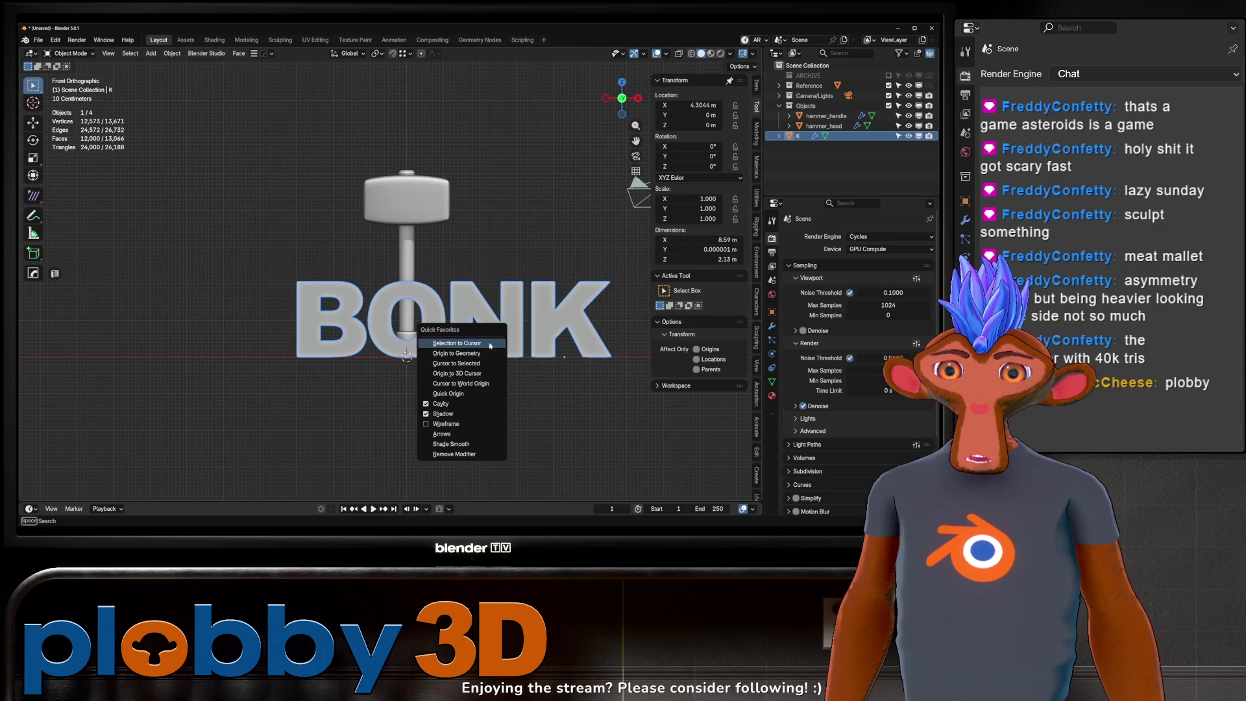
left_click(458, 354)
Step: Re-enter Edit Mode on the lettering, deselect all its faces, and return to Object Mode
scroll(418, 358, "up", 5)
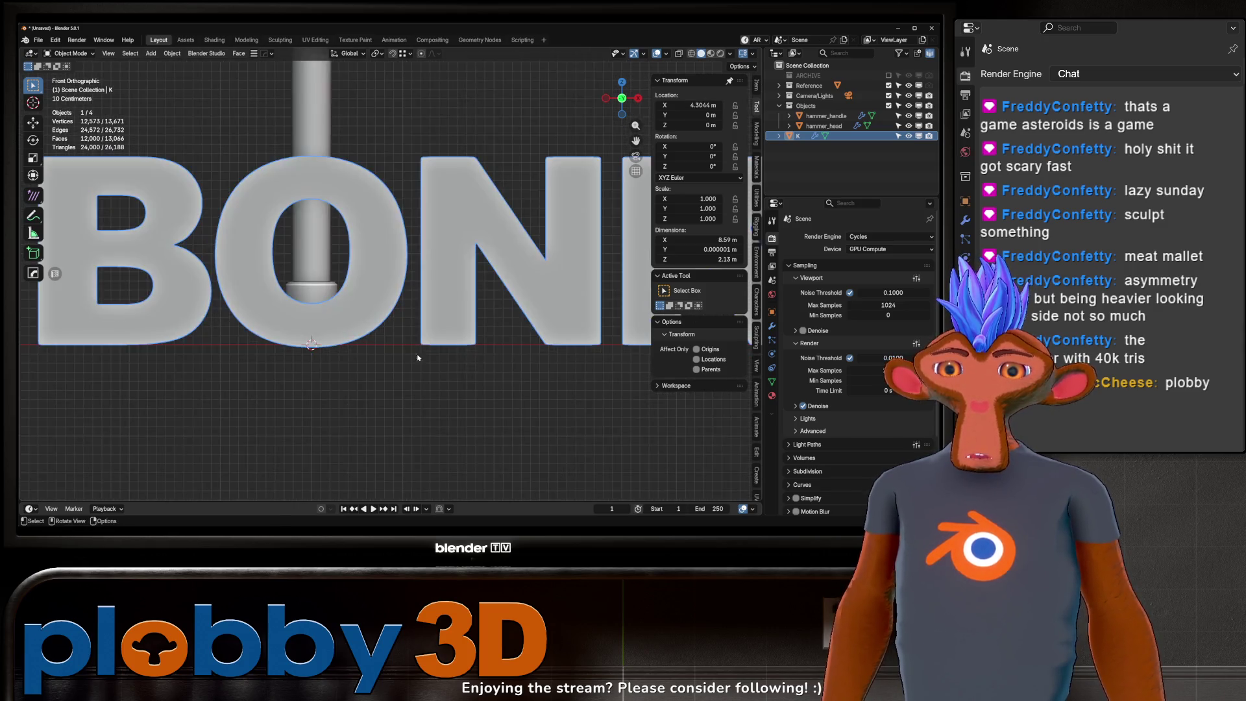
key("Tab")
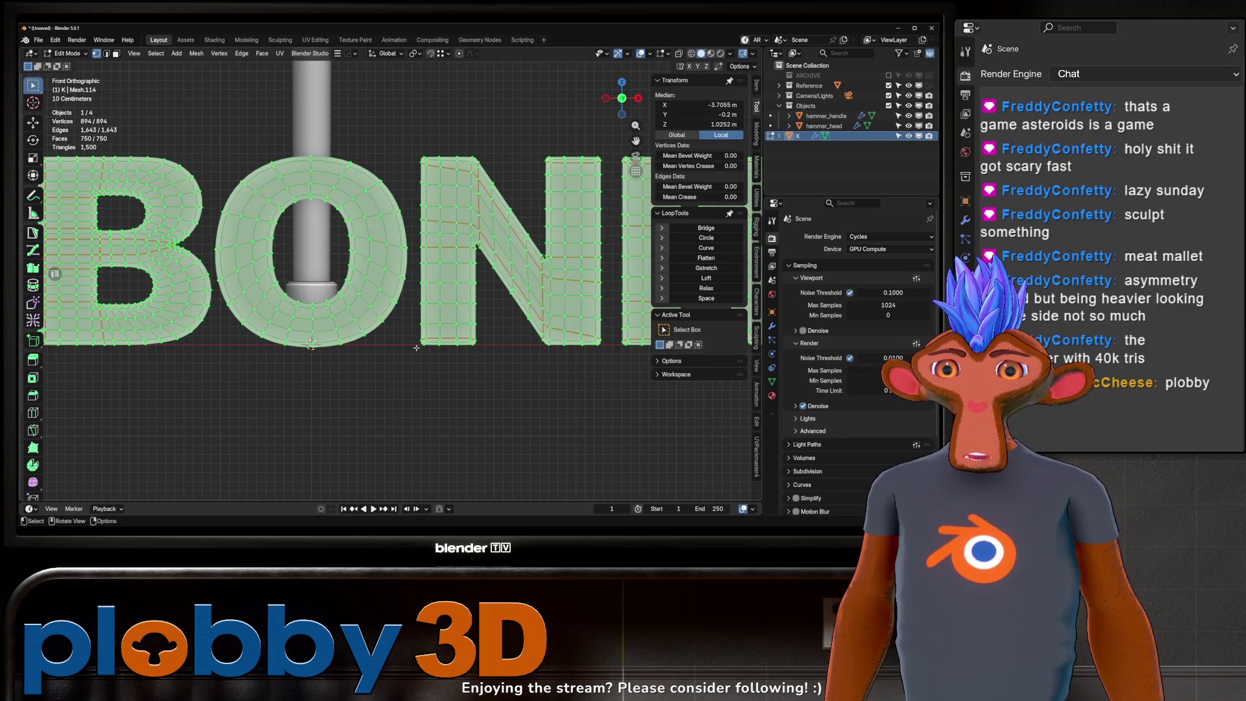
key("alt+a")
right_click(417, 348)
key("Escape")
key("Tab")
scroll(437, 330, "down", 5)
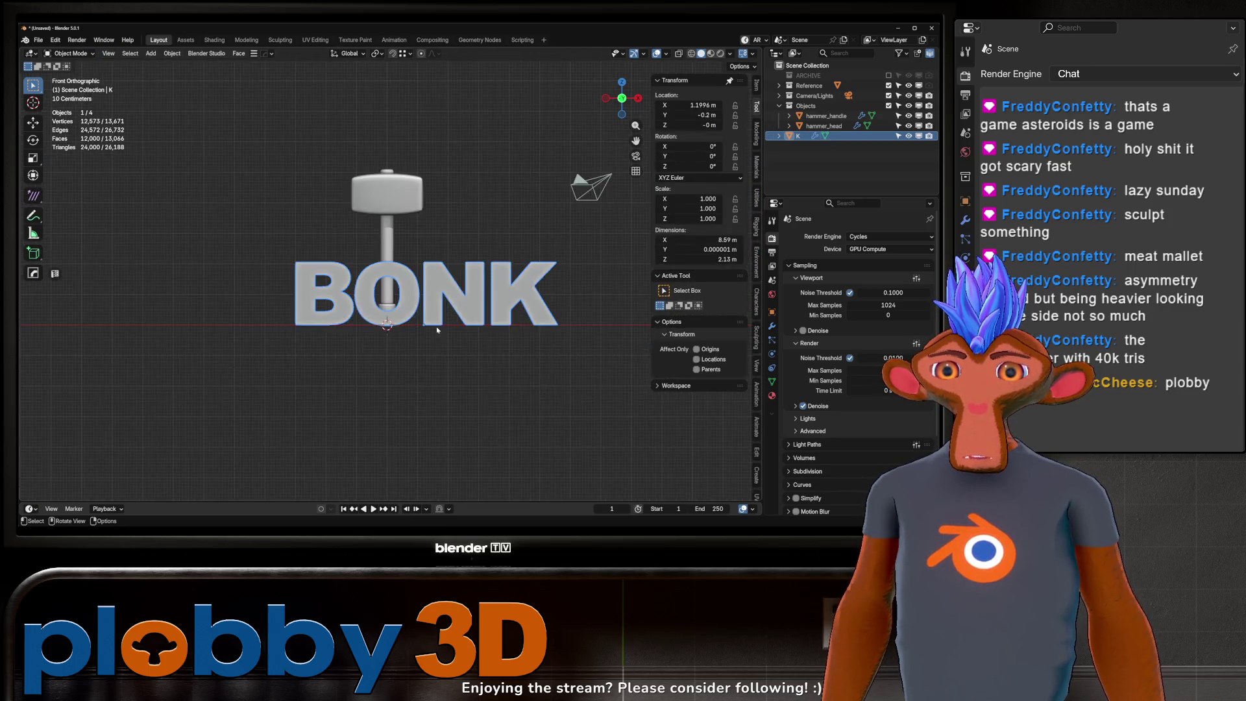
Step: Scale the BONK lettering down to 0.236 and place it over the hammer head
scroll(437, 331, "down", 2)
key("s")
left_click(429, 341)
key("g")
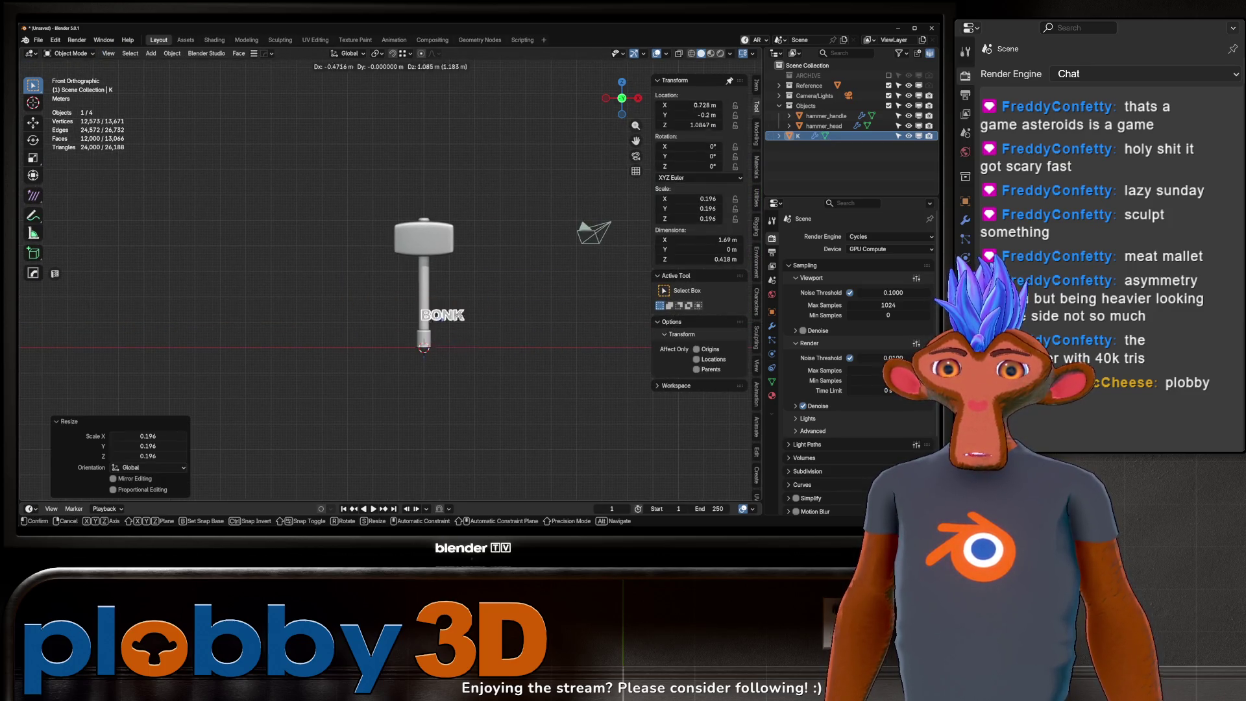
left_click(326, 156)
key("s")
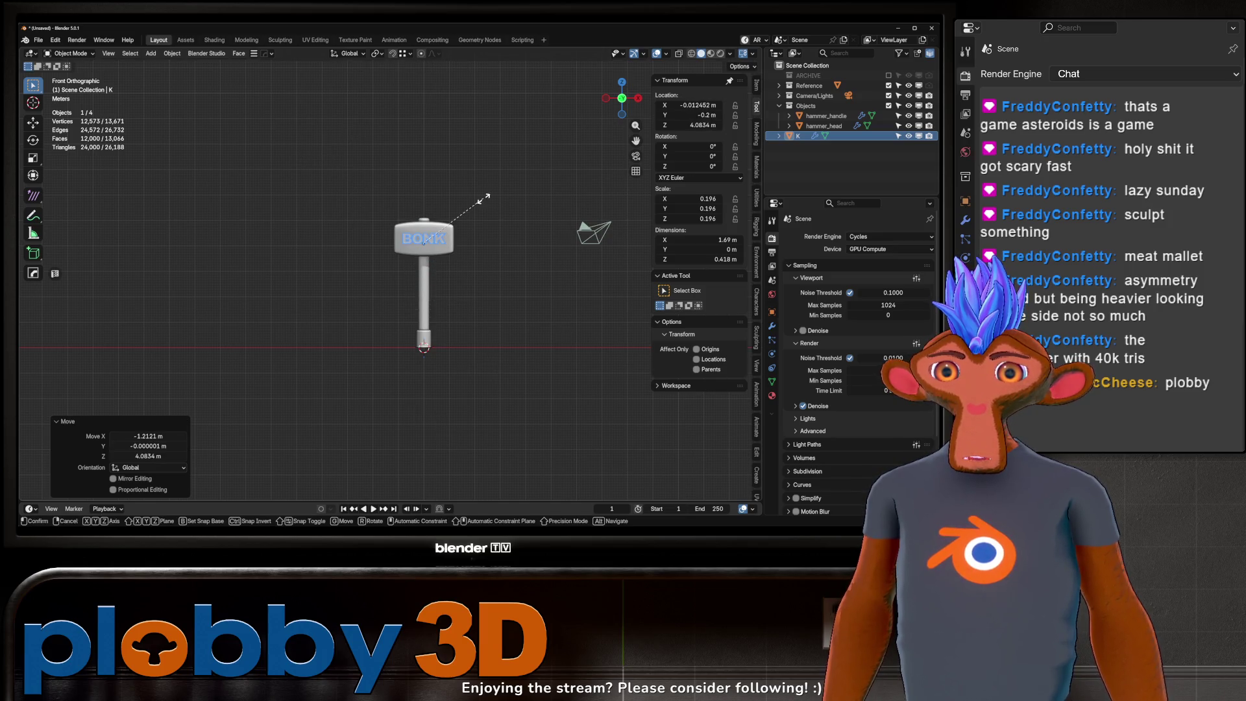
left_click(584, 218)
scroll(472, 229, "up", 4)
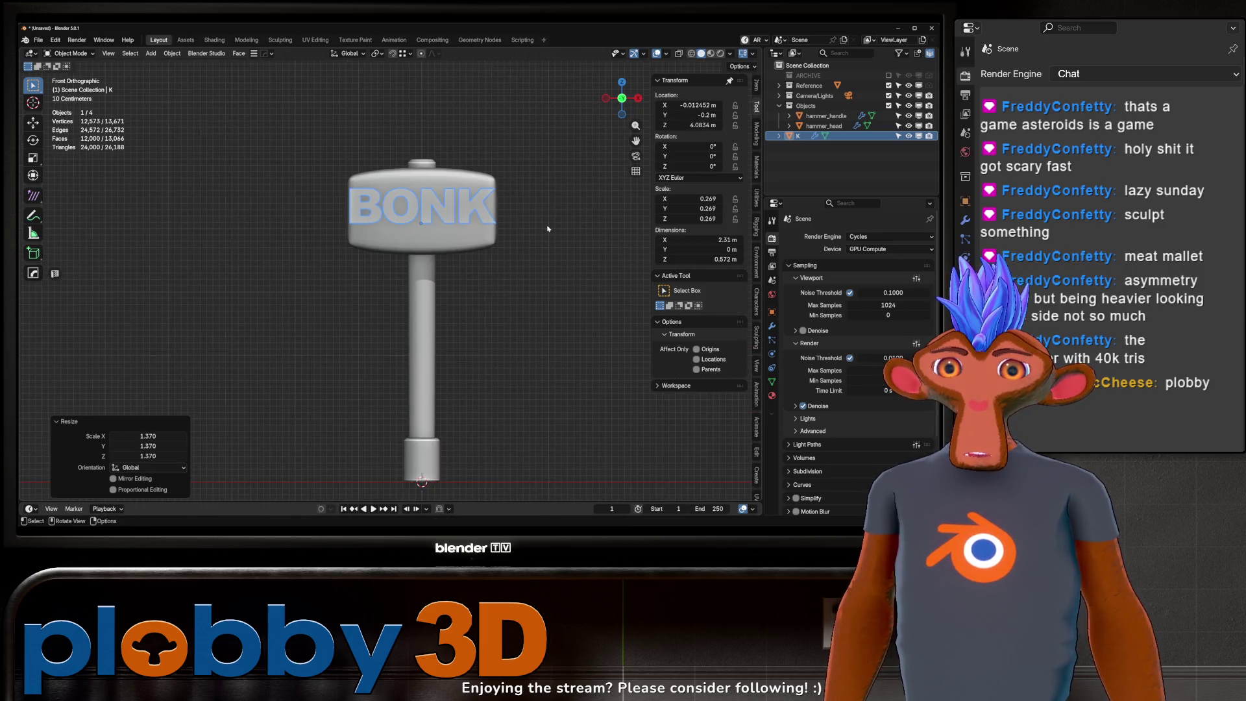
key("s")
left_click(533, 232)
Step: Lower the lettering slightly on Z and move it along Y just in front of the head
key("g")
key("z")
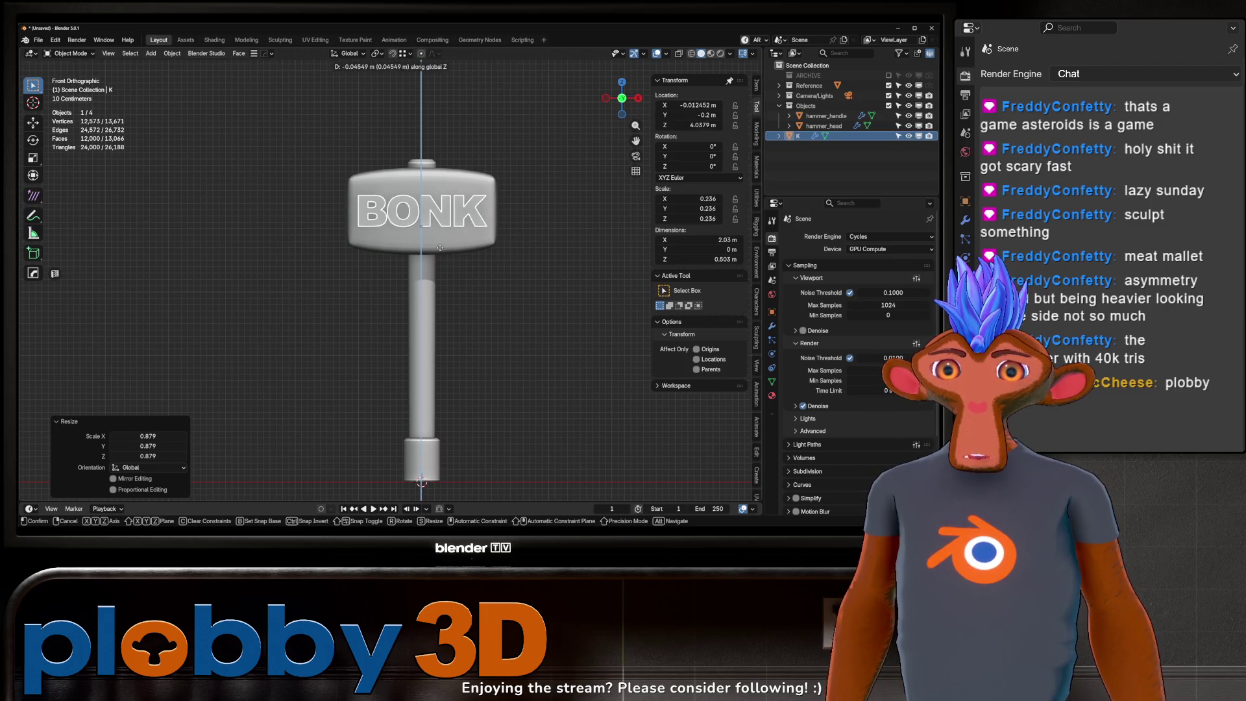
left_click(440, 247)
scroll(443, 198, "up", 3)
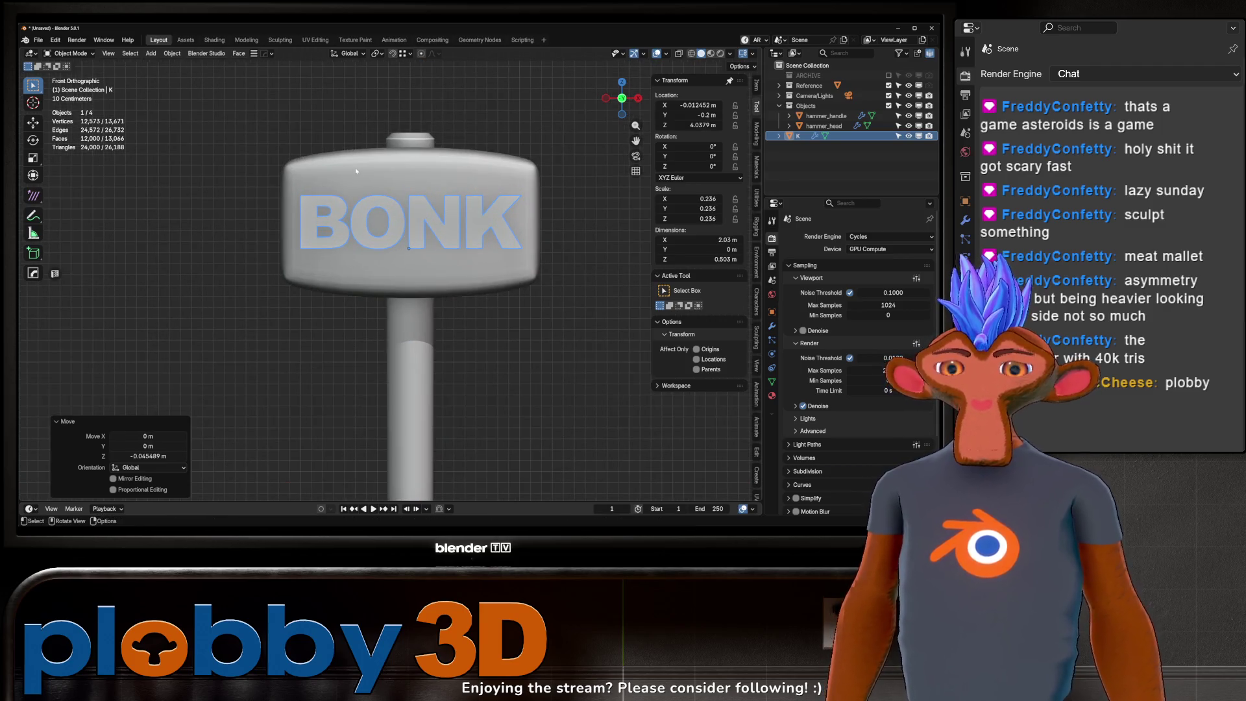
mouse_move(356, 171)
middle_mouse_down()
mouse_move(451, 189)
mouse_move(673, 304)
middle_mouse_up()
key("g")
key("y")
left_click(451, 189)
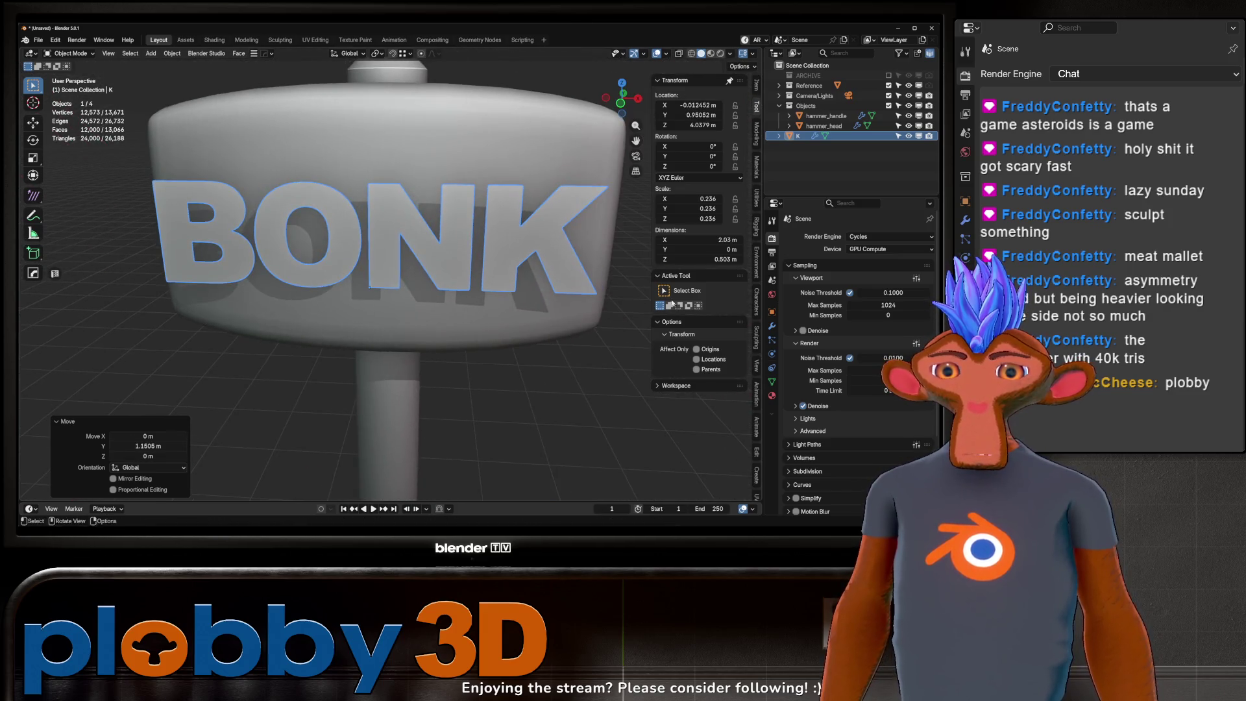
left_click(772, 326)
key("shift+a")
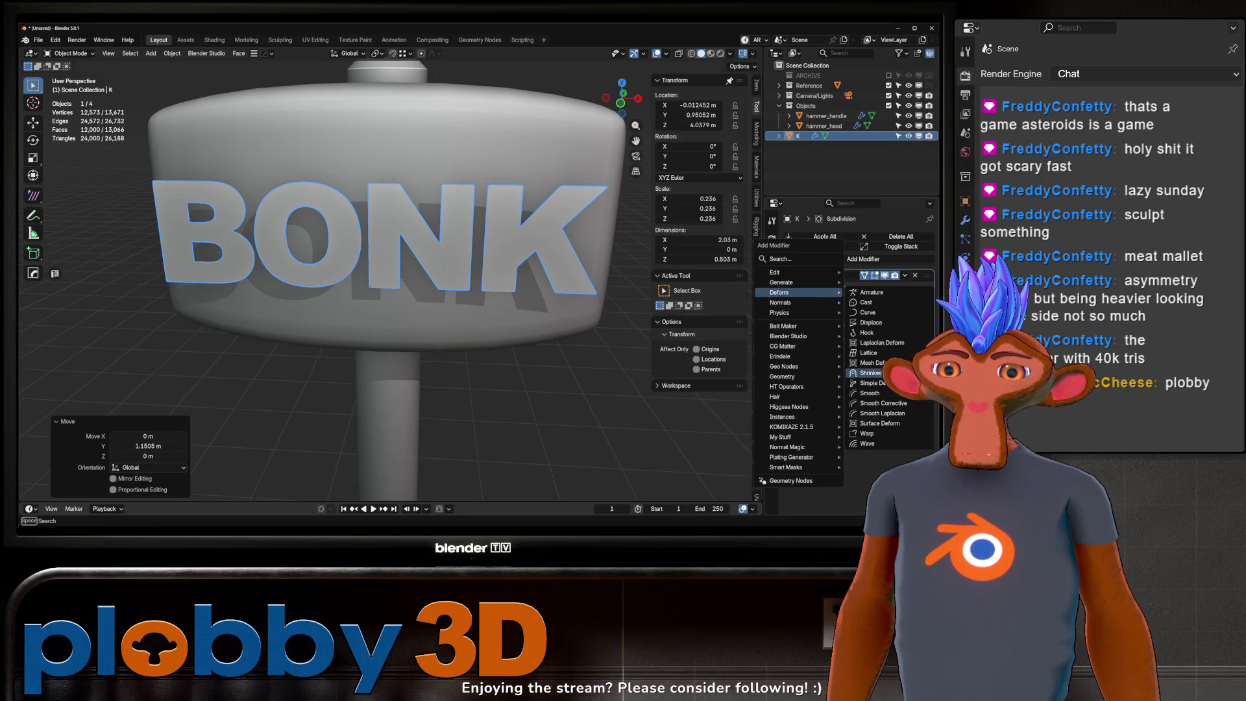
Step: Add a Shrinkwrap modifier to the lettering with hammer_head as its target
left_click(866, 373)
left_click(537, 168)
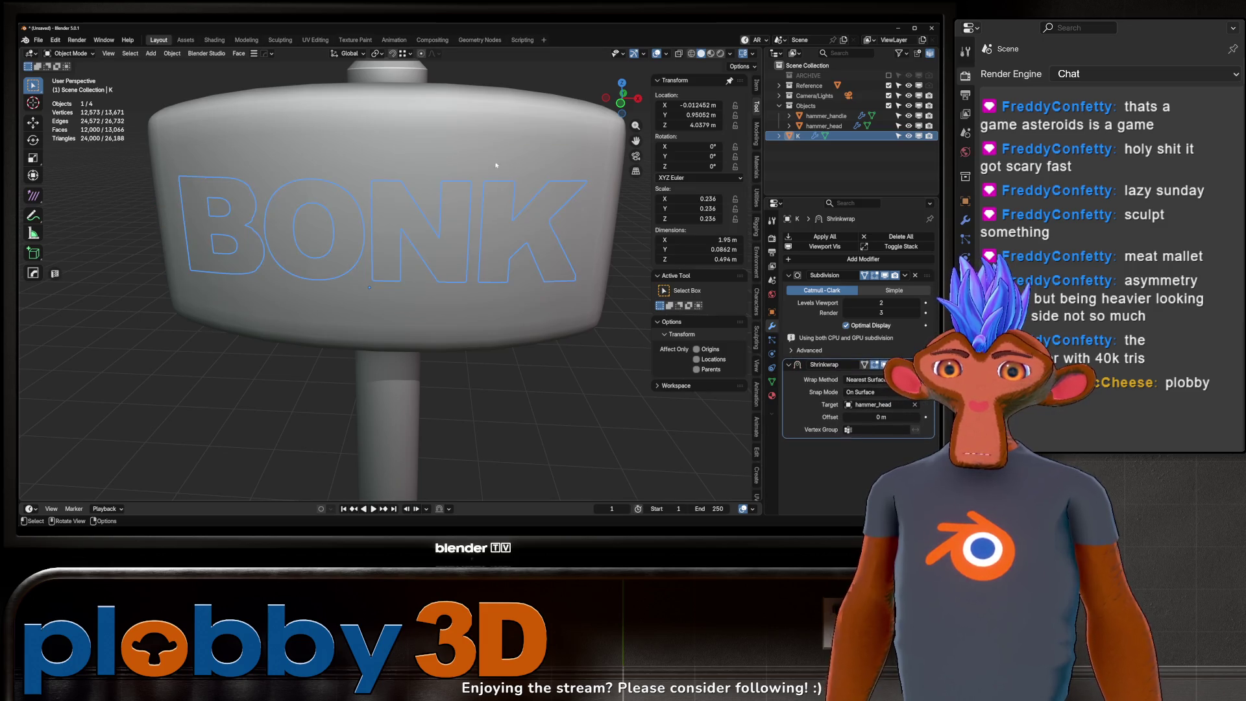
middle_click_drag(537, 167, 435, 226)
scroll(435, 227, "down", 5)
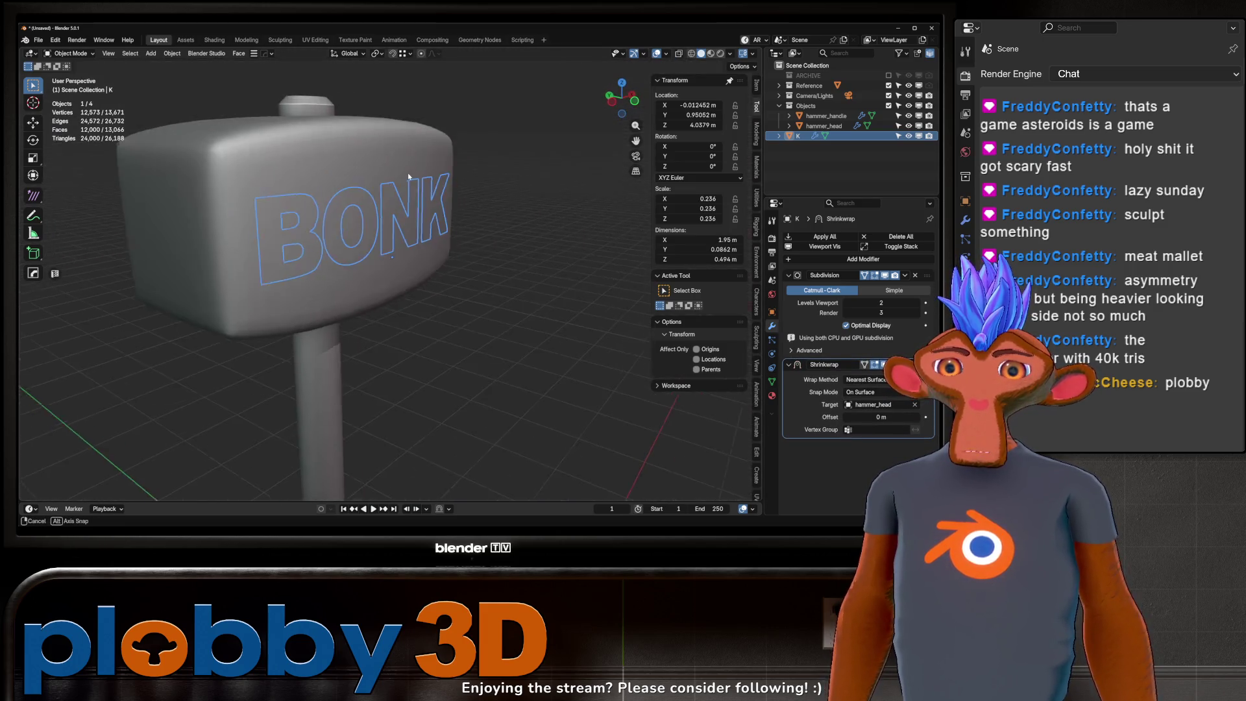
mouse_move(408, 172)
middle_mouse_down()
mouse_move(416, 188)
mouse_move(390, 195)
mouse_move(429, 206)
mouse_move(302, 224)
mouse_move(519, 214)
middle_mouse_up()
scroll(430, 207, "up", 3)
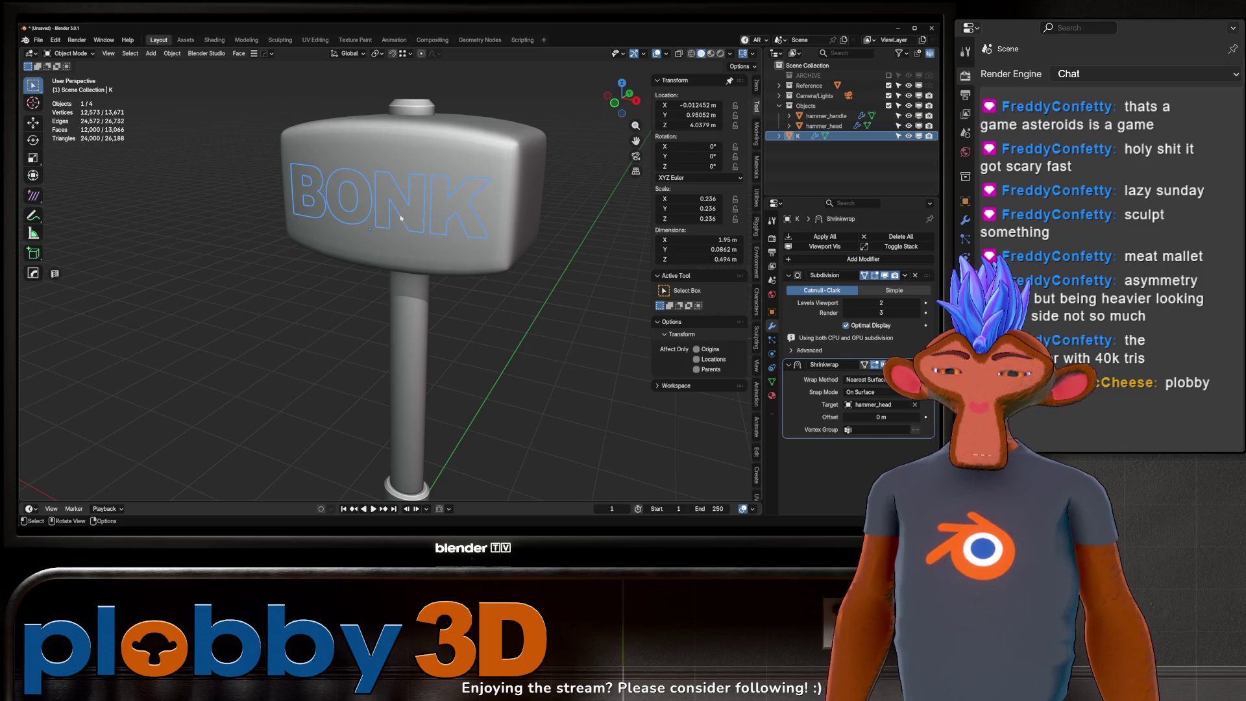
Step: Duplicate the BONK lettering in place as K.001
key("shift+d")
key("Escape")
middle_click_drag(400, 218, 252, 233)
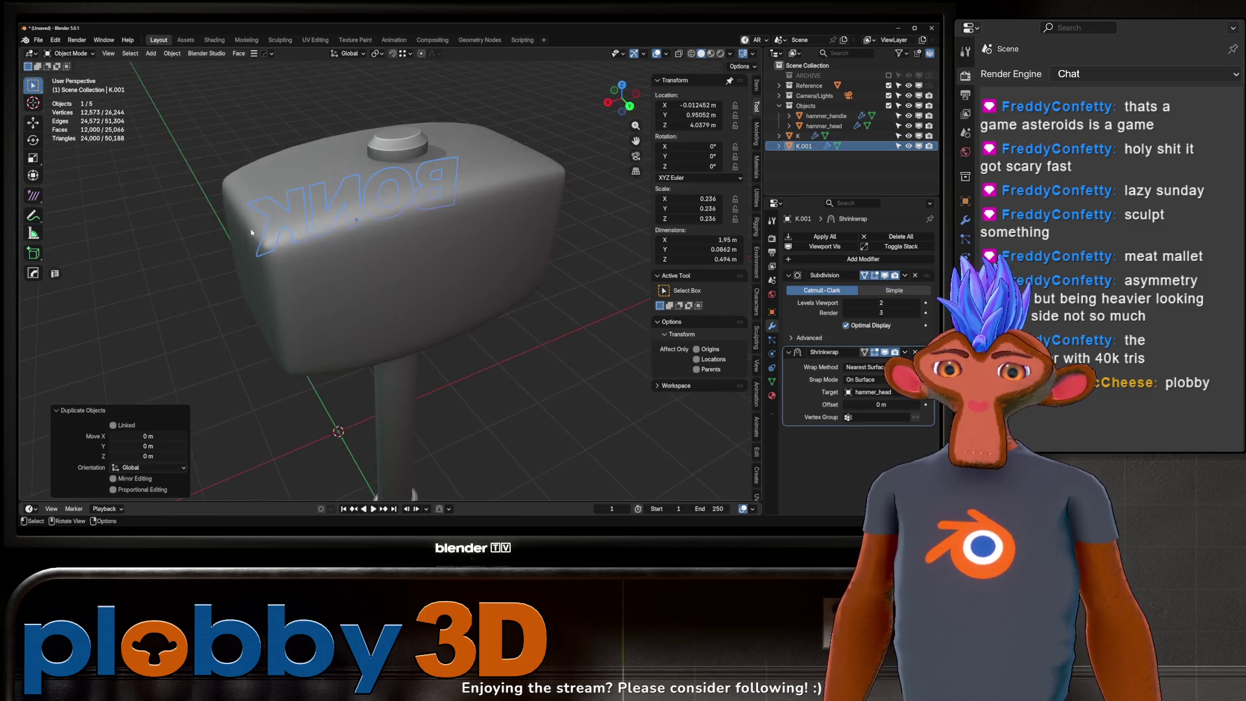
Step: Rotate the K.001 copy 180° around Z and move it along Y onto the head's back face
key("r")
key("z")
key("1")
key("8")
key("0")
key("Return")
key("g")
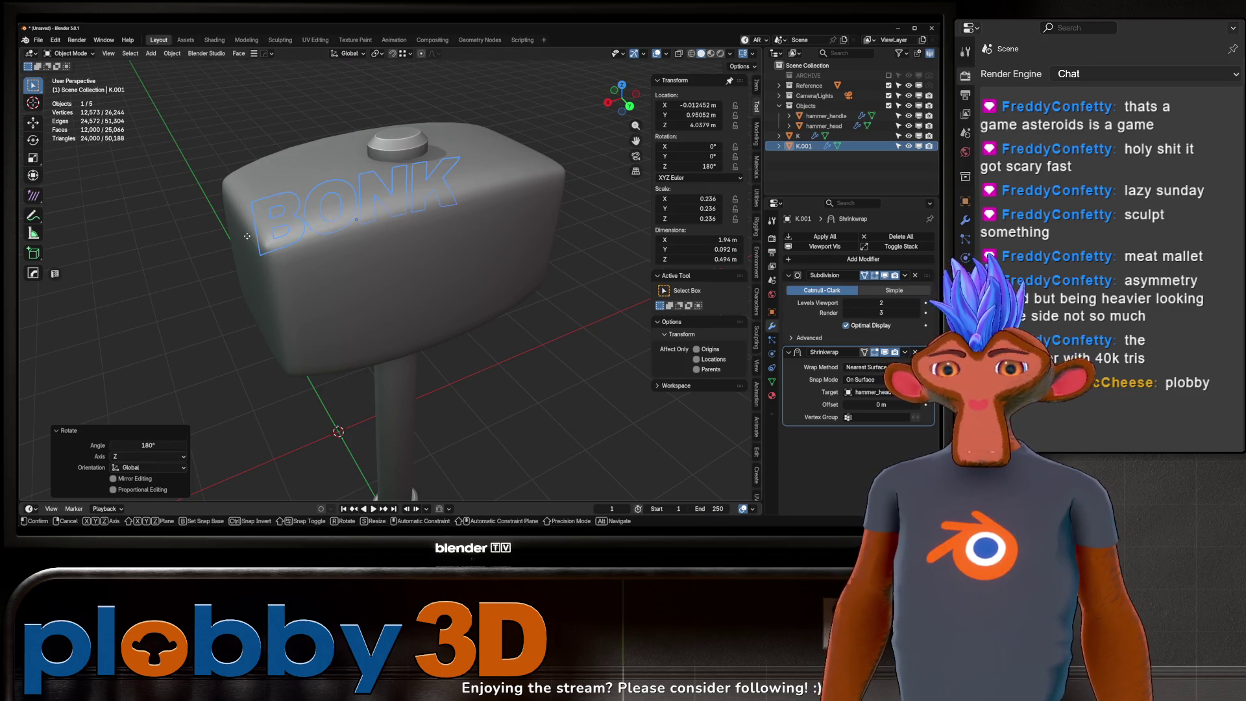
key("y")
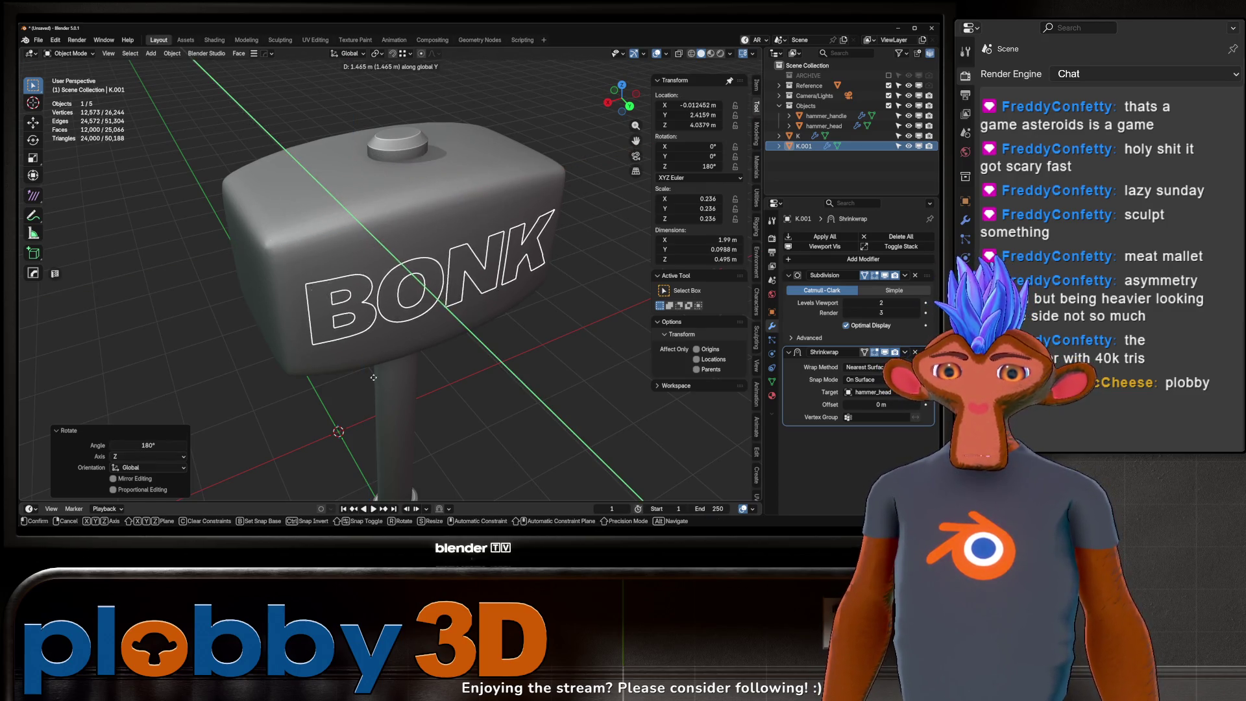
left_click(442, 457)
mouse_move(441, 458)
middle_mouse_down()
mouse_move(471, 335)
mouse_move(291, 290)
mouse_move(390, 247)
mouse_move(216, 176)
mouse_move(293, 208)
mouse_move(336, 258)
middle_mouse_up()
Step: Nudge the K.001 copy along Y closer to the head, to Y 2.4455 m
left_click(389, 221)
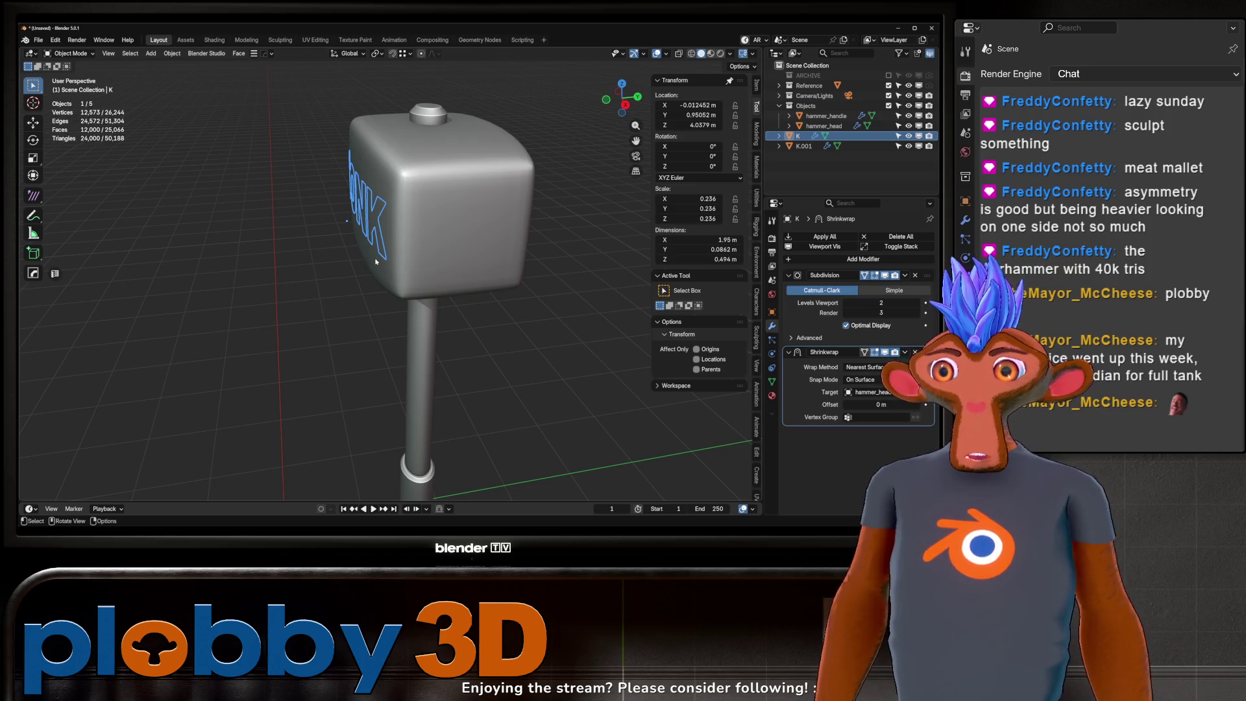
mouse_move(246, 255)
middle_mouse_down()
mouse_move(509, 201)
mouse_move(422, 221)
mouse_move(528, 293)
mouse_move(385, 245)
mouse_move(547, 362)
mouse_move(636, 173)
mouse_move(564, 214)
mouse_move(496, 289)
middle_mouse_up()
scroll(509, 205, "up", 4)
left_click(528, 293)
left_click(528, 293)
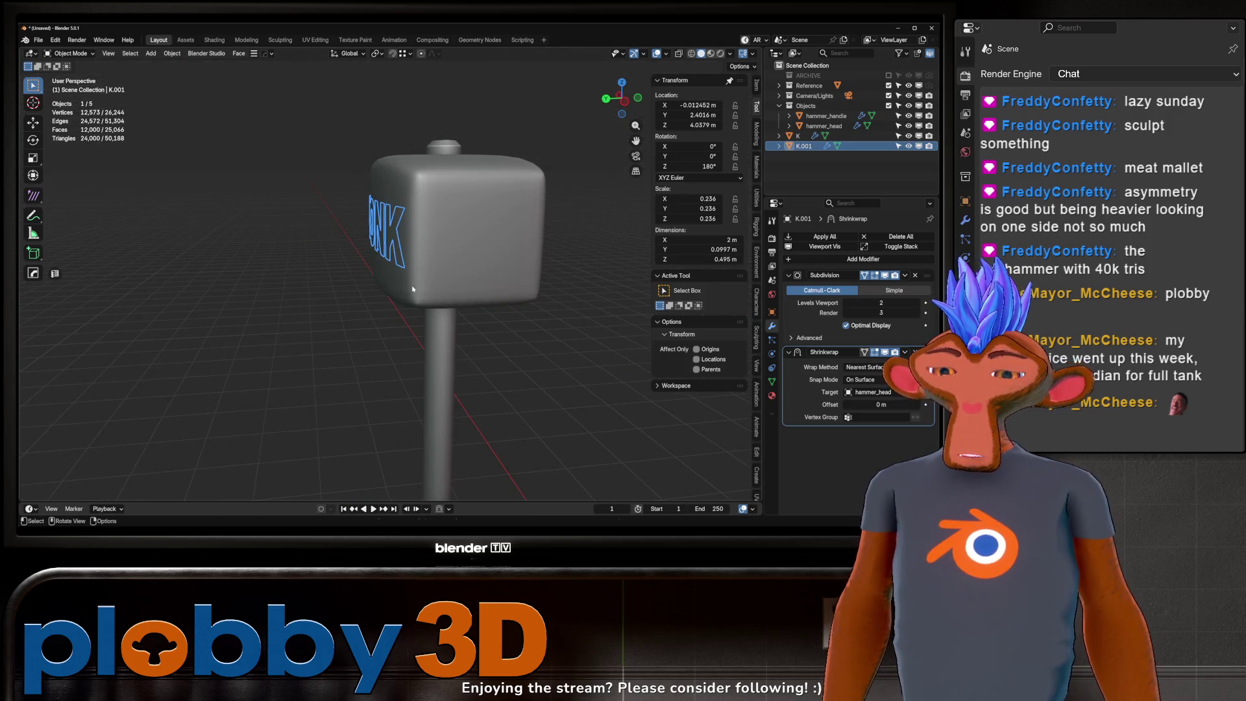
key("g")
key("y")
left_click(392, 310)
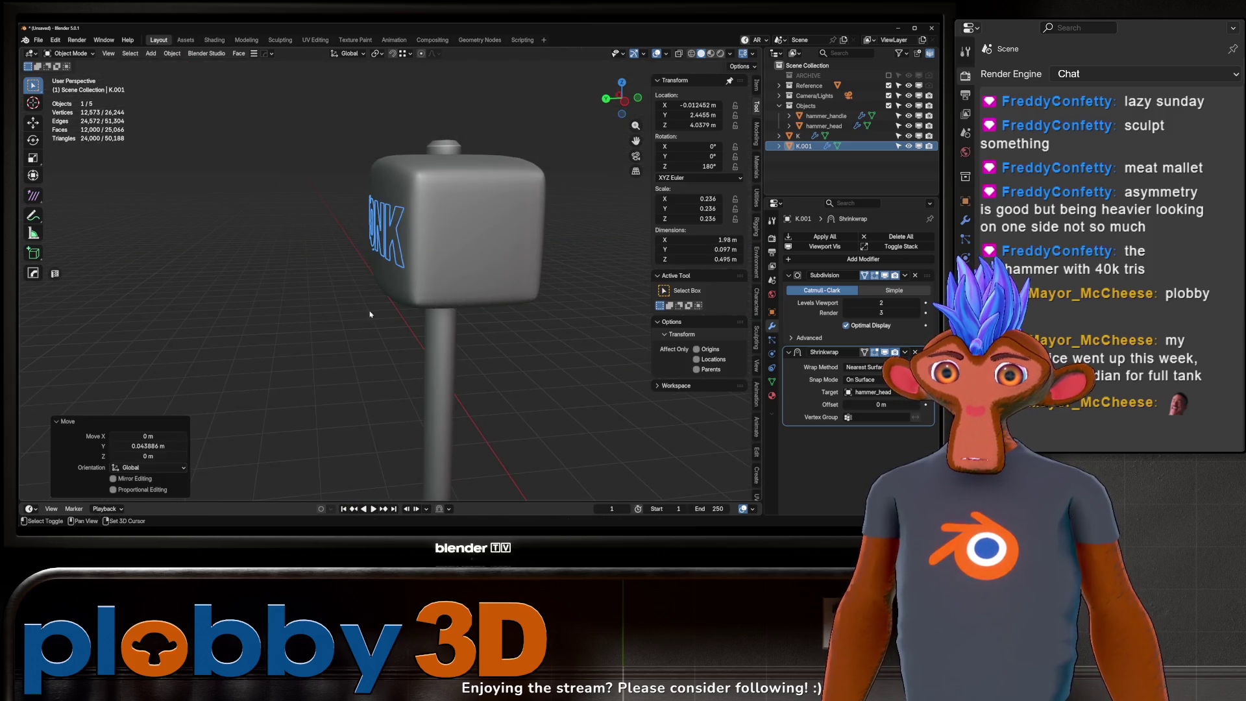
Step: Select the original BONK lettering and hide hammer_head in the Outliner
mouse_move(392, 310)
middle_mouse_down()
mouse_move(344, 246)
mouse_move(635, 263)
mouse_move(305, 264)
mouse_move(435, 283)
mouse_move(549, 267)
mouse_move(761, 384)
middle_mouse_up()
scroll(344, 246, "up", 2)
scroll(492, 262, "down", 3)
left_click(435, 283)
scroll(447, 283, "up", 2)
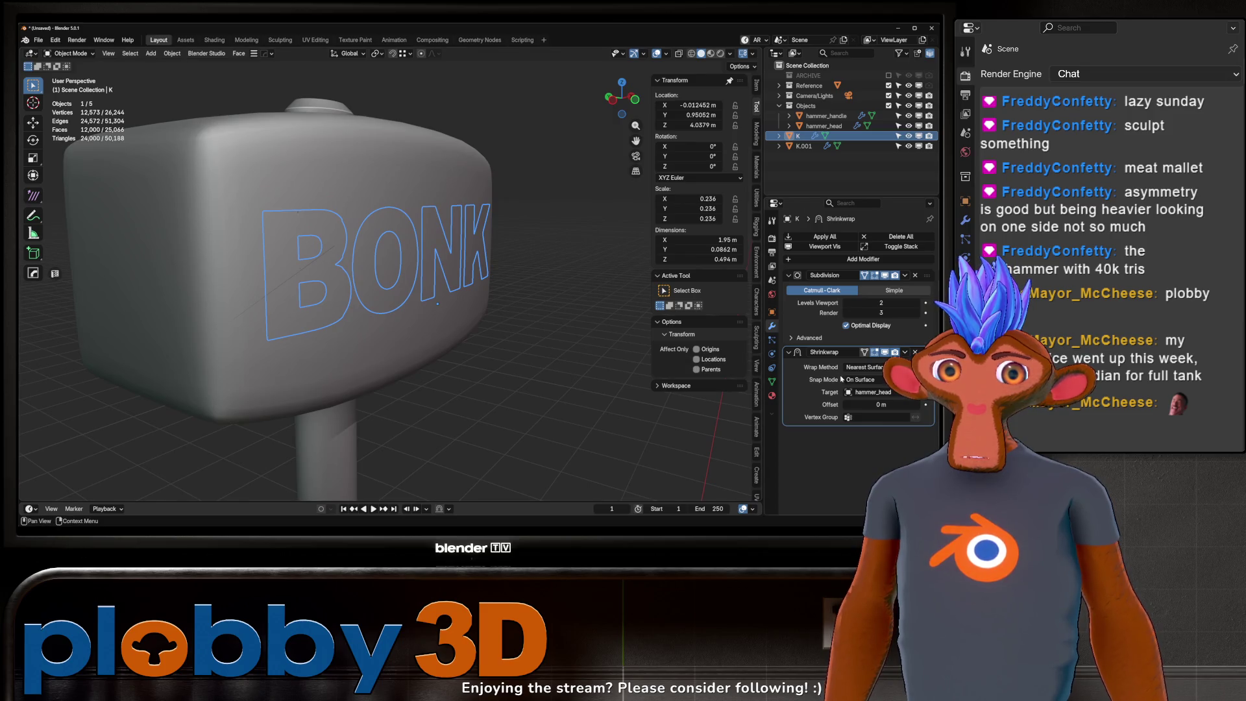
left_click(910, 126)
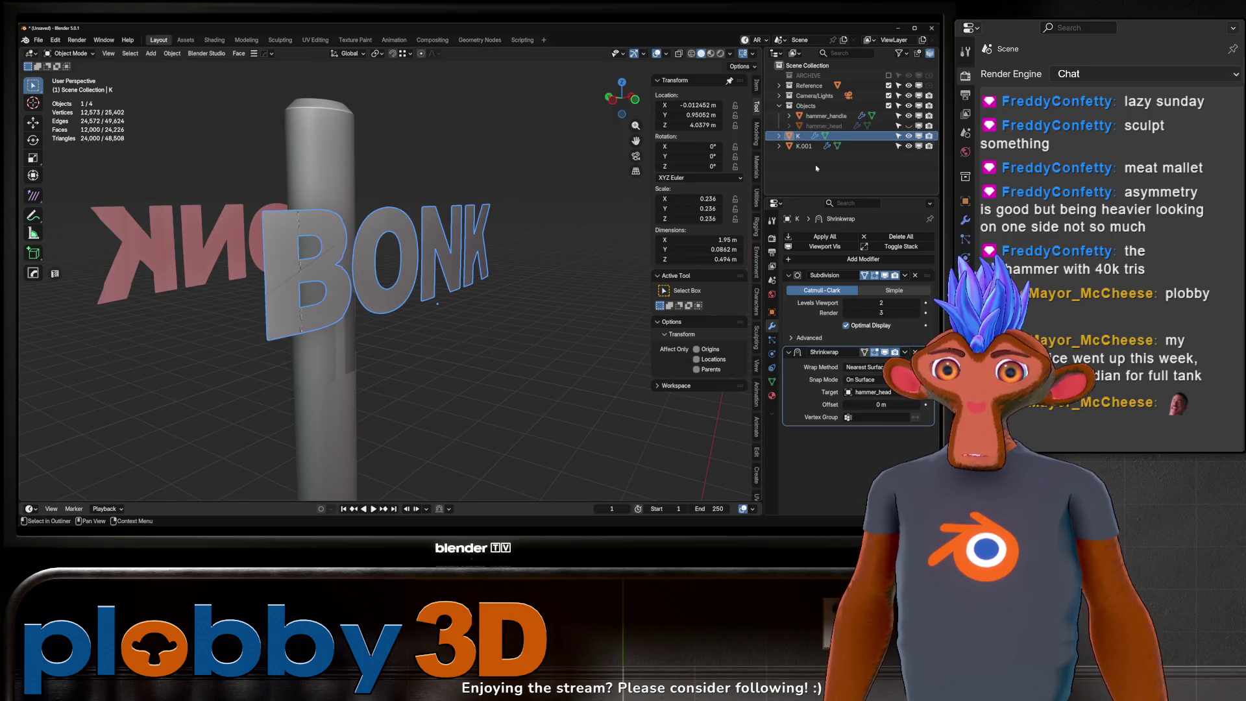
Step: Set the Shrinkwrap wrap method to Target Normal Project on both the original and the copy
scroll(299, 295, "up", 2)
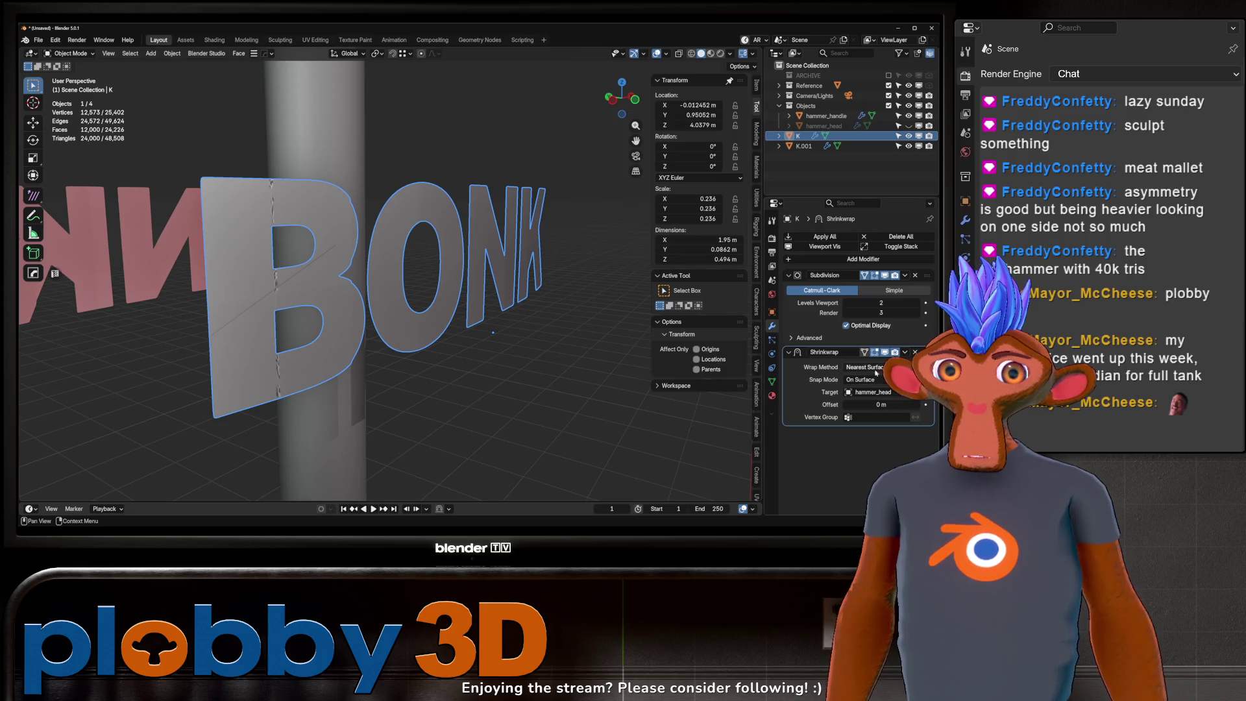
left_click(866, 412)
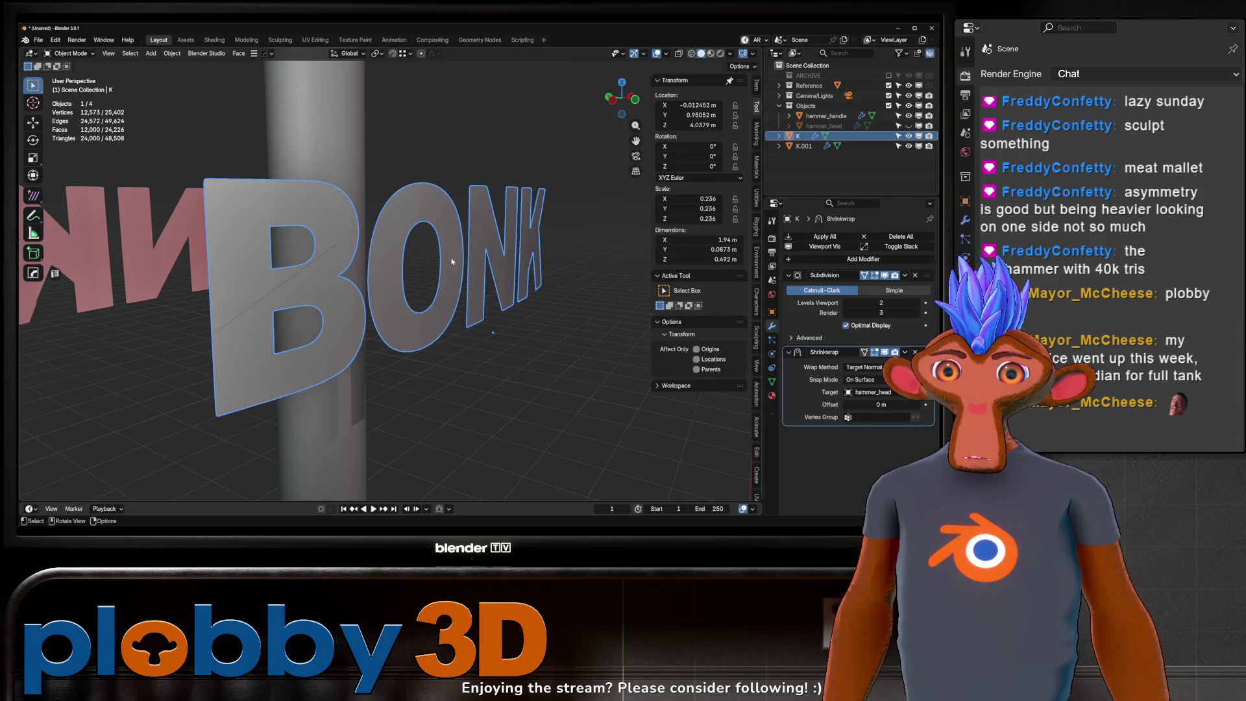
middle_click_drag(453, 261, 283, 292)
scroll(200, 279, "up", 1)
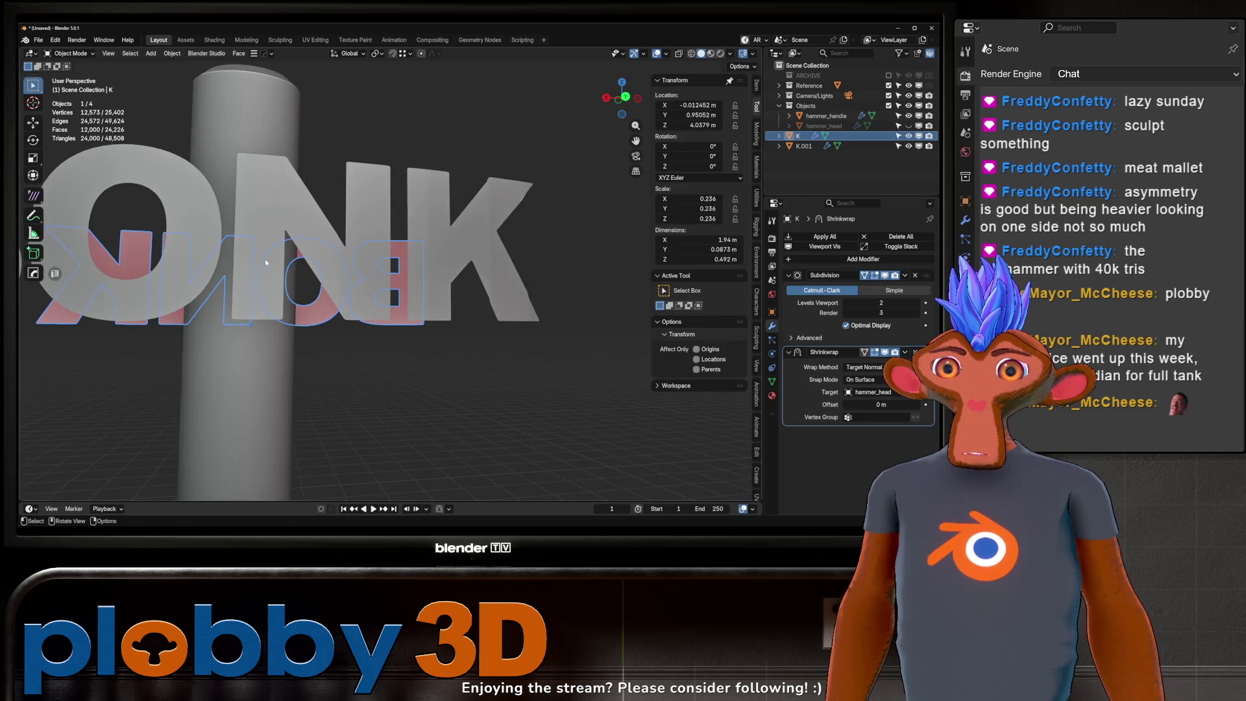
left_click(265, 259)
left_click(864, 366)
left_click(863, 412)
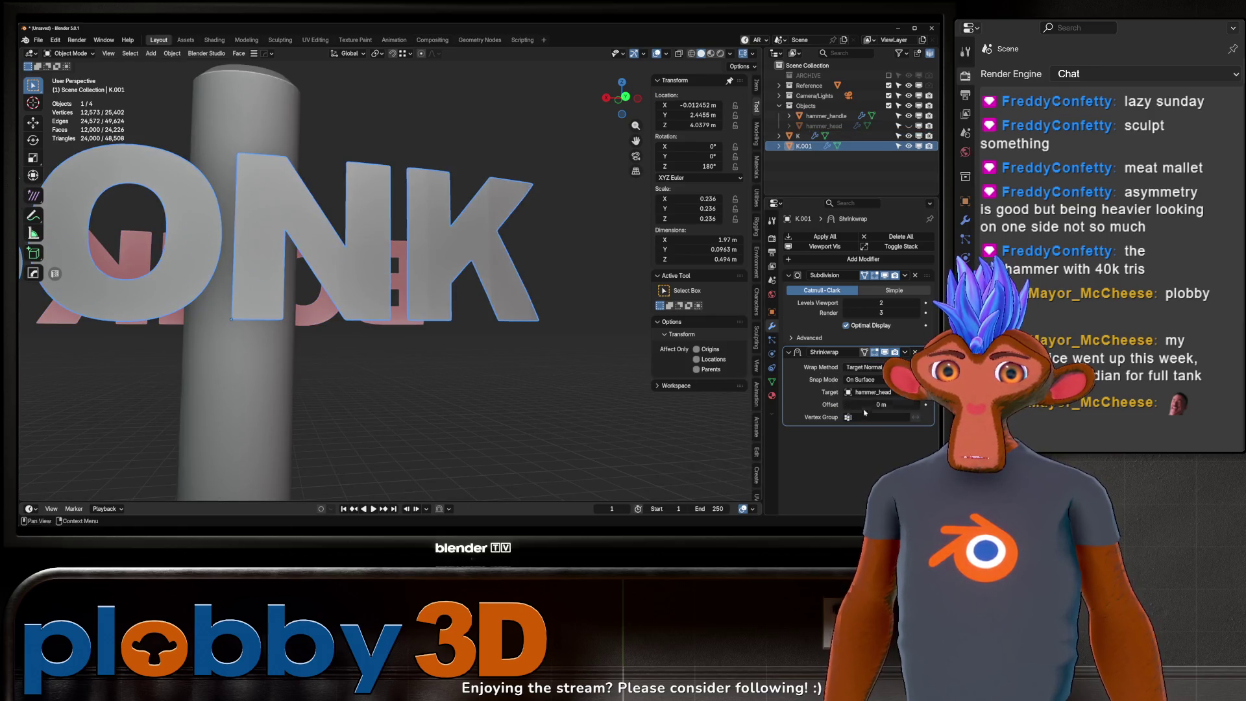
mouse_move(416, 260)
middle_mouse_down()
mouse_move(364, 246)
mouse_move(396, 240)
mouse_move(390, 249)
mouse_move(413, 253)
middle_mouse_up()
Step: Orbit around the handle to view BONK nearly face-on and select the K lettering
scroll(400, 247, "down", 3)
middle_click_drag(333, 225, 282, 243)
mouse_move(358, 292)
middle_mouse_down()
mouse_move(348, 248)
mouse_move(381, 248)
middle_mouse_up()
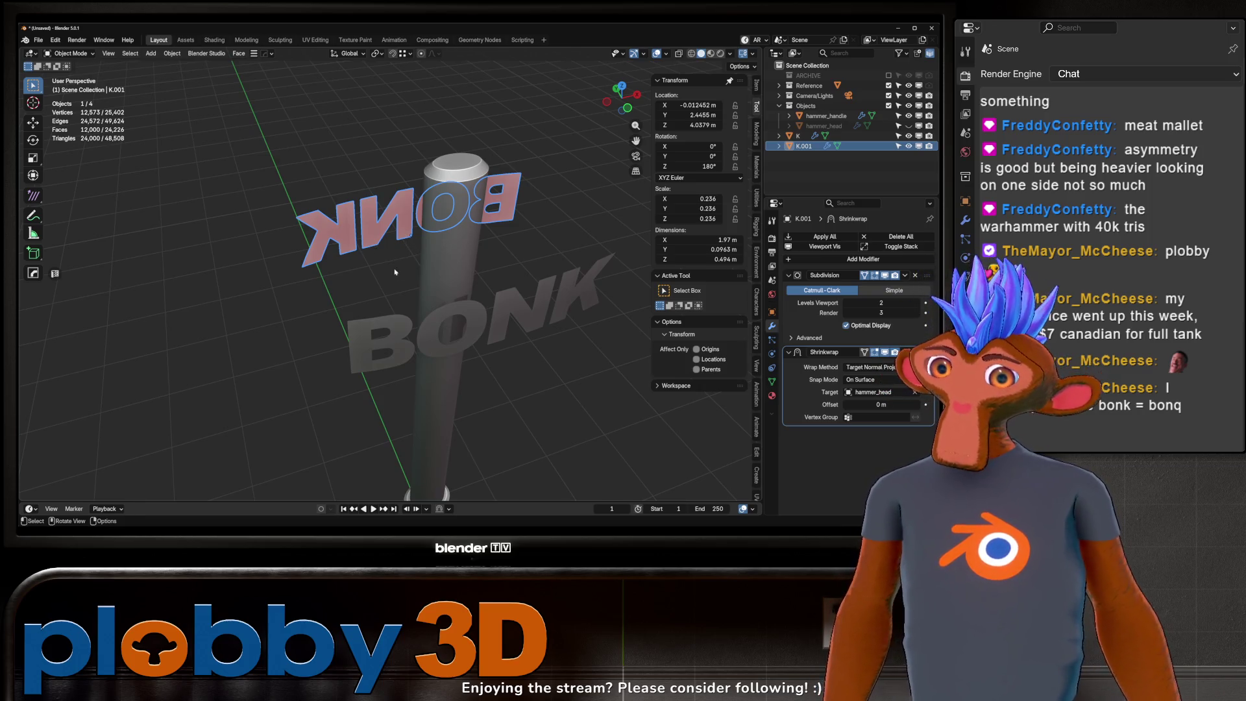
middle_click_drag(313, 237, 362, 264)
left_click(362, 264)
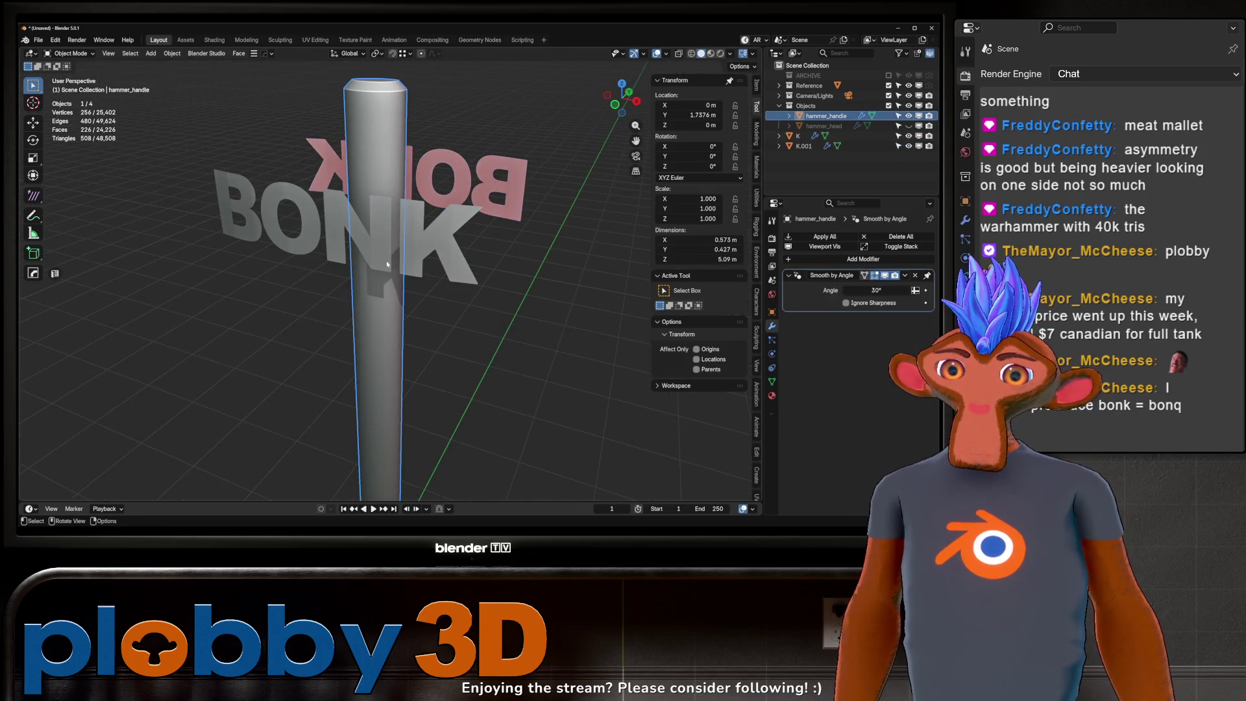
left_click(431, 279)
mouse_move(439, 309)
middle_mouse_down()
mouse_move(421, 282)
mouse_move(455, 295)
mouse_move(428, 286)
middle_mouse_up()
Step: Try the Project wrap method with Negative enabled, then revert to Target Normal Project
left_click(882, 370)
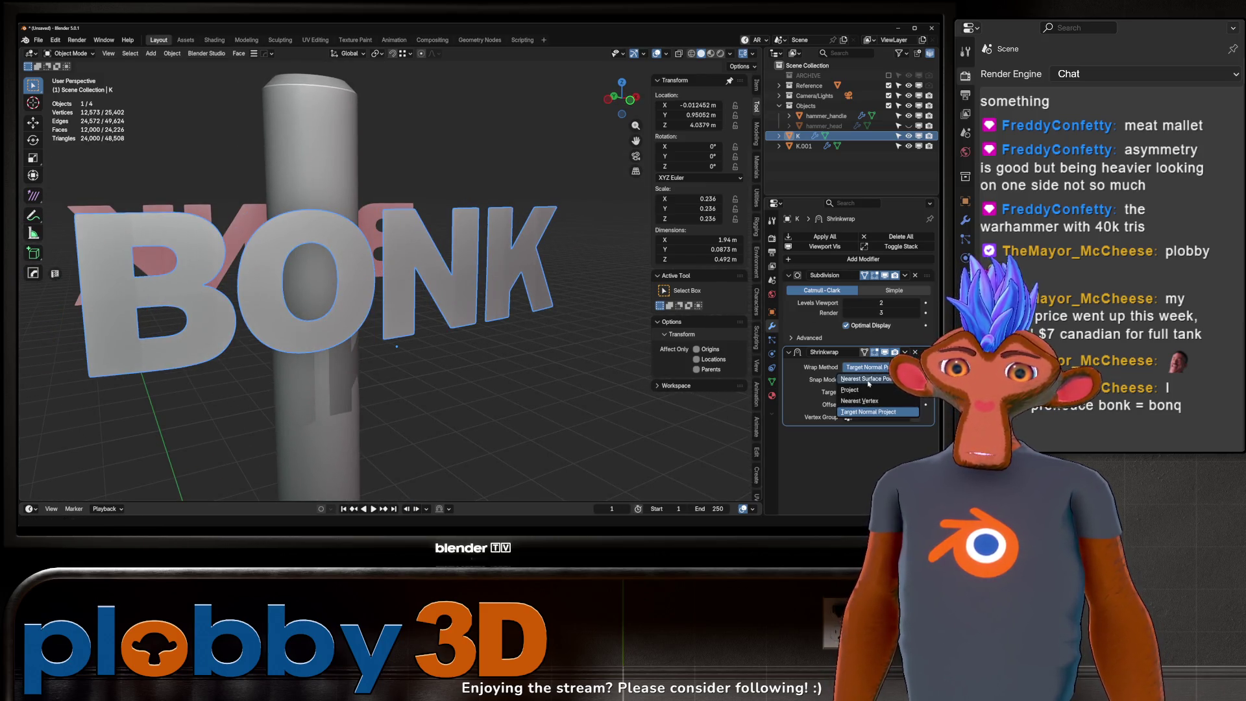
left_click(863, 389)
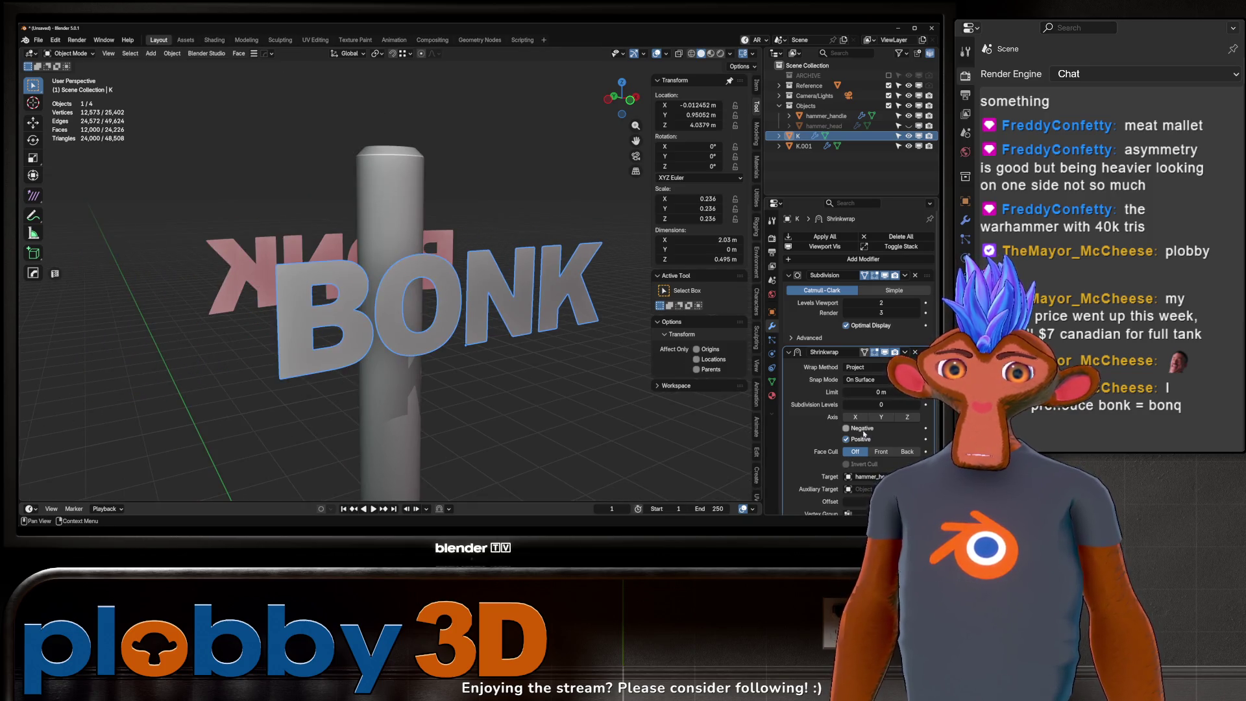
left_click(847, 429)
middle_click_drag(623, 390, 720, 379)
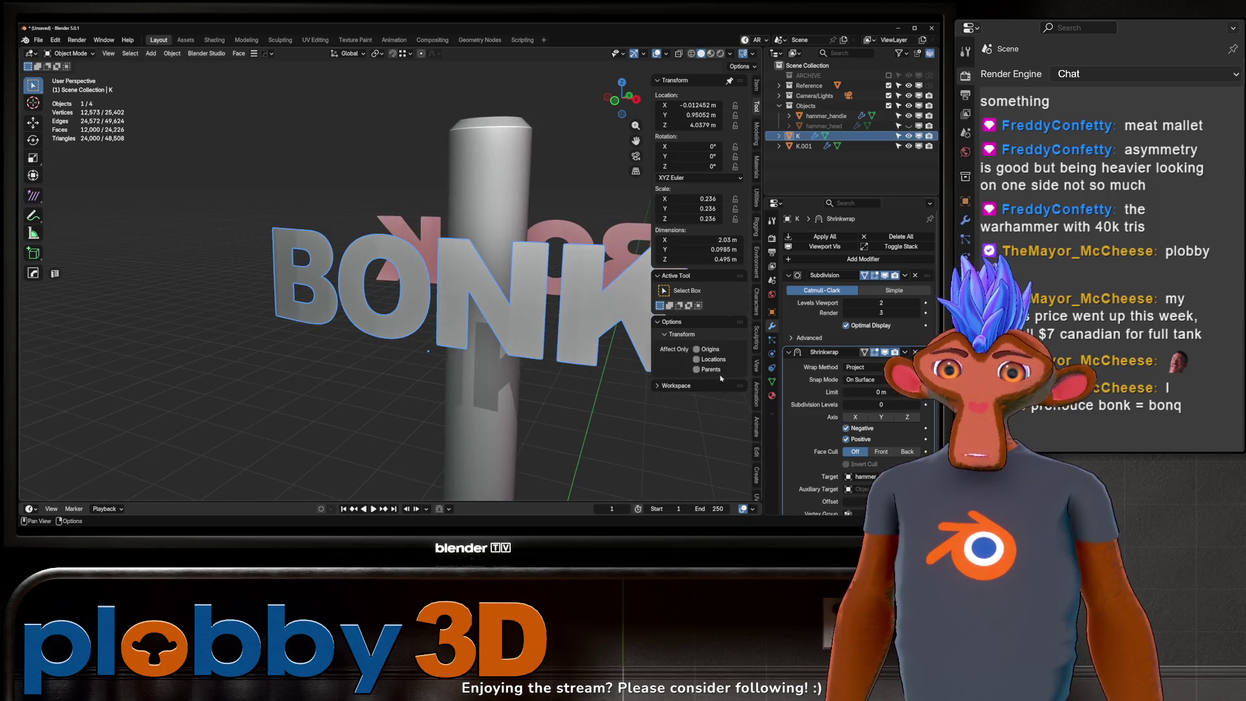
left_click(863, 367)
left_click(863, 410)
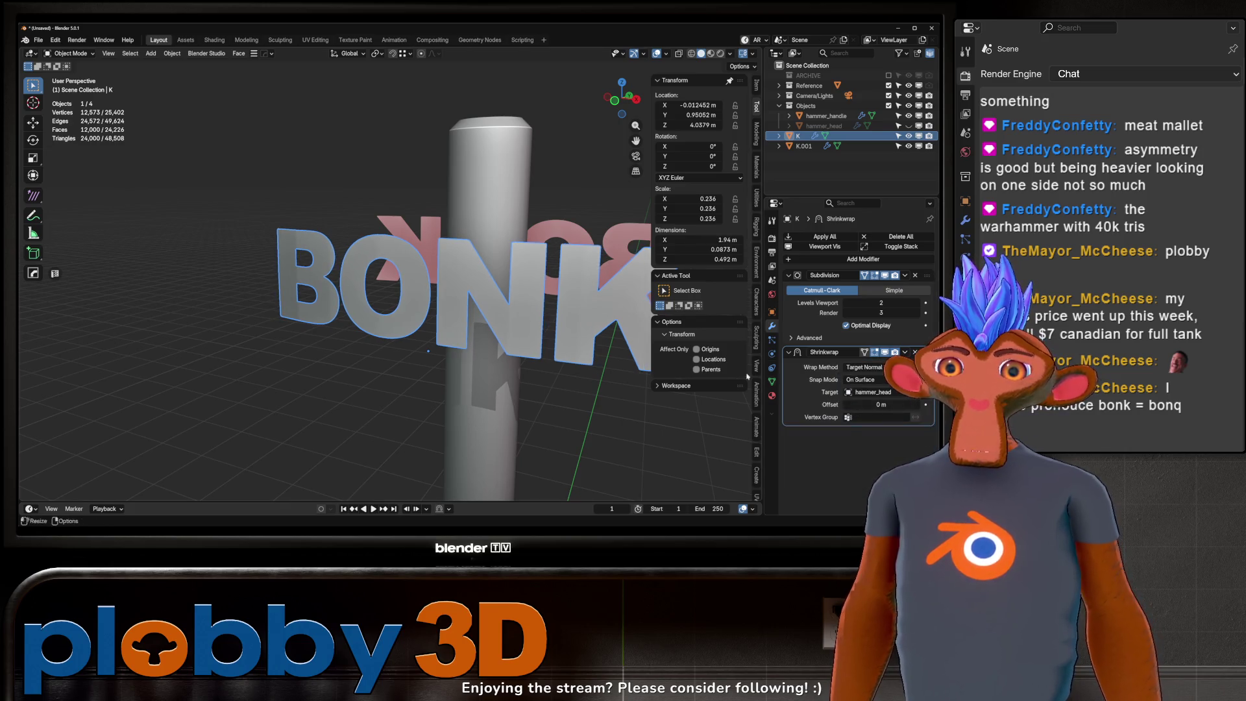
Step: Unhide hammer_head in the Outliner and select it
key("Tab")
scroll(429, 324, "up", 5)
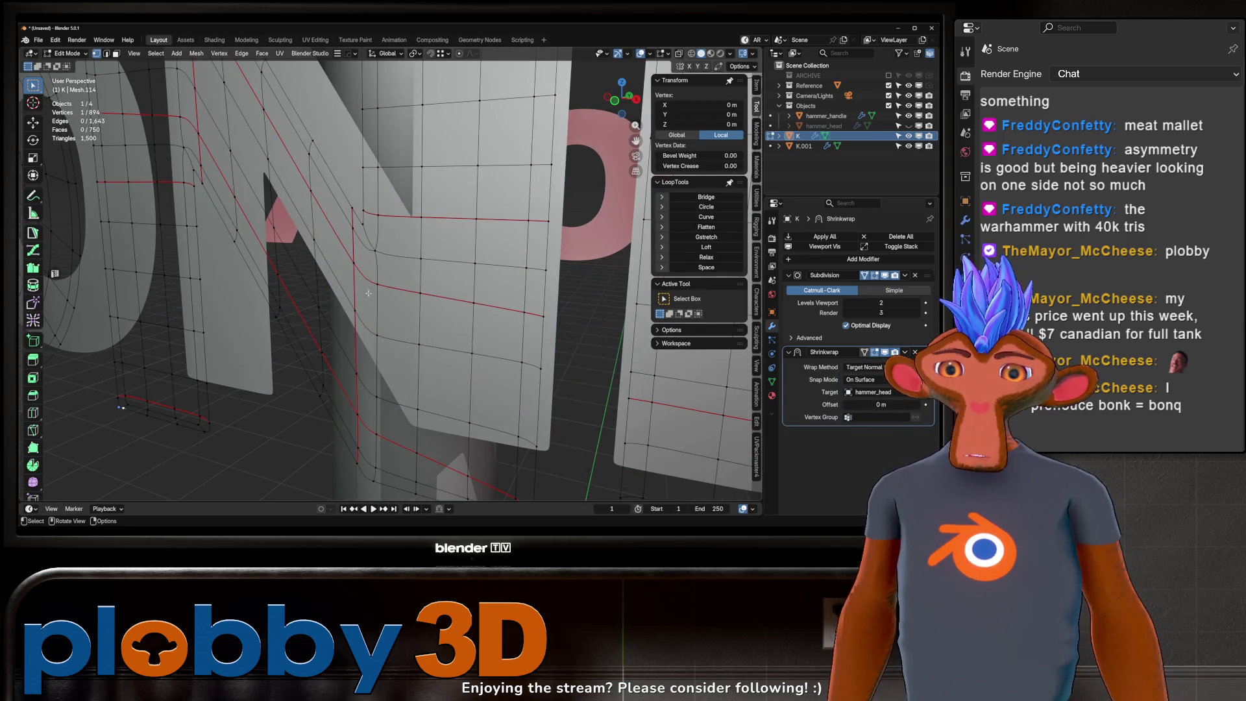
key("Tab")
scroll(368, 260, "down", 5)
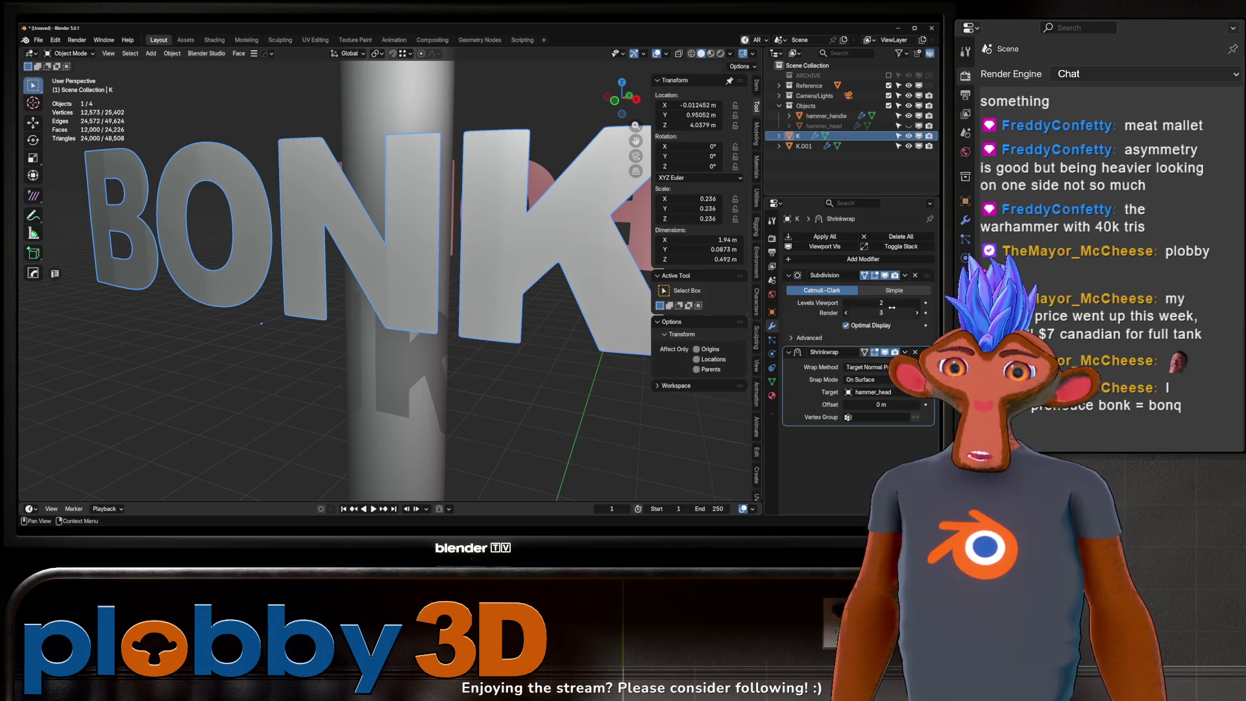
scroll(519, 292, "down", 4)
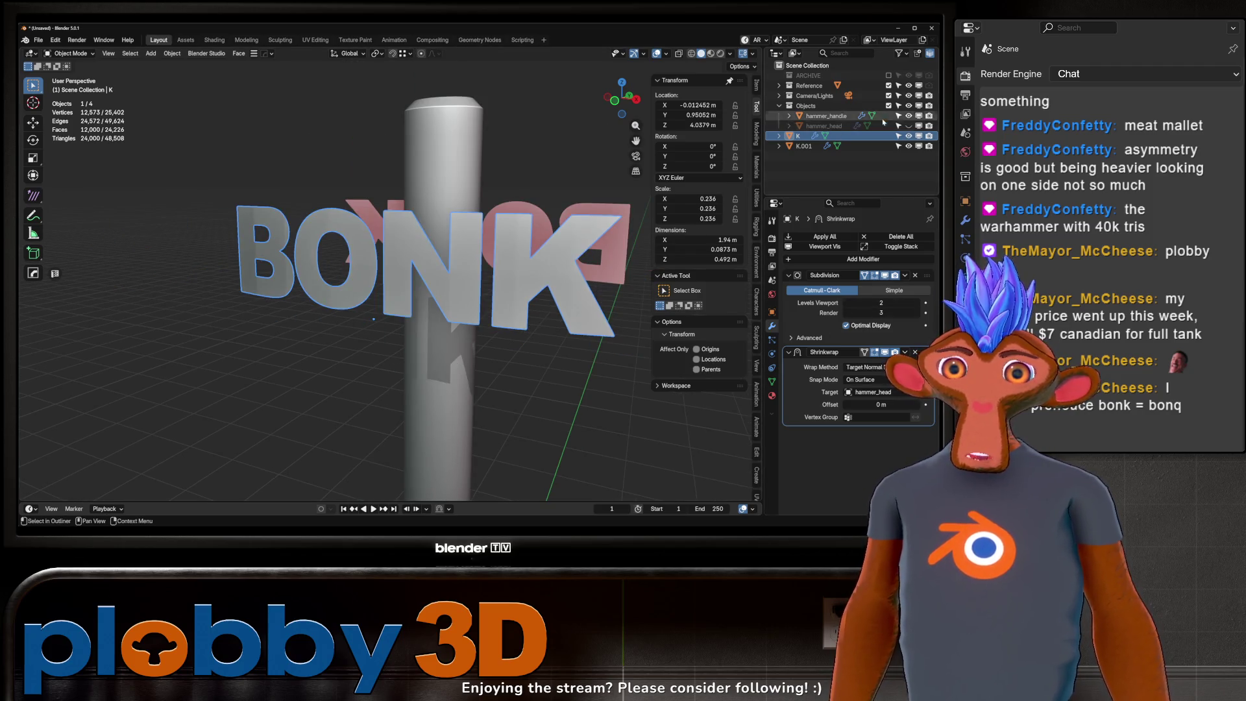
left_click(909, 126)
left_click(440, 383)
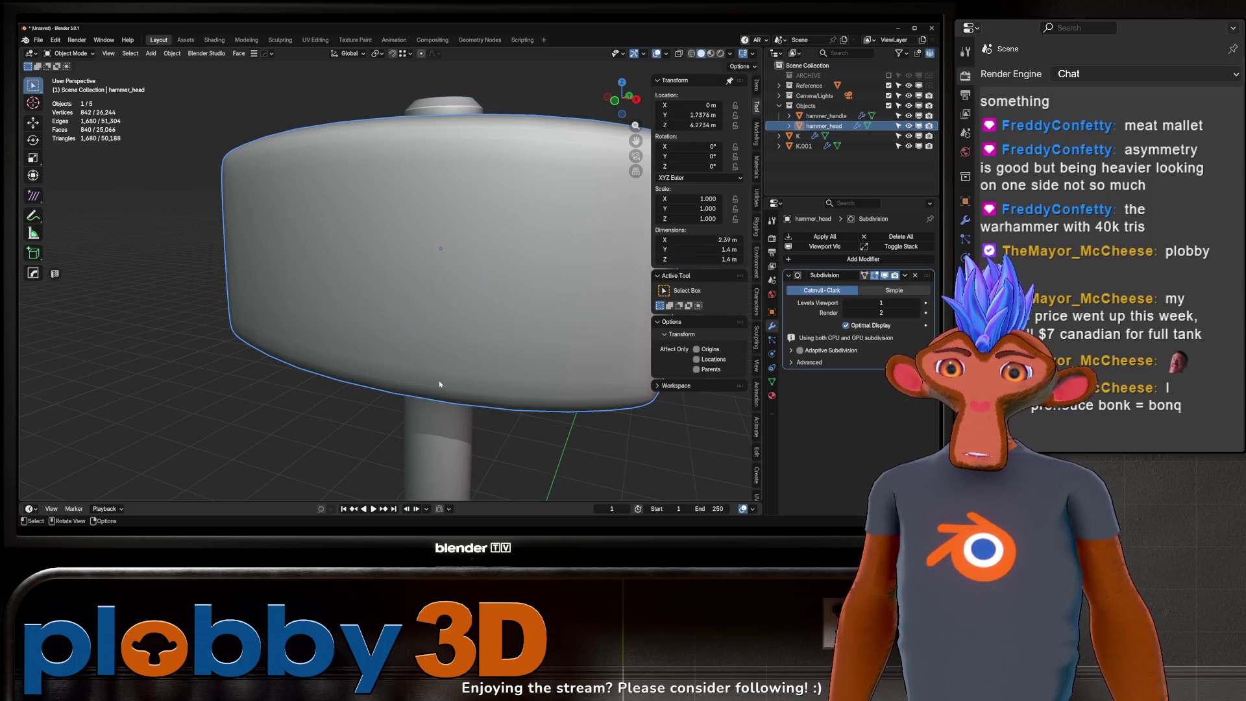
Step: Raise hammer_head's subdivision to level 2 and hide it to view the lettering
key("ctrl+1")
key("ctrl+2")
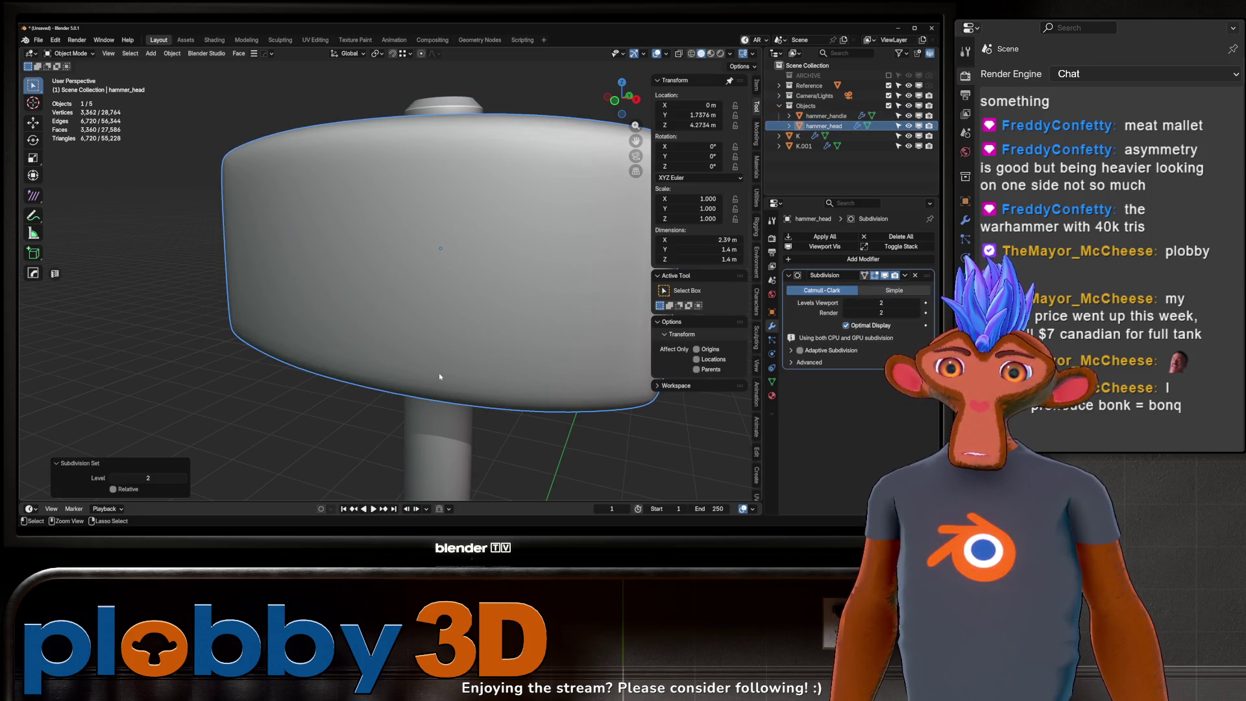
left_click(908, 126)
mouse_move(563, 236)
middle_mouse_down()
mouse_move(447, 271)
mouse_move(458, 274)
mouse_move(258, 241)
mouse_move(300, 252)
mouse_move(226, 182)
mouse_move(357, 336)
middle_mouse_up()
Step: Inspect the wrapped BONK lettering from the front, then show hammer_head again
scroll(436, 357, "up", 2)
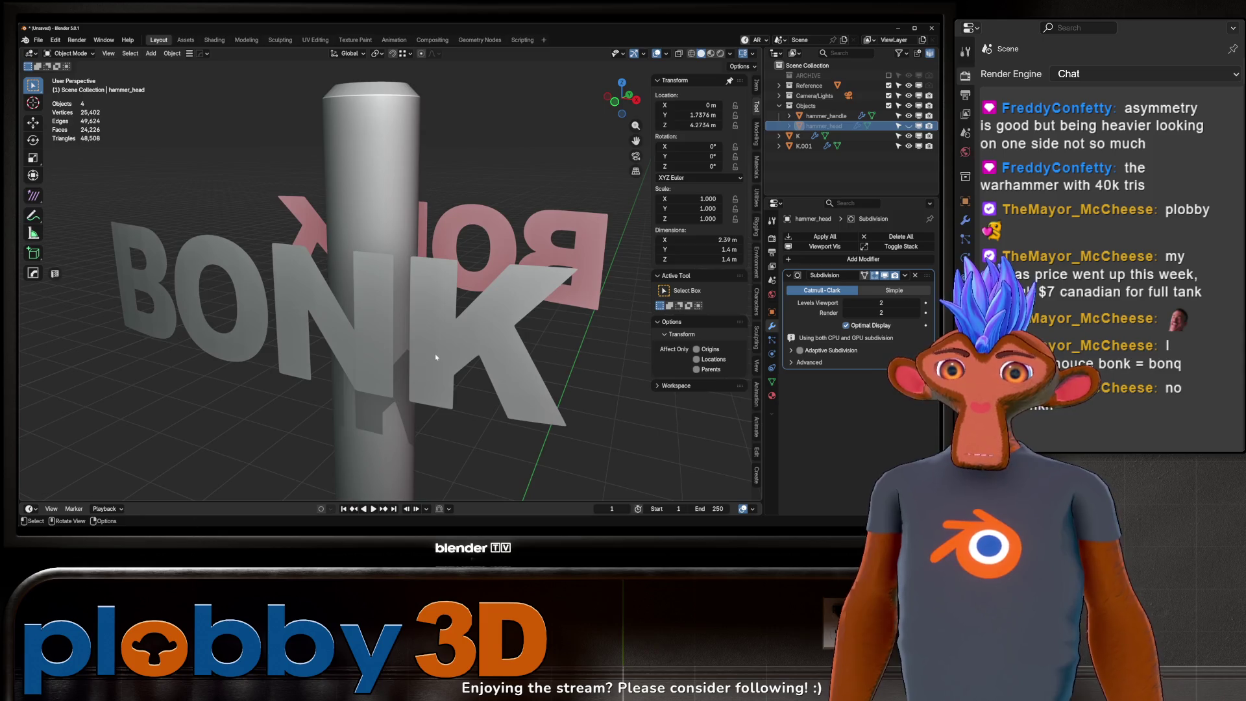
mouse_move(264, 226)
middle_mouse_down()
mouse_move(305, 208)
mouse_move(248, 239)
middle_mouse_up()
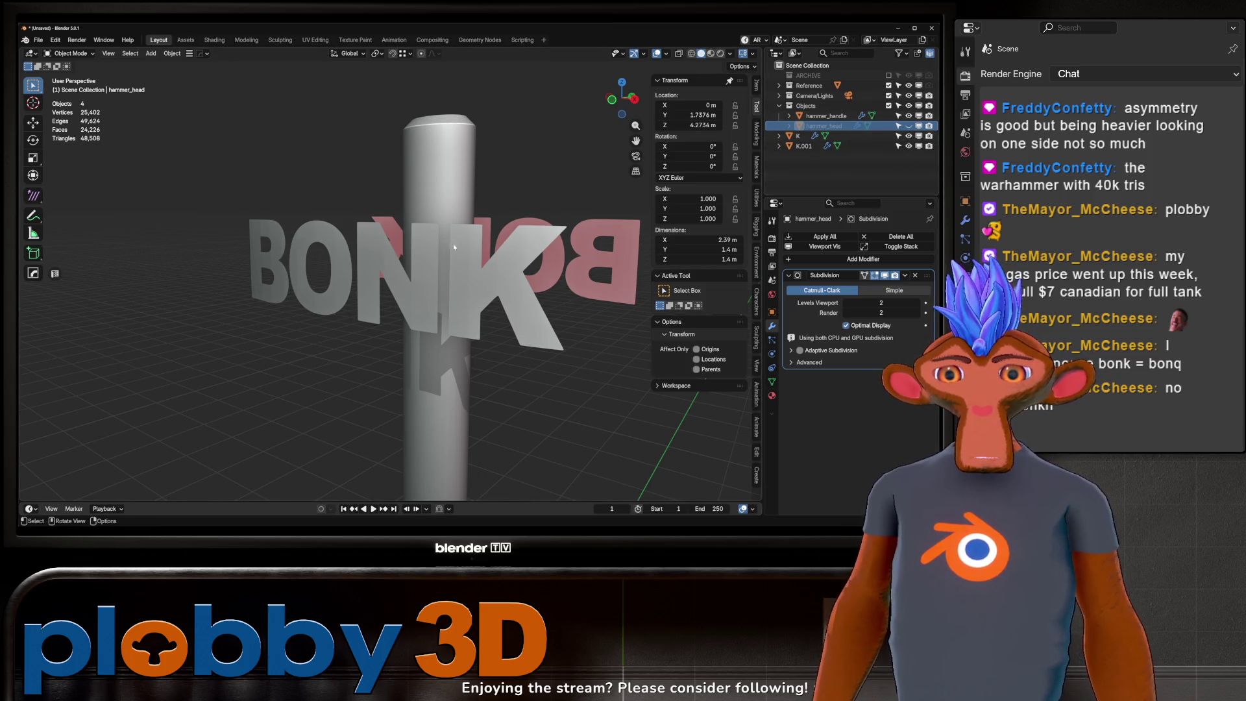
scroll(455, 194, "down", 6)
middle_click_drag(428, 195, 463, 189)
scroll(449, 197, "up", 2)
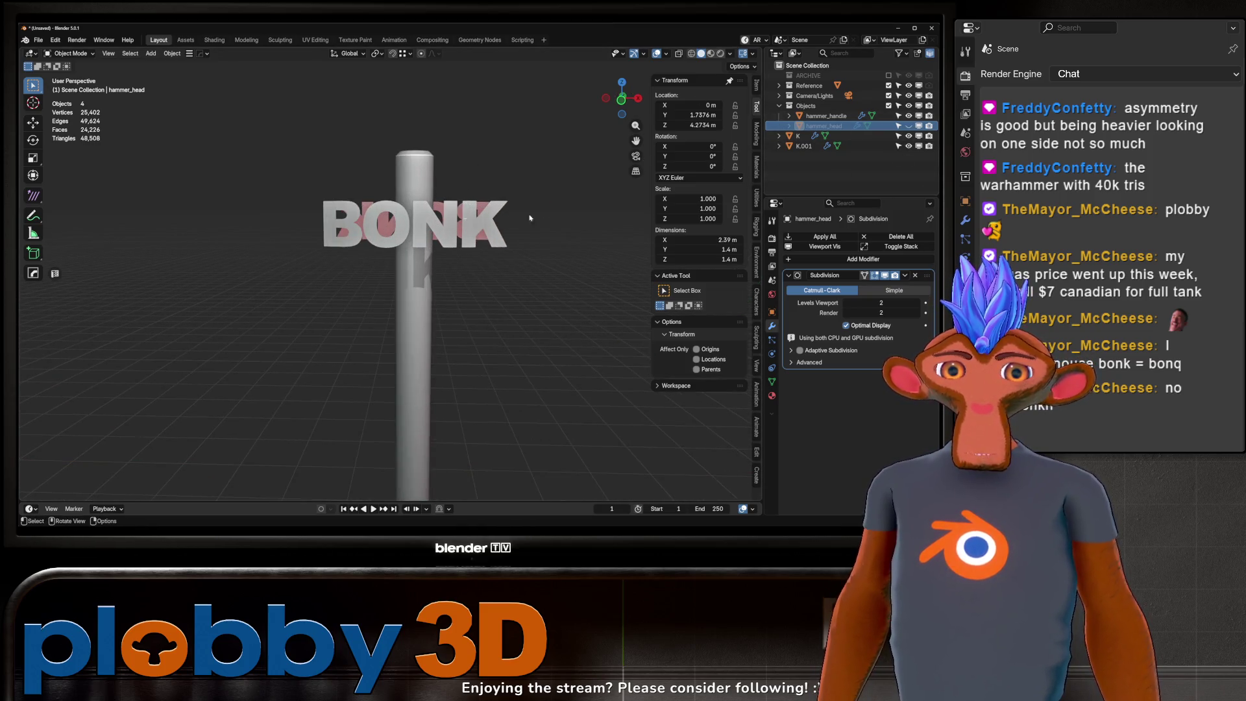
left_click(908, 125)
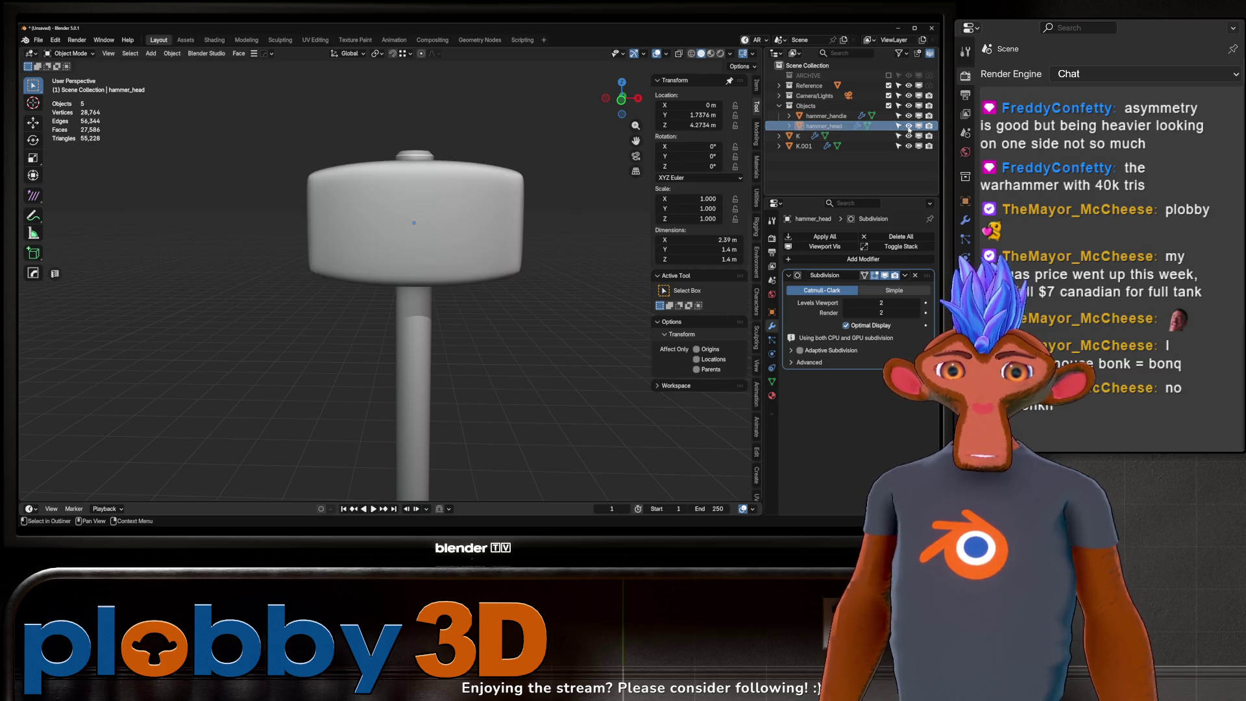
left_click(909, 126)
left_click(908, 126)
mouse_move(454, 273)
middle_mouse_down()
mouse_move(508, 270)
mouse_move(426, 194)
mouse_move(334, 184)
middle_mouse_up()
scroll(428, 198, "up", 3)
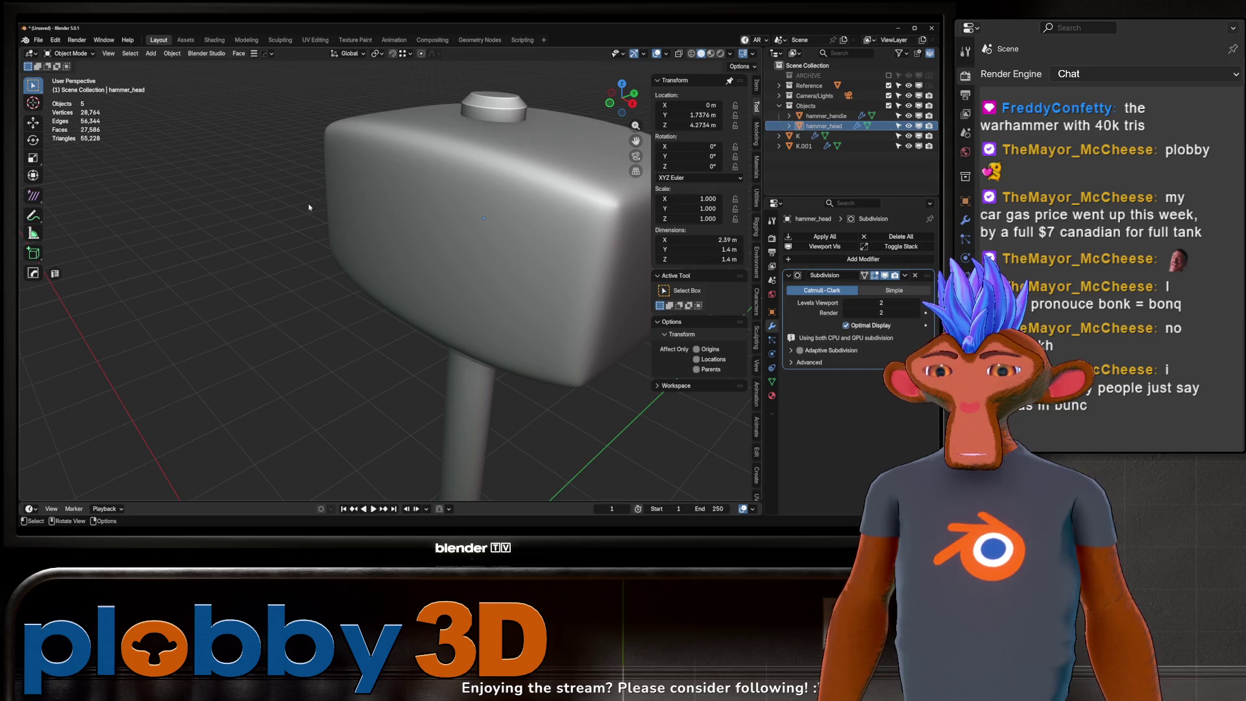
mouse_move(309, 207)
middle_mouse_down()
mouse_move(285, 206)
mouse_move(293, 226)
mouse_move(107, 276)
mouse_move(136, 205)
middle_mouse_up()
scroll(195, 247, "down", 3)
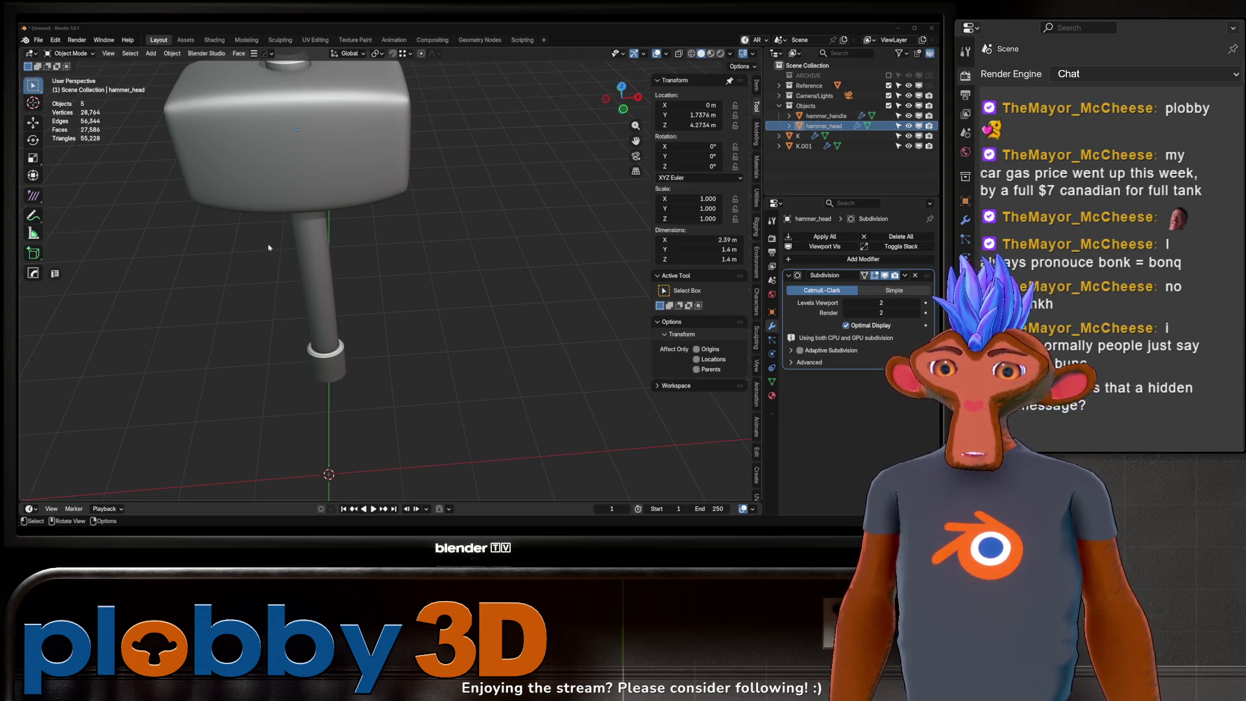
mouse_move(269, 247)
middle_mouse_down()
mouse_move(335, 163)
mouse_move(322, 213)
mouse_move(245, 267)
mouse_move(301, 267)
mouse_move(337, 245)
mouse_move(316, 276)
middle_mouse_up()
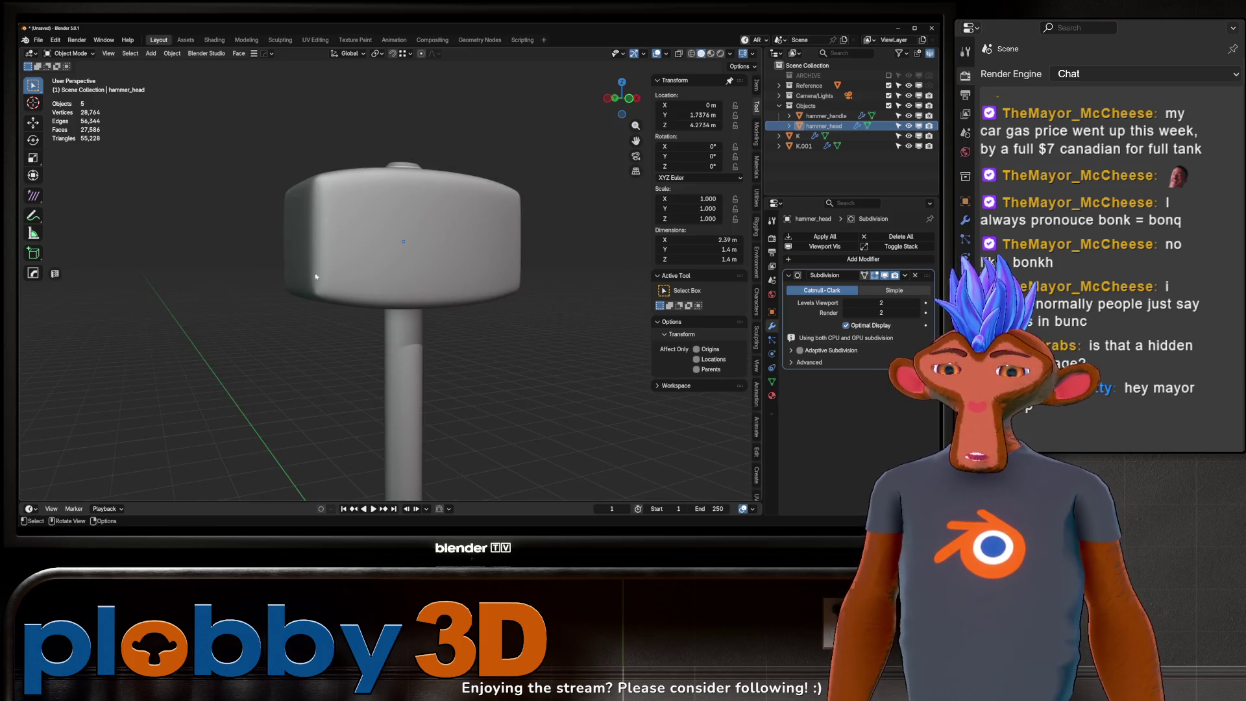
left_click(803, 146)
mouse_move(552, 260)
middle_mouse_down()
mouse_move(586, 265)
mouse_move(427, 180)
middle_mouse_up()
mouse_move(262, 202)
middle_mouse_down()
mouse_move(363, 234)
mouse_move(282, 250)
mouse_move(329, 256)
mouse_move(350, 240)
mouse_move(311, 227)
middle_mouse_up()
scroll(389, 236, "up", 6)
scroll(376, 228, "down", 5)
scroll(323, 248, "down", 4)
scroll(312, 226, "up", 2)
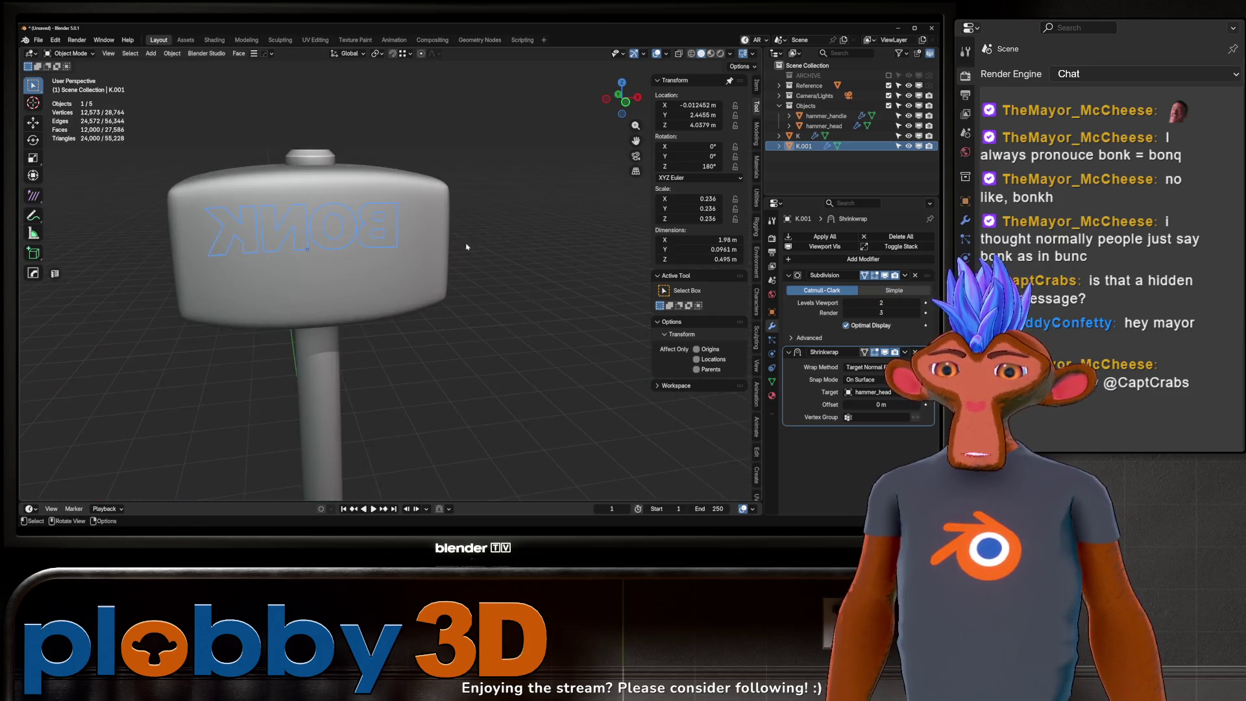
Step: In Edit Mode on the front lettering K, tilt the N letter by about -11°
left_click(353, 227)
key("Tab")
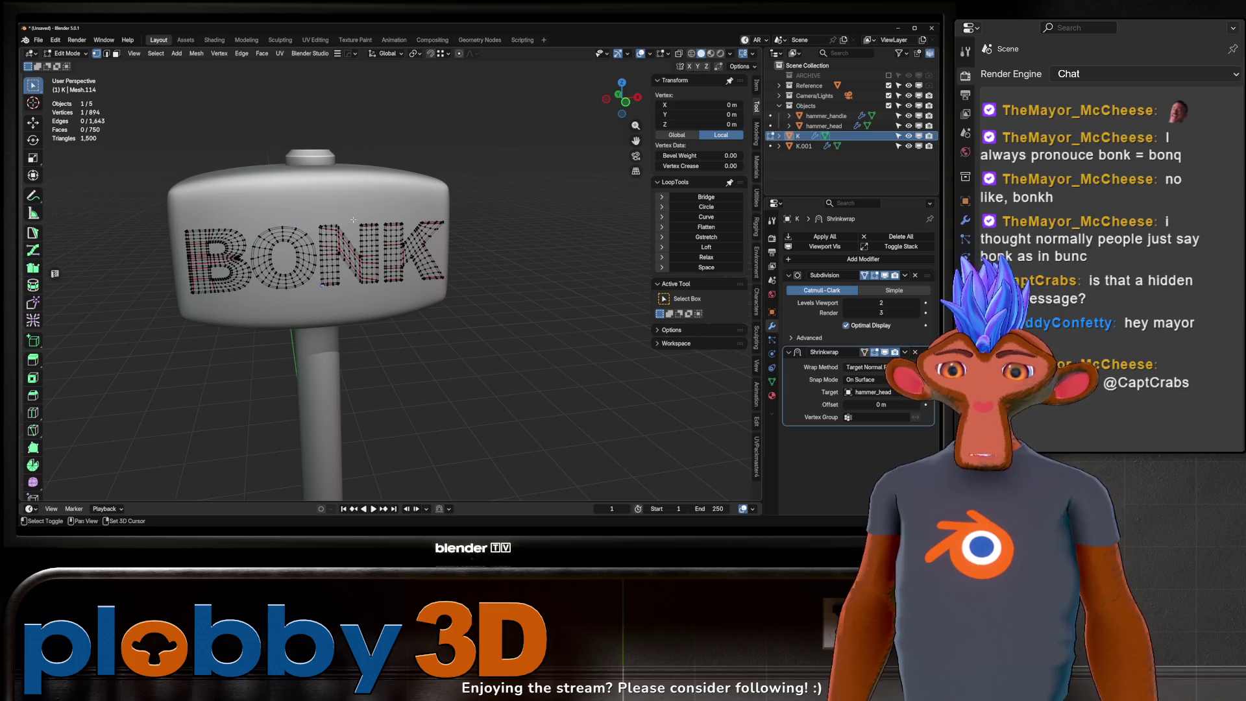
left_click(397, 248)
left_click(398, 248)
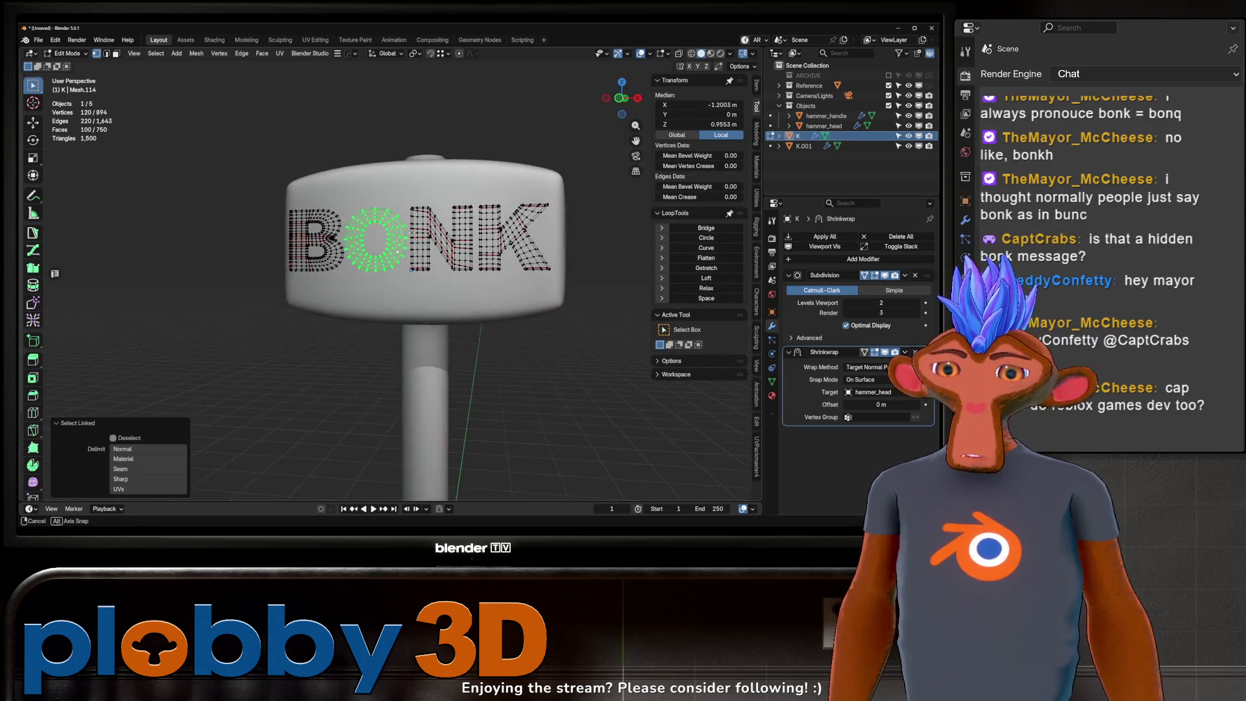
middle_click_drag(398, 247, 392, 259)
key("l")
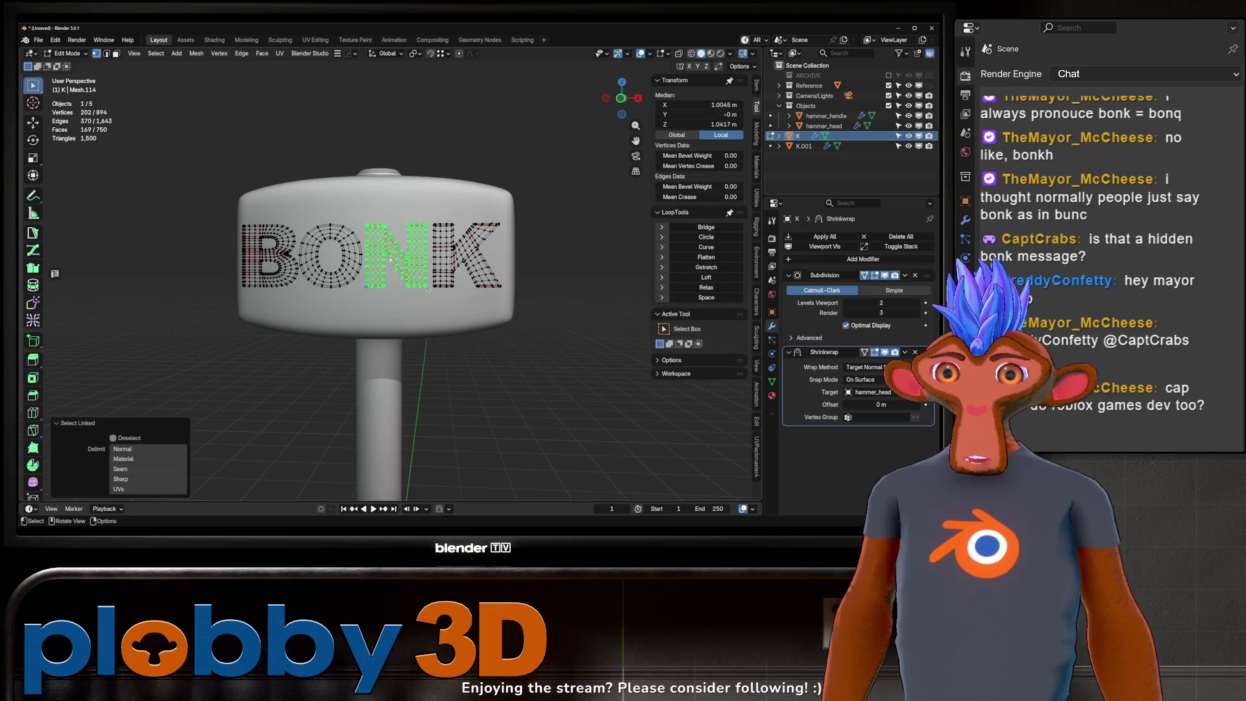
key("r")
left_click(523, 290)
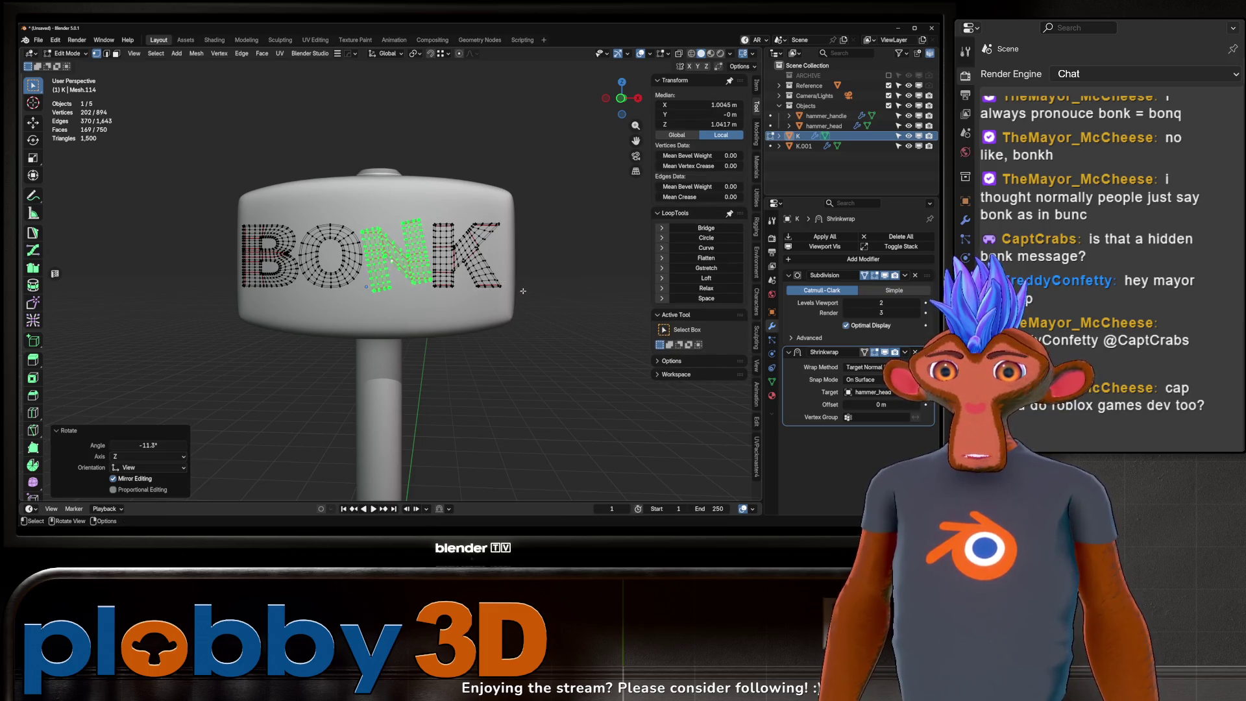
Step: Rotate the K letter about 10° and shift it along X
key("l")
key("alt+a")
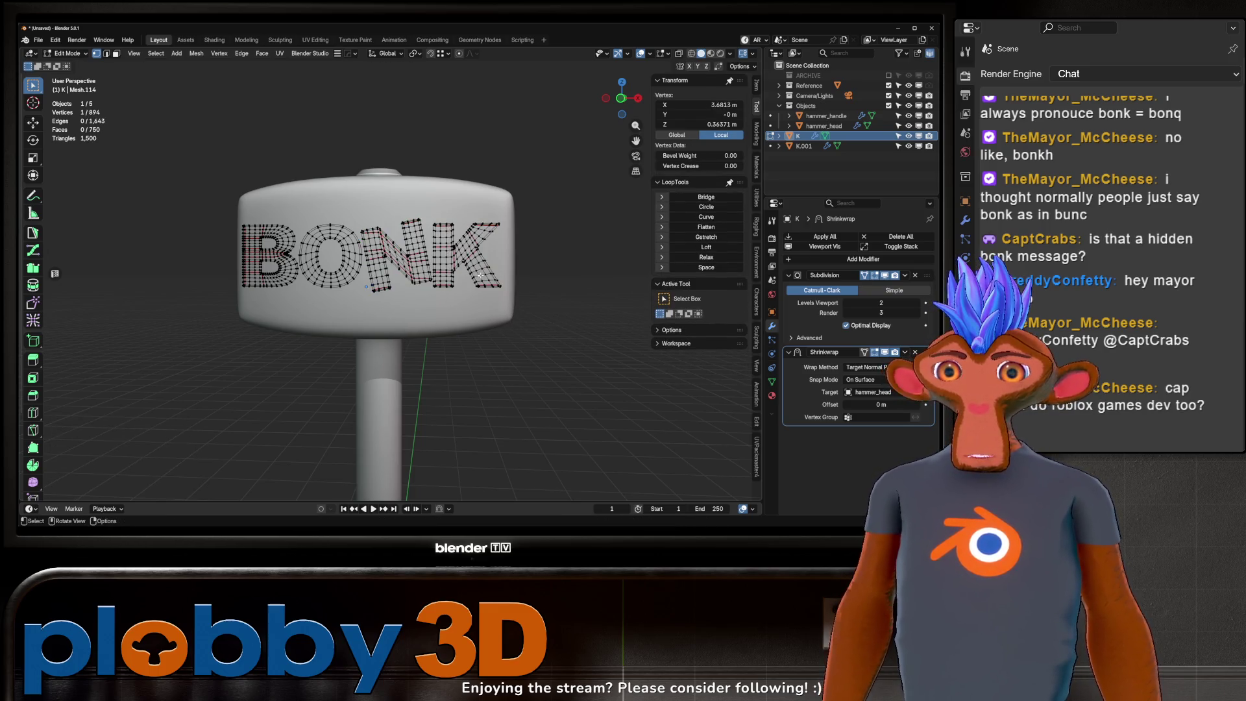
key("l")
key("r")
left_click(508, 294)
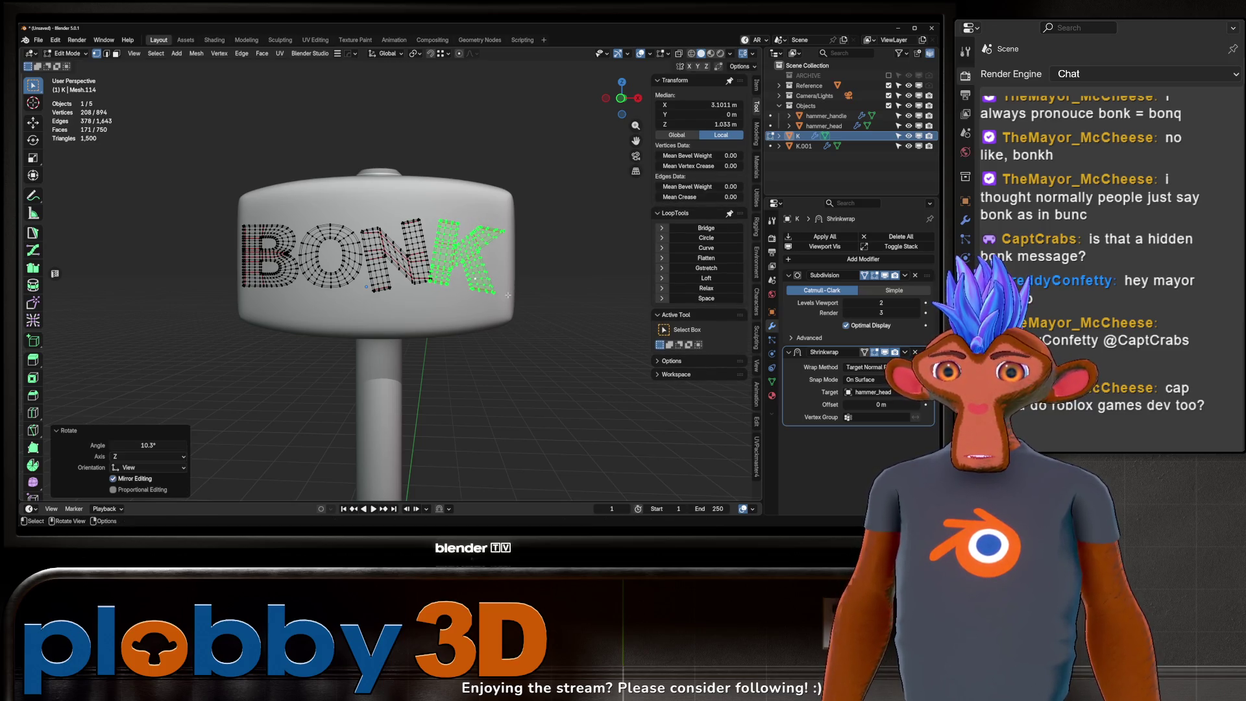
key("g")
key("x")
left_click(582, 322)
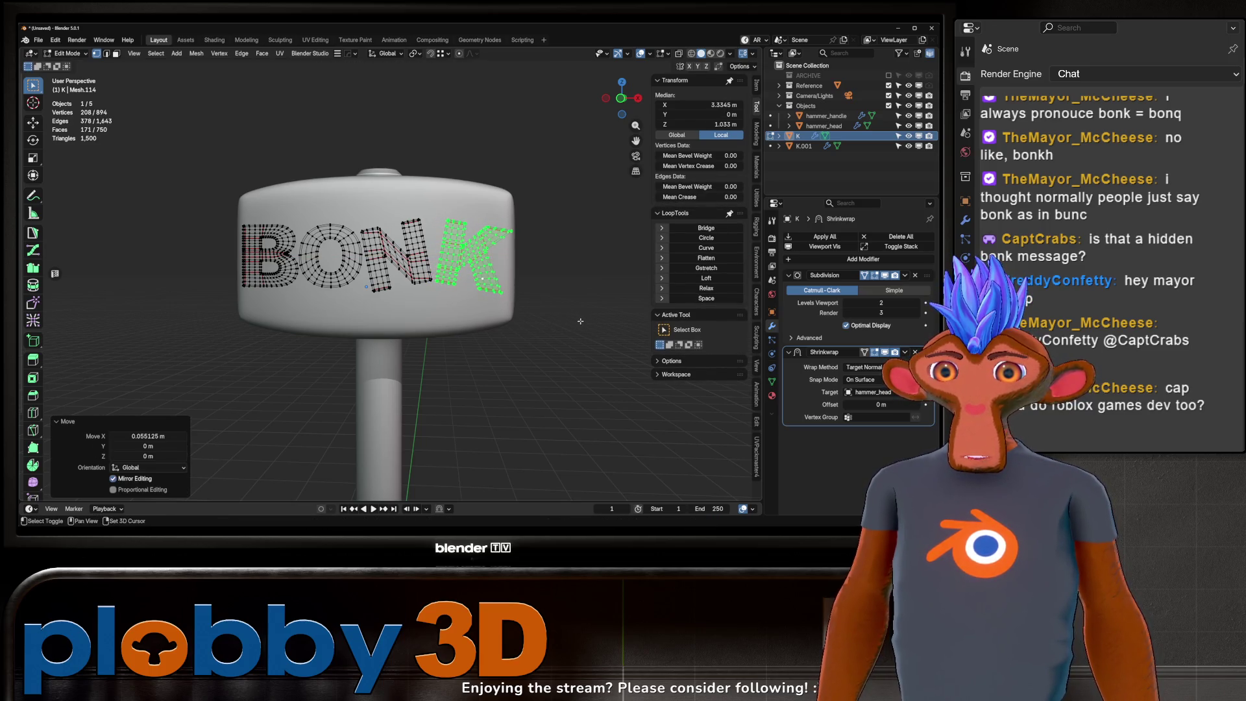
Step: Tilt the B letter by about -8° and return to Object Mode
key("alt+a")
key("l")
middle_click_drag(312, 279, 324, 296)
key("r")
left_click(328, 286)
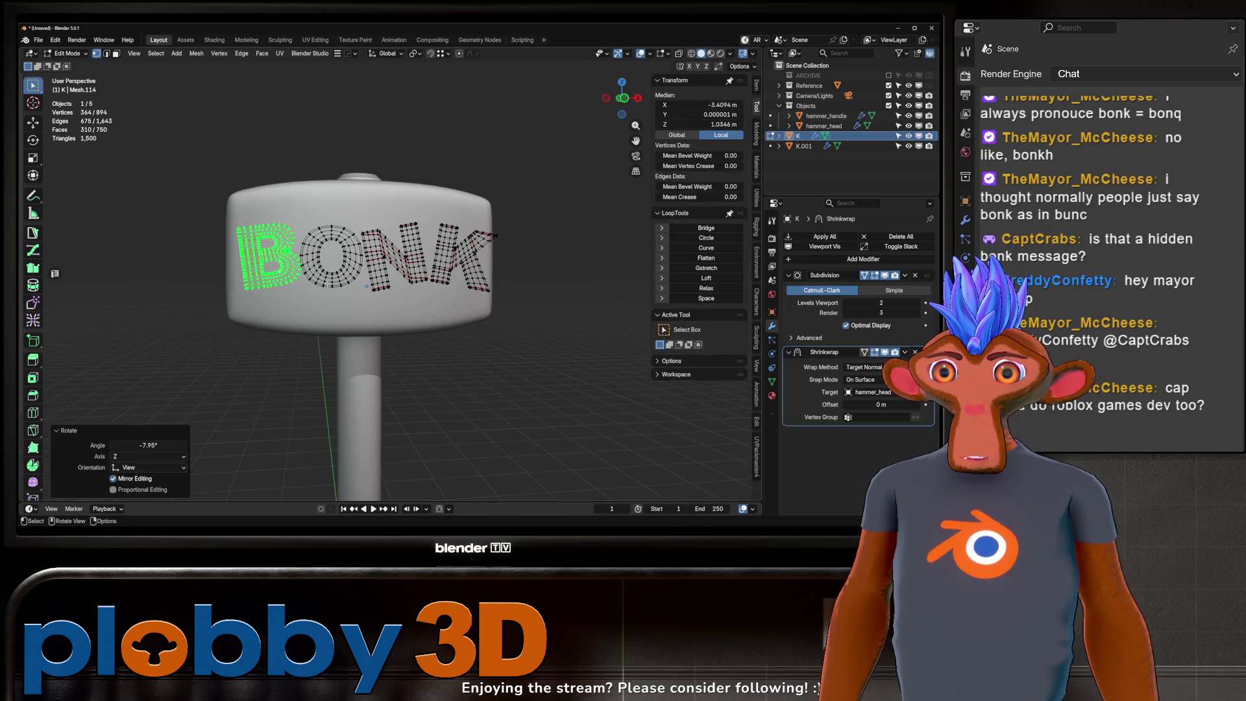
key("Tab")
Step: Give the front N letter a small extra tilt
middle_click_drag(263, 286, 364, 260)
scroll(389, 247, "down", 3)
scroll(415, 237, "up", 4)
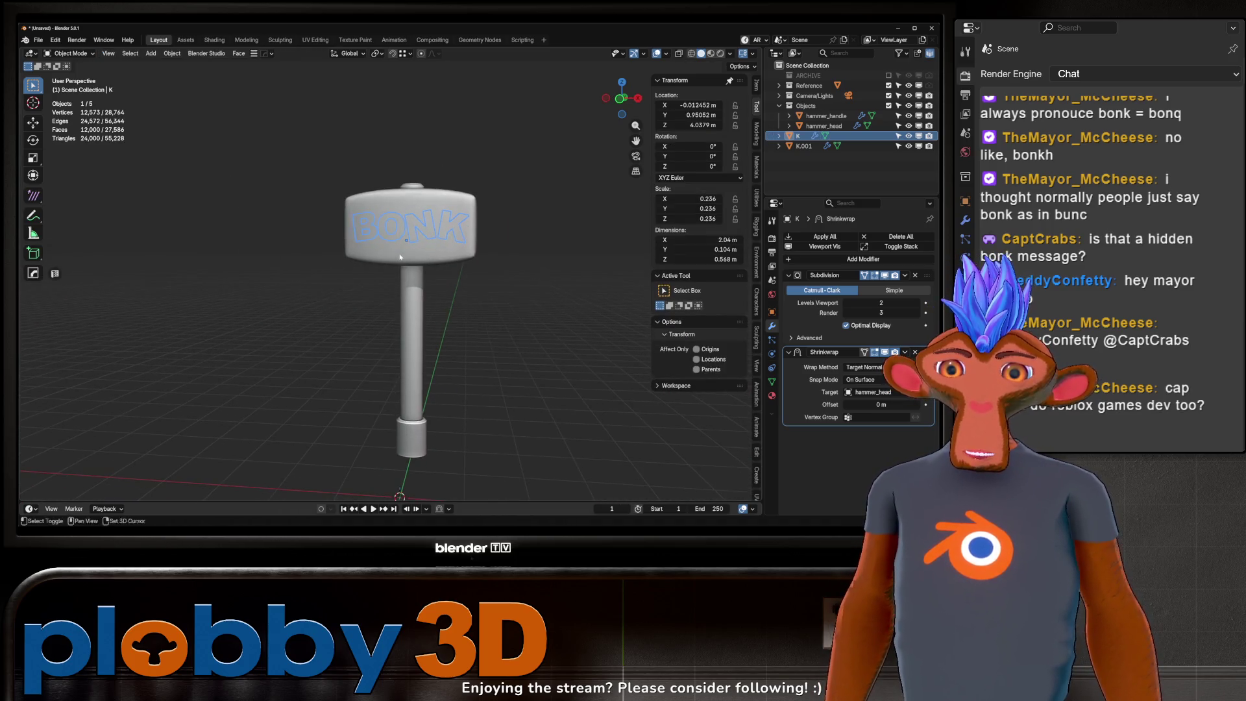
key("Tab")
key("l")
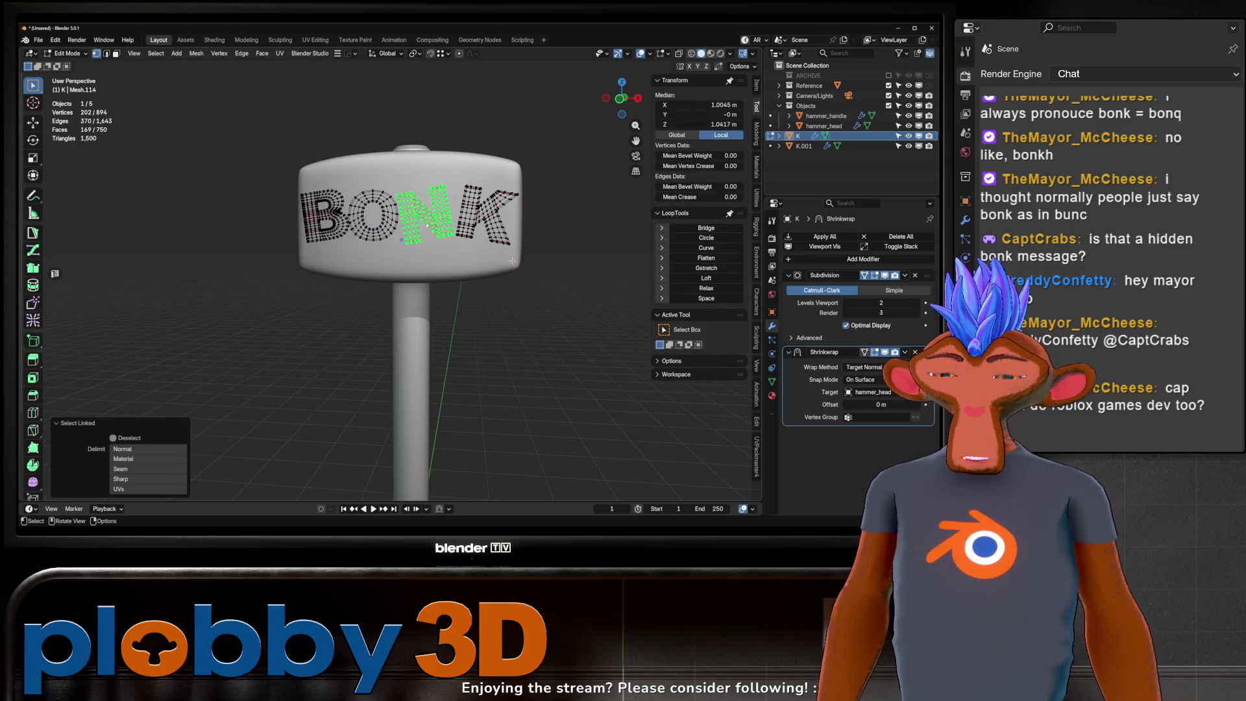
key("r")
left_click(437, 198)
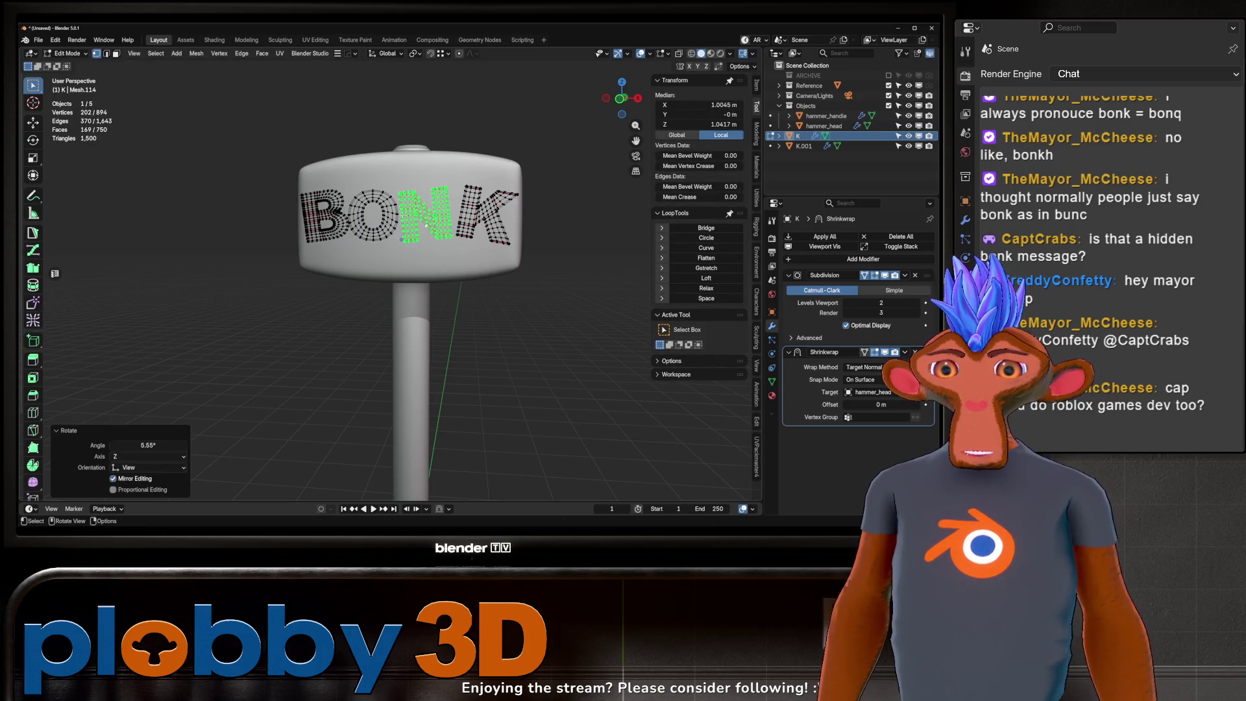
key("Tab")
Step: On the mirrored lettering K.001 at the back, tilt the B letter slightly
scroll(437, 198, "down", 2)
mouse_move(437, 199)
middle_mouse_down()
mouse_move(370, 224)
mouse_move(429, 235)
mouse_move(352, 237)
middle_mouse_up()
left_click(804, 146)
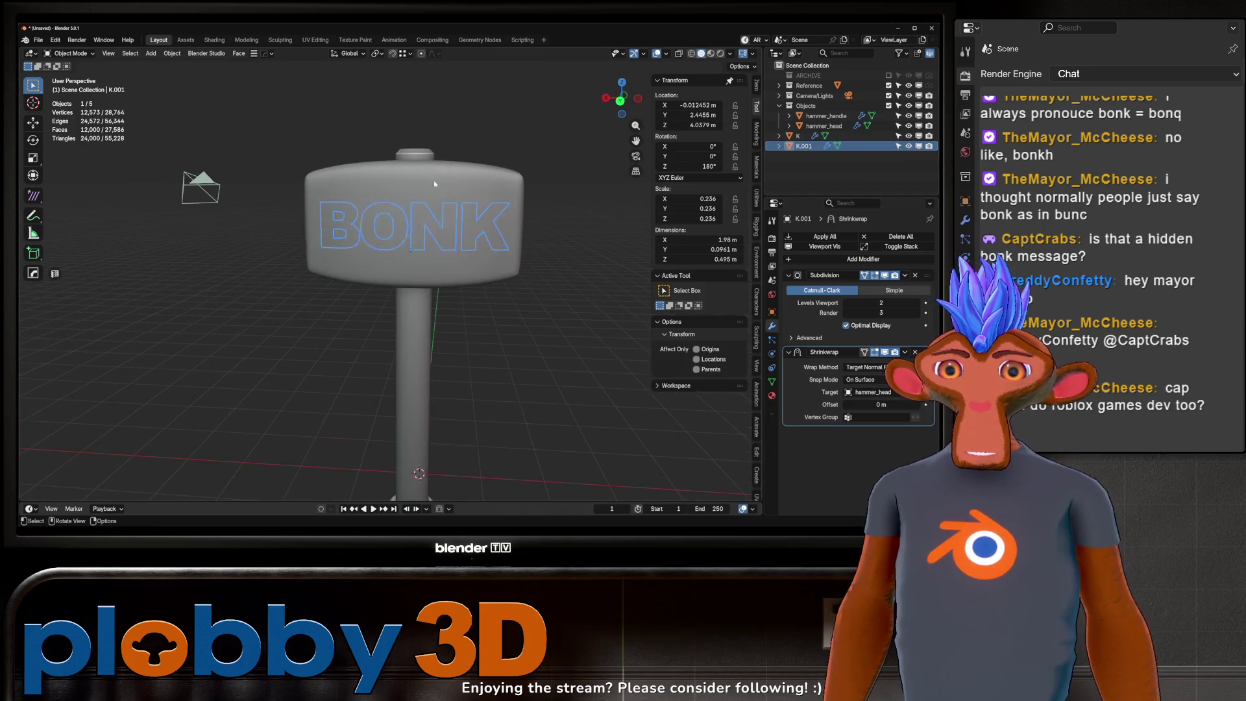
key("Tab")
key("l")
key("r")
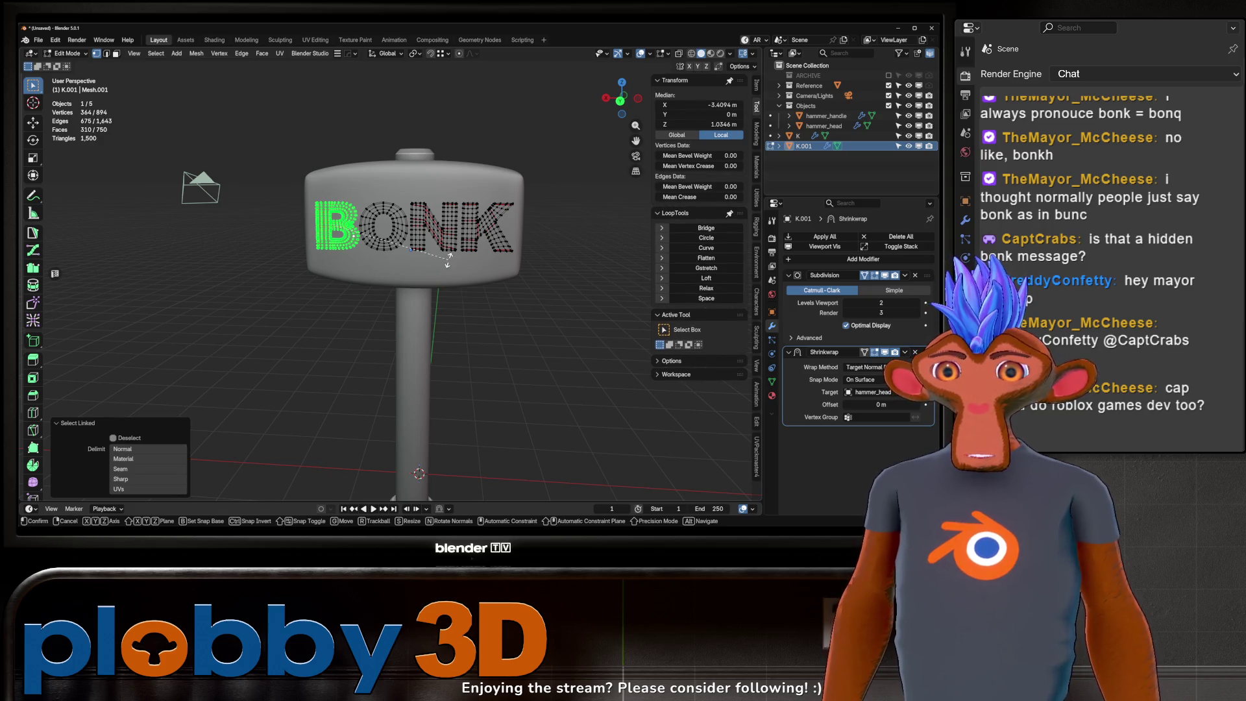
left_click(442, 273)
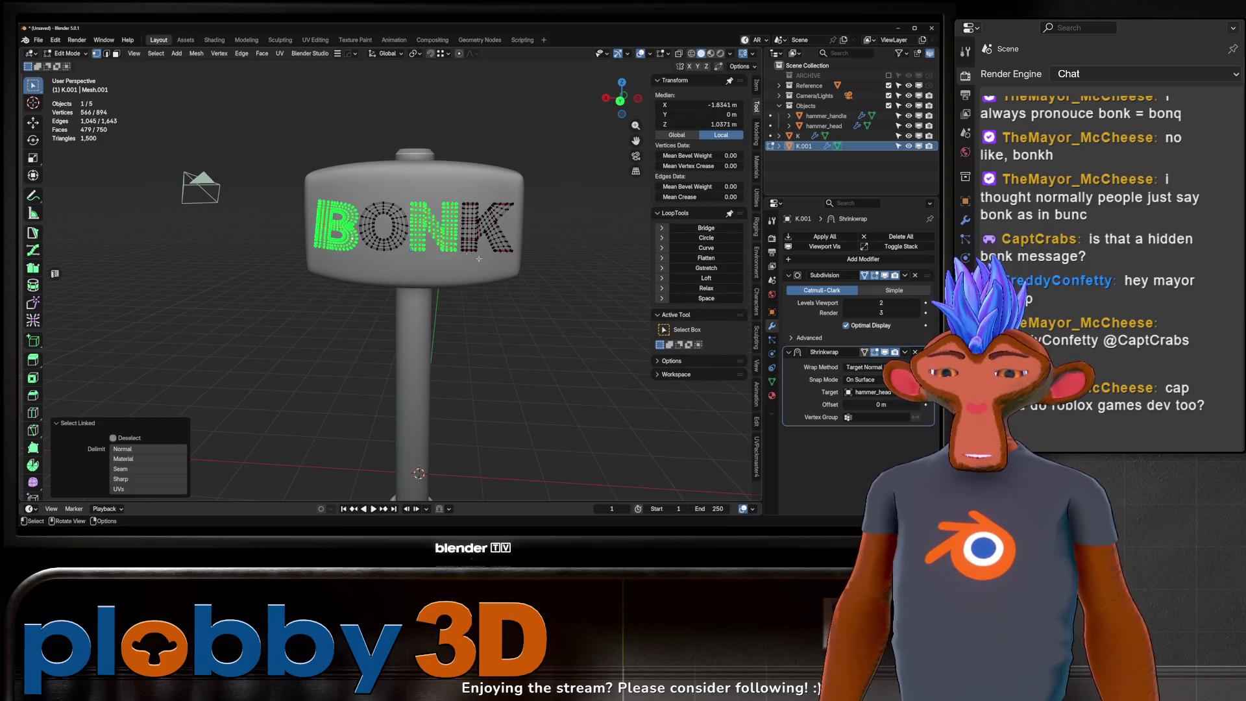
Step: Tilt K.001's N and K letters slightly, then return to Object Mode
left_click(426, 235)
key("l")
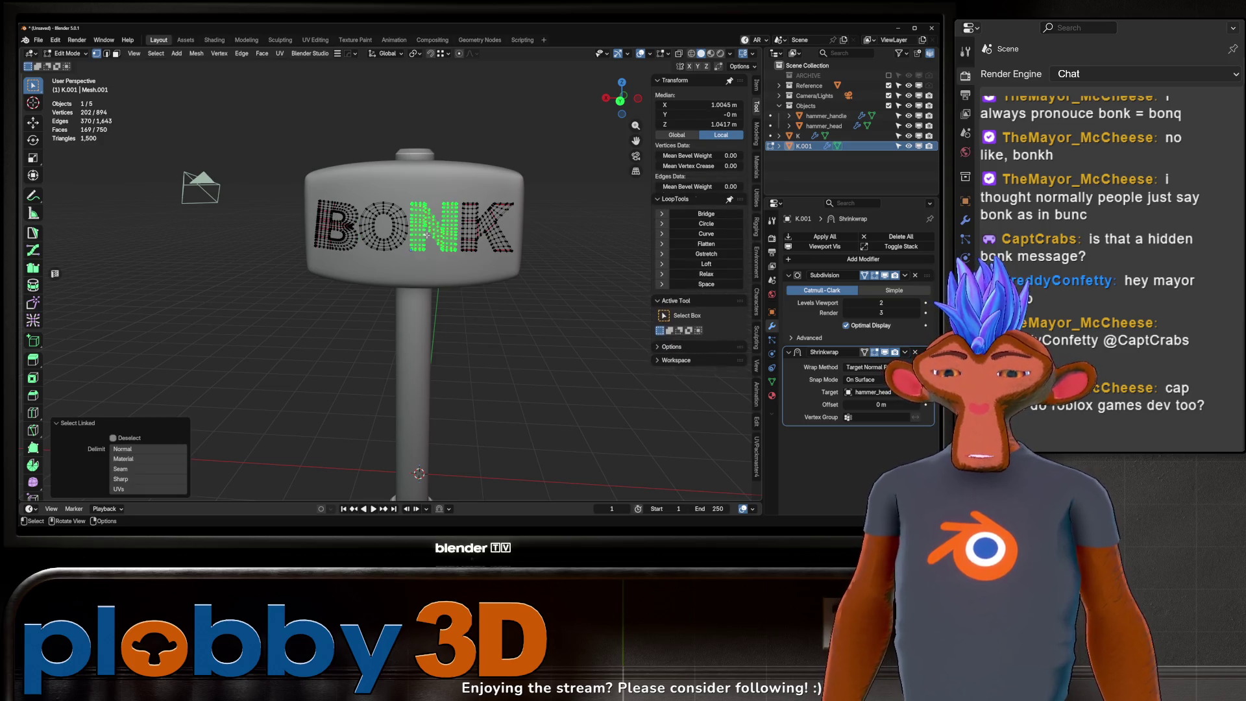
key("r")
left_click(500, 224)
left_click(500, 224)
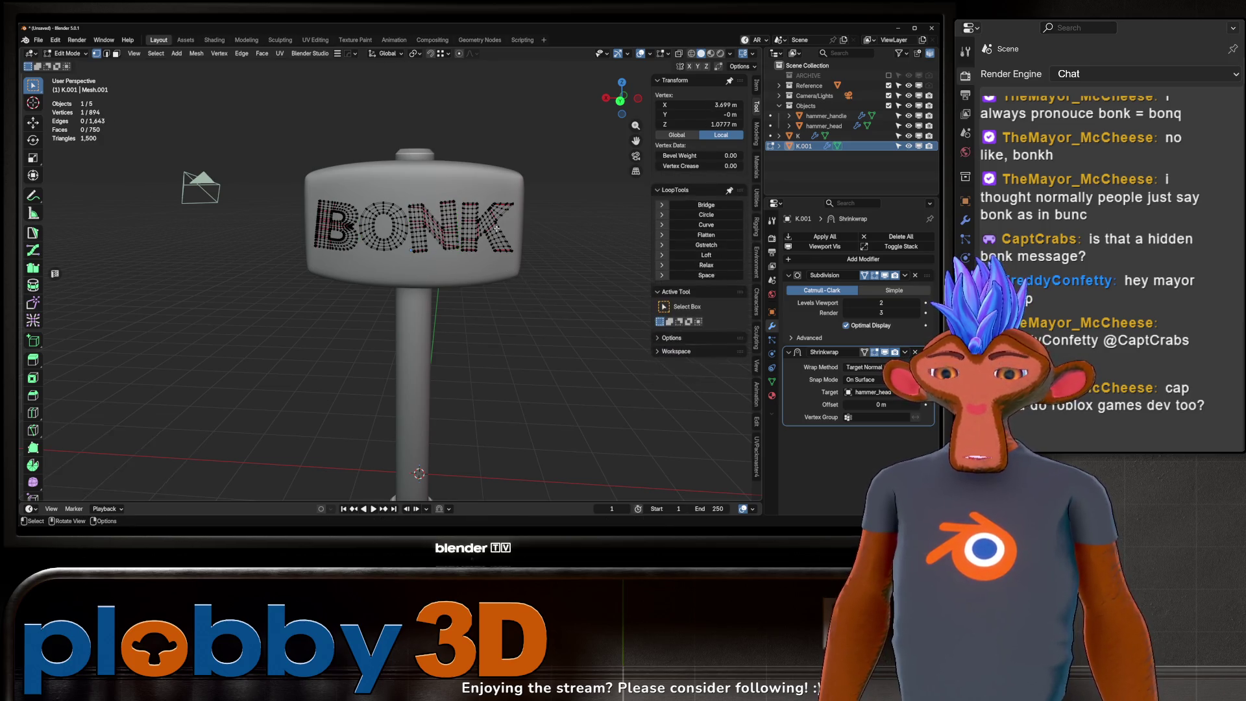
key("l")
key("r")
left_click(539, 278)
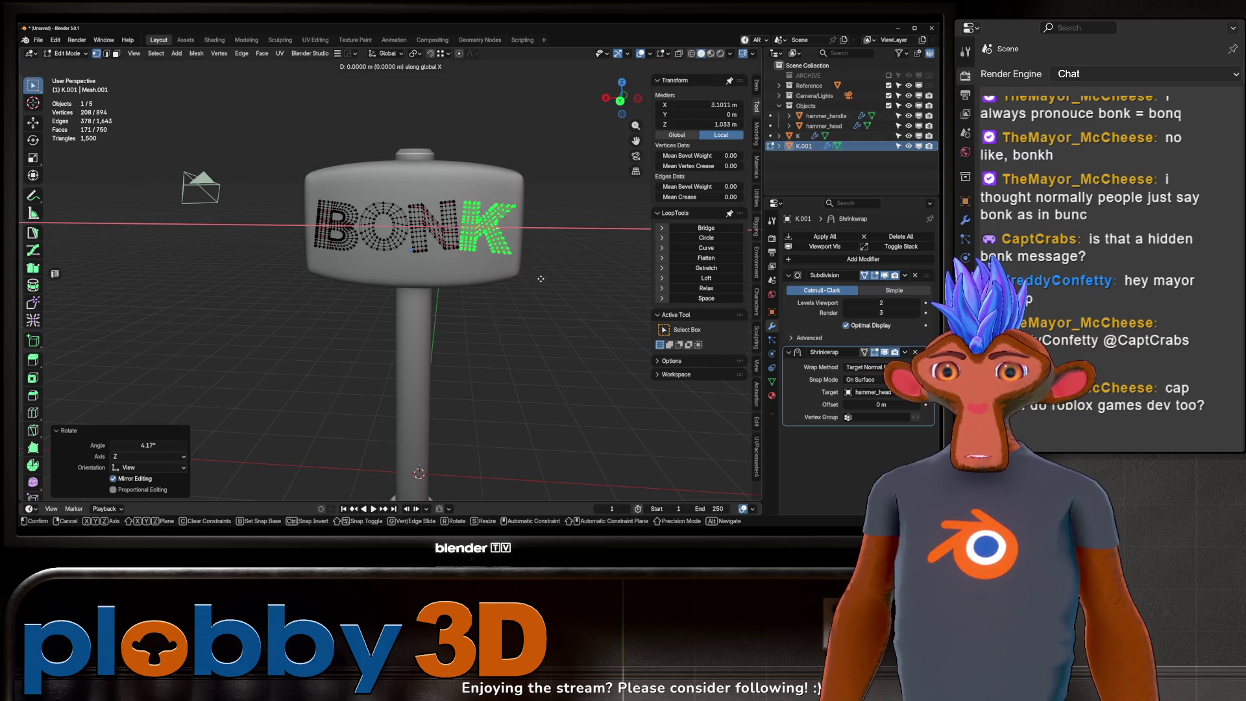
key("Tab")
mouse_move(415, 259)
middle_mouse_down()
mouse_move(364, 239)
mouse_move(566, 281)
mouse_move(519, 247)
middle_mouse_up()
scroll(566, 281, "down", 3)
right_click(820, 105)
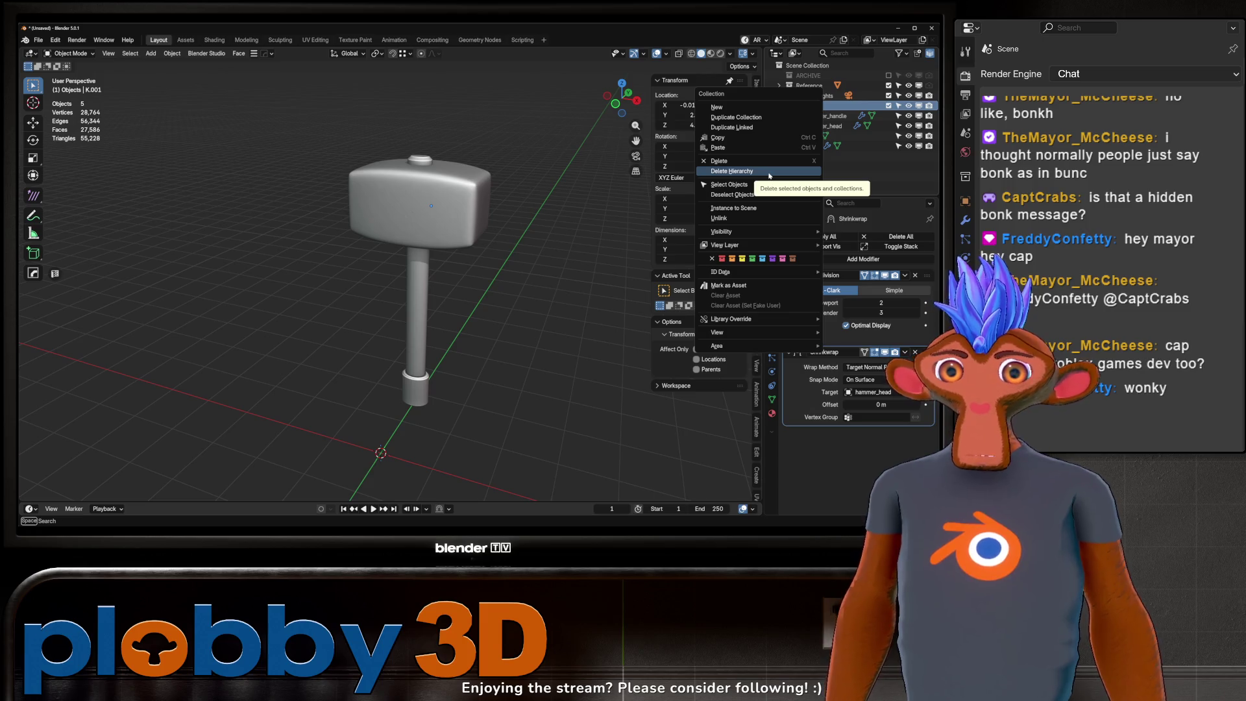
Step: Duplicate the Objects collection into a backup Objects.001 collection
left_click(759, 118)
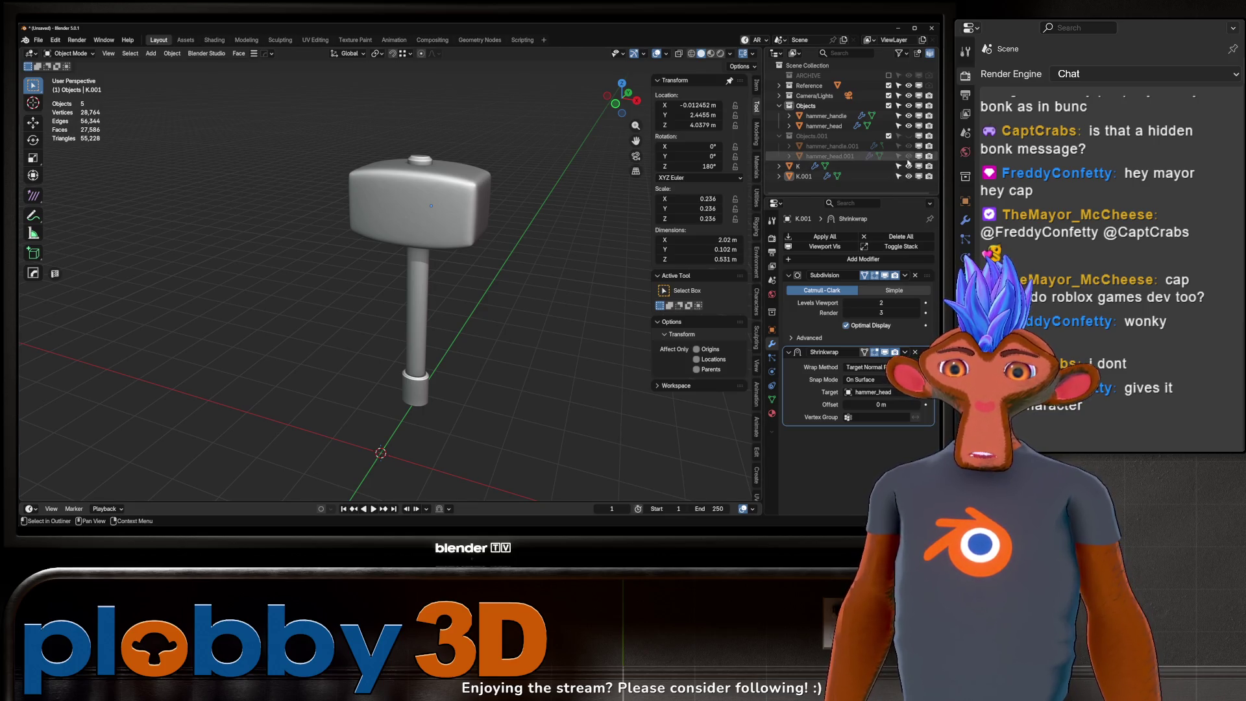
left_click(803, 169)
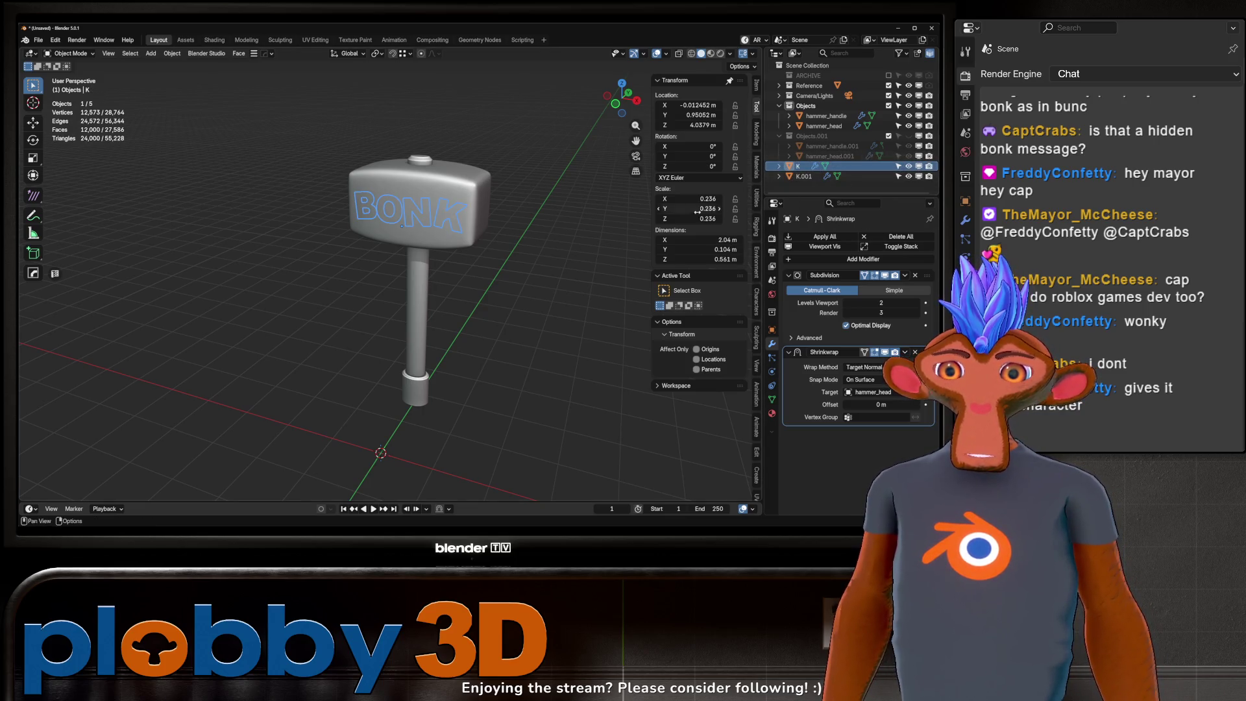
Step: Apply scale on both BONK text objects, K and K.001
key("ctrl+a")
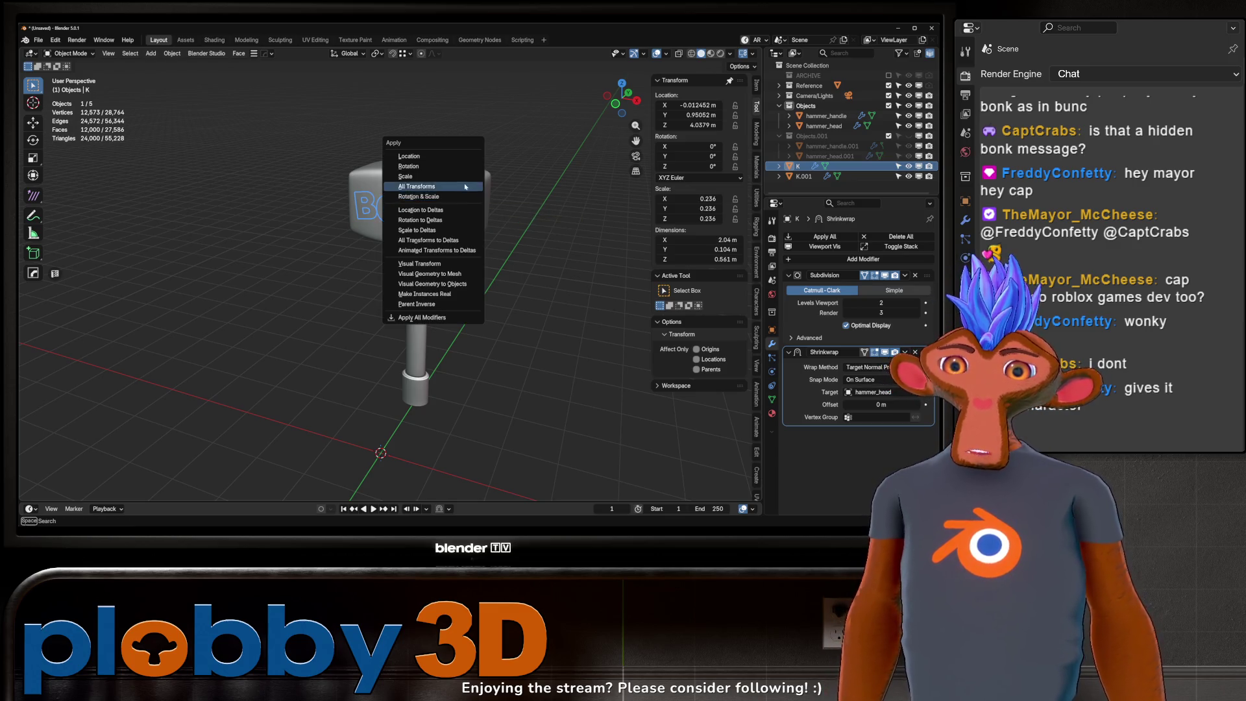
left_click(458, 182)
left_click(811, 179)
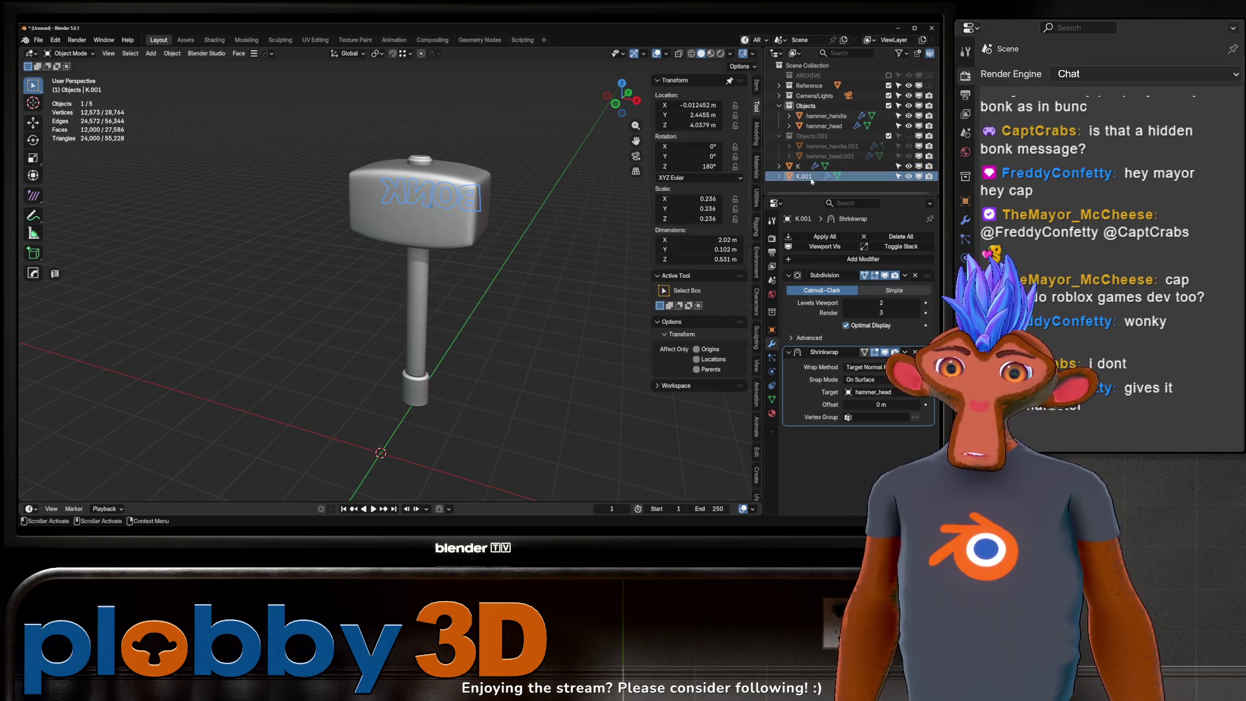
key("ctrl+a")
left_click(460, 224)
Step: Apply rotation and scale on K.001 and then K
mouse_move(460, 225)
middle_mouse_down()
mouse_move(558, 233)
mouse_move(765, 202)
middle_mouse_up()
key("ctrl+a")
left_click(513, 251)
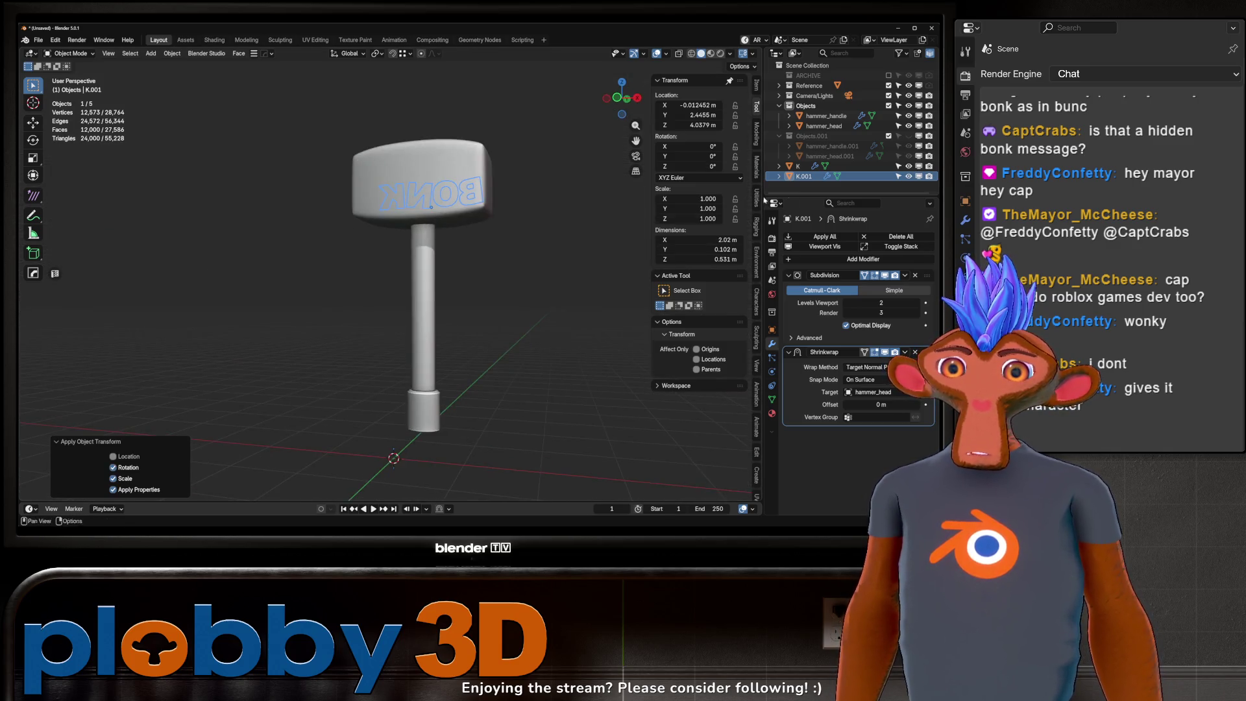
left_click(801, 165)
key("ctrl+a")
left_click(475, 234)
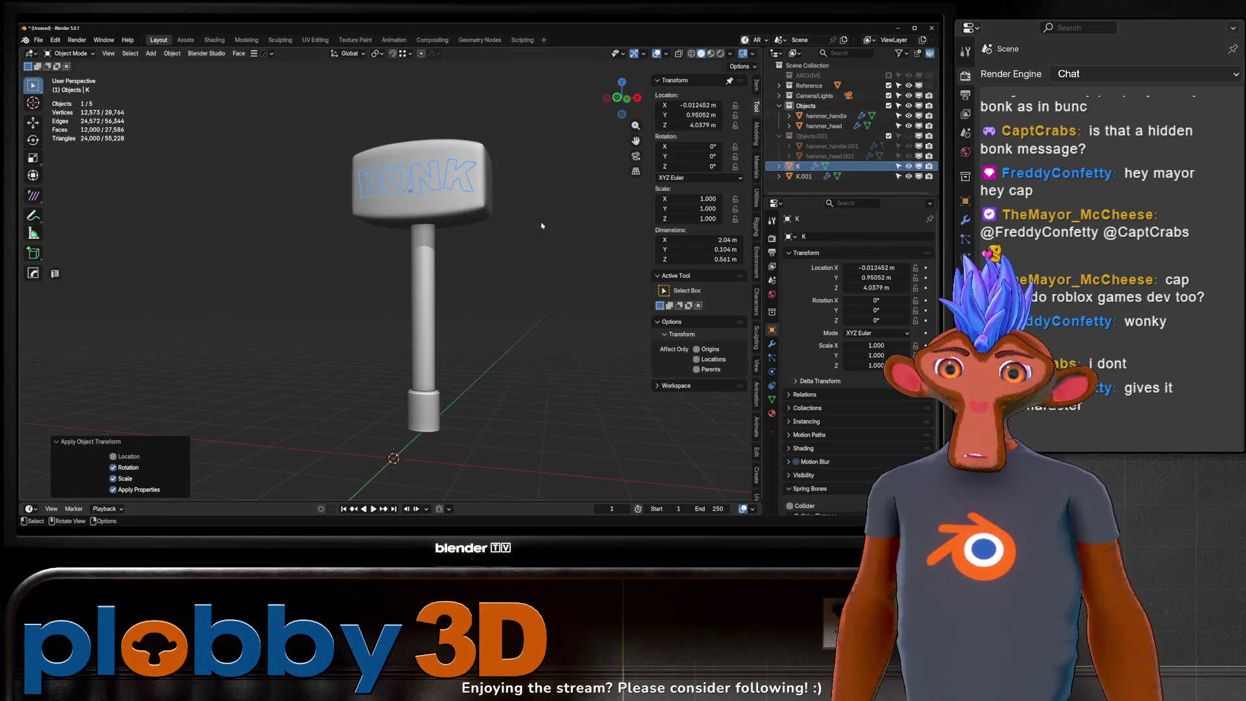
mouse_move(454, 234)
middle_mouse_down()
mouse_move(542, 211)
mouse_move(525, 275)
mouse_move(455, 267)
mouse_move(344, 209)
middle_mouse_up()
scroll(487, 230, "up", 3)
scroll(525, 275, "up", 4)
Step: Move the front BONK text K sideways along X
key("g")
key("x")
left_click(454, 260)
mouse_move(378, 286)
middle_mouse_down()
mouse_move(446, 251)
mouse_move(388, 284)
middle_mouse_up()
Step: In Edit Mode, slide the O letter along X to even the BONK spacing
key("Tab")
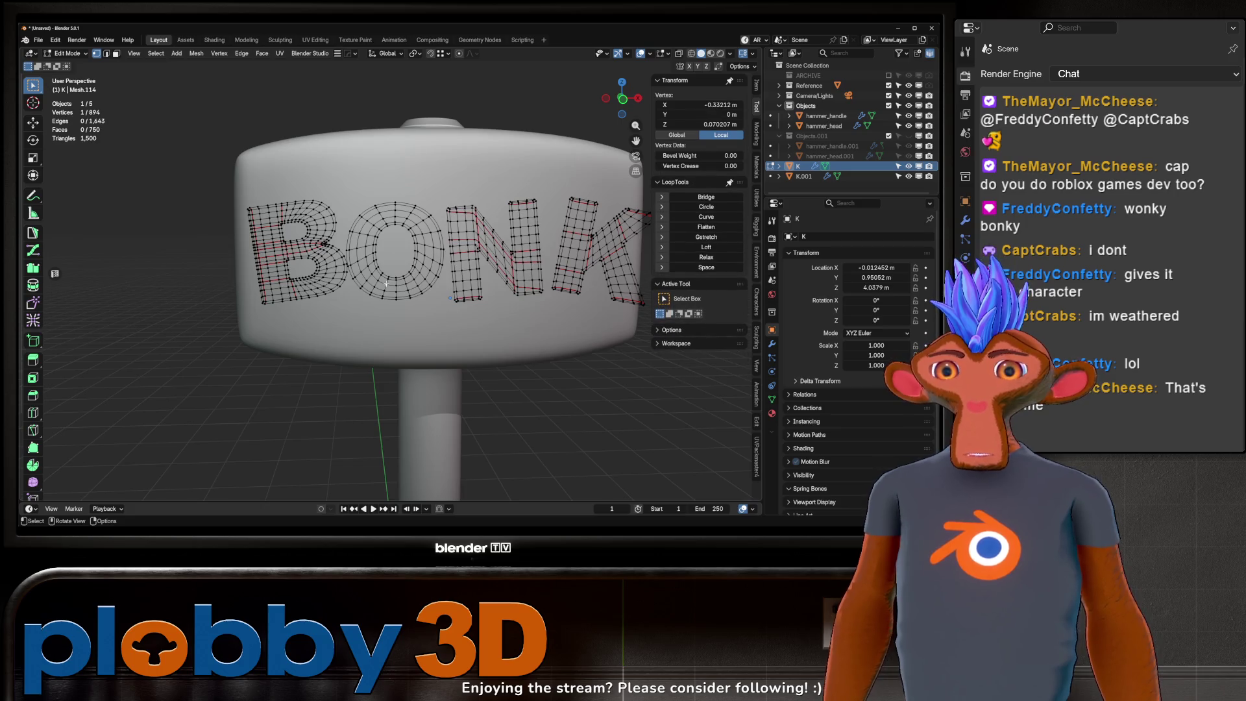
key("ctrl+l")
key("g")
key("x")
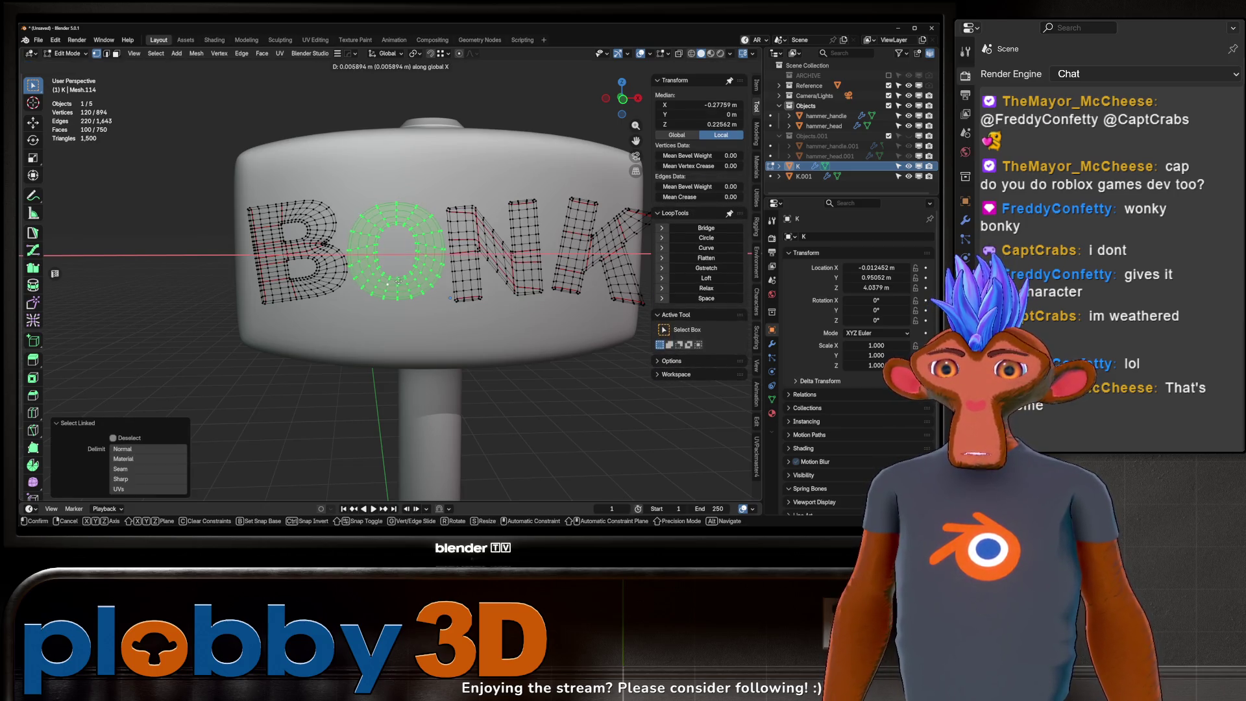
left_click(405, 280)
key("Tab")
mouse_move(405, 281)
middle_mouse_down()
mouse_move(303, 276)
mouse_move(416, 242)
mouse_move(414, 288)
mouse_move(377, 285)
mouse_move(422, 279)
mouse_move(433, 242)
middle_mouse_up()
Step: Move K and K.001 into the Objects collection
left_click(804, 176)
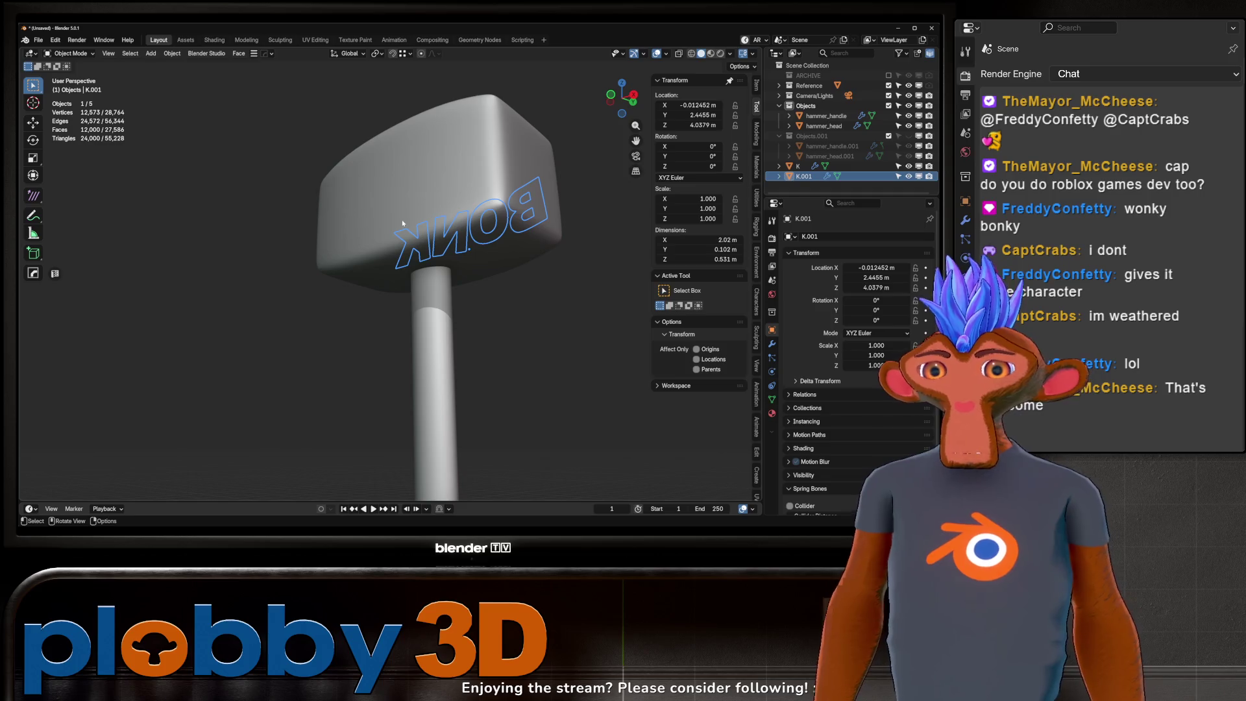
middle_click_drag(388, 258, 450, 251)
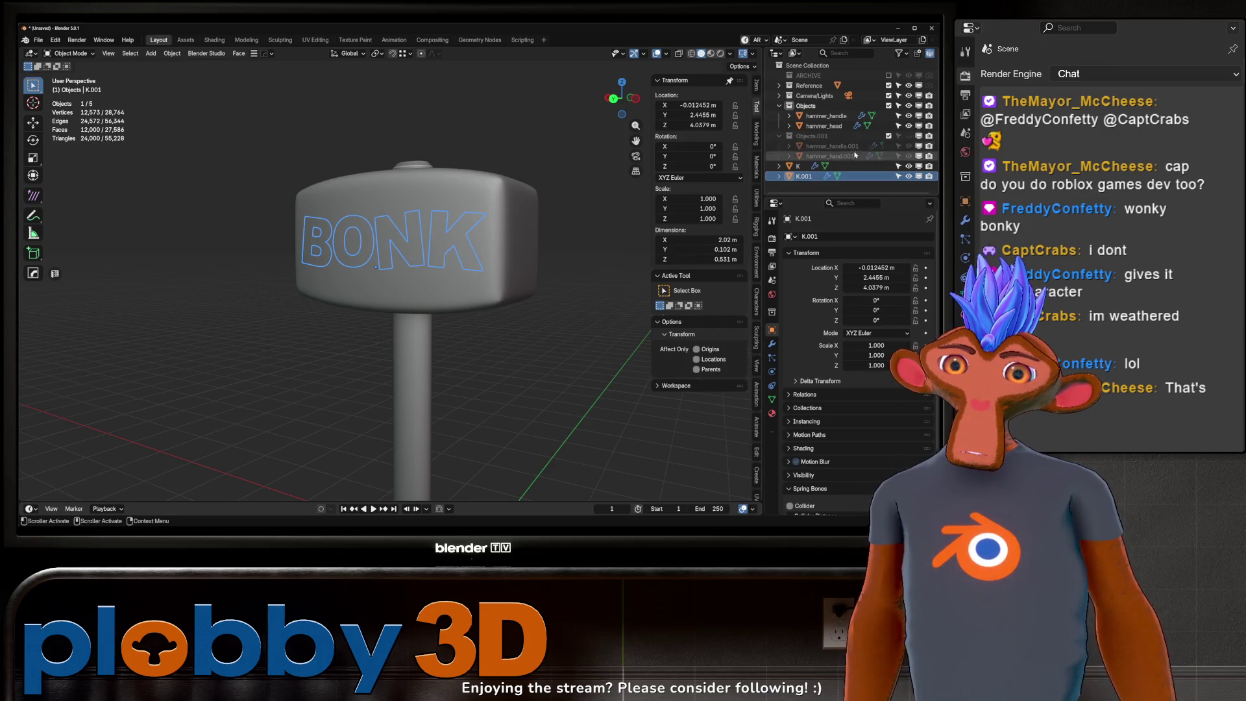
left_click(798, 166, "shift")
left_click_drag(799, 166, 805, 106)
left_click(406, 238)
left_click(446, 249)
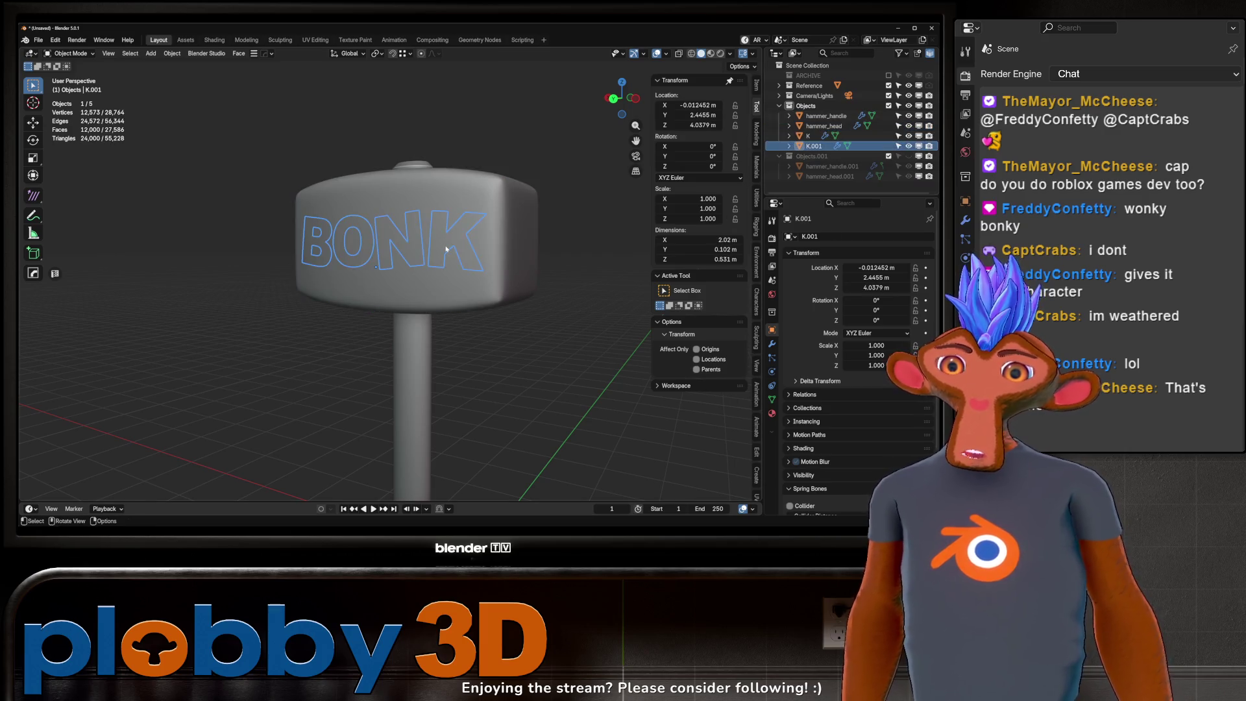
left_click(772, 344)
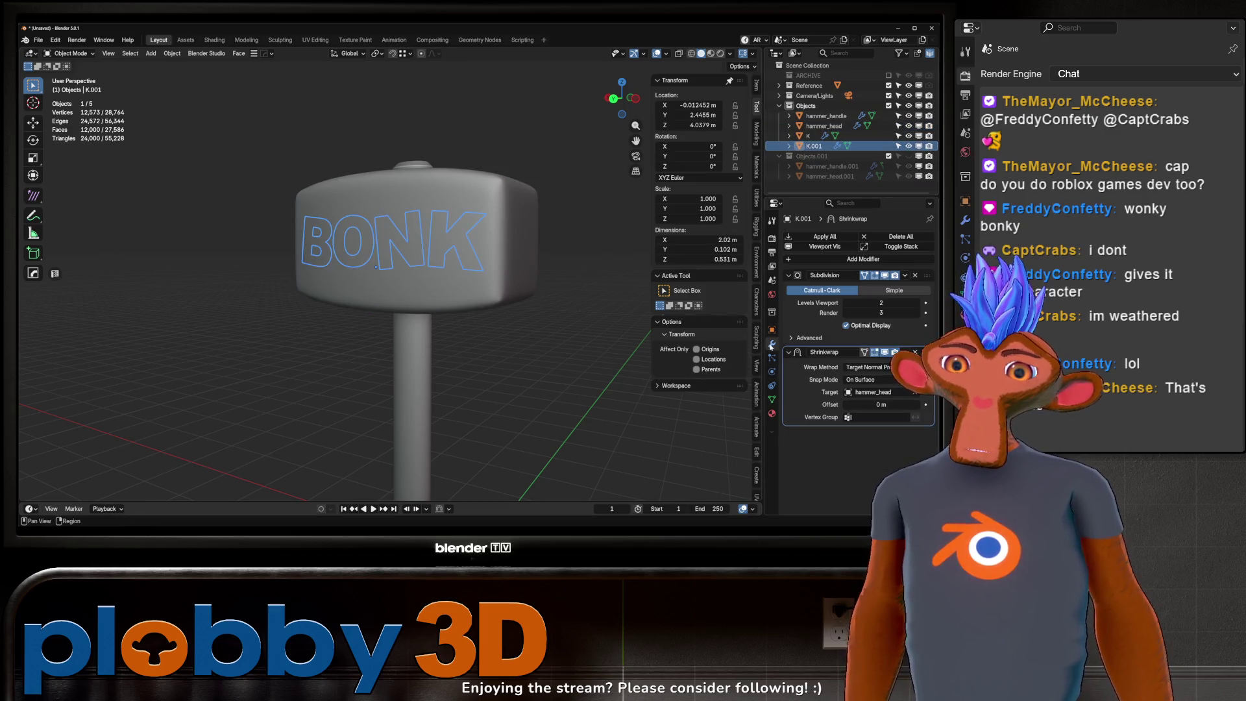
Step: Apply all modifiers on the back BONK text K.001
left_click(824, 246)
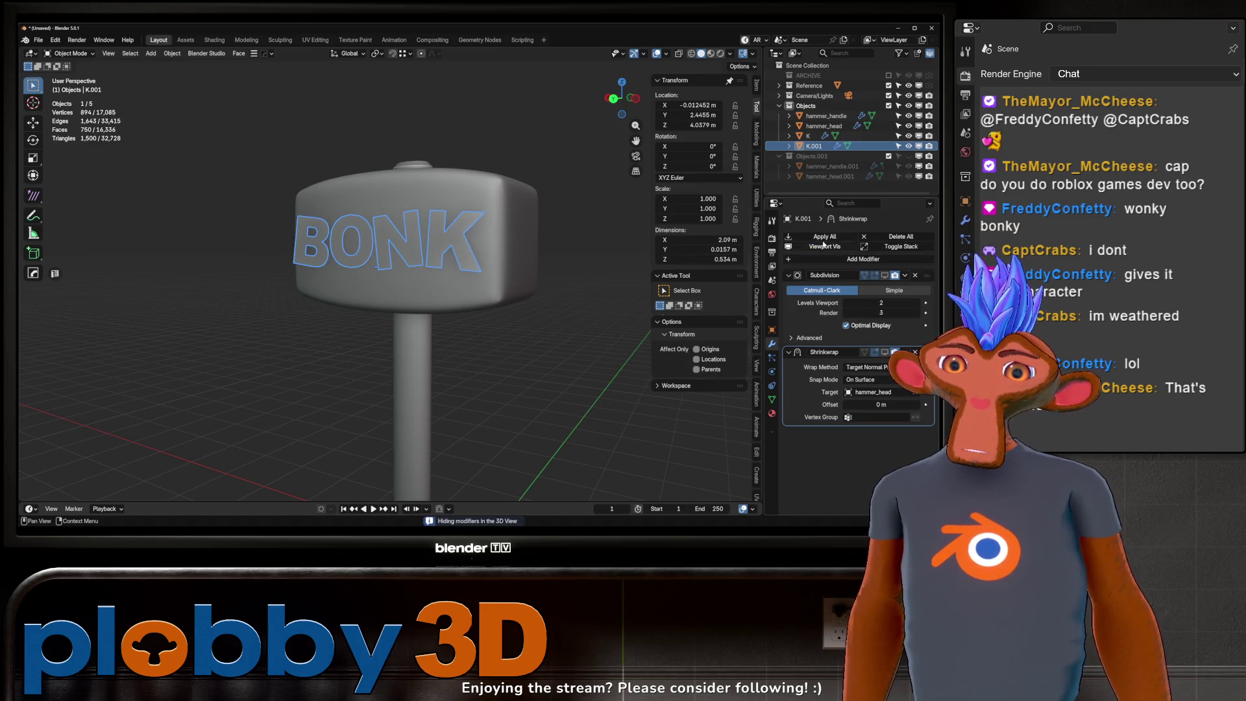
left_click(824, 245)
left_click(823, 239)
middle_click_drag(519, 279, 370, 268)
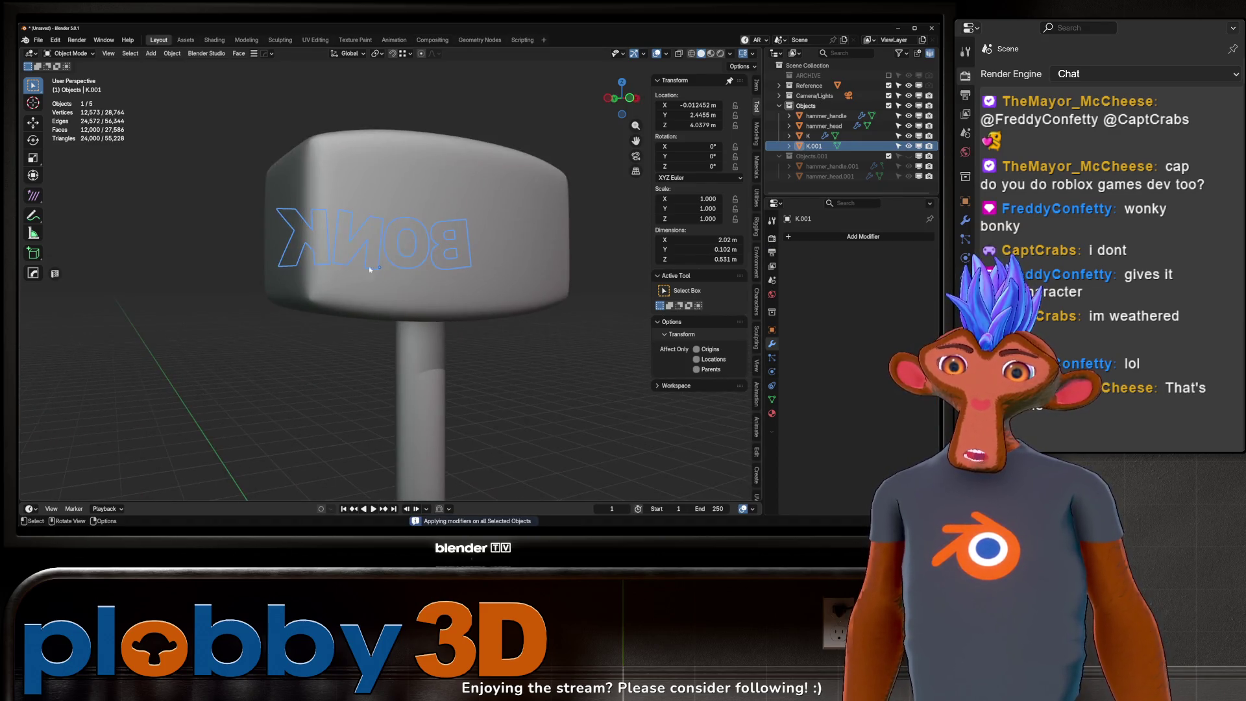
Step: Apply all modifiers on the front BONK text K
left_click(799, 136)
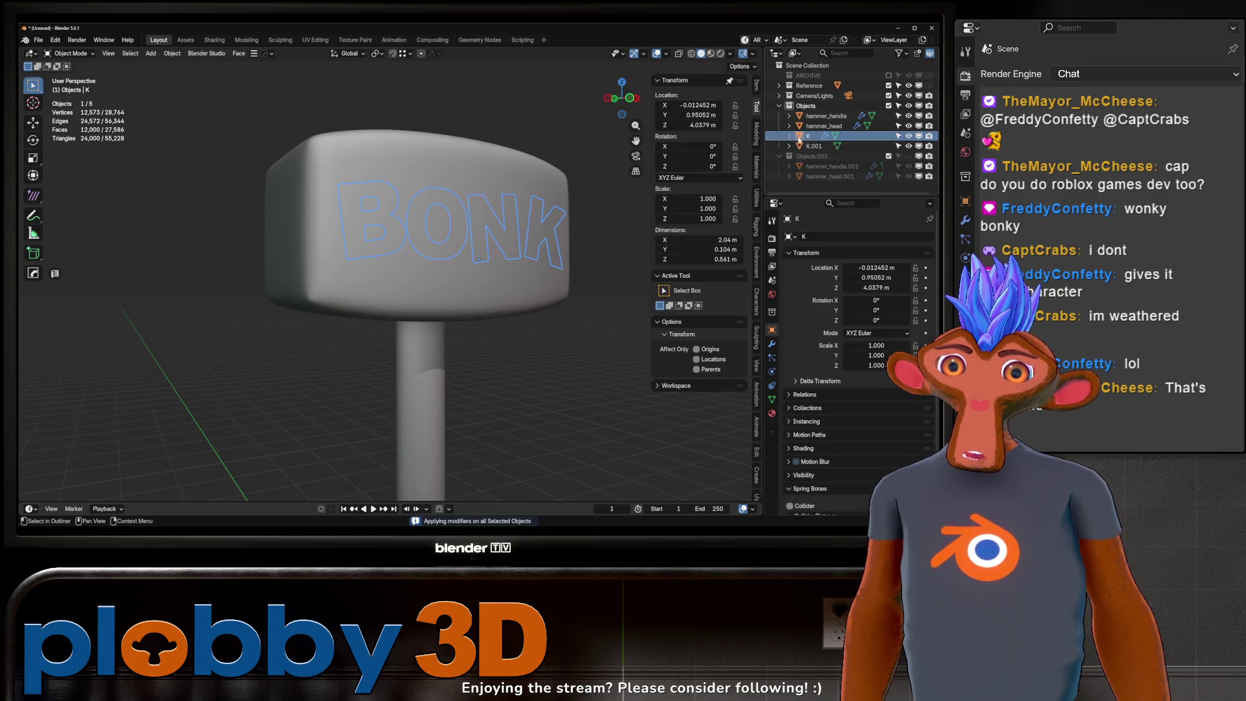
left_click(772, 342)
left_click(834, 239)
mouse_move(617, 253)
middle_mouse_down()
mouse_move(500, 228)
mouse_move(320, 258)
mouse_move(300, 233)
mouse_move(354, 237)
mouse_move(291, 268)
middle_mouse_up()
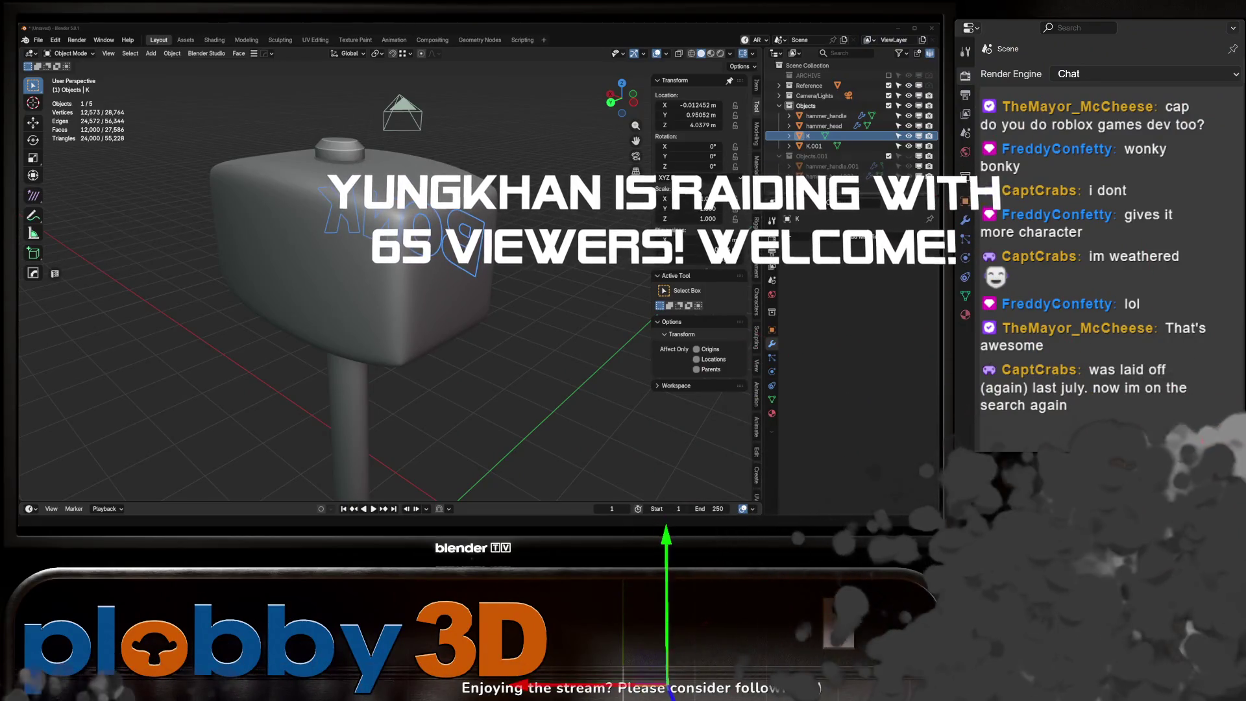
Step: Bring Warudo forward and toggle off the Transform Tool at the bottom-left
key("alt+Tab")
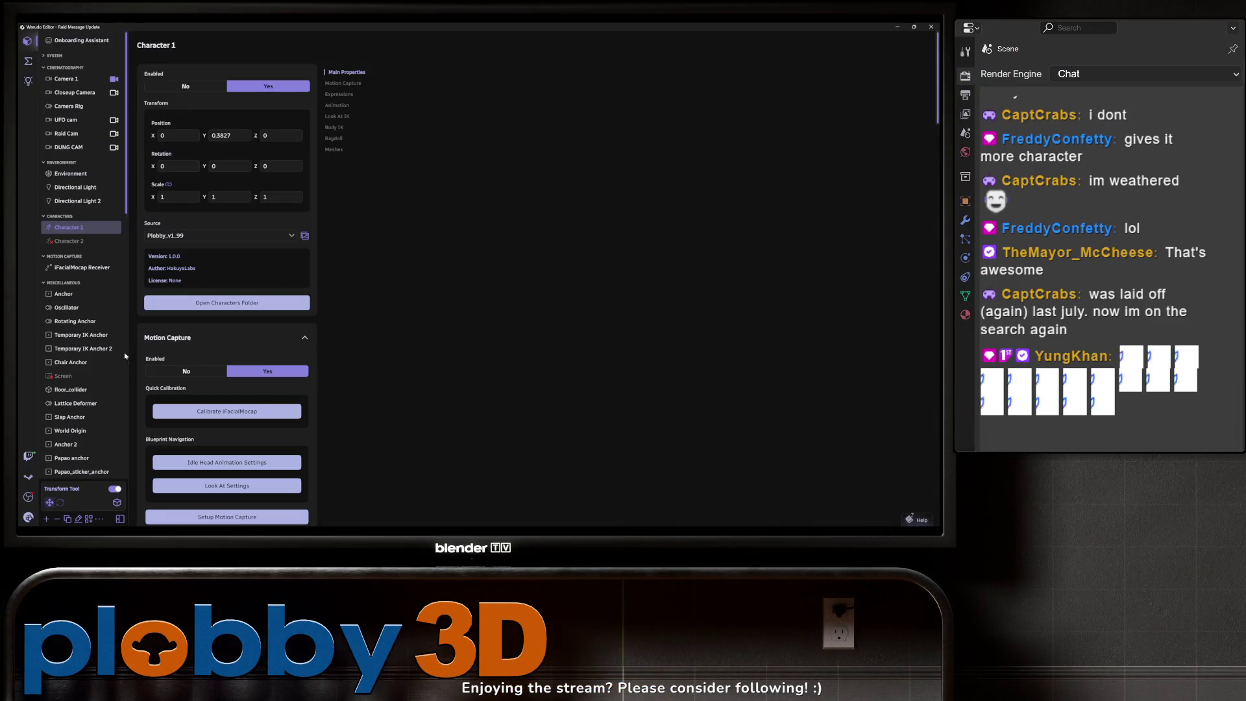
left_click(115, 490)
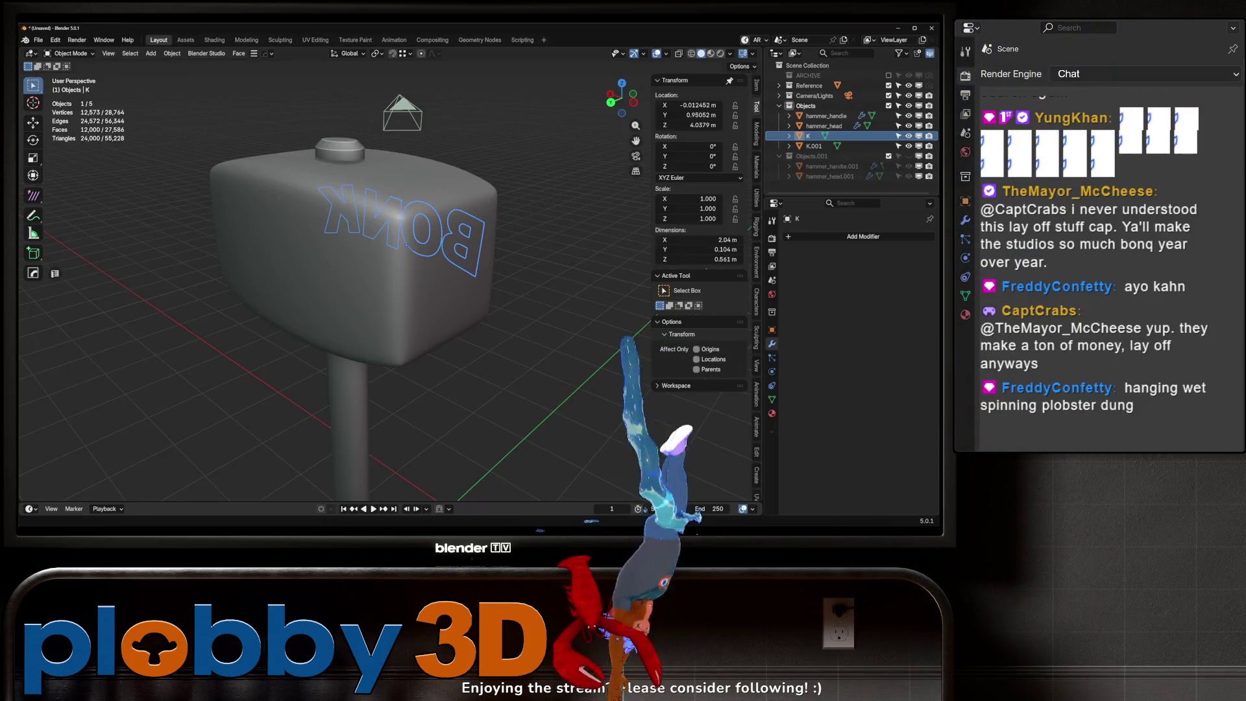
mouse_move(467, 305)
middle_mouse_down()
mouse_move(512, 309)
mouse_move(430, 255)
middle_mouse_up()
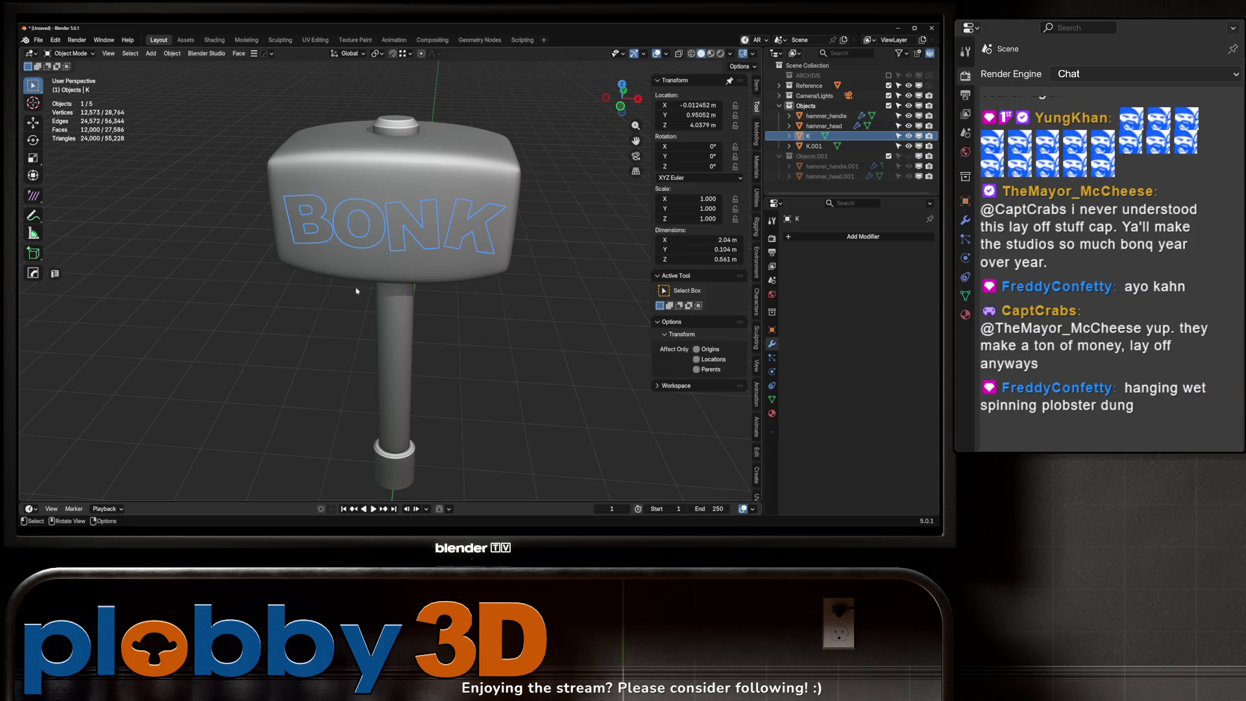
middle_click_drag(357, 291, 403, 287)
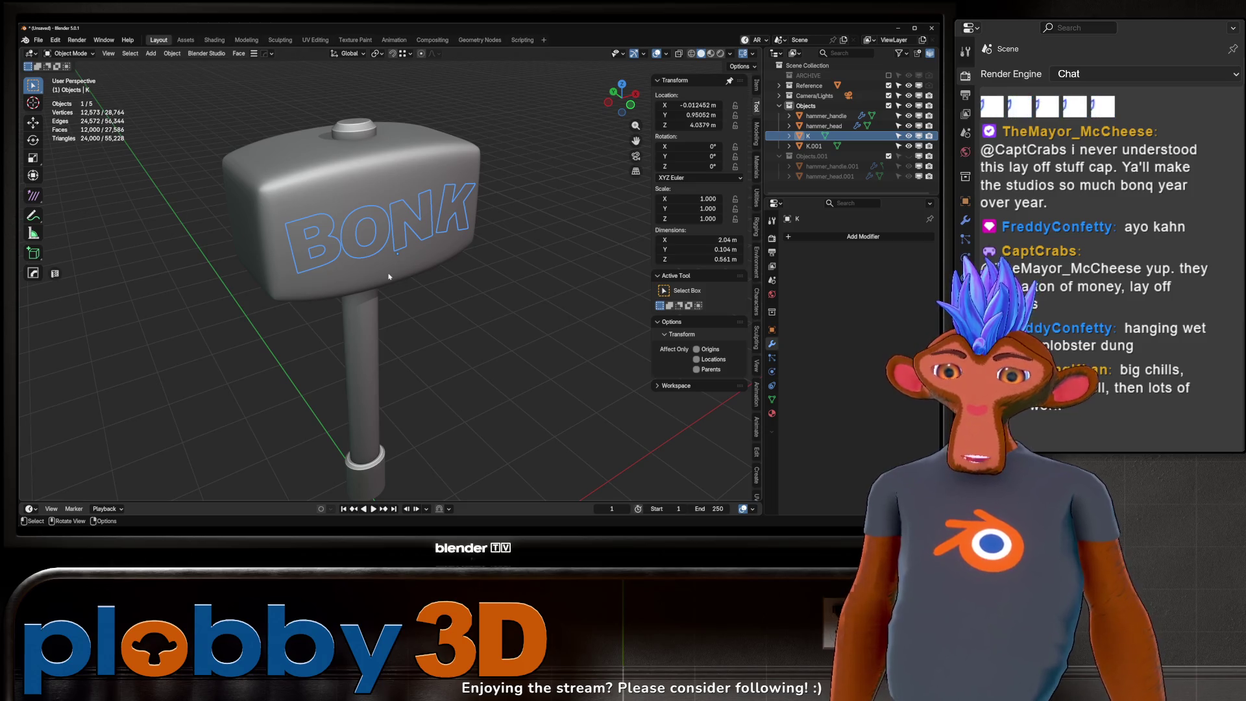
scroll(388, 277, "down", 2)
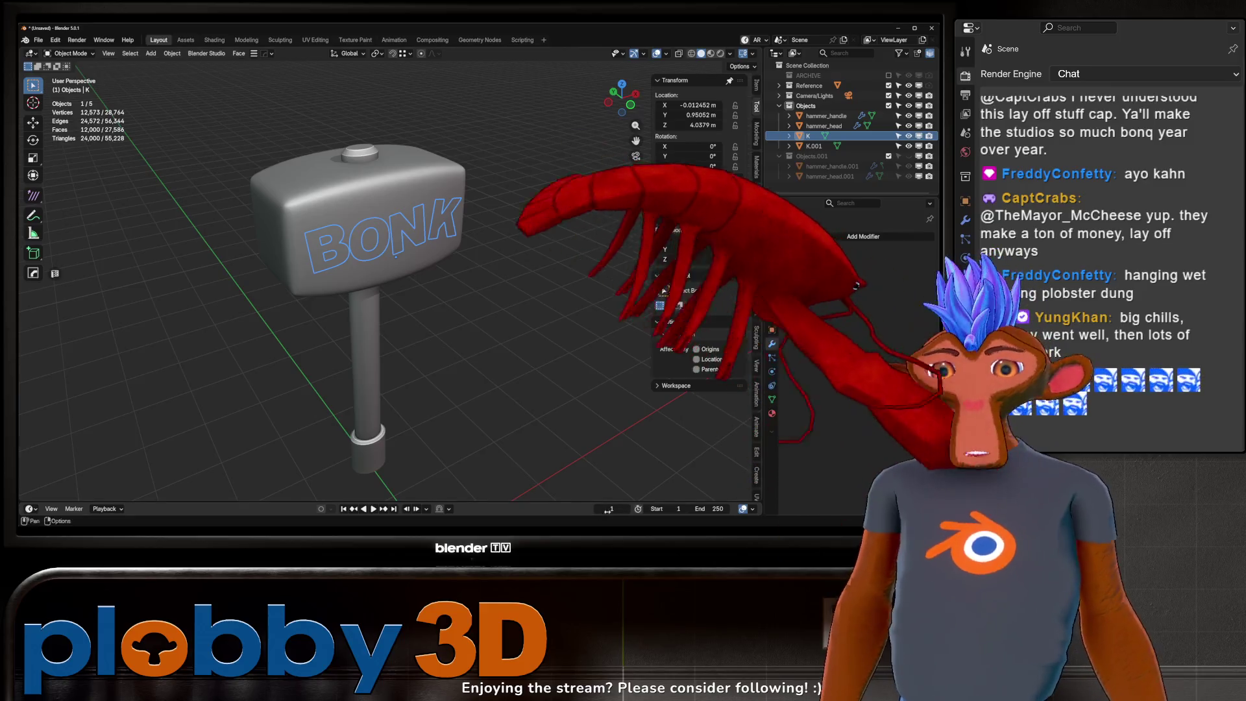
key("alt+space")
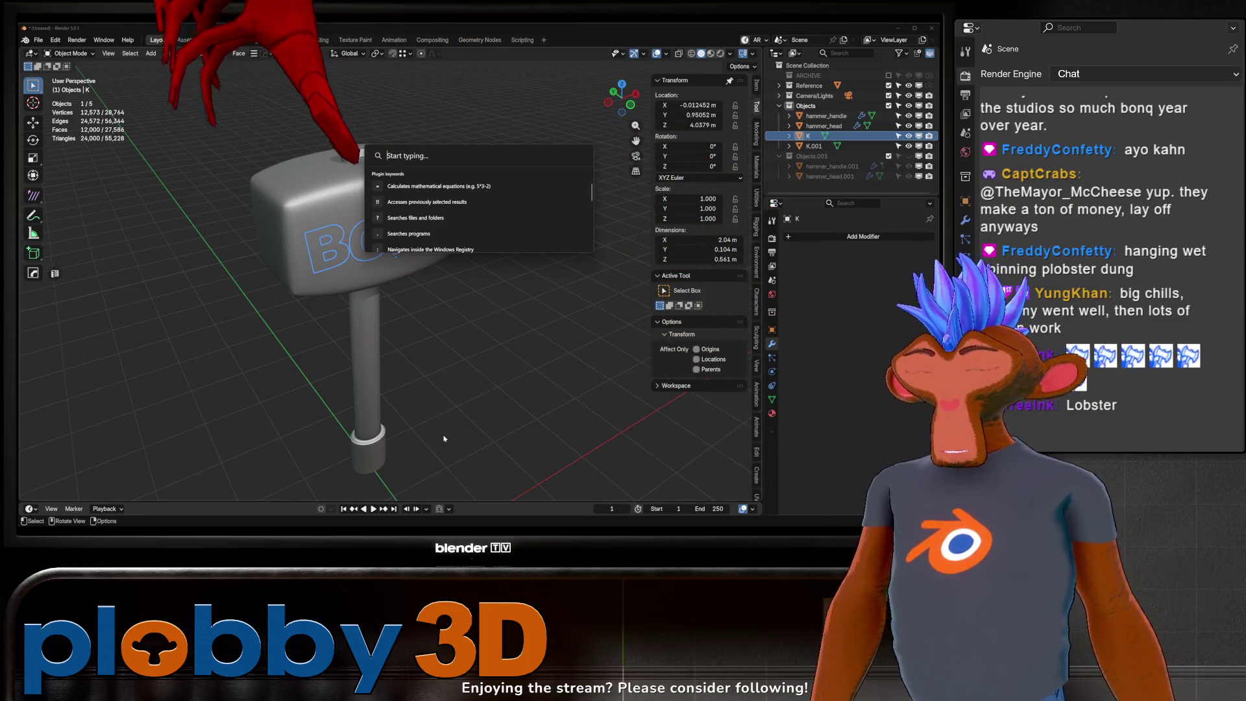
Step: Search 'unrea' in the launcher, close it, and return to the Warudo editor
type("unr")
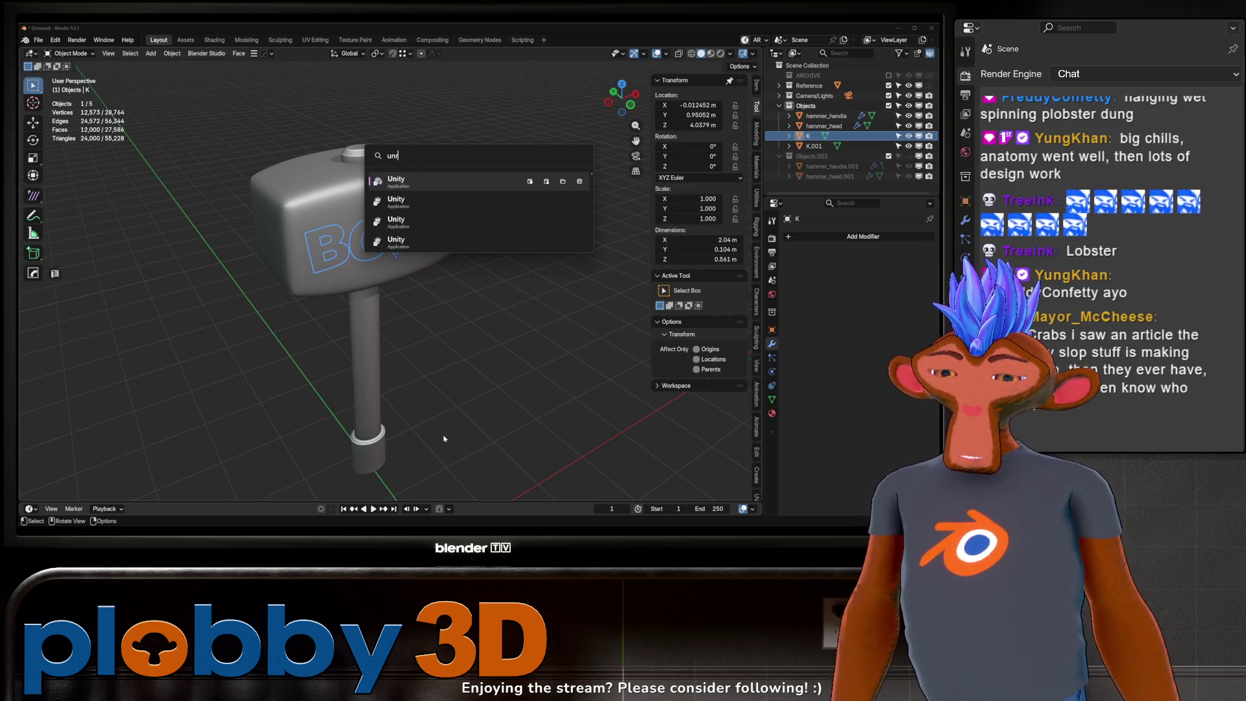
type("ea")
key("BackSpace")
key("BackSpace")
key("BackSpace")
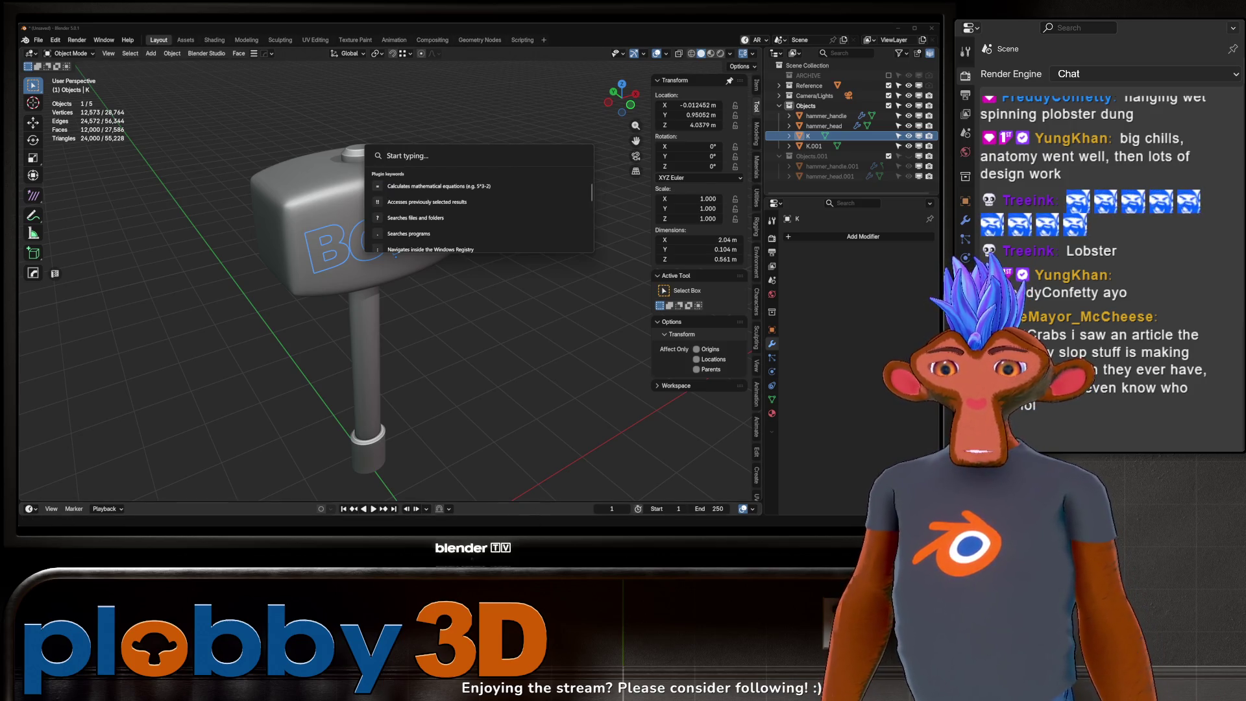
key("Escape")
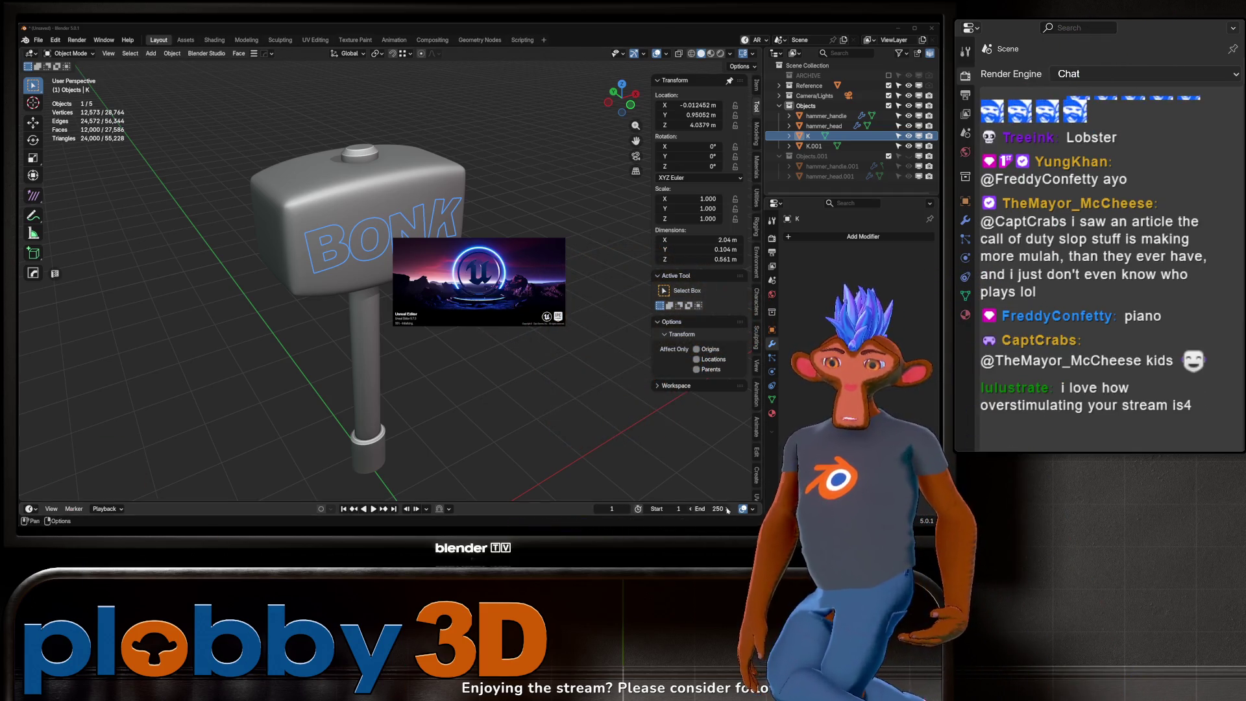
key("alt+Tab")
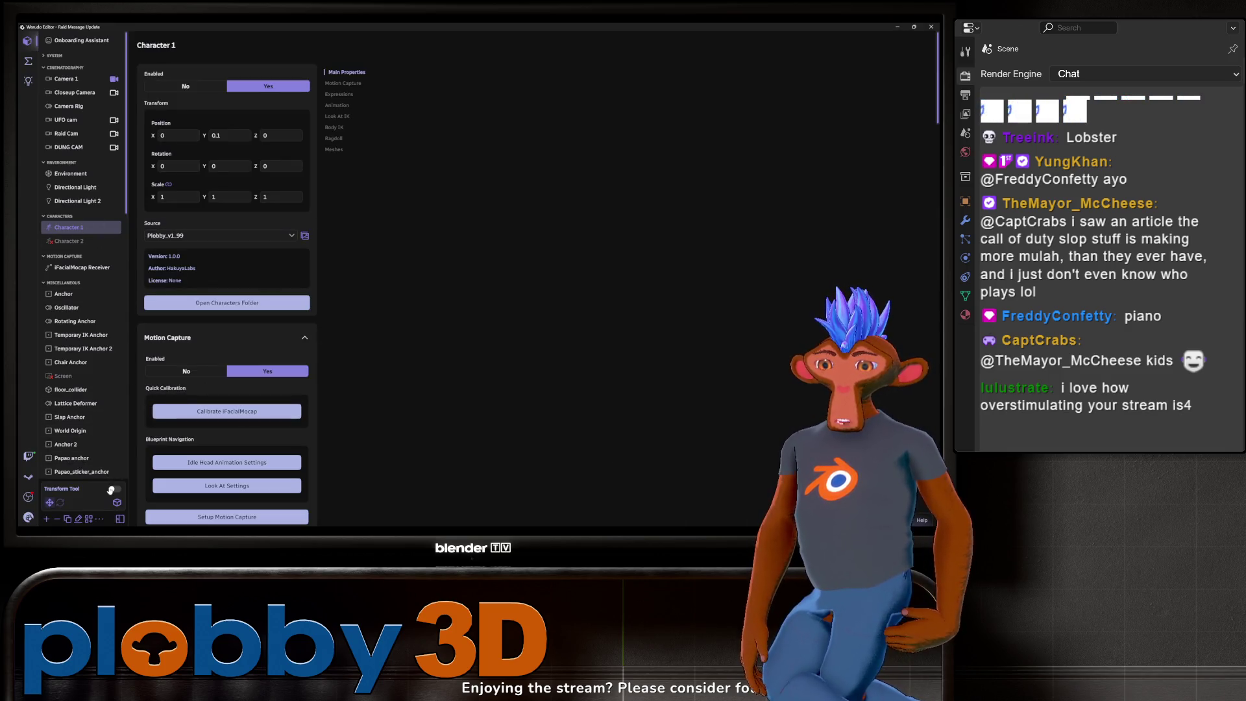
Step: With the Transform Tool on, drag Character 1 to nudge Position Y, then turn it off
left_click(114, 488)
mouse_move(842, 665)
left_mouse_down()
mouse_move(853, 564)
mouse_move(815, 617)
mouse_move(797, 441)
mouse_move(613, 660)
mouse_move(629, 540)
mouse_move(631, 566)
mouse_move(489, 621)
left_mouse_up()
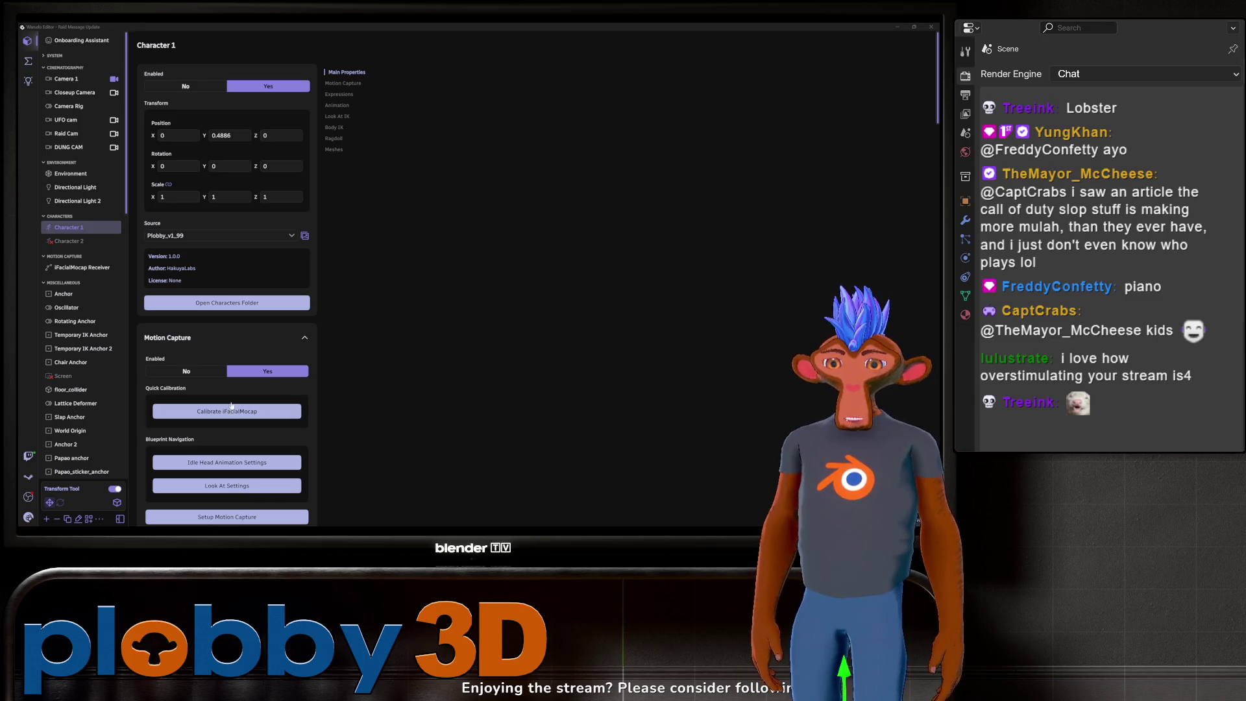
left_click(114, 489)
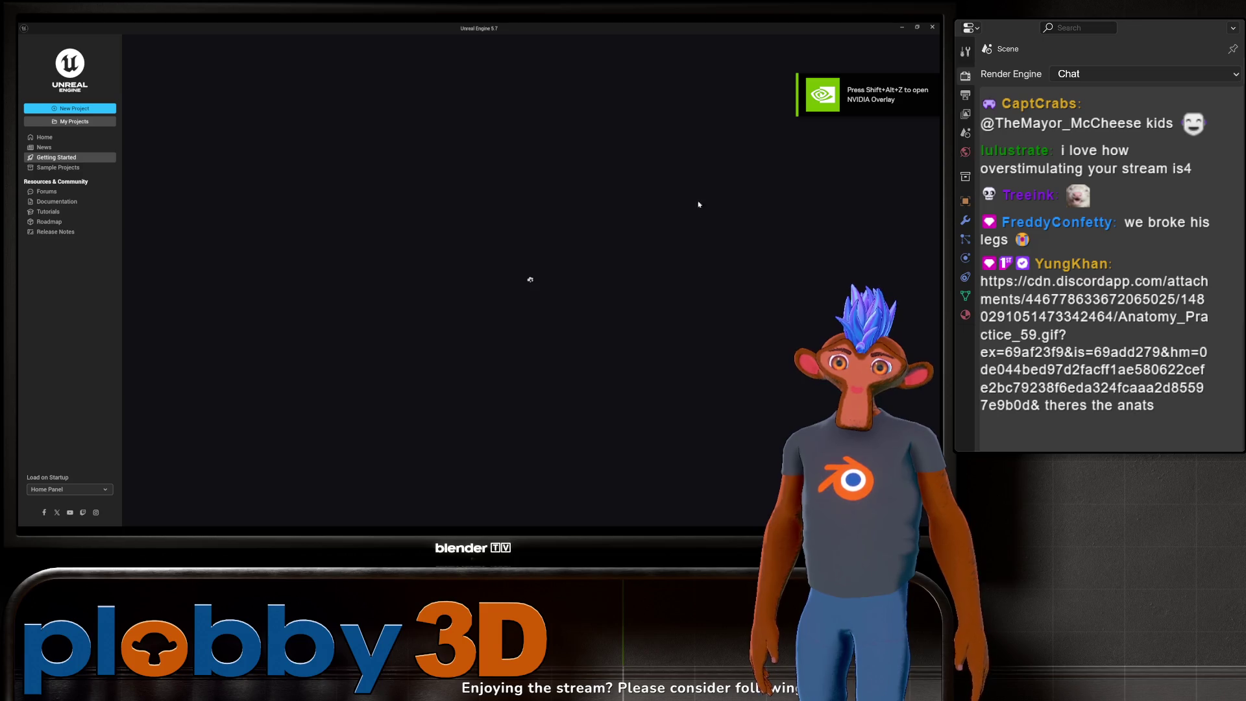
key("alt+Tab")
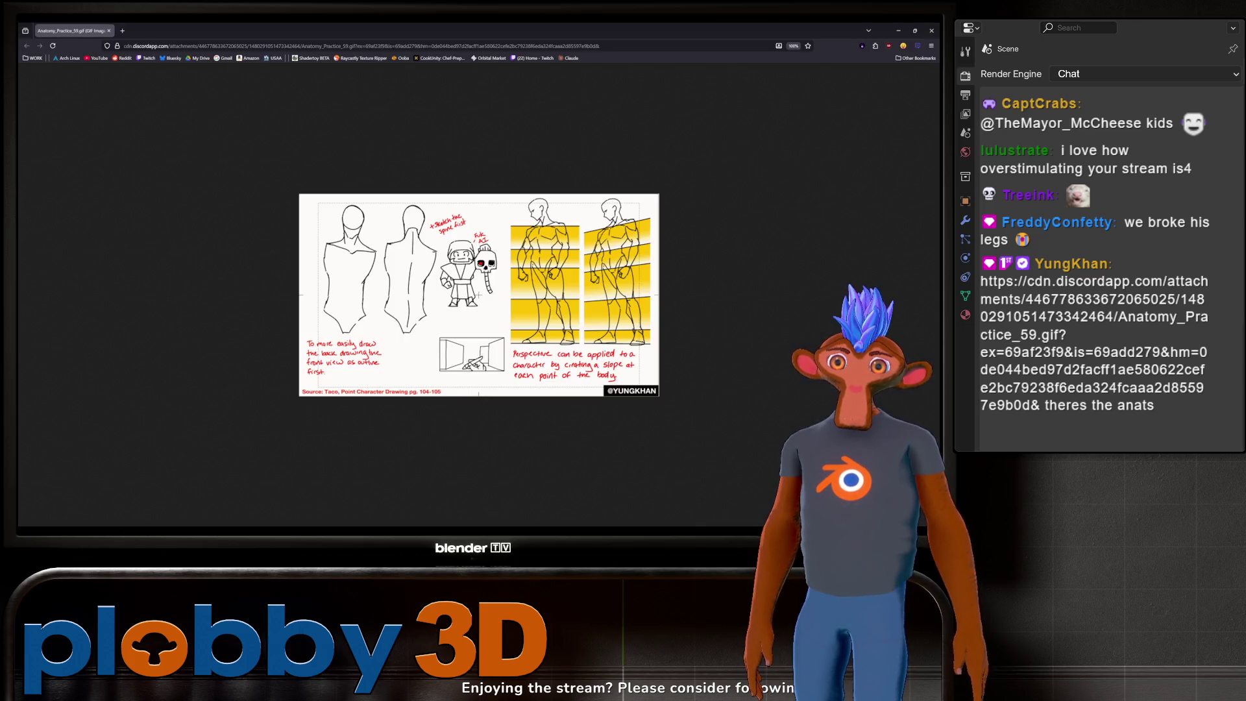
scroll(453, 175, "up", 6, "ctrl")
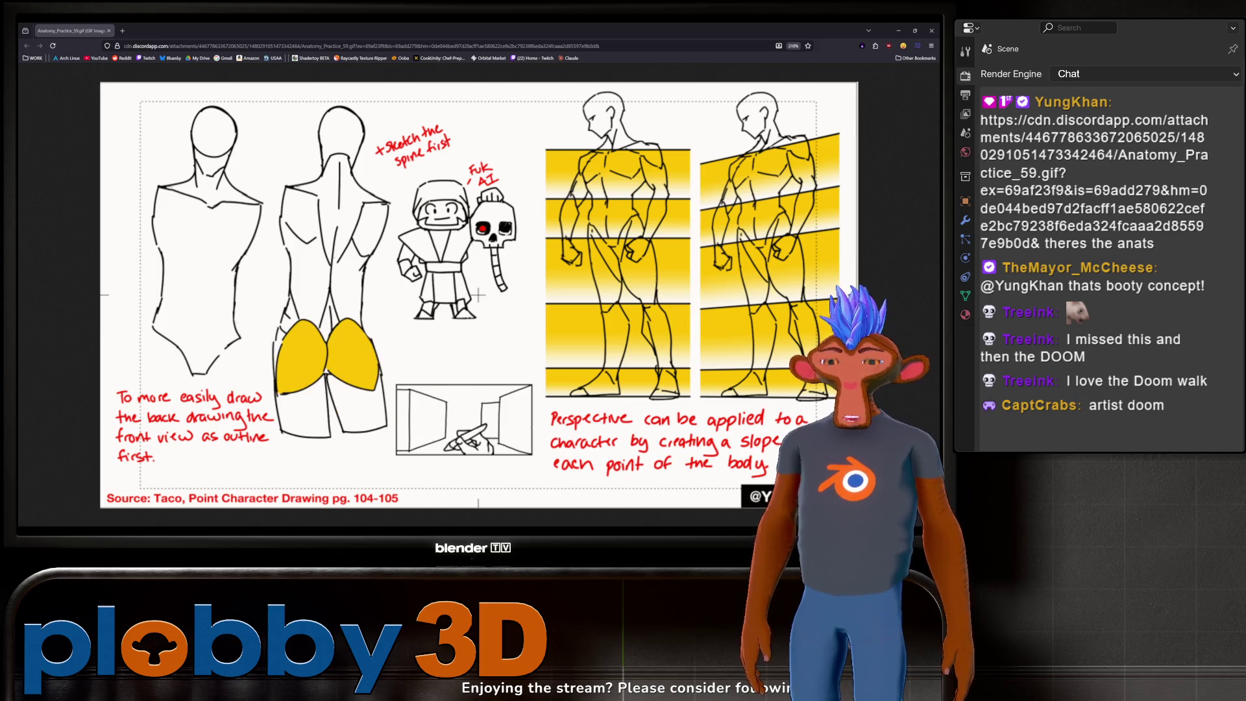
key("ctrl+0")
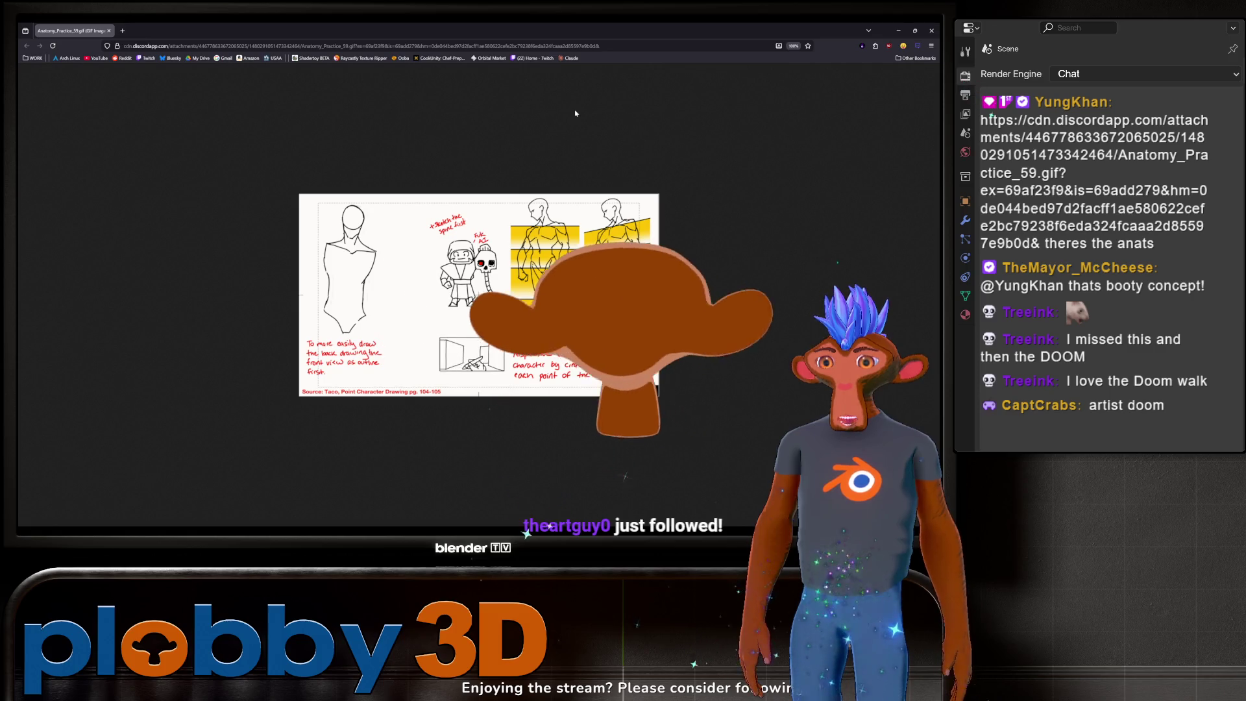
key("alt+Tab")
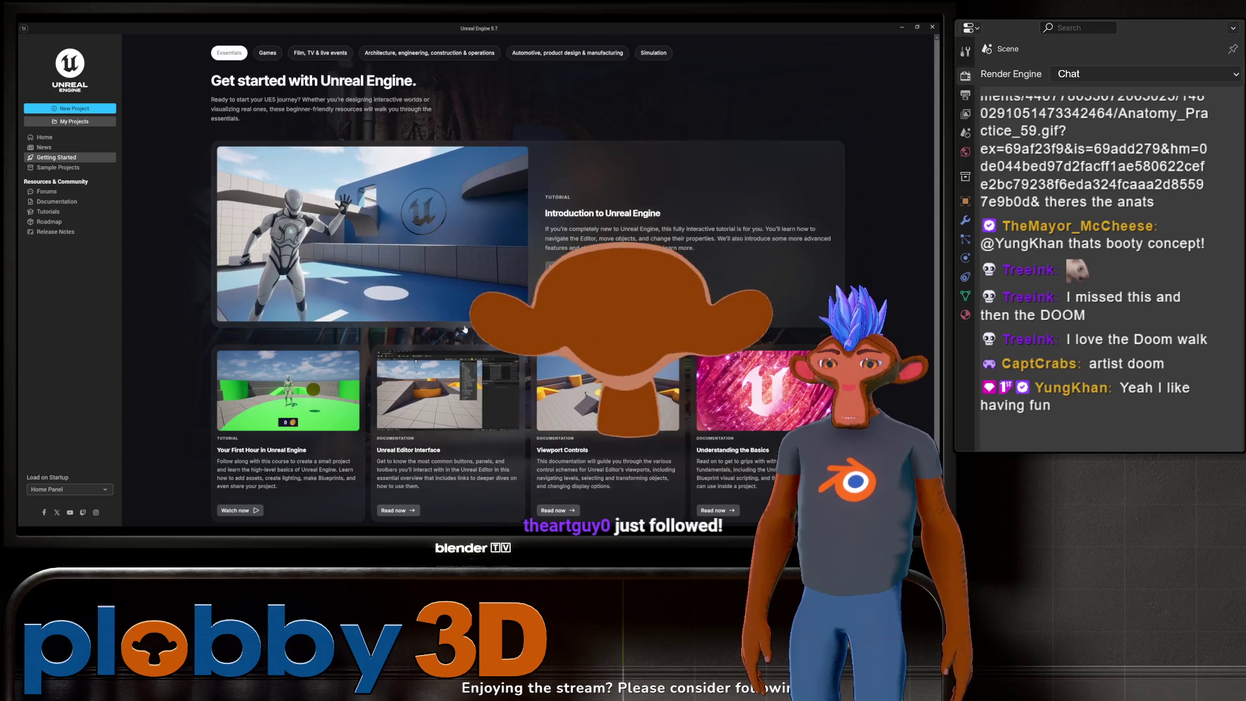
Step: Switch from the Unreal Engine launcher back to the Blender hammer scene
key("alt+Tab")
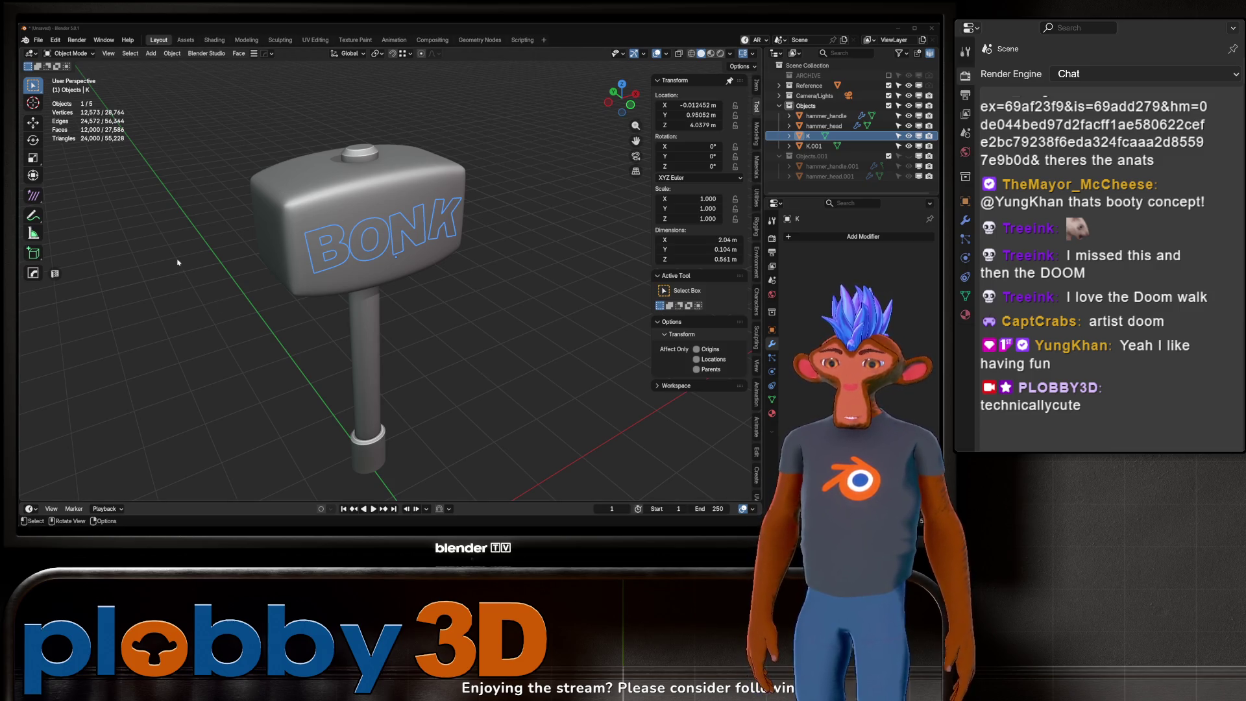
middle_click_drag(177, 262, 302, 344)
middle_click_drag(148, 400, 414, 363)
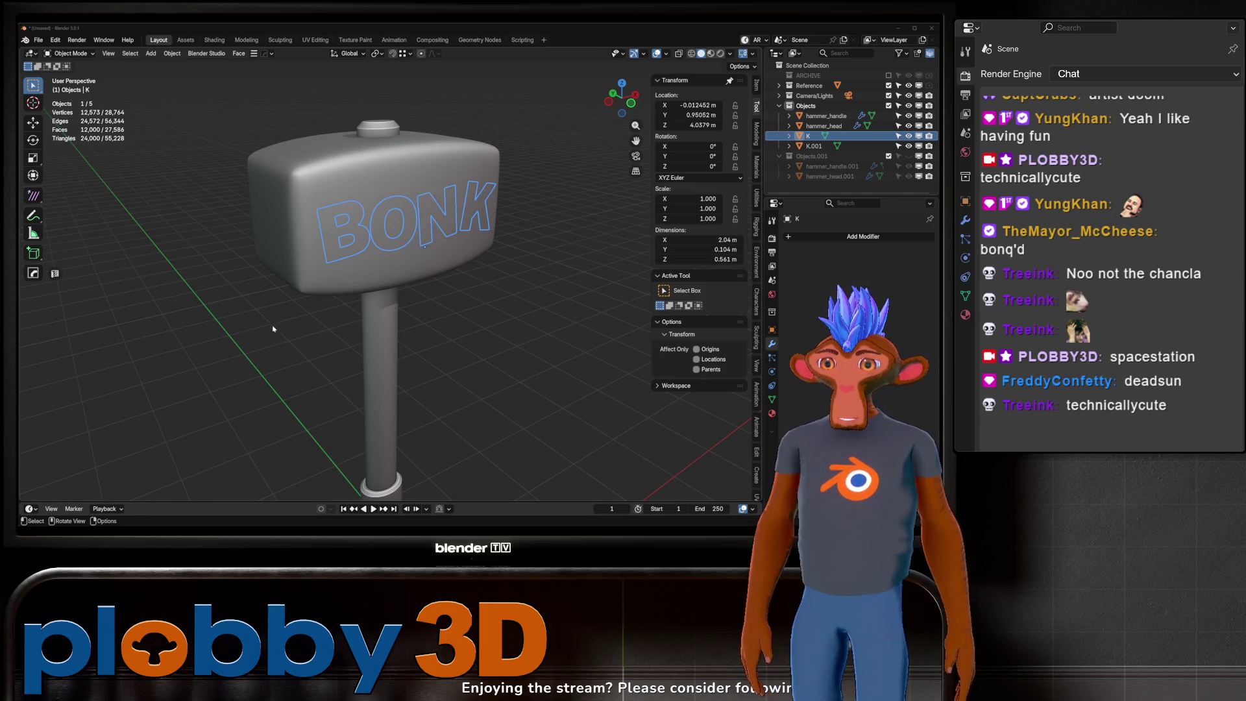
mouse_move(309, 313)
middle_mouse_down()
mouse_move(481, 150)
mouse_move(454, 133)
middle_mouse_up()
scroll(497, 133, "up", 3)
scroll(454, 133, "down", 2)
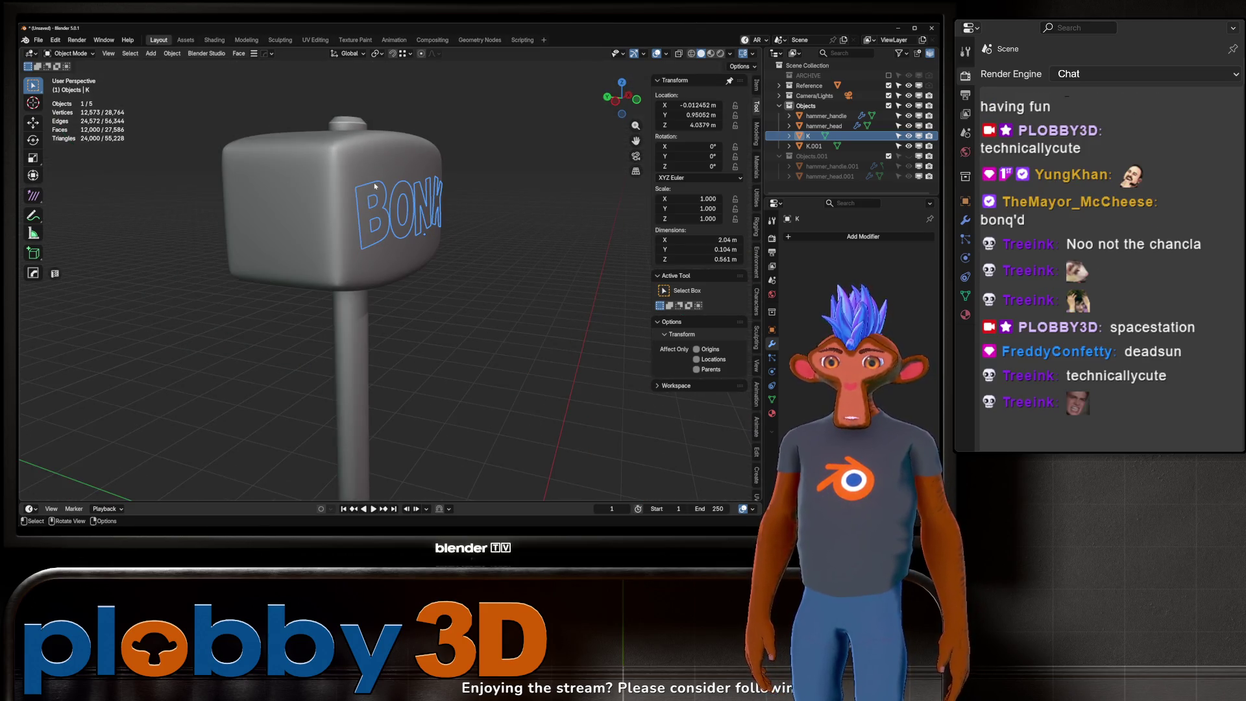
middle_click_drag(374, 186, 571, 168)
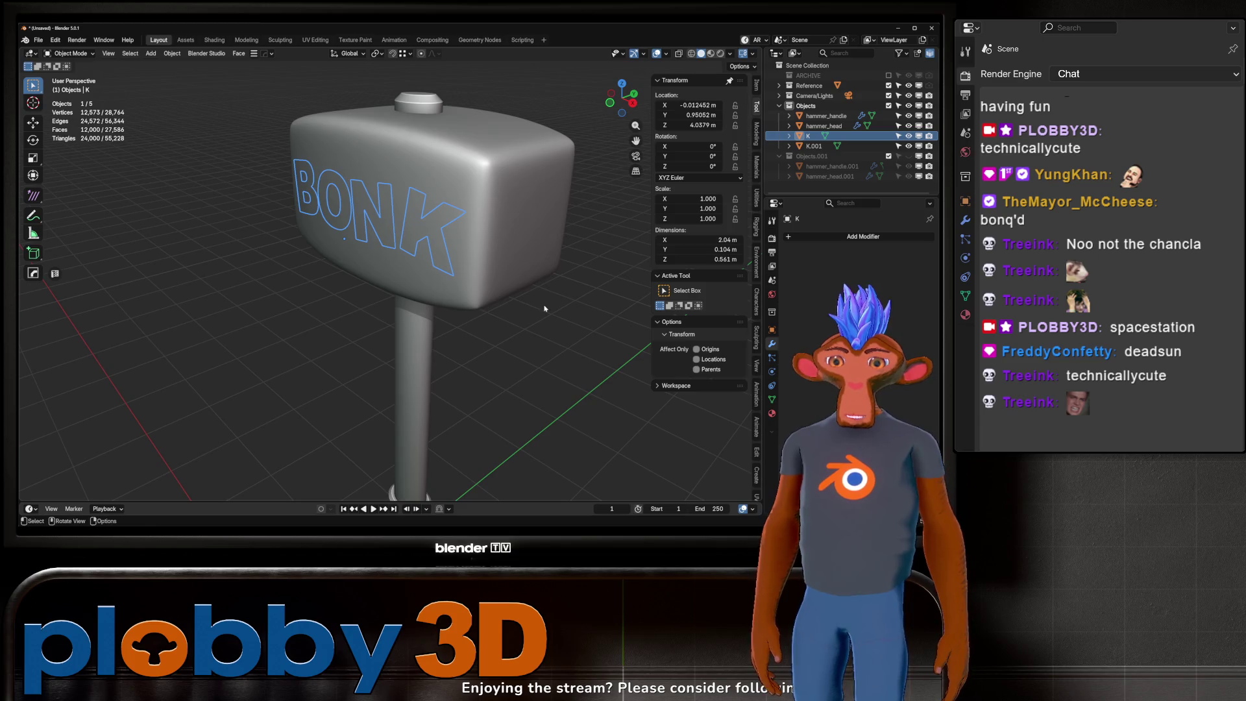
left_click(807, 145)
mouse_move(429, 279)
middle_mouse_down()
mouse_move(467, 274)
mouse_move(383, 340)
middle_mouse_up()
scroll(416, 312, "down", 3)
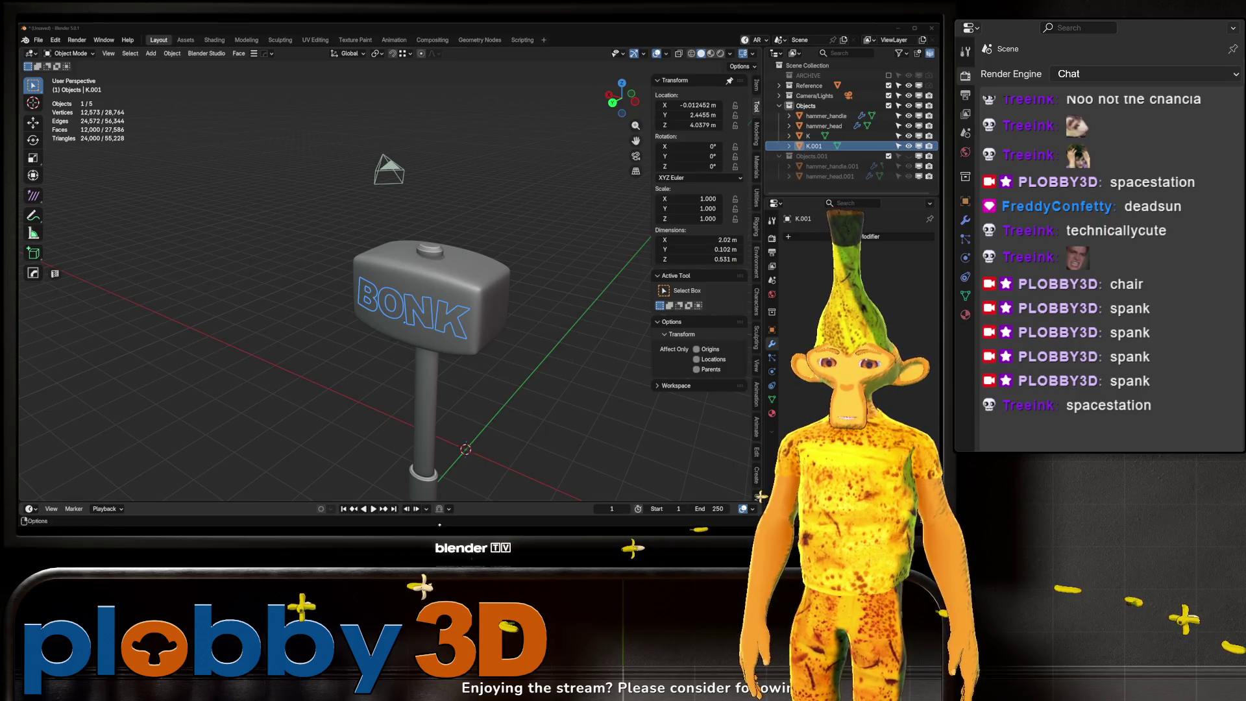
Step: Join the two BONK lettering objects into one
scroll(415, 325, "up", 5)
mouse_move(403, 344)
middle_mouse_down()
mouse_move(412, 370)
mouse_move(427, 279)
middle_mouse_up()
left_click(427, 279, "shift")
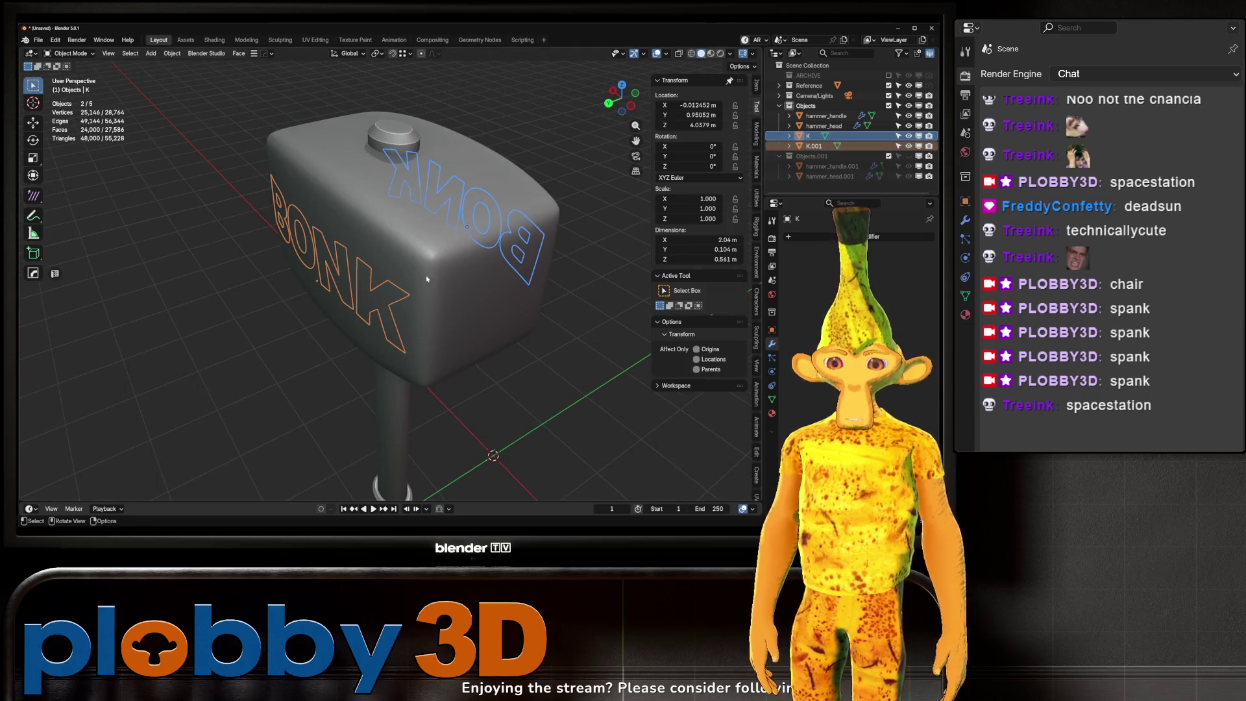
key("ctrl+j")
Step: Add a Solidify modifier to the lettering and adjust its thickness and offset
left_click(886, 234)
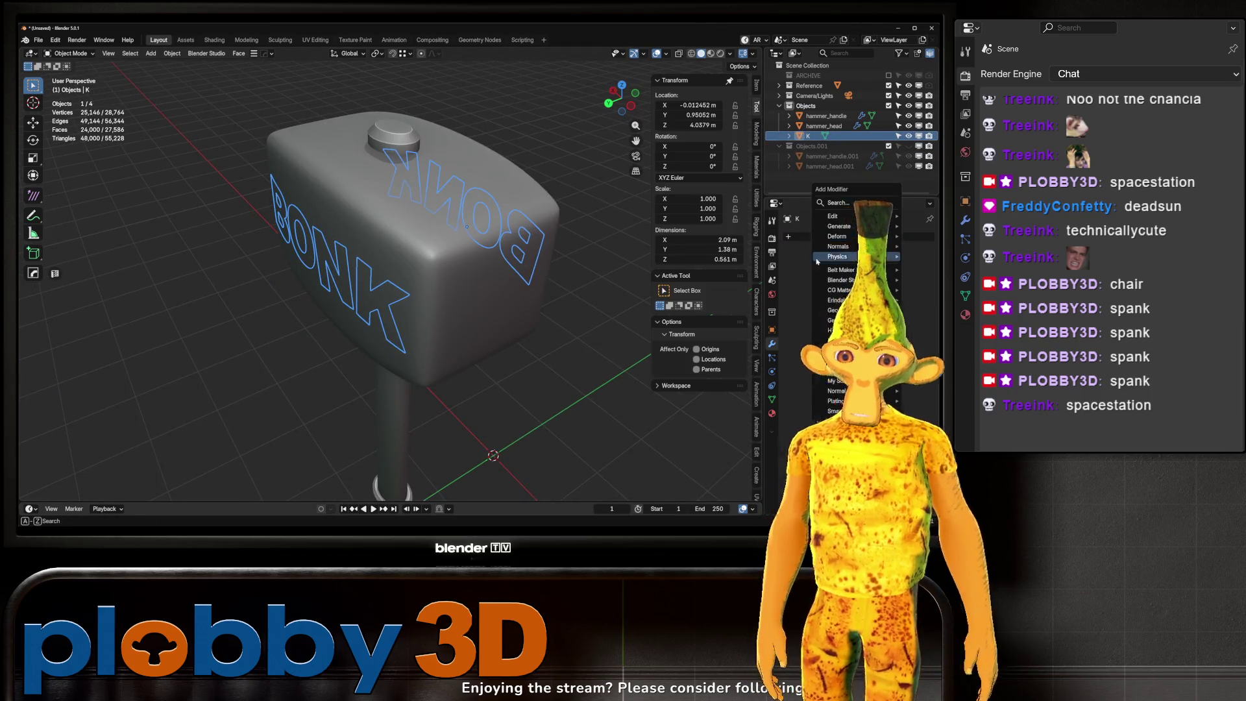
mouse_move(849, 226)
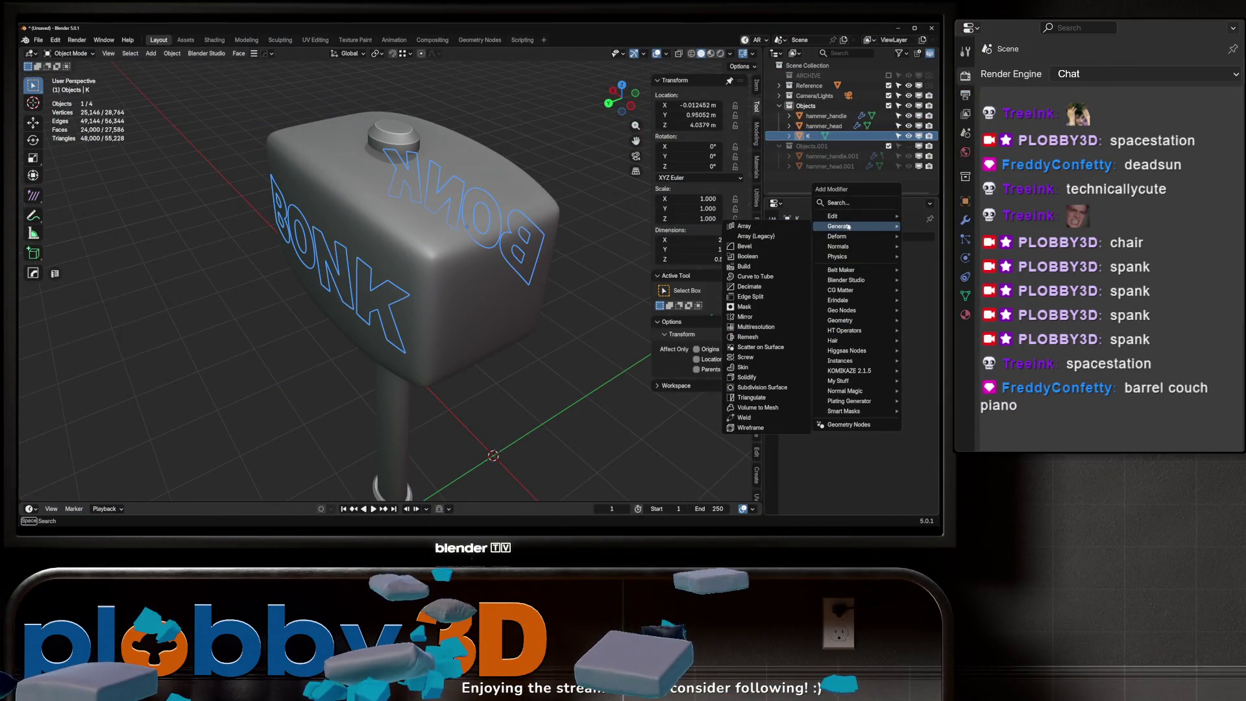
left_click(757, 378)
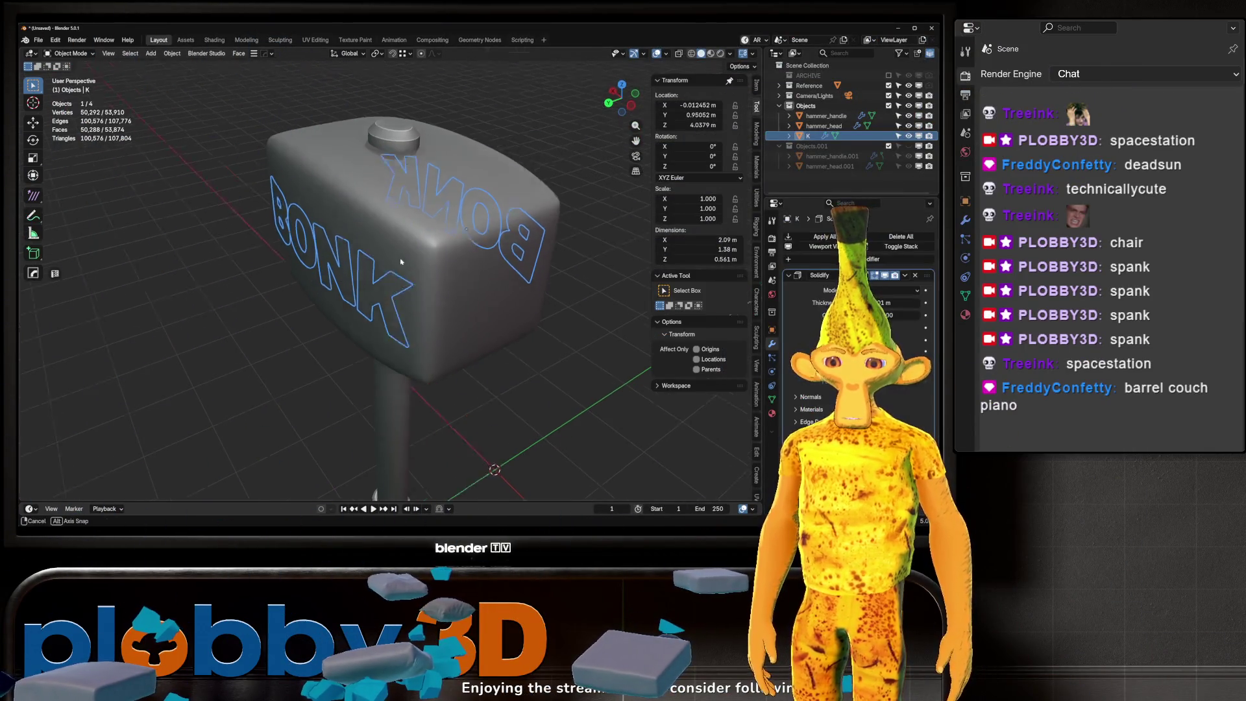
middle_click_drag(616, 364, 617, 338)
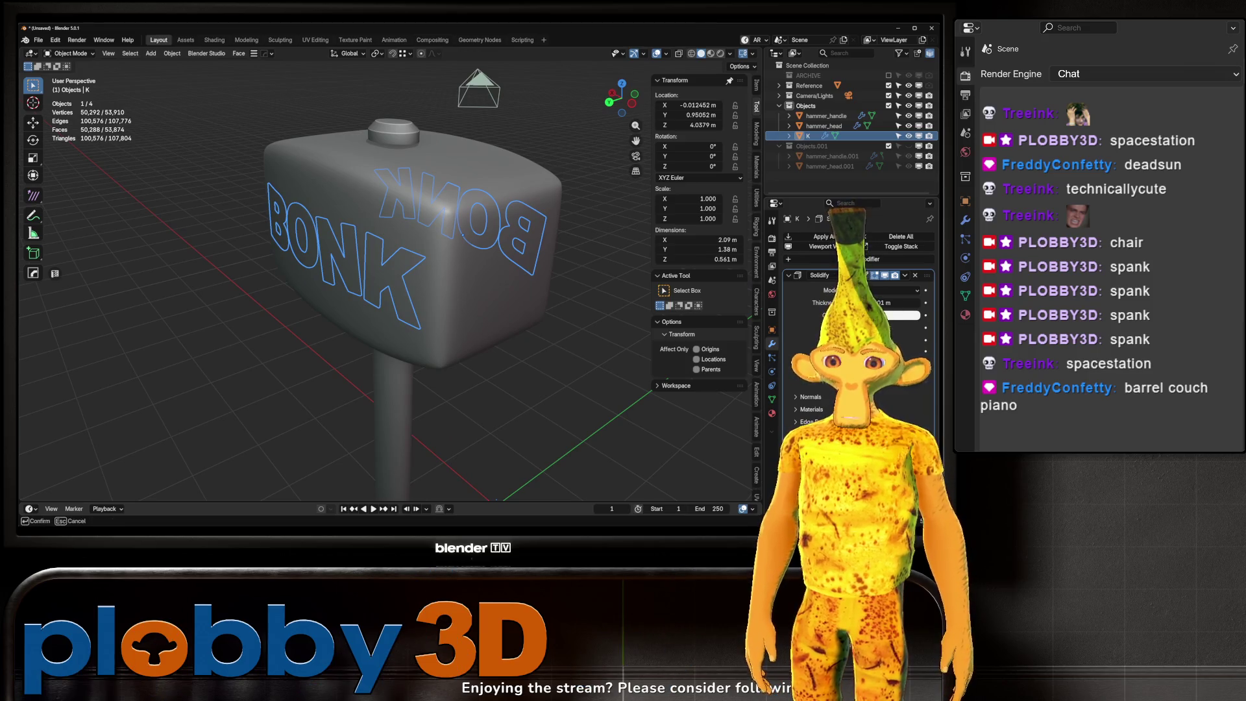
left_click_drag(902, 314, 778, 331)
mouse_move(454, 215)
middle_mouse_down()
mouse_move(506, 266)
mouse_move(568, 300)
mouse_move(253, 260)
mouse_move(309, 256)
mouse_move(482, 293)
mouse_move(584, 279)
mouse_move(382, 230)
mouse_move(409, 227)
mouse_move(455, 247)
mouse_move(357, 262)
mouse_move(378, 291)
middle_mouse_up()
scroll(568, 300, "up", 3)
scroll(568, 300, "down", 5)
scroll(409, 227, "down", 5)
scroll(358, 262, "down", 3)
scroll(367, 270, "up", 3)
left_click(378, 290)
key("Tab")
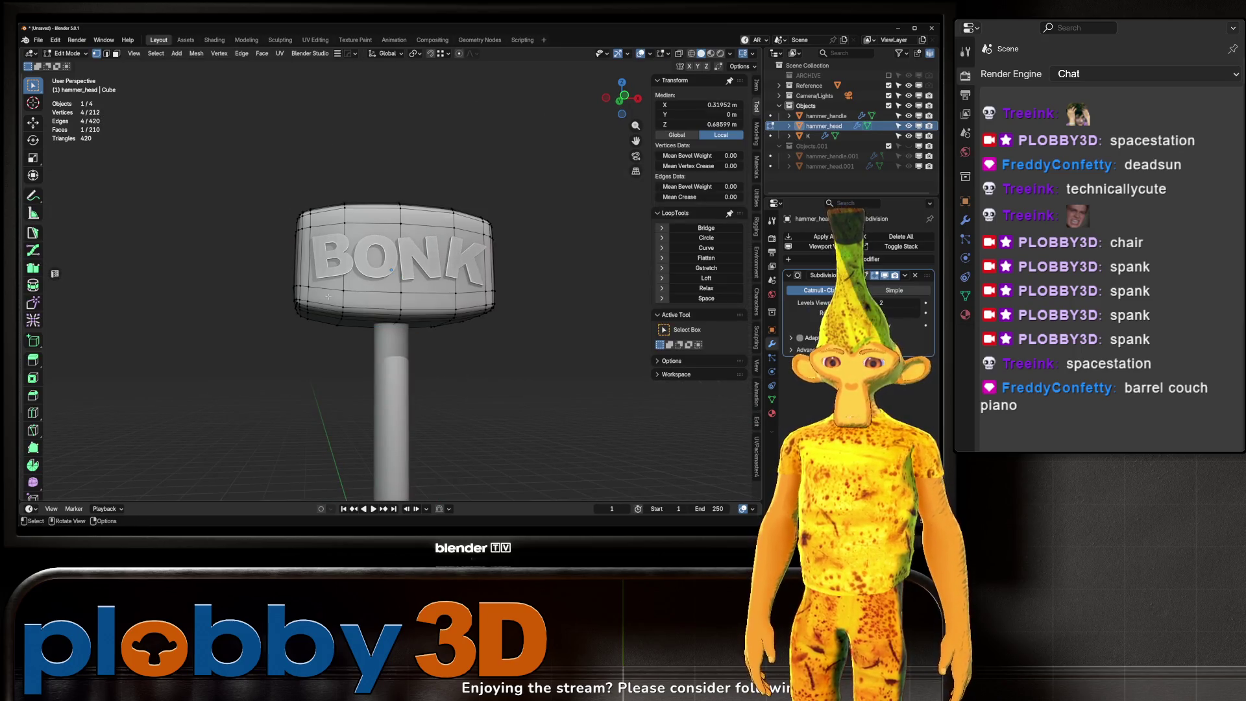
Step: Hide the backup copies hammer_handle.001 and hammer_head.001
key("Tab")
middle_click_drag(375, 329, 425, 267)
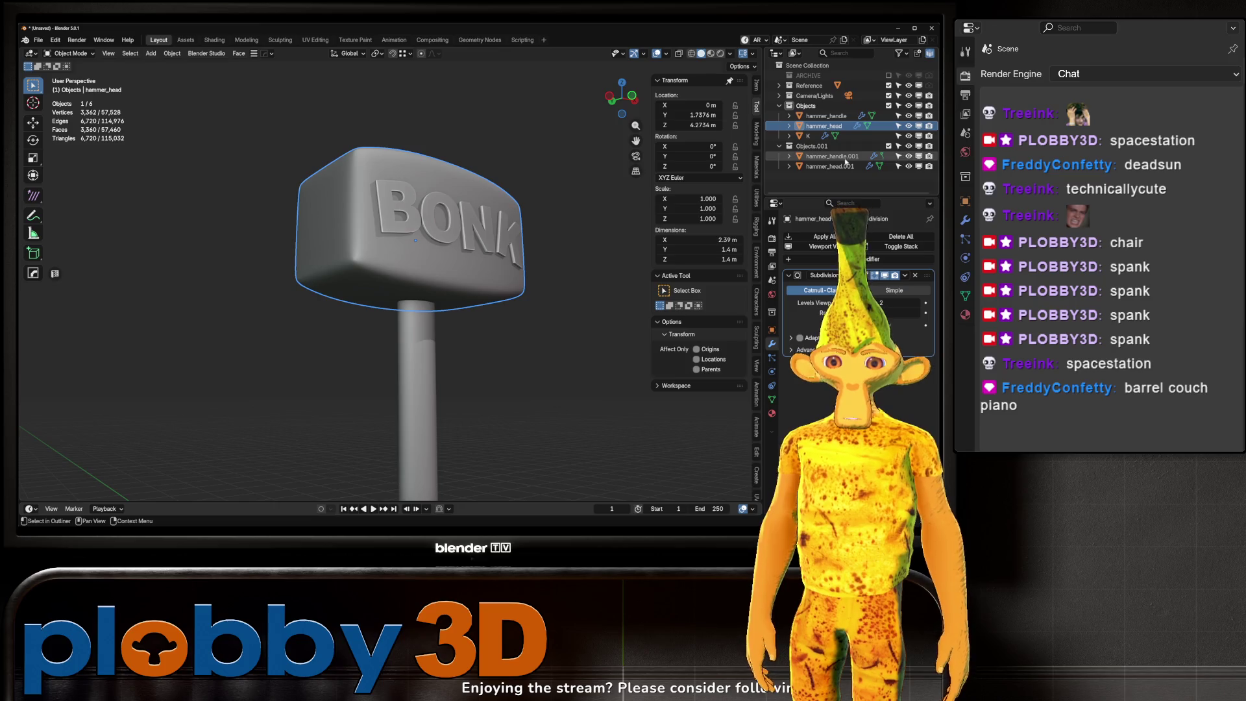
left_click(832, 157)
left_click(830, 167, "shift")
key("h")
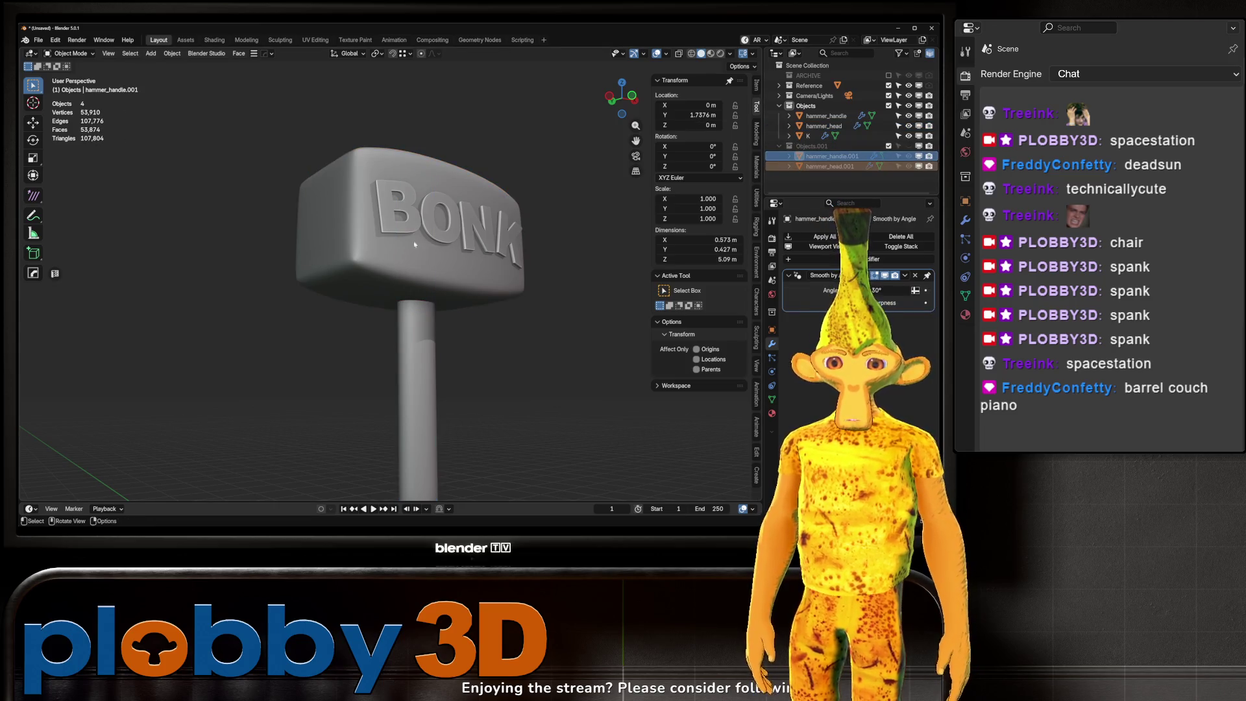
Step: Select hammer_head and inspect its mesh, briefly toggling the wireframe overlay on and off
middle_click_drag(585, 195, 739, 182)
left_click(824, 115)
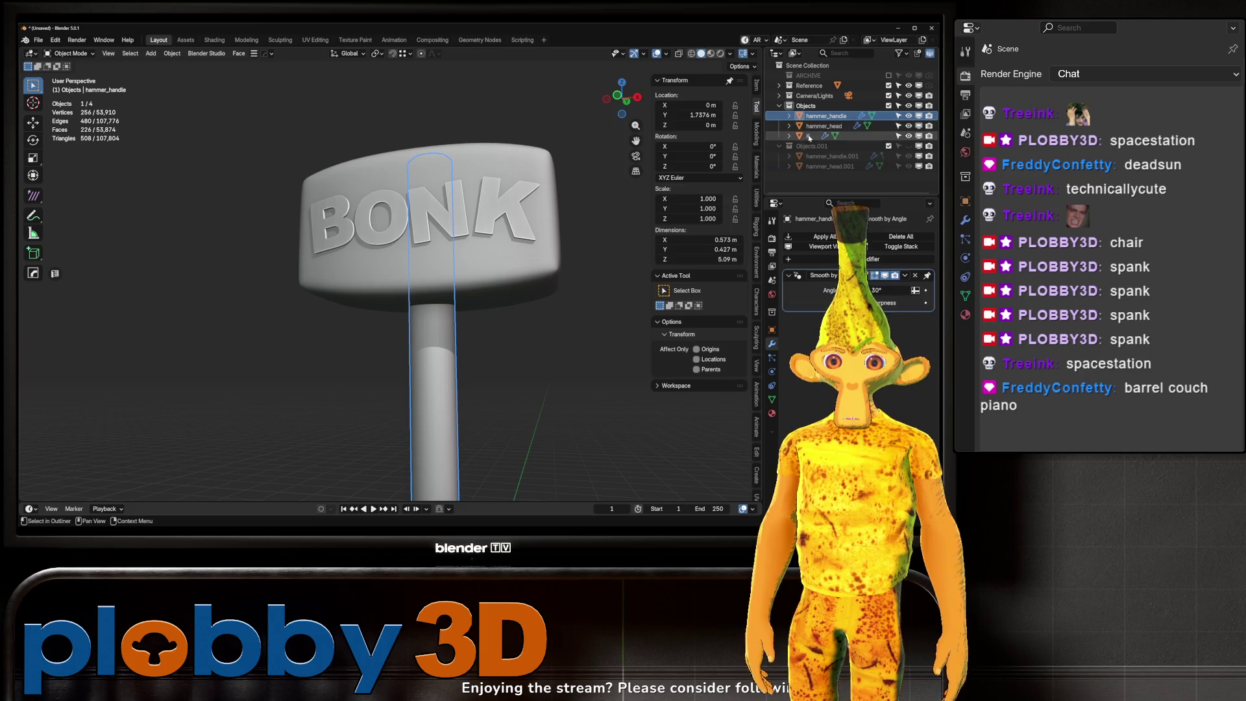
left_click(825, 126)
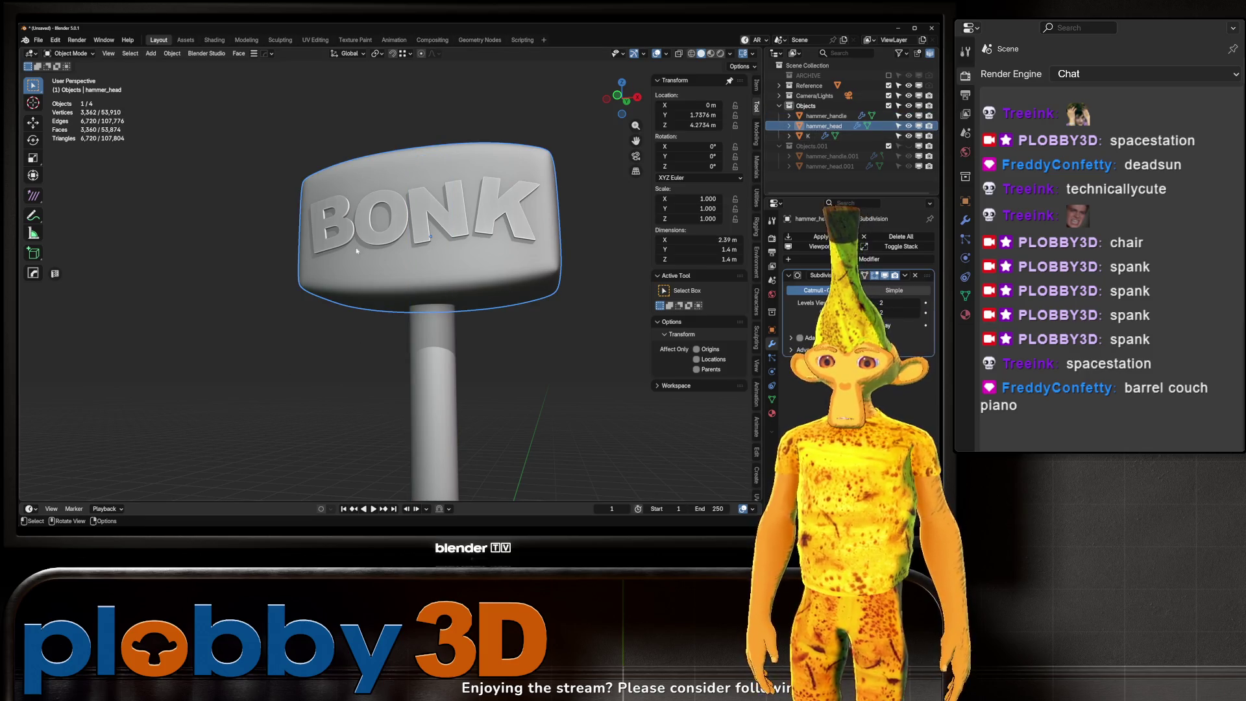
key("Tab")
middle_click_drag(357, 251, 413, 326)
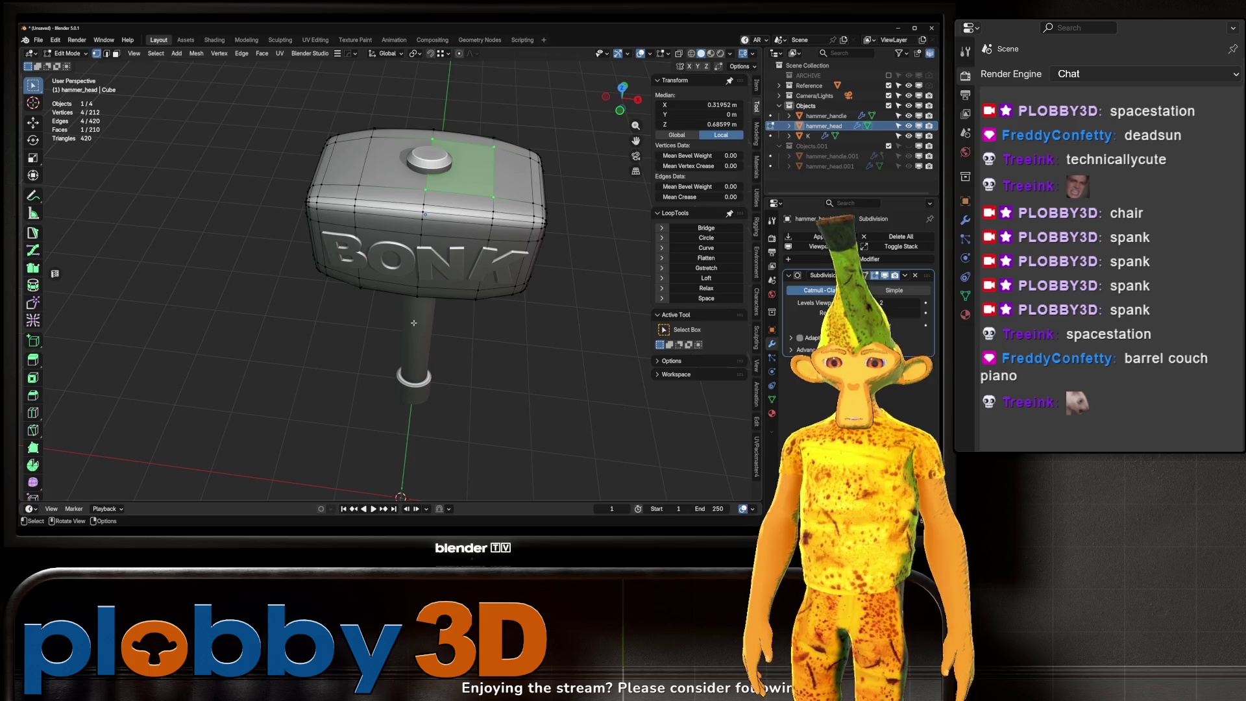
key("Tab")
key("Tab")
key("Tab")
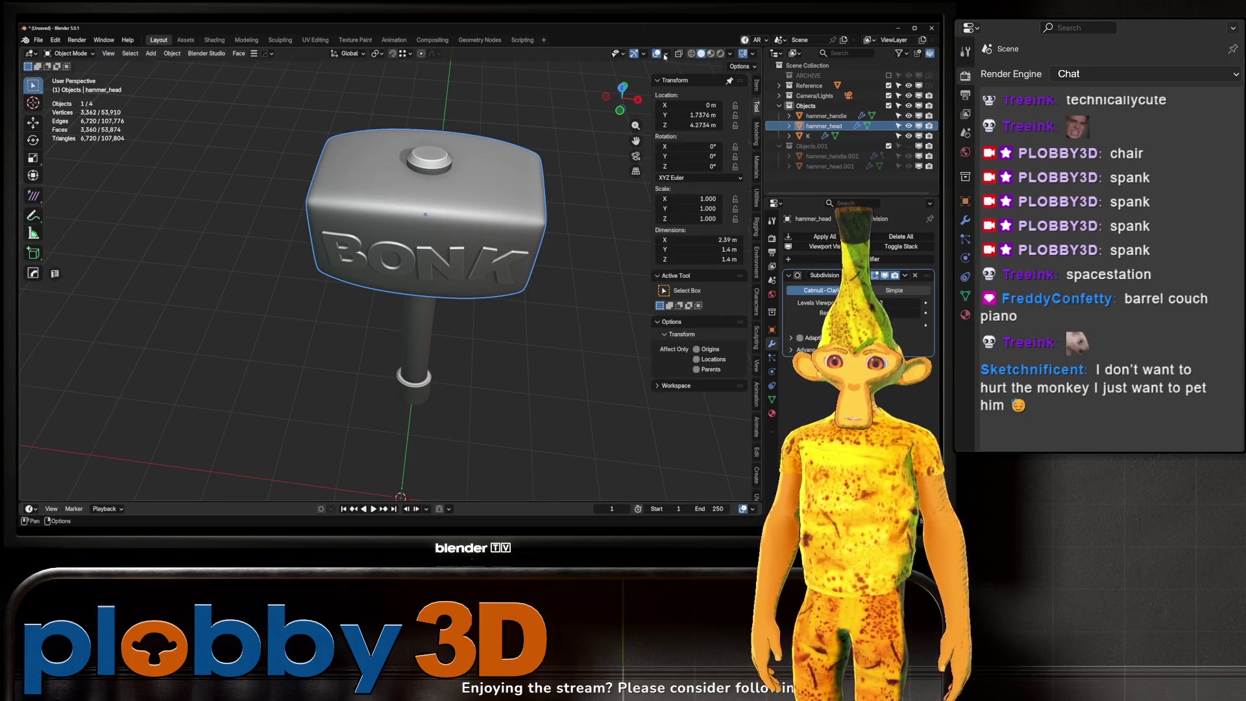
left_click(665, 54)
left_click(598, 248)
left_click(599, 248)
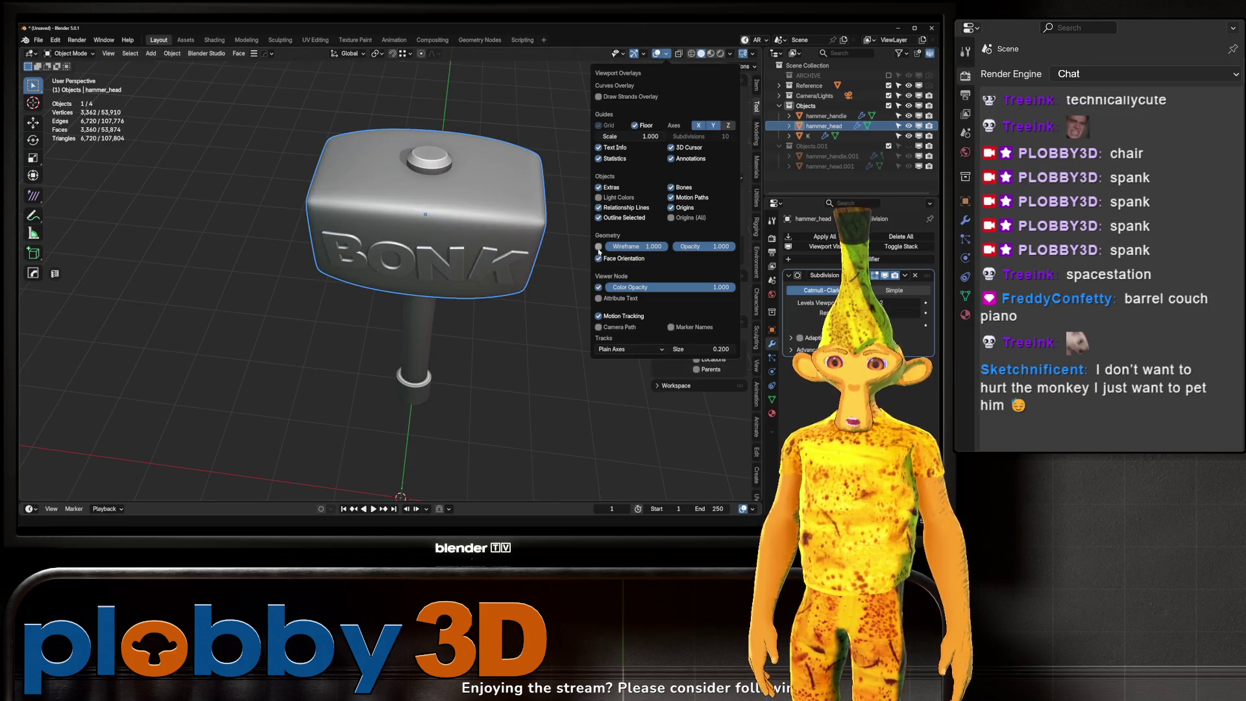
Step: Loop-cut a vertical edge loop through the middle of hammer_head, then return to Object Mode
key("a")
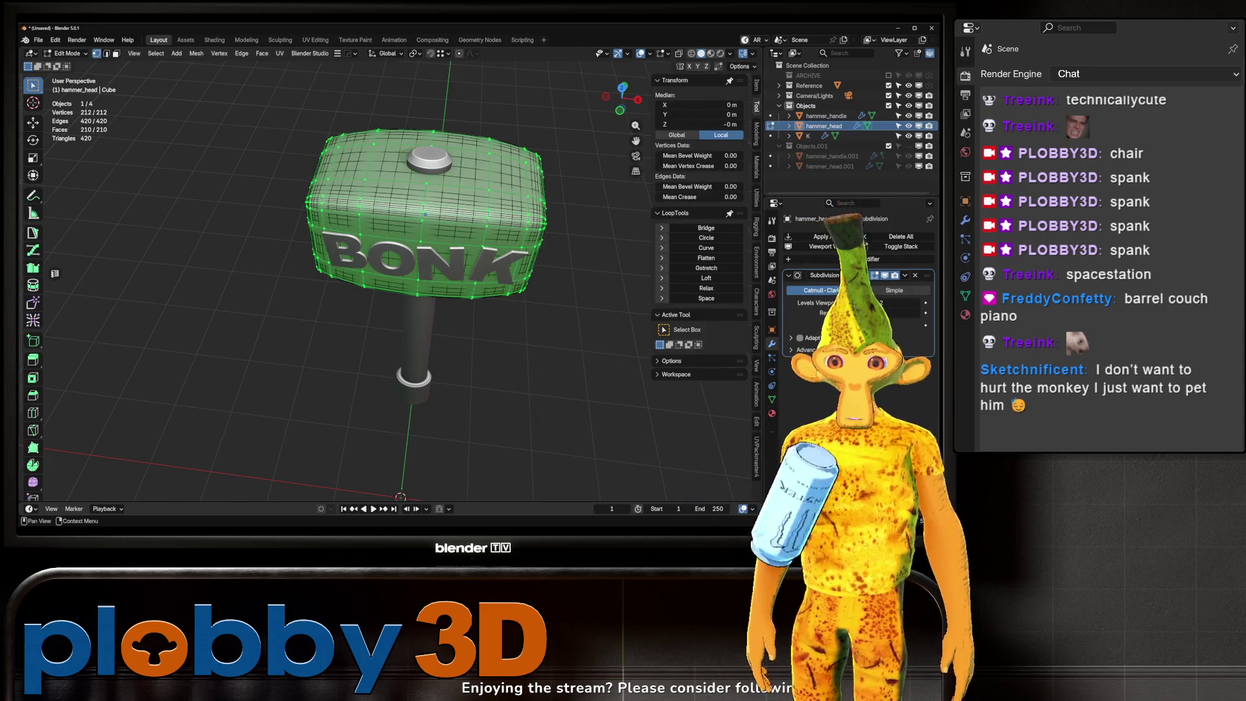
key("alt+a")
mouse_move(428, 351)
middle_mouse_down()
mouse_move(454, 300)
mouse_move(282, 295)
mouse_move(425, 259)
mouse_move(357, 273)
middle_mouse_up()
scroll(358, 272, "up", 4)
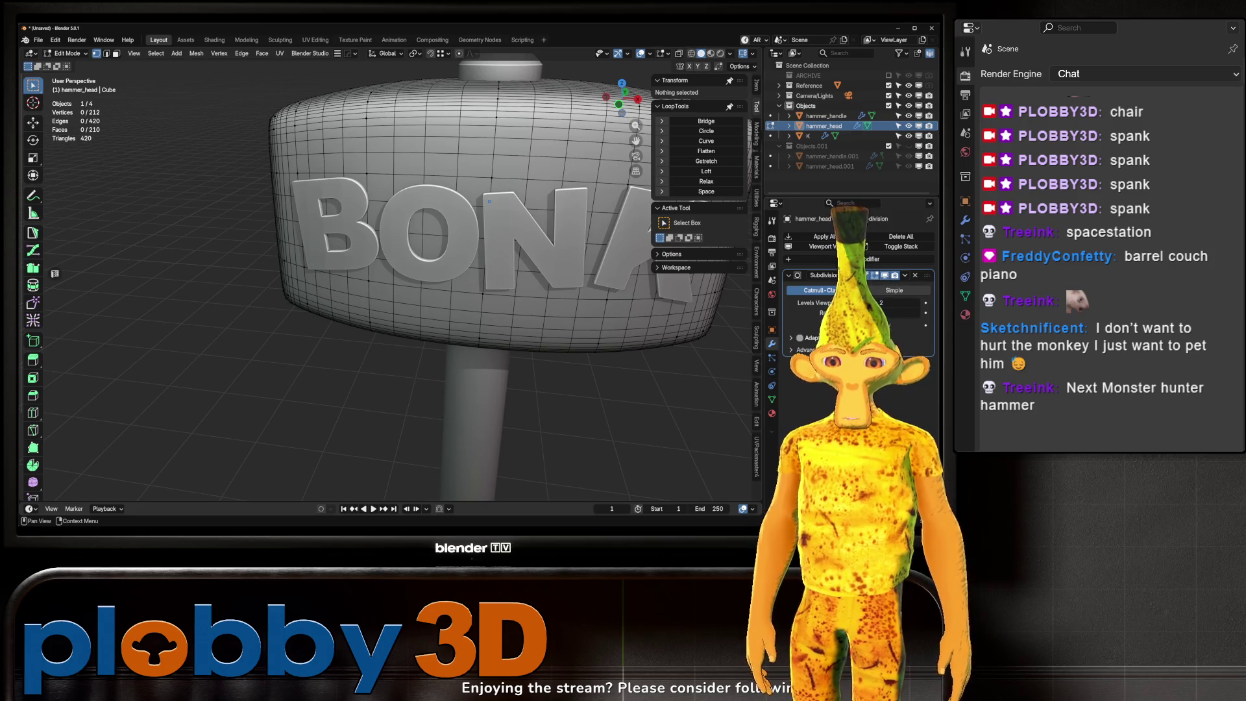
scroll(513, 286, "down", 3)
key("ctrl+r")
left_click(513, 287)
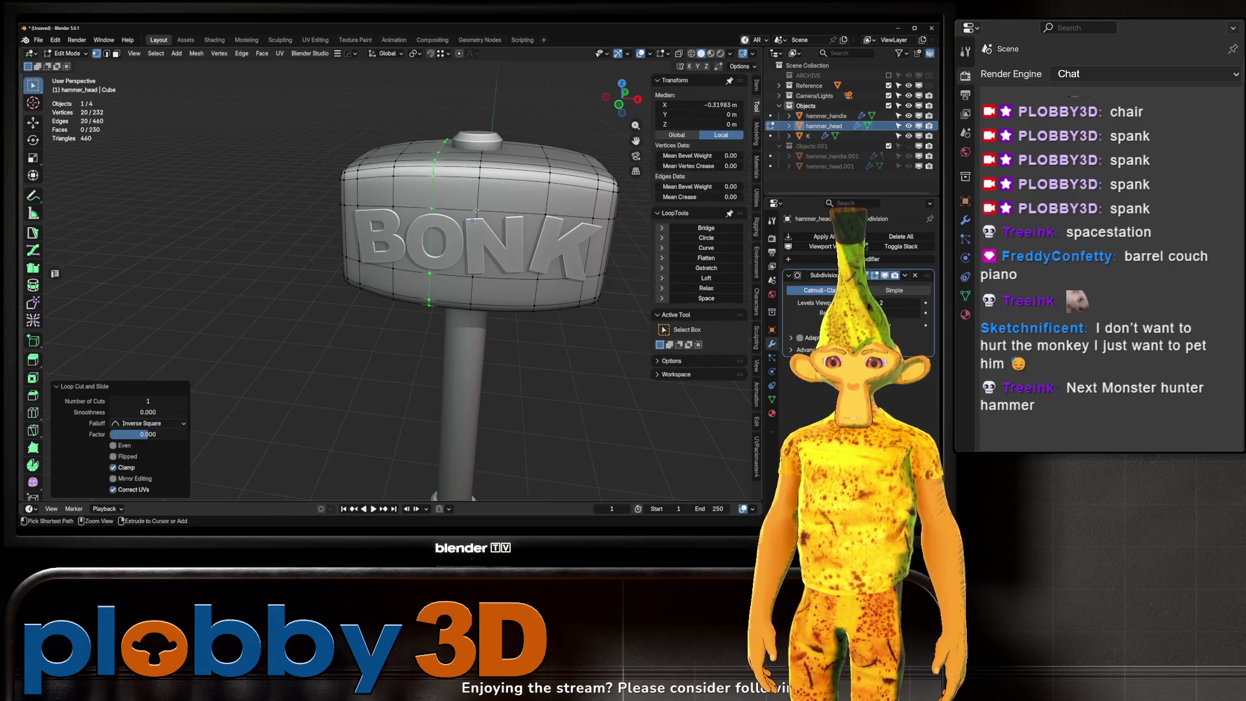
key("Tab")
mouse_move(506, 279)
middle_mouse_down()
mouse_move(470, 235)
mouse_move(385, 260)
middle_mouse_up()
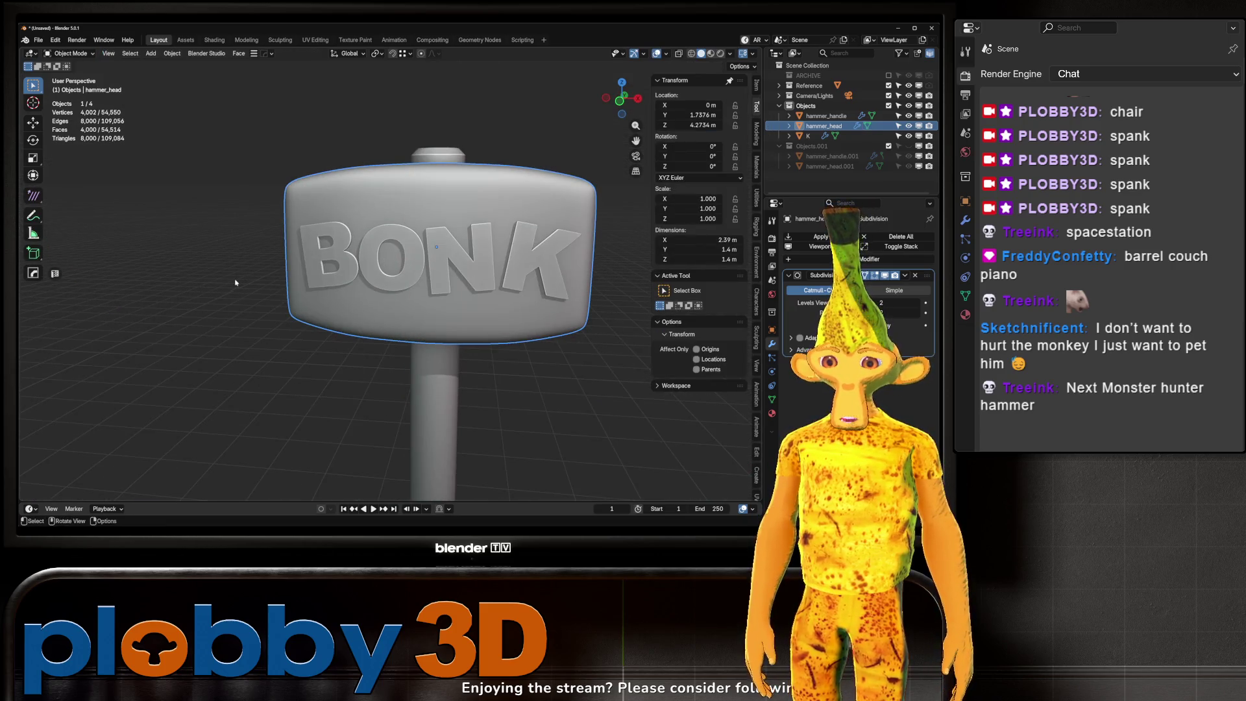
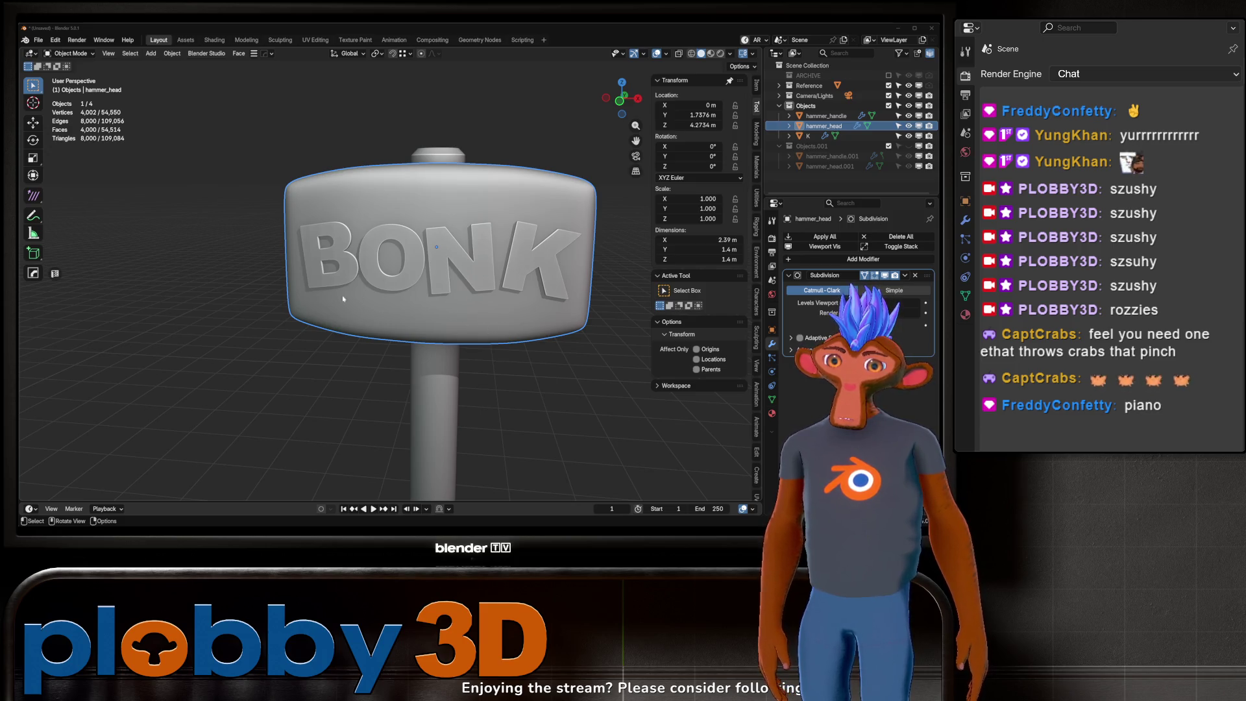
Step: Orbit around the hammer, toggling Edit Mode to inspect the hammer head's mesh
mouse_move(335, 292)
middle_mouse_down()
mouse_move(403, 209)
mouse_move(403, 235)
mouse_move(294, 235)
mouse_move(388, 249)
mouse_move(343, 240)
middle_mouse_up()
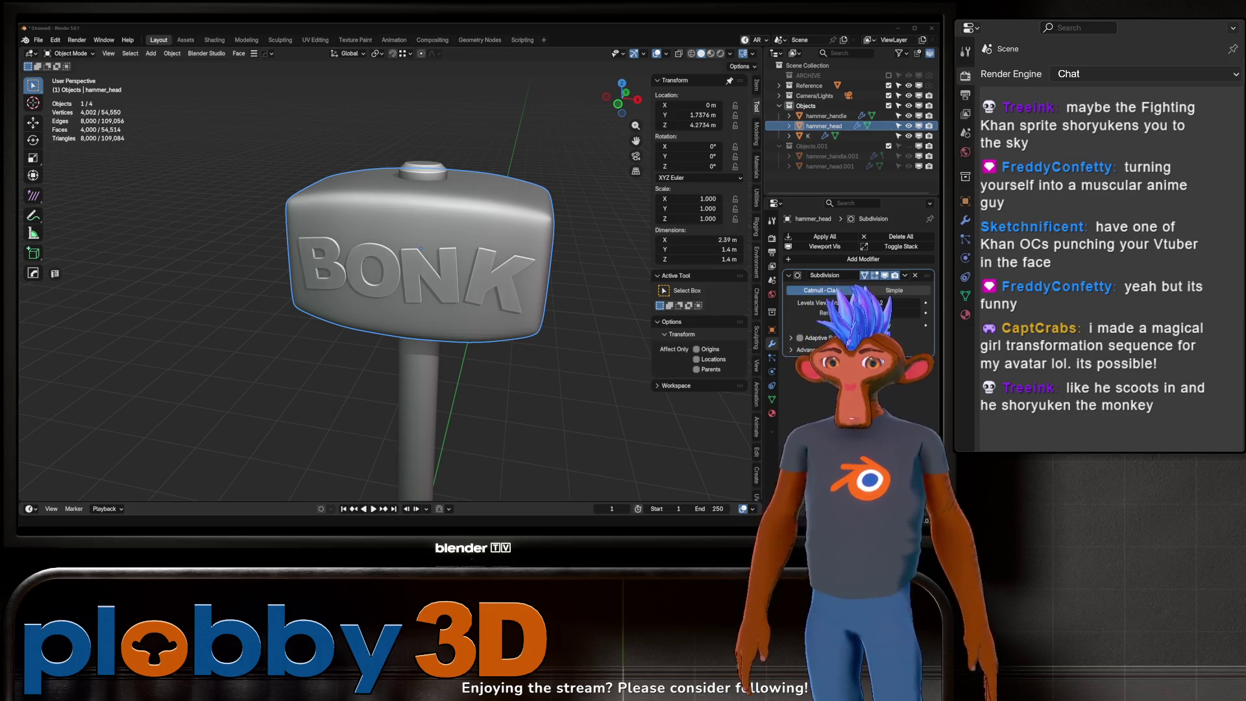
key("Tab")
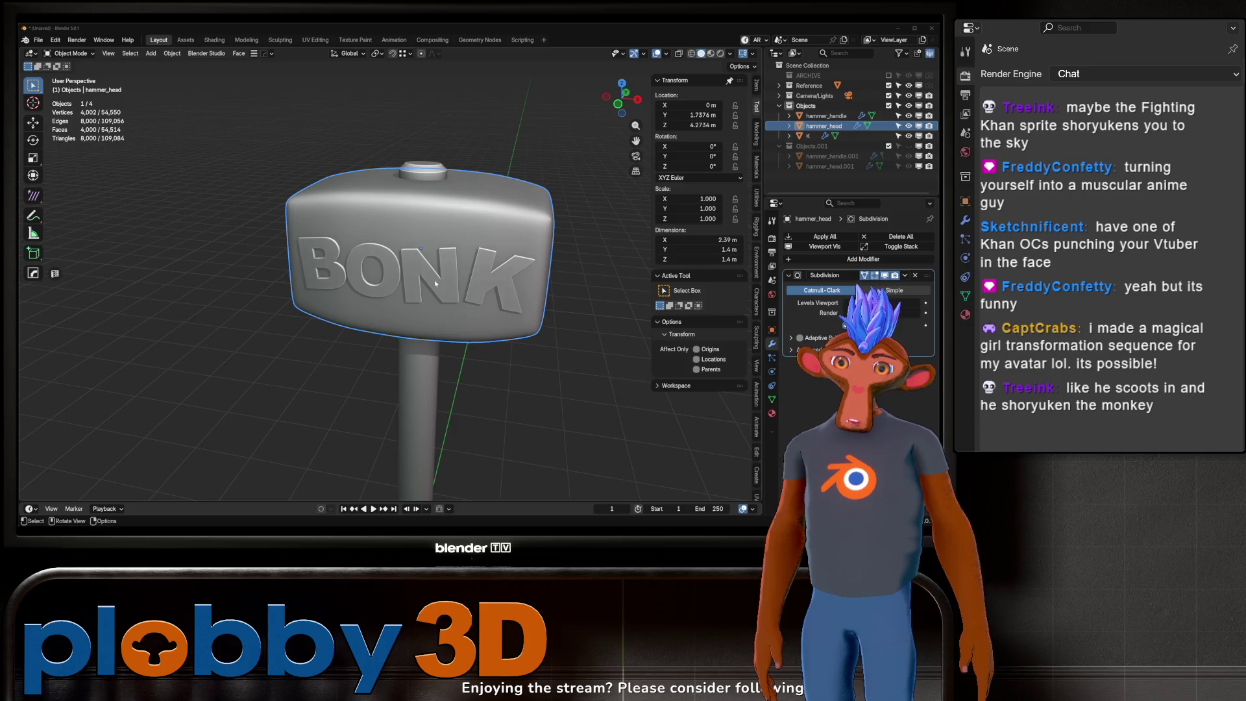
scroll(342, 273, "up", 6)
key("Tab")
scroll(342, 273, "down", 5)
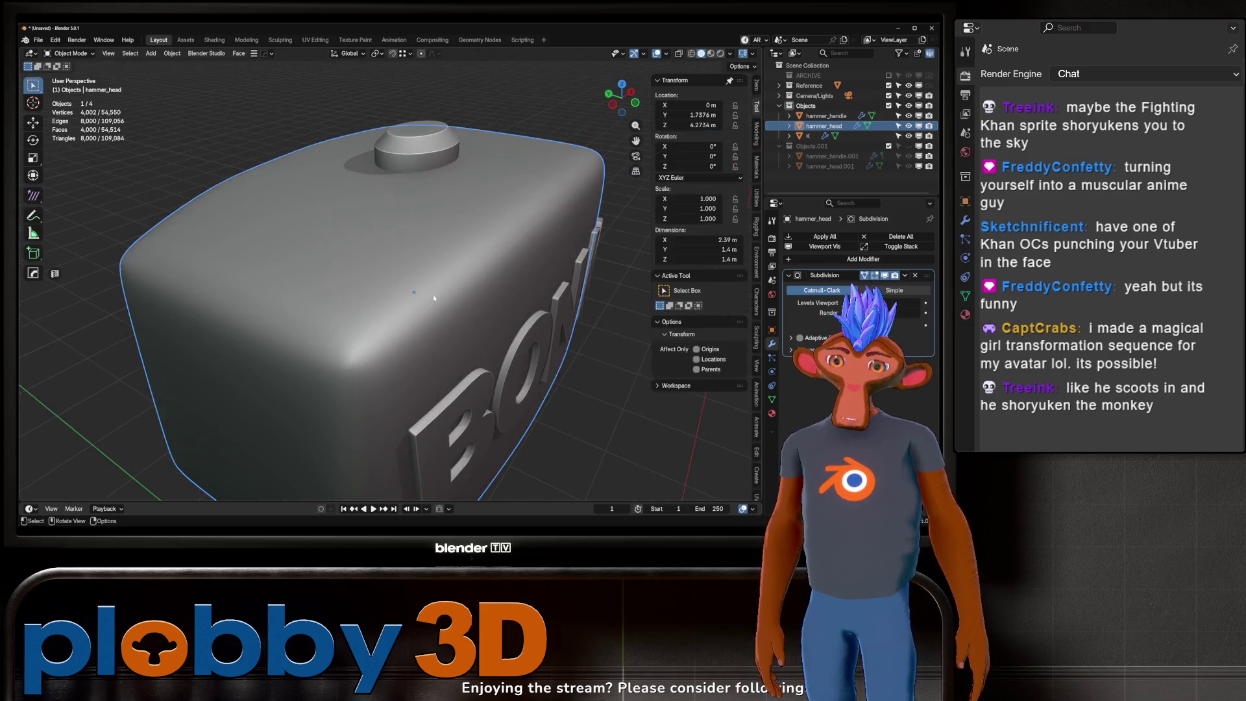
middle_click_drag(343, 274, 383, 286)
scroll(401, 293, "up", 3)
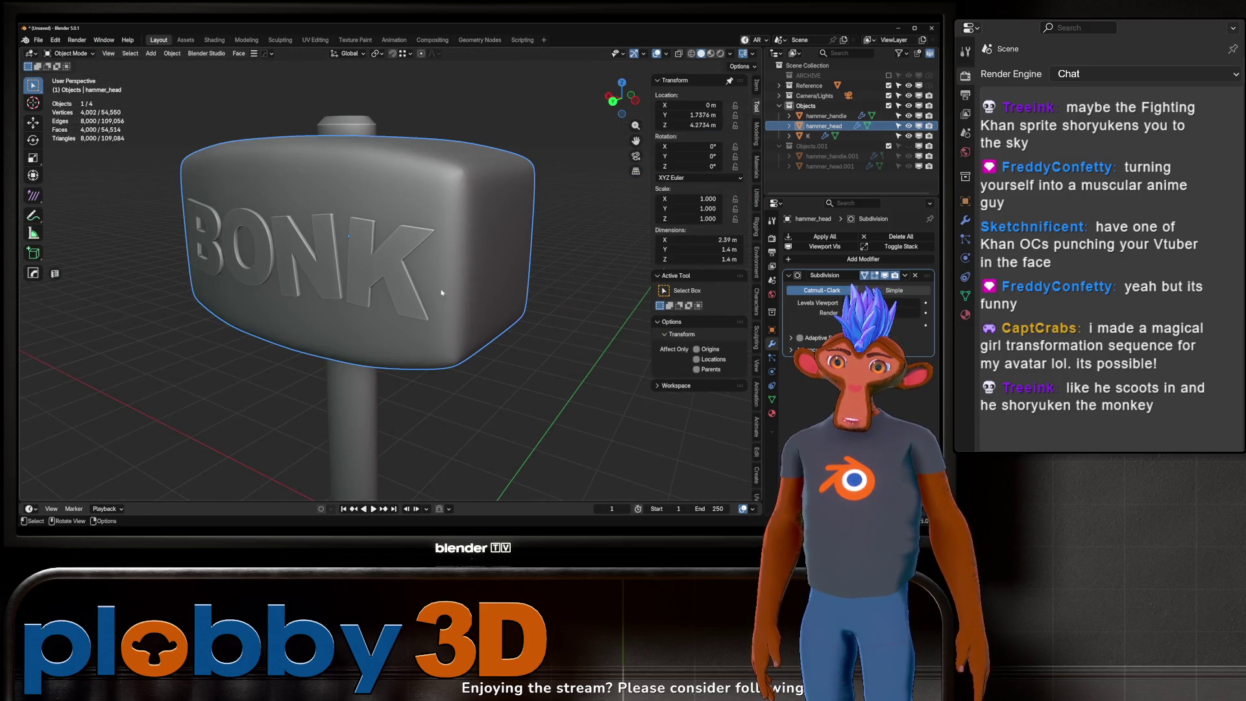
scroll(441, 293, "down", 2)
mouse_move(454, 273)
middle_mouse_down()
mouse_move(484, 216)
mouse_move(544, 220)
middle_mouse_up()
key("Tab")
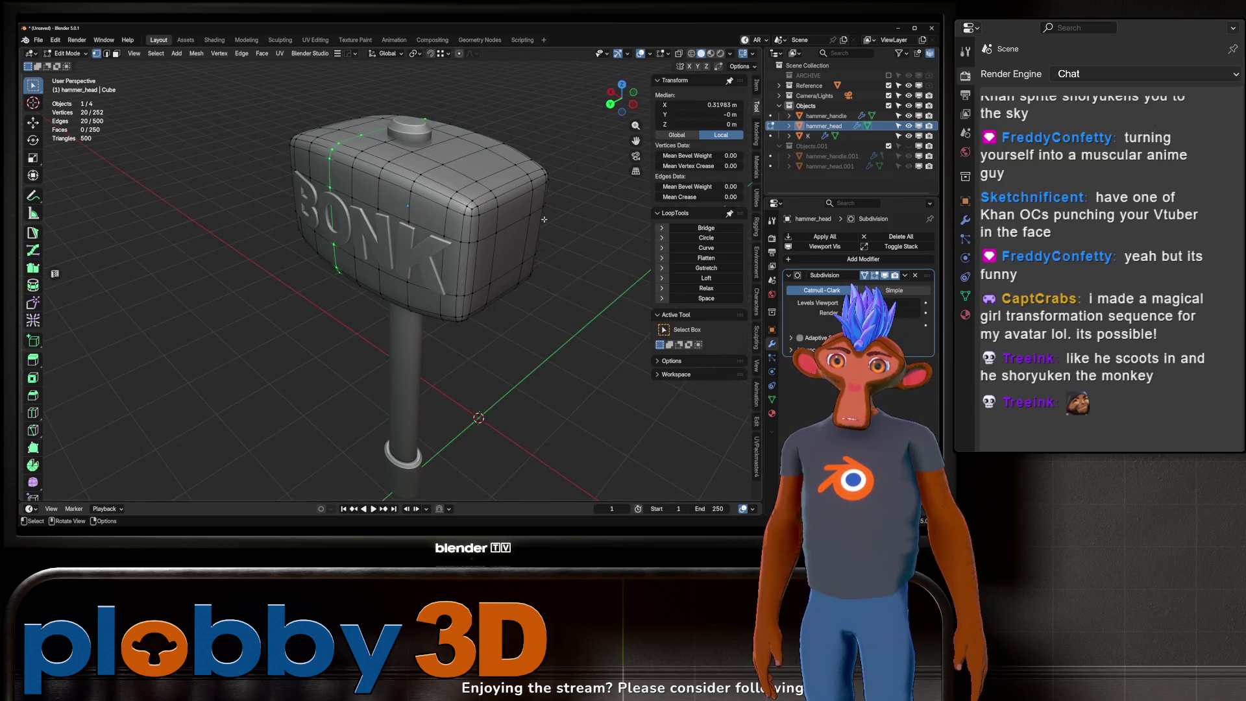
key("Tab")
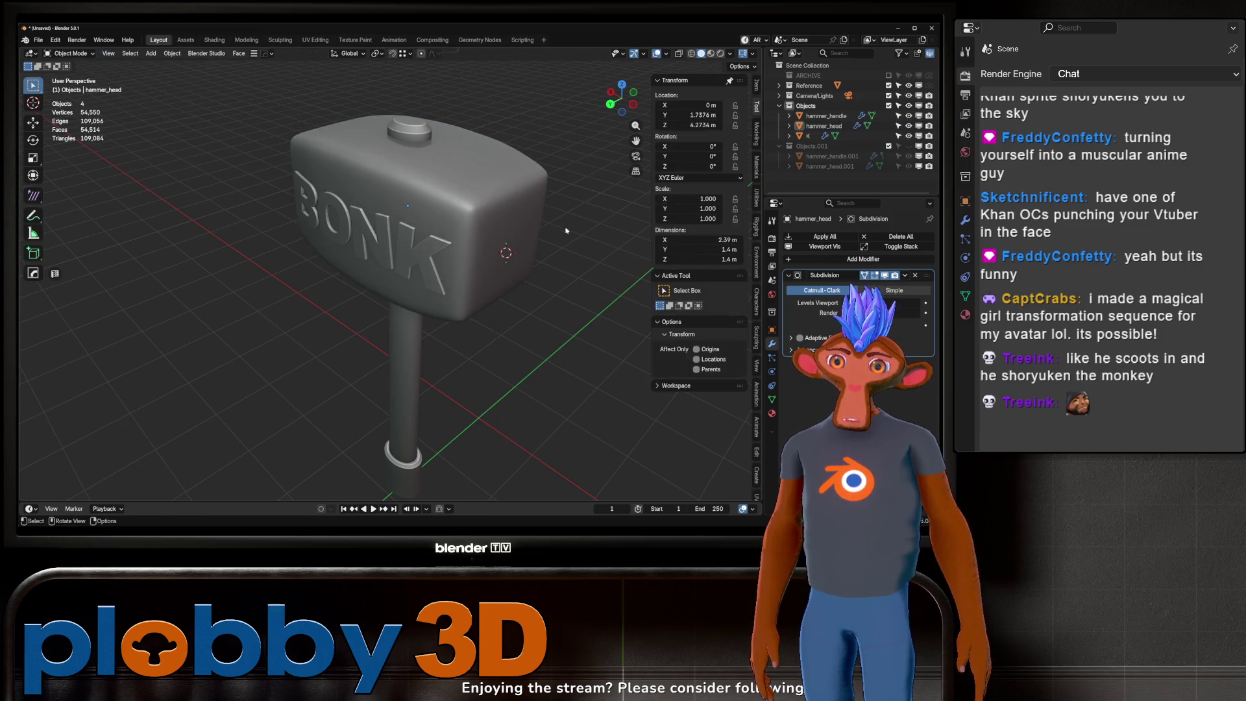
middle_click_drag(510, 206, 518, 238)
scroll(518, 238, "up", 2)
Step: In edge select mode, select the head's top, bottom, side and corner edge loops
key("Tab")
key("2")
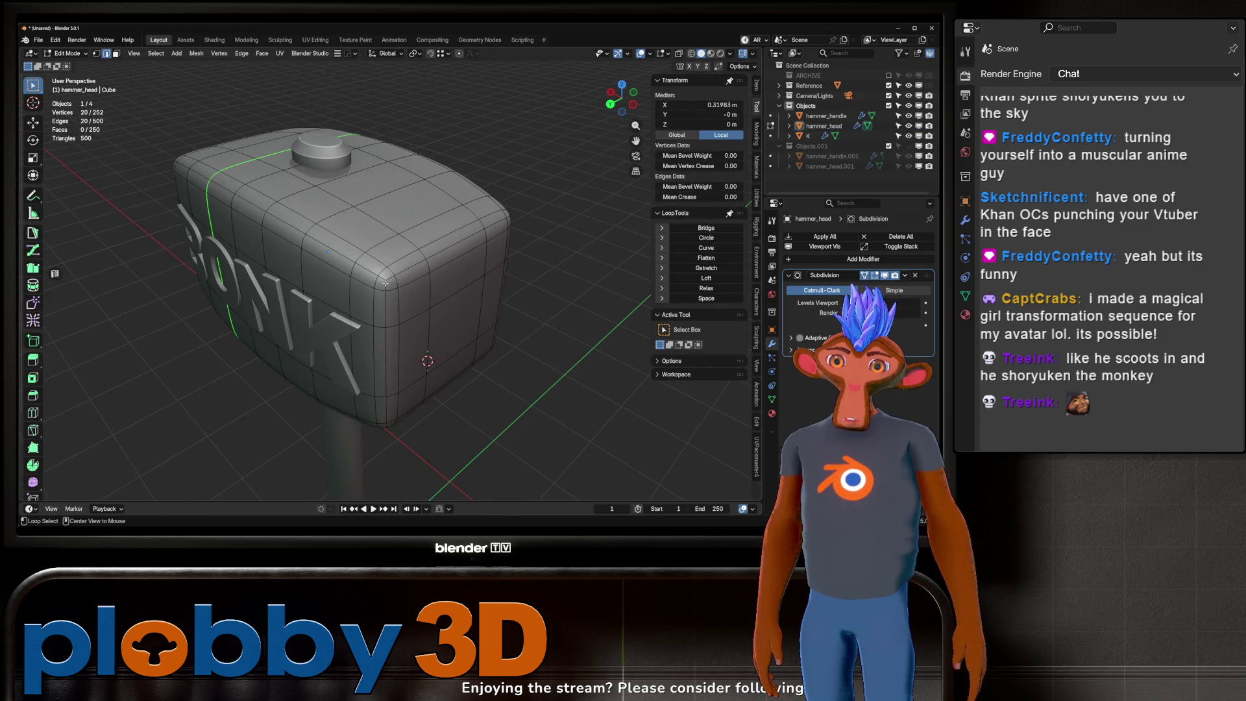
left_click(382, 276, "alt")
left_click(383, 273, "alt")
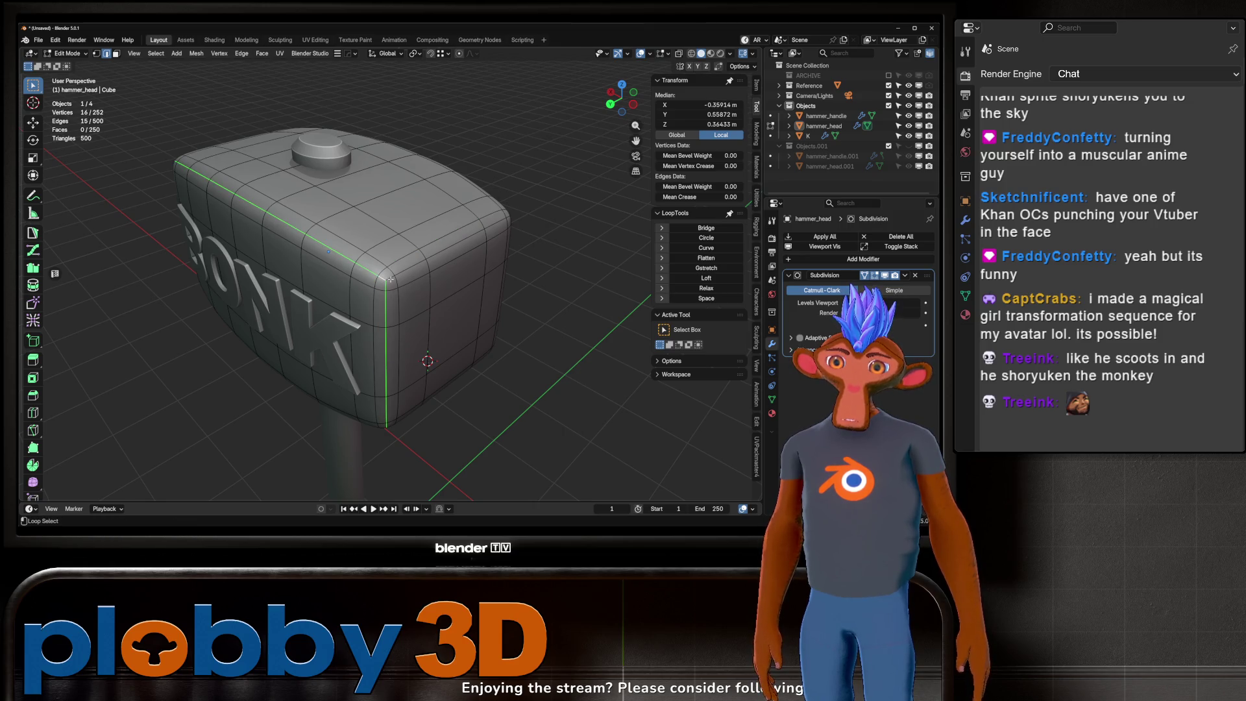
mouse_move(383, 272)
middle_mouse_down()
mouse_move(403, 299)
mouse_move(474, 263)
mouse_move(416, 292)
mouse_move(374, 290)
mouse_move(435, 295)
mouse_move(355, 310)
mouse_move(455, 306)
middle_mouse_up()
left_click(404, 300, "alt+shift")
left_click(474, 263, "alt+shift")
left_click(375, 290, "alt+shift")
left_click(438, 297, "alt+shift")
left_click(439, 297, "alt+shift")
left_click(368, 298, "alt+shift")
left_click(468, 214, "alt+shift")
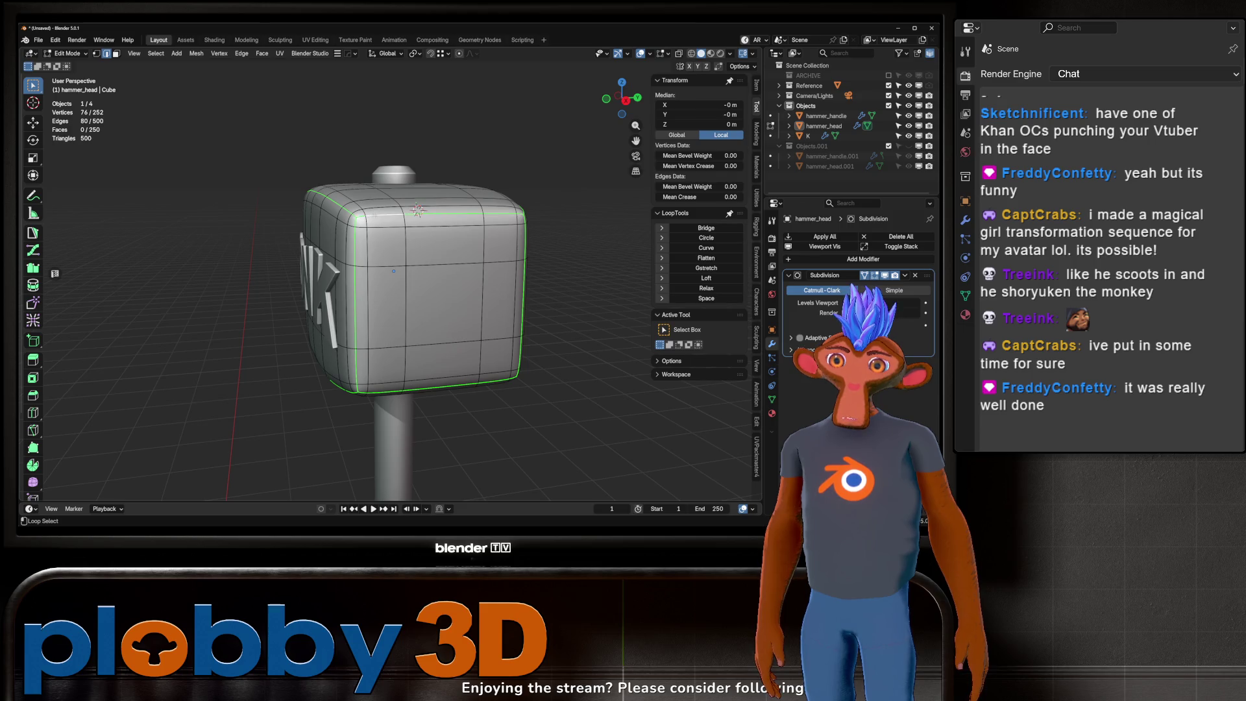
Step: Apply an edge operation from the context menu to the selected loops, then leave Edit Mode
right_click(524, 323)
left_click(513, 444)
key("Tab")
Step: Duplicate hammer_head in place and move the copy into the Objects.001 collection
middle_click_drag(513, 444, 457, 311)
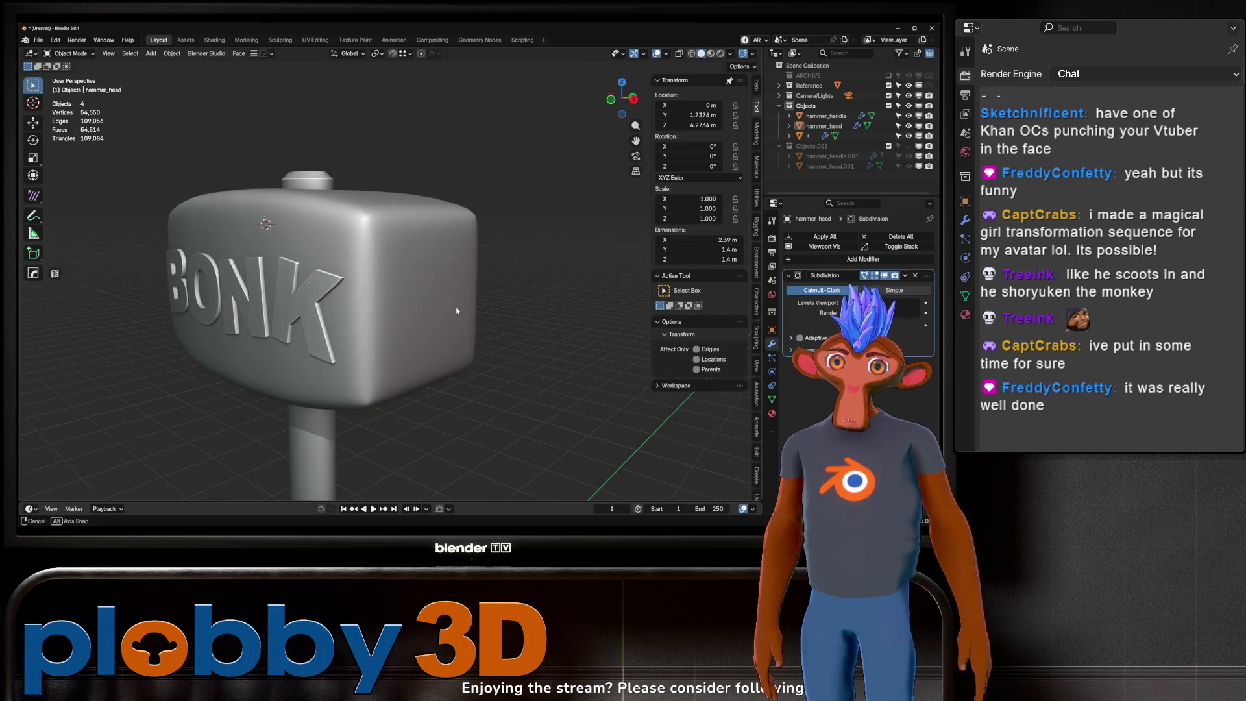
left_click(467, 233)
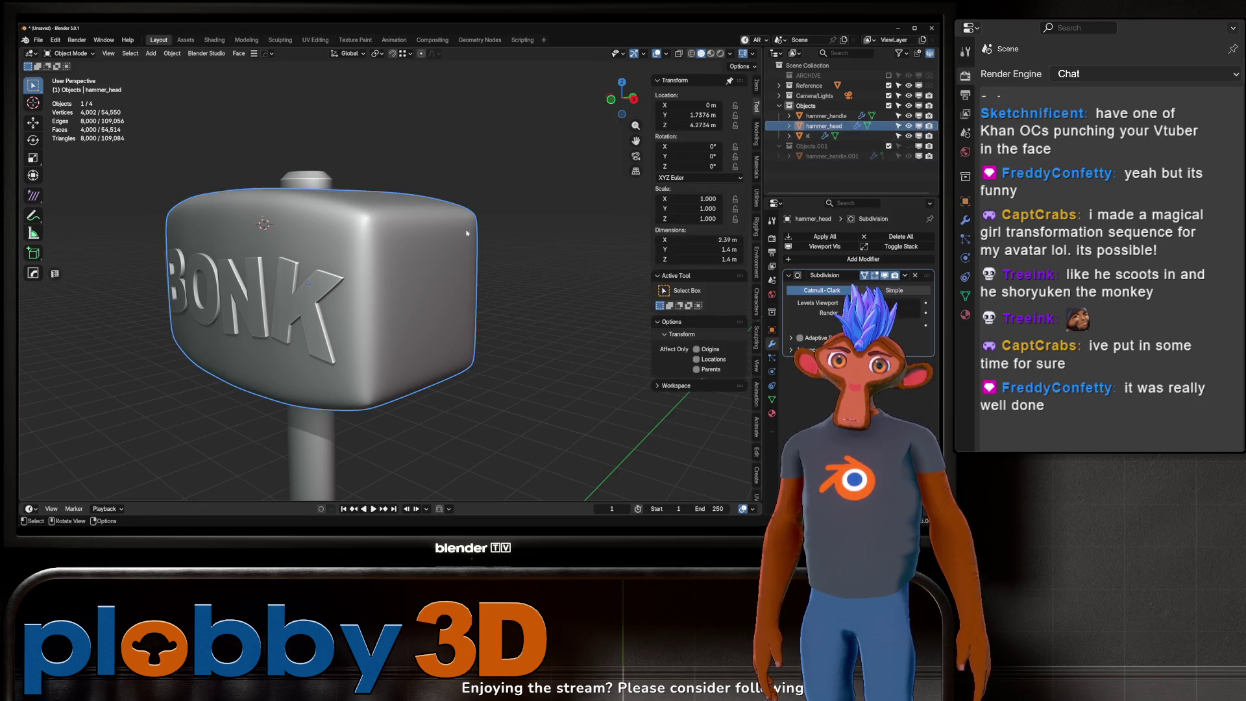
key("shift+d")
key("Escape")
key("m")
left_click(460, 356)
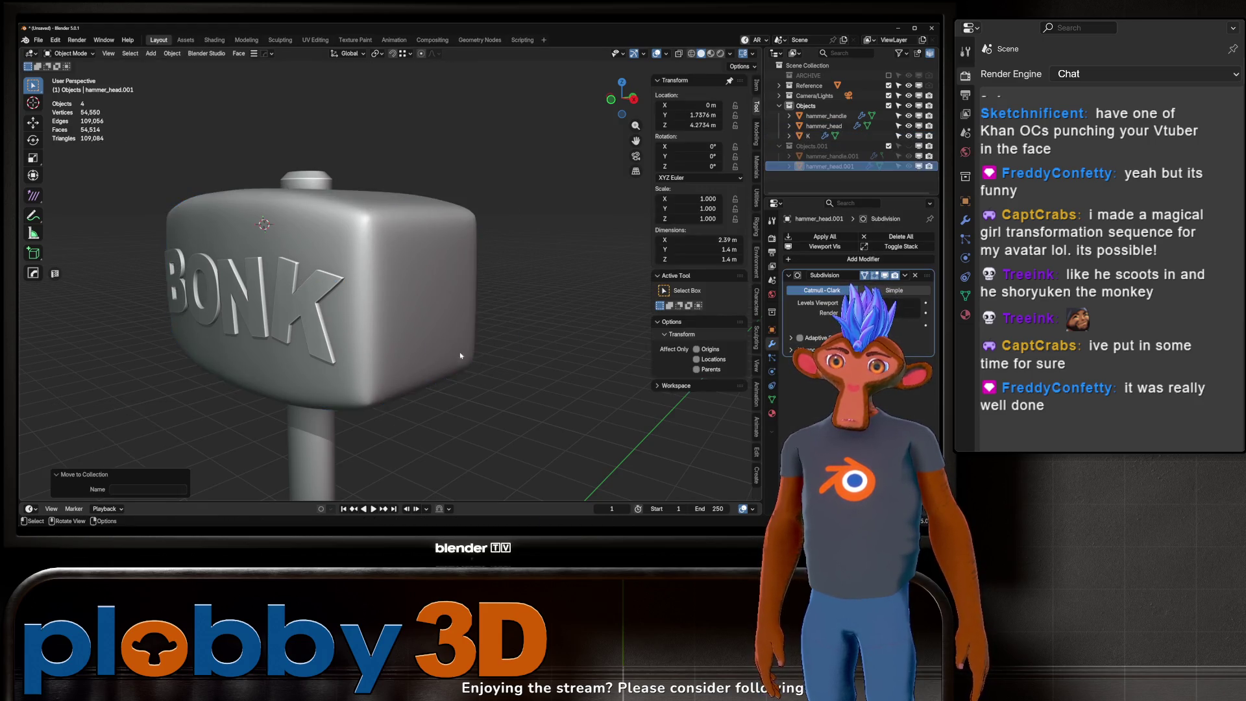
middle_click_drag(460, 356, 394, 297)
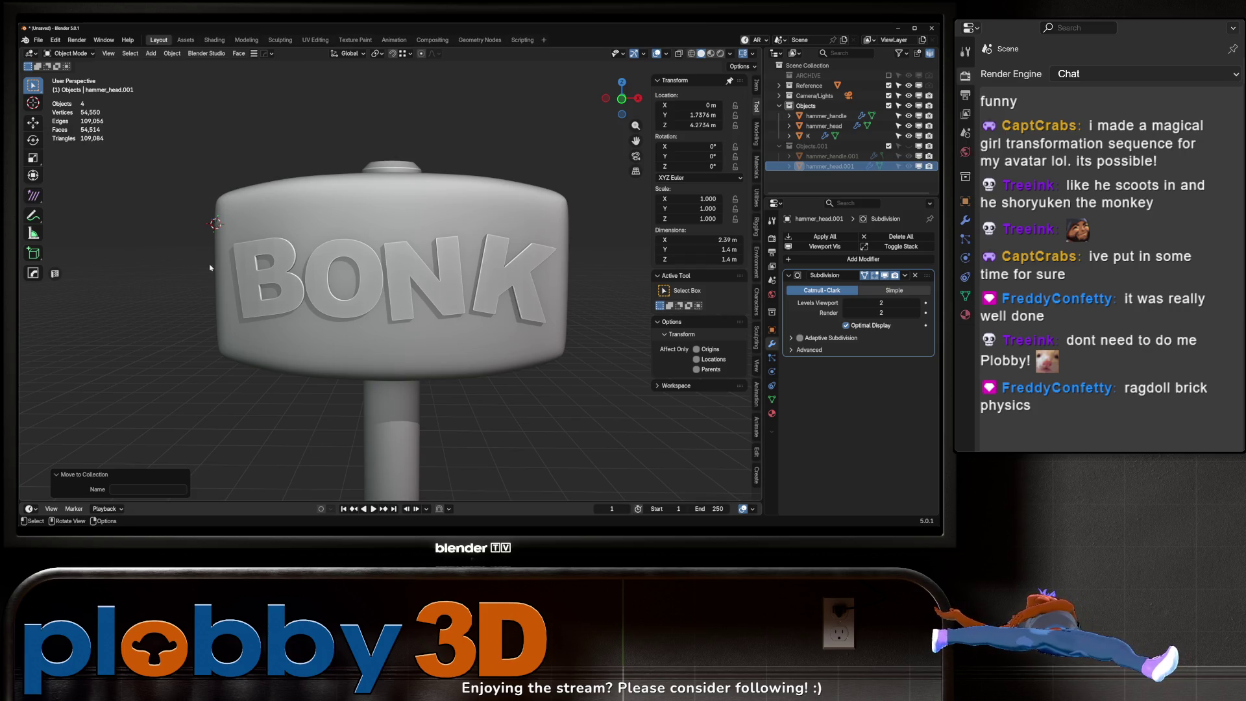
scroll(379, 332, "down", 10)
Step: Hide the Objects collection that holds the hammer
mouse_move(380, 332)
middle_mouse_down()
mouse_move(377, 279)
mouse_move(398, 251)
middle_mouse_up()
scroll(374, 338, "up", 2)
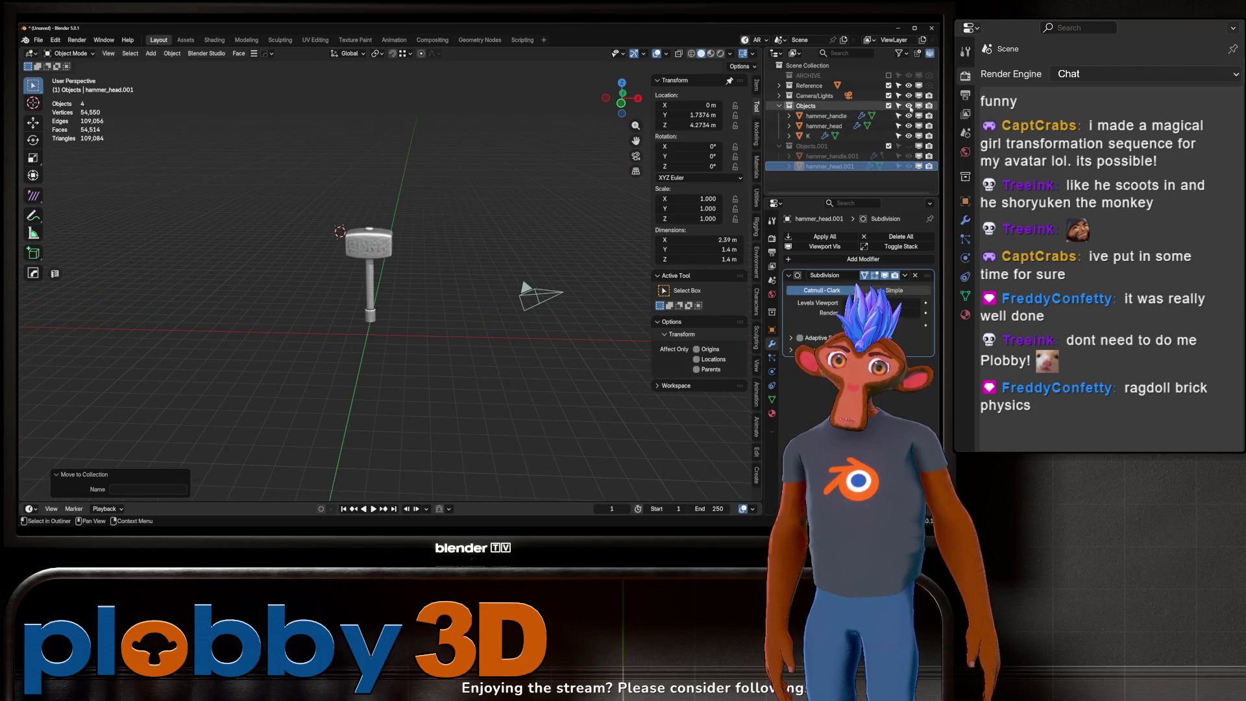
left_click(889, 105)
Step: Add a Masonry Wall from Mesh > Extras with its Openings option turned off
key("shift+a")
mouse_move(415, 302)
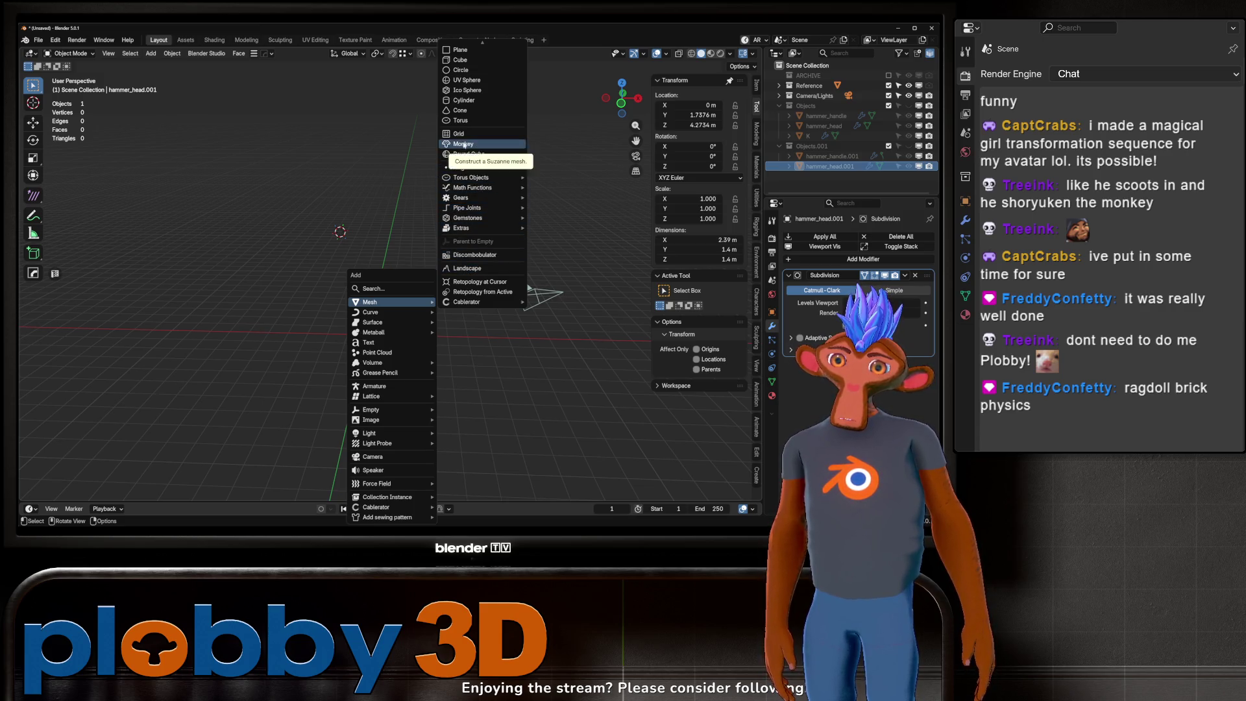
mouse_move(465, 177)
mouse_move(462, 228)
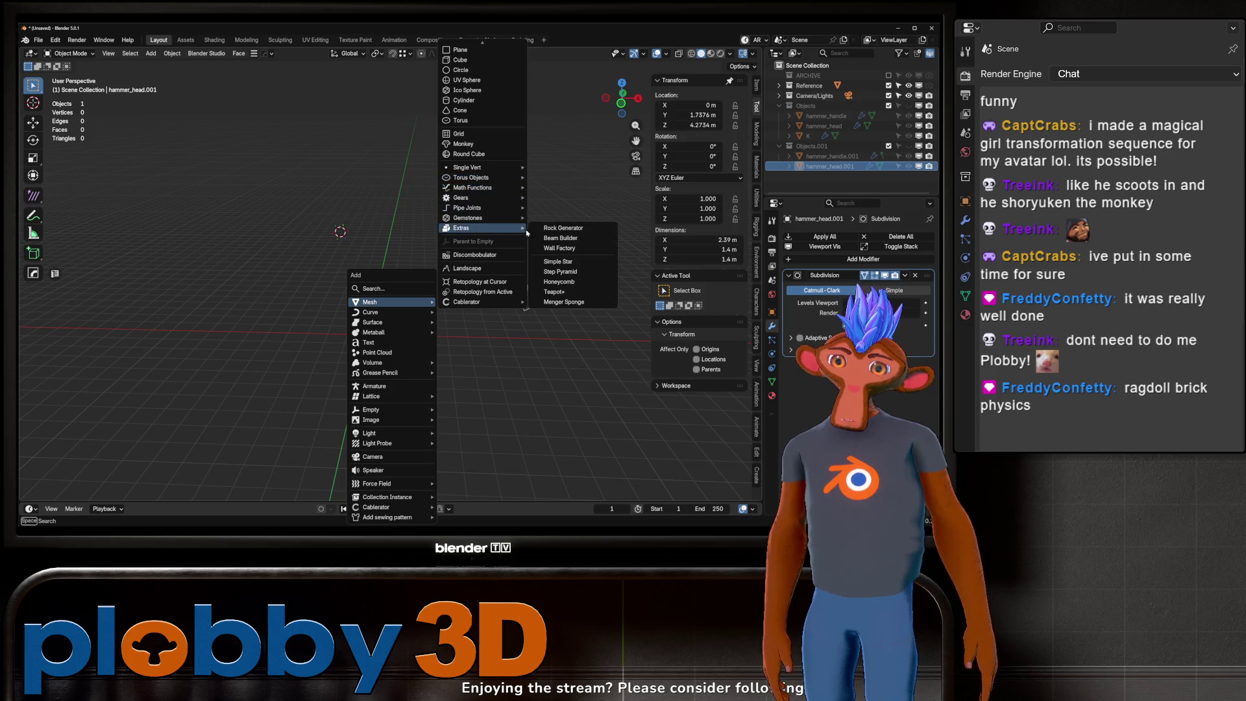
left_click(558, 241)
scroll(426, 252, "down", 5)
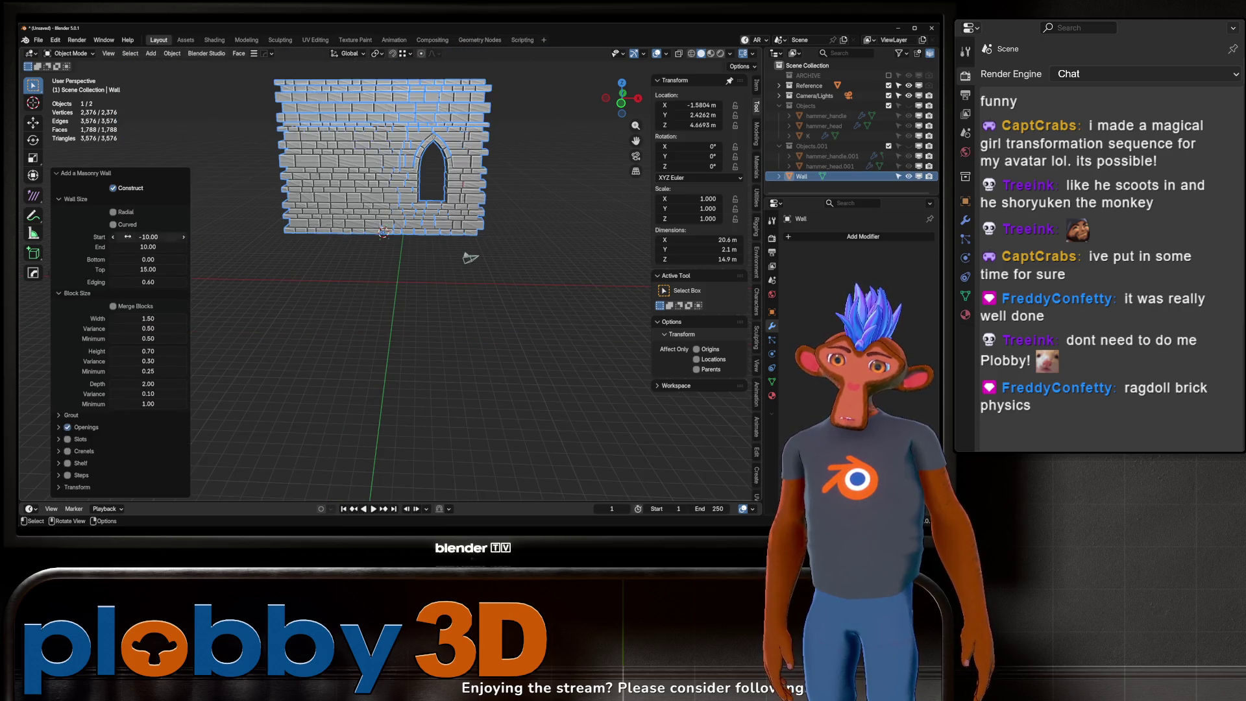
left_click(67, 428)
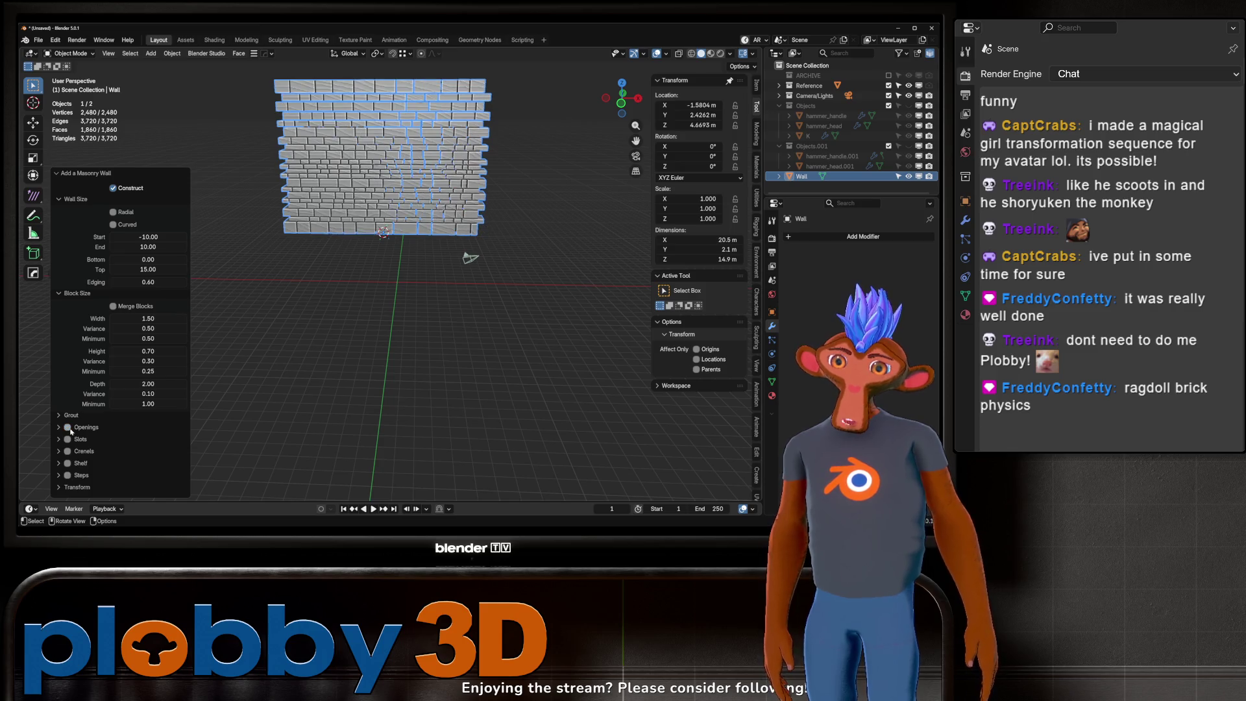
Step: Reset the 3D cursor to the world origin and snap the wall to it
mouse_move(402, 322)
middle_mouse_down()
mouse_move(353, 270)
mouse_move(442, 293)
middle_mouse_up()
left_click(442, 292)
key("q")
left_click(376, 268)
left_click(380, 139)
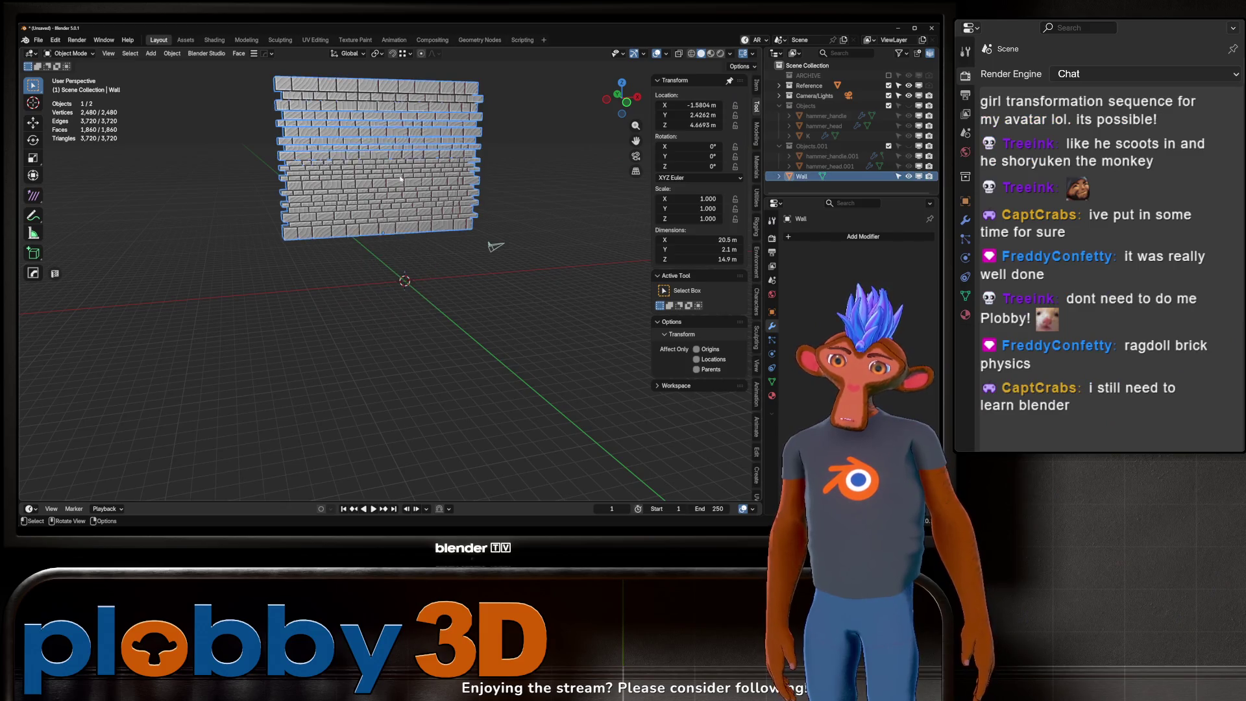
key("q")
left_click(379, 151)
middle_click_drag(383, 156, 376, 236)
key("shift+a")
Step: Add a plane, scale it about 19 times, then stretch it along X
mouse_move(376, 238)
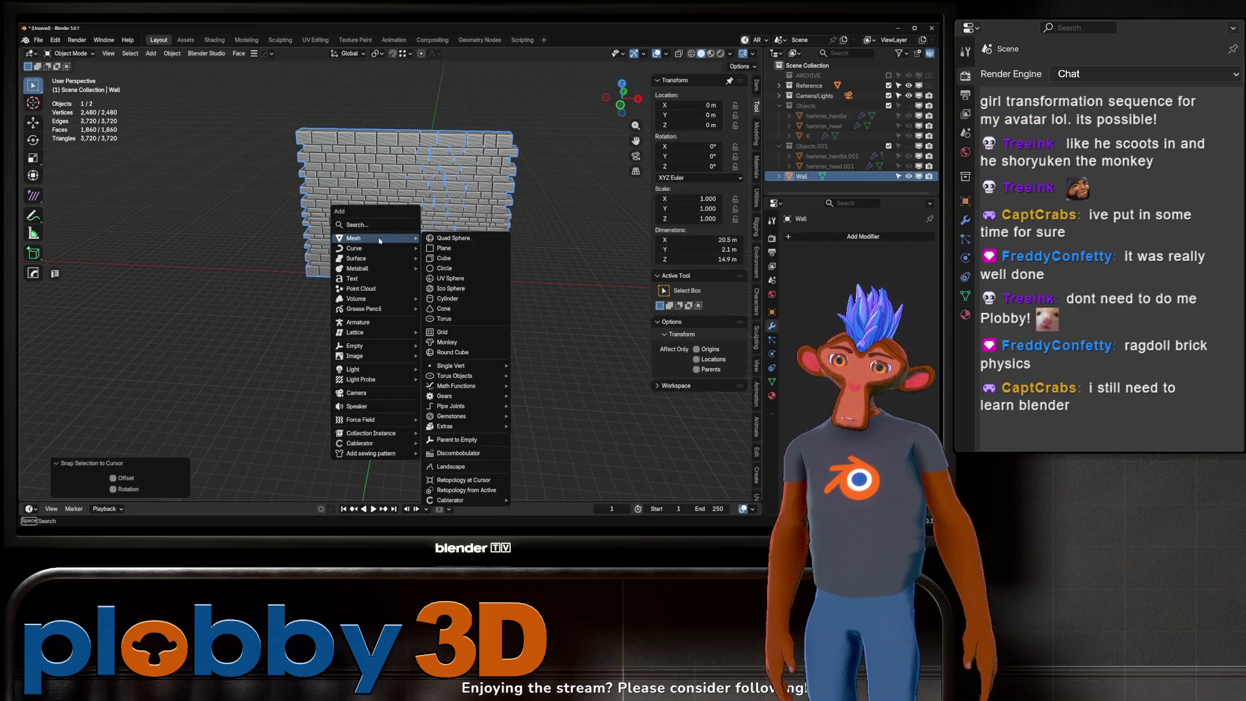
left_click(479, 252)
key("s")
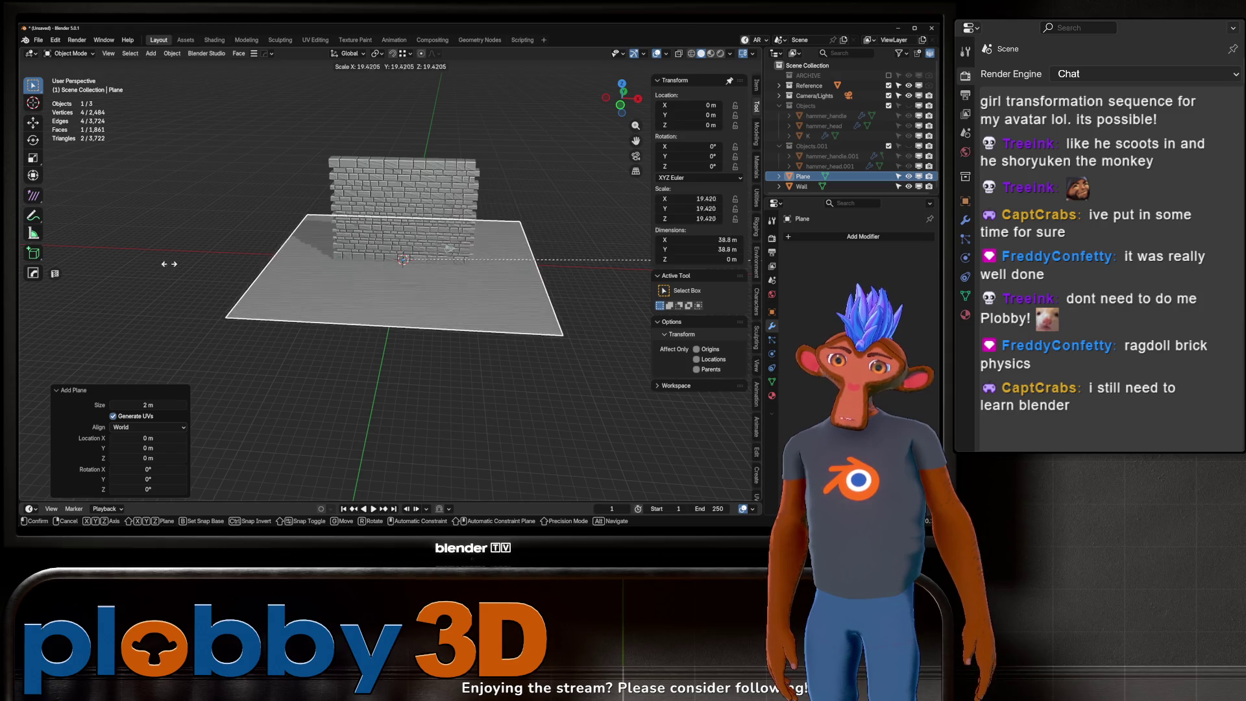
left_click(484, 174)
key("s")
key("x")
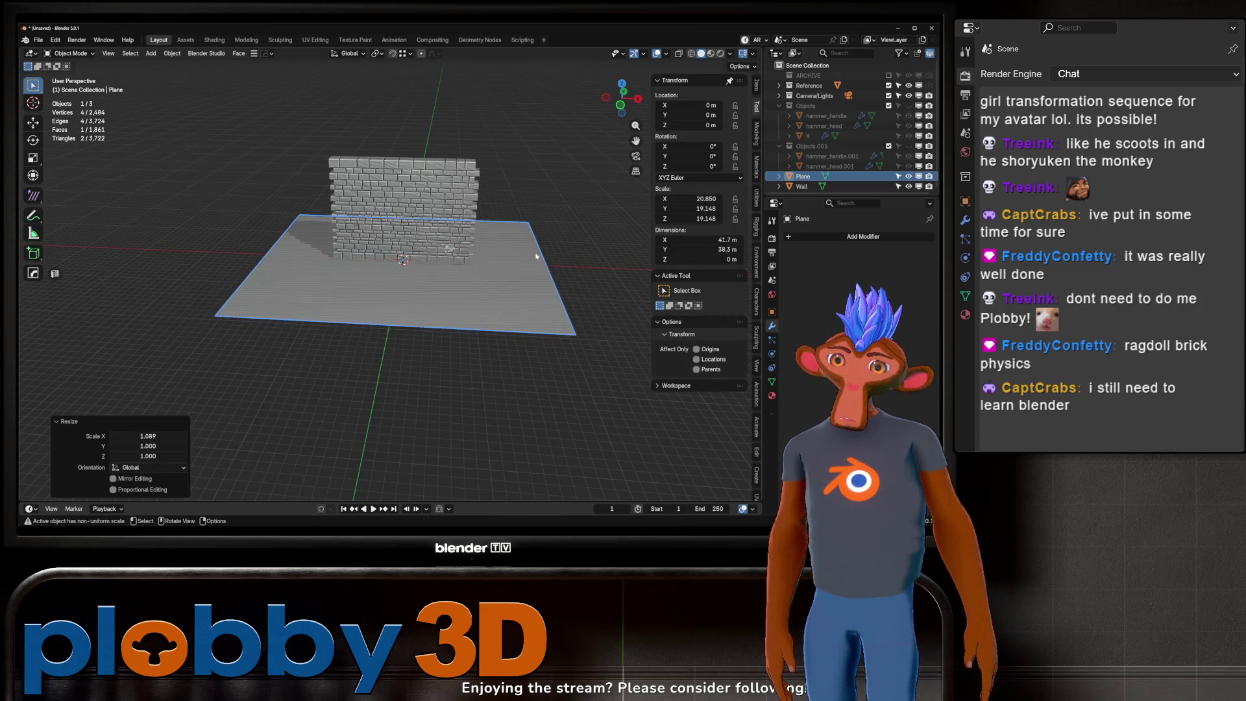
left_click(601, 253)
Step: Extrude the plane upward into a 1.18 m thick slab
middle_click_drag(600, 253, 472, 270)
right_click(472, 270)
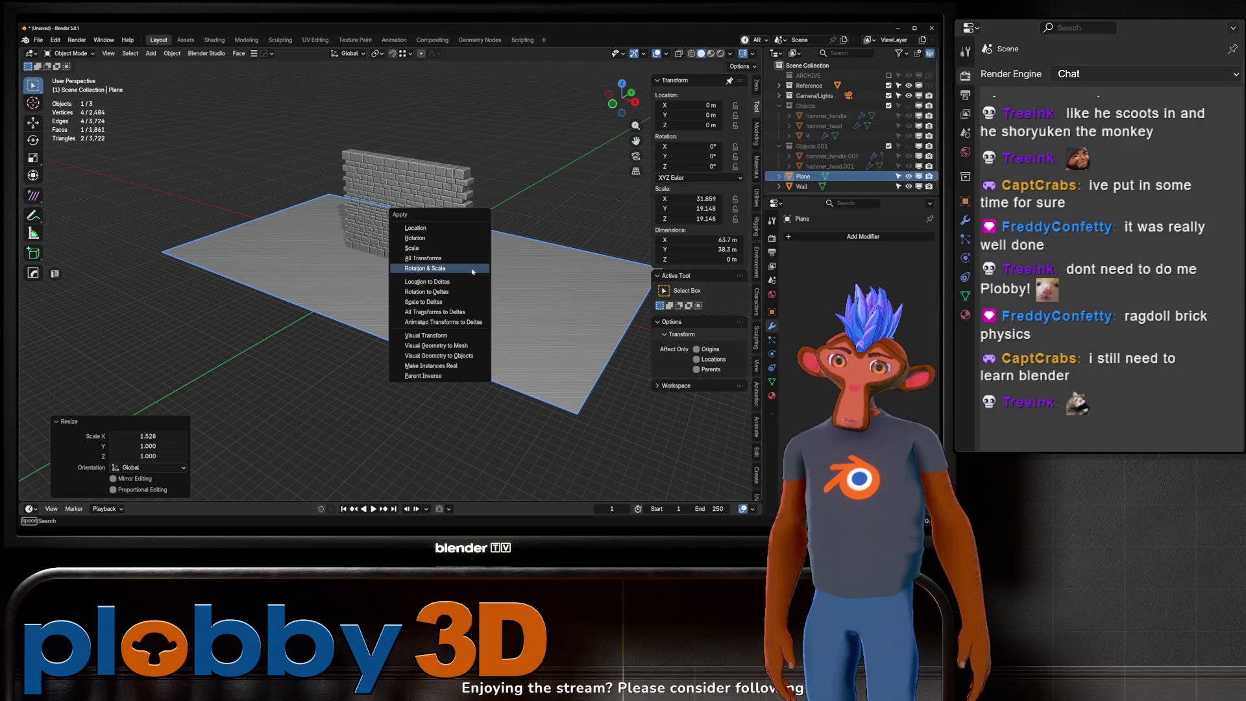
key("Escape")
key("Tab")
key("e")
left_click(473, 332)
key("Tab")
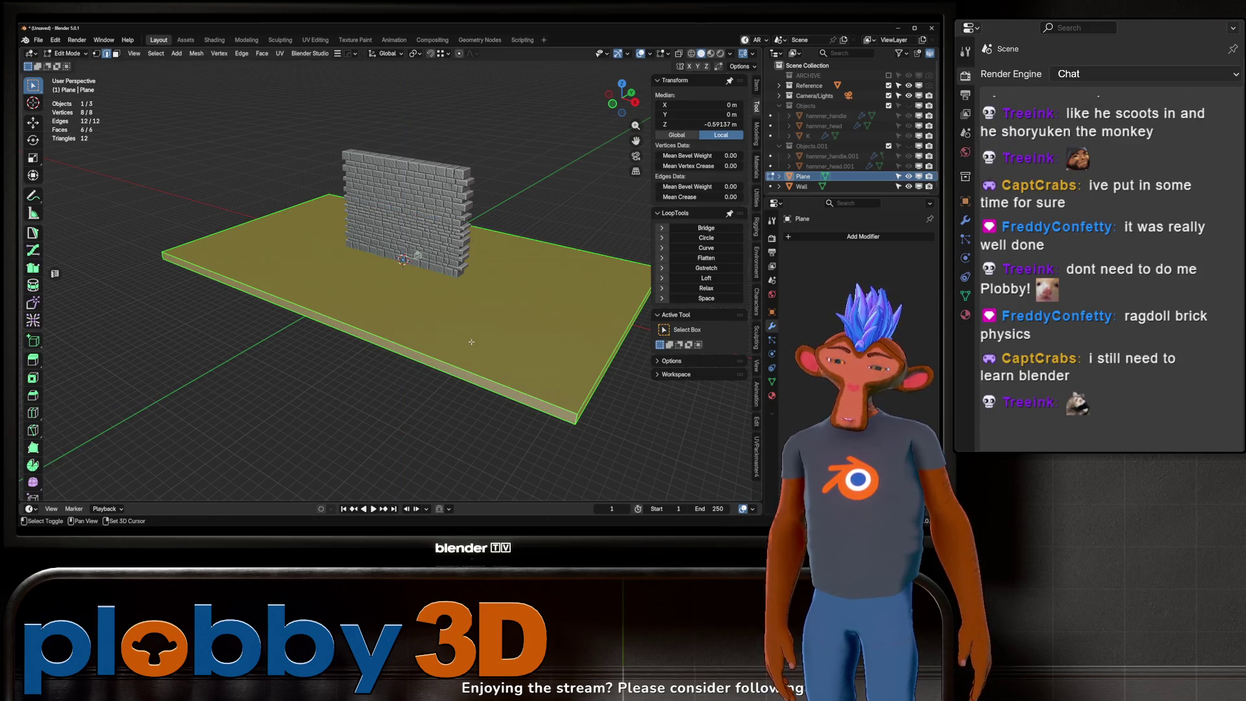
middle_click_drag(473, 331, 476, 308)
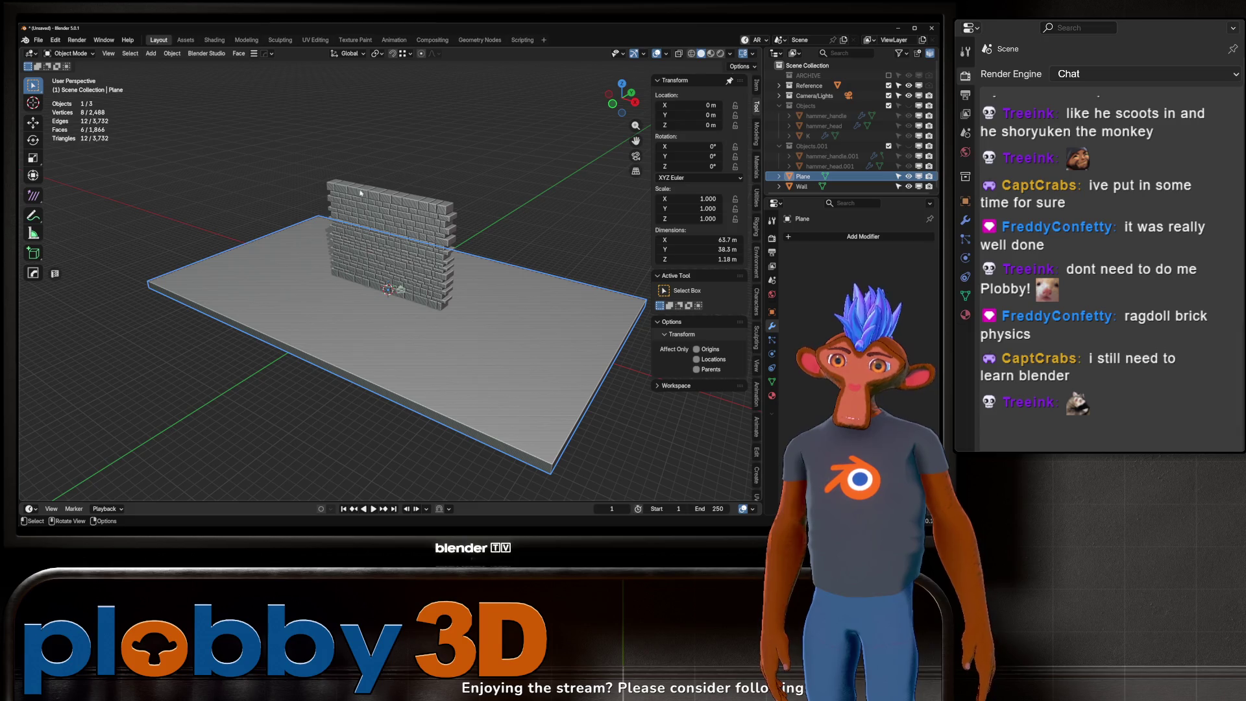
Step: Make the slab a passive rigid body, then delete an unwanted object
left_click(172, 53)
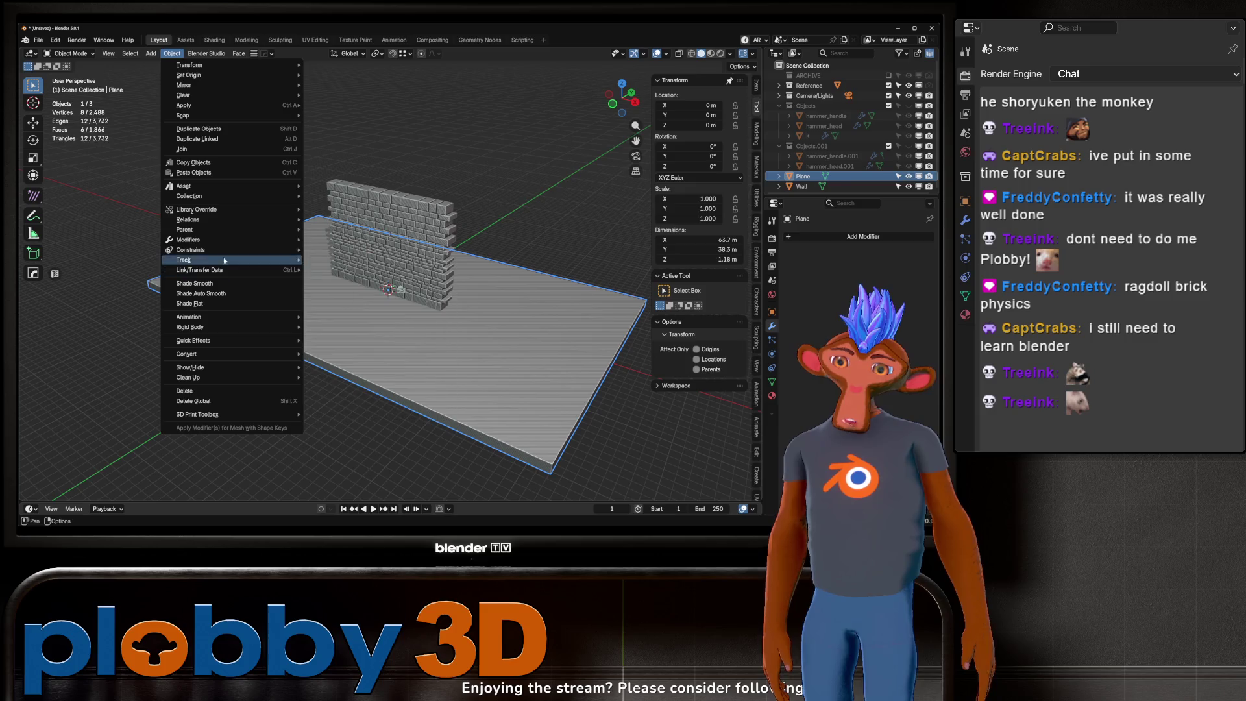
mouse_move(195, 327)
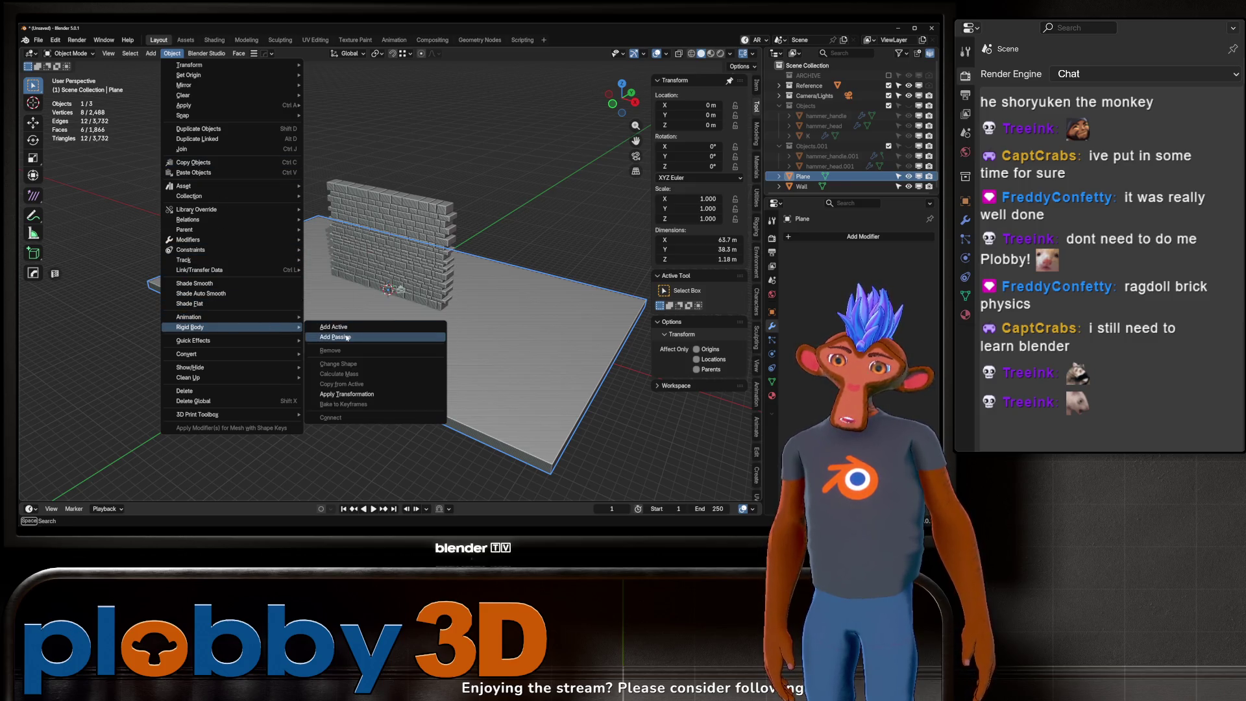
left_click(331, 338)
left_click(899, 176)
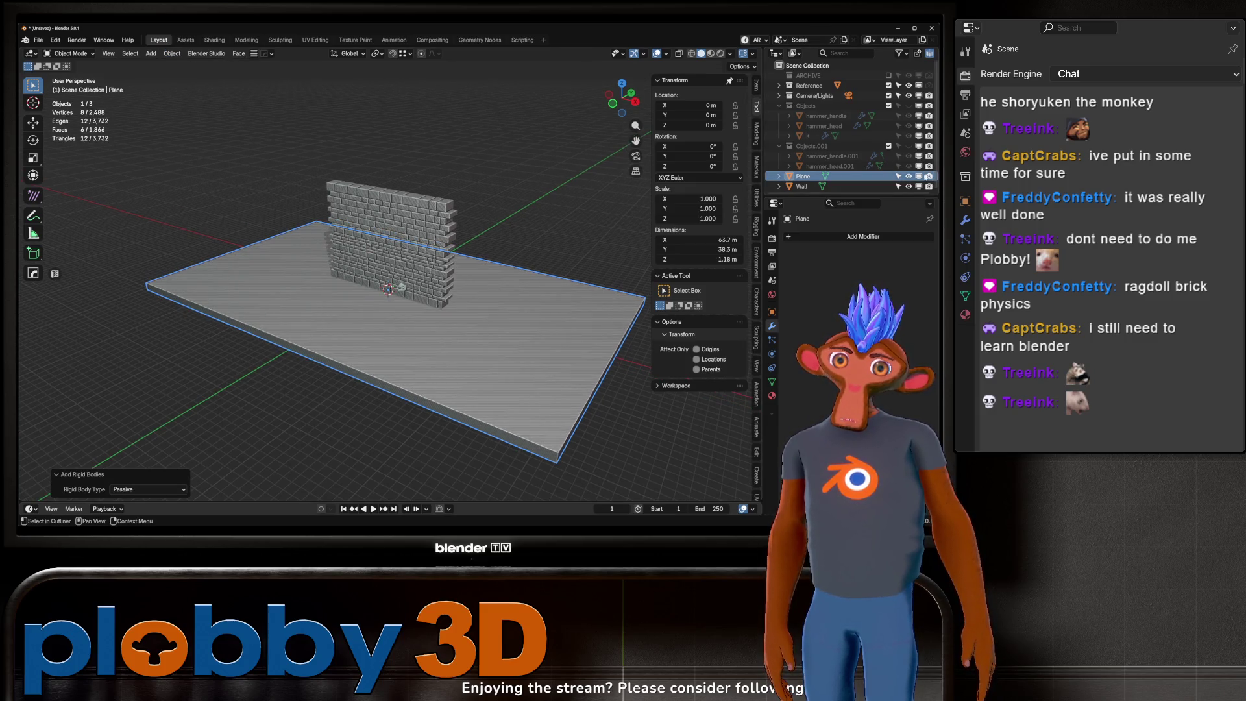
mouse_move(415, 273)
middle_mouse_down()
mouse_move(463, 260)
mouse_move(416, 260)
mouse_move(363, 214)
middle_mouse_up()
key("Delete")
Step: Move the Wall object into a new collection named 'wall'
left_click(412, 250)
scroll(412, 250, "up", 3)
key("m")
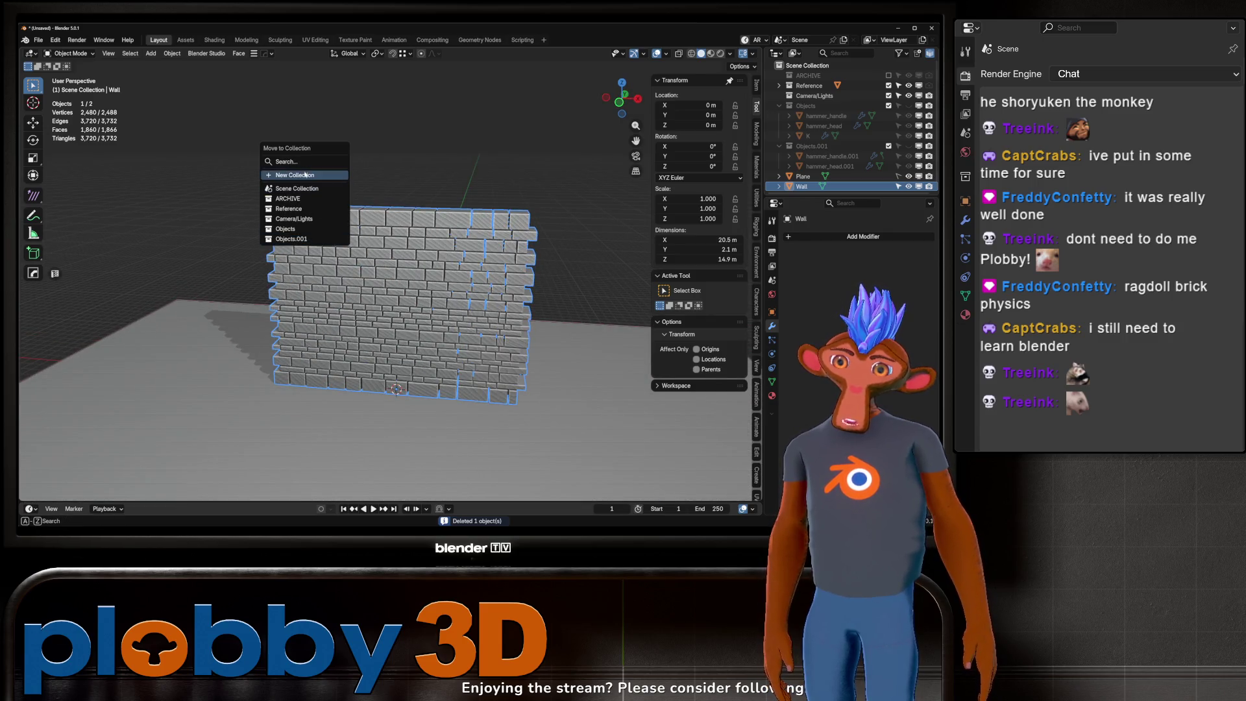
left_click(305, 175)
type("ll")
key("Return")
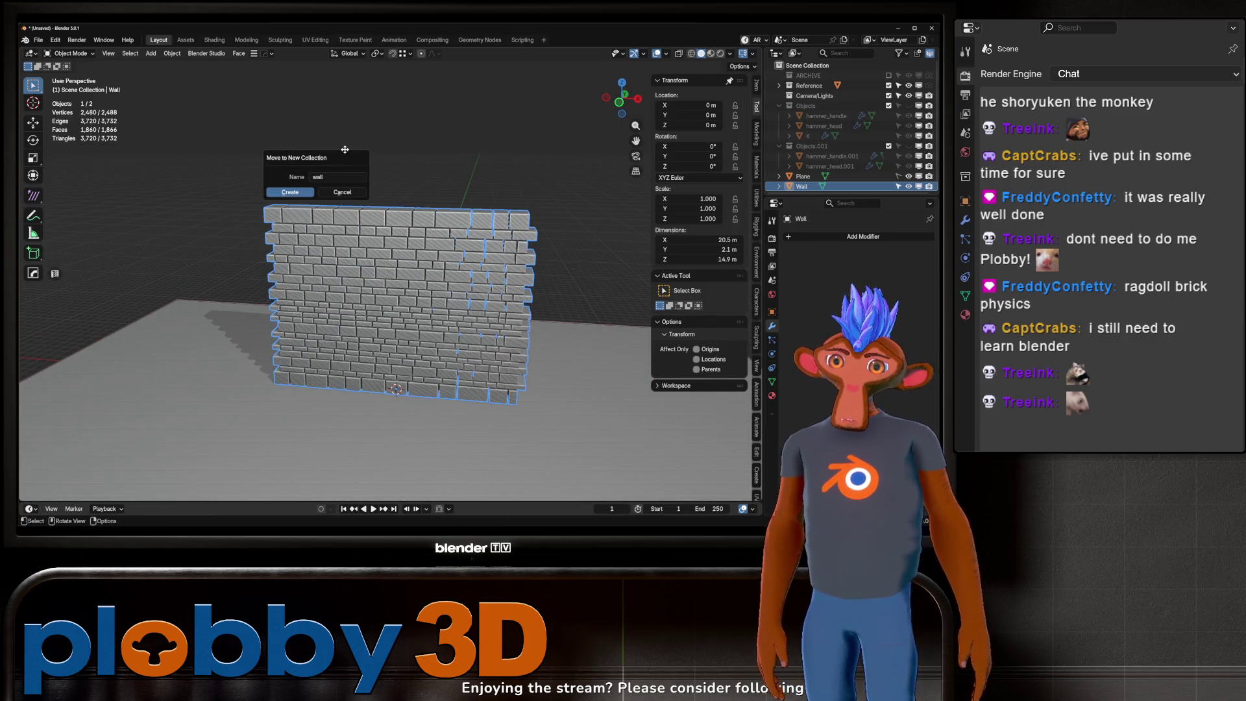
left_click(291, 192)
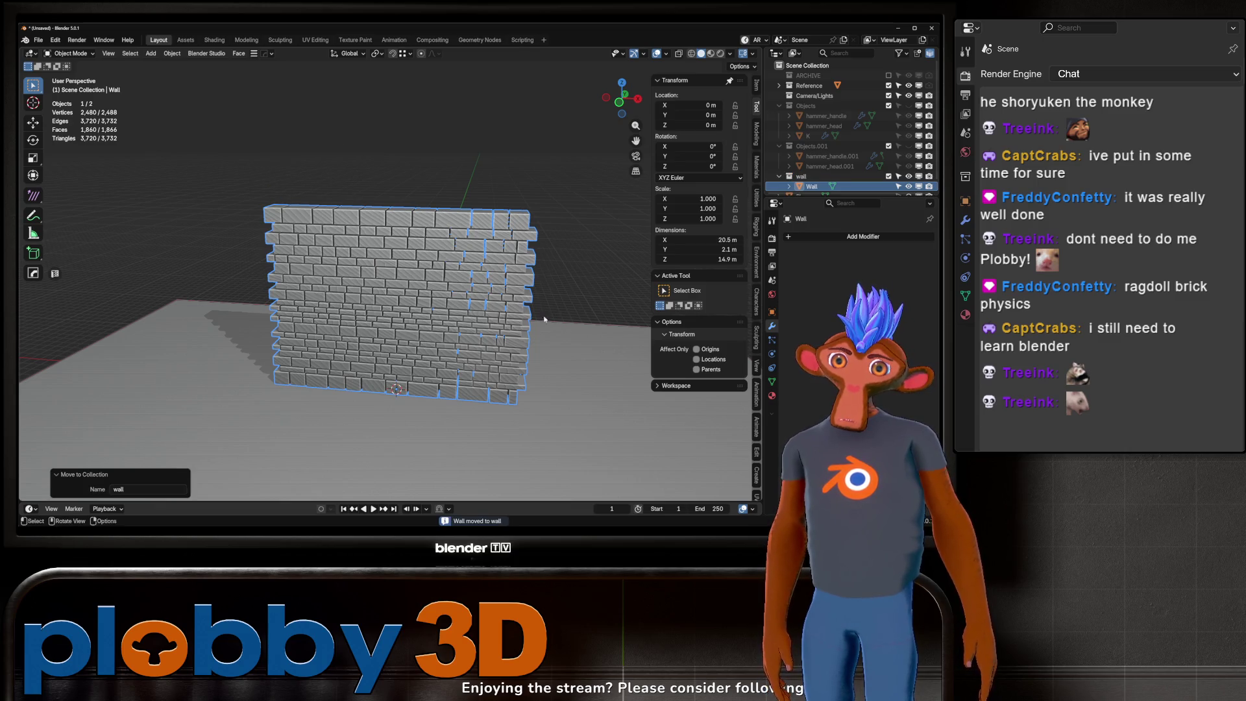
Step: Separate the wall mesh by loose parts into individual bricks
key("Tab")
key("p")
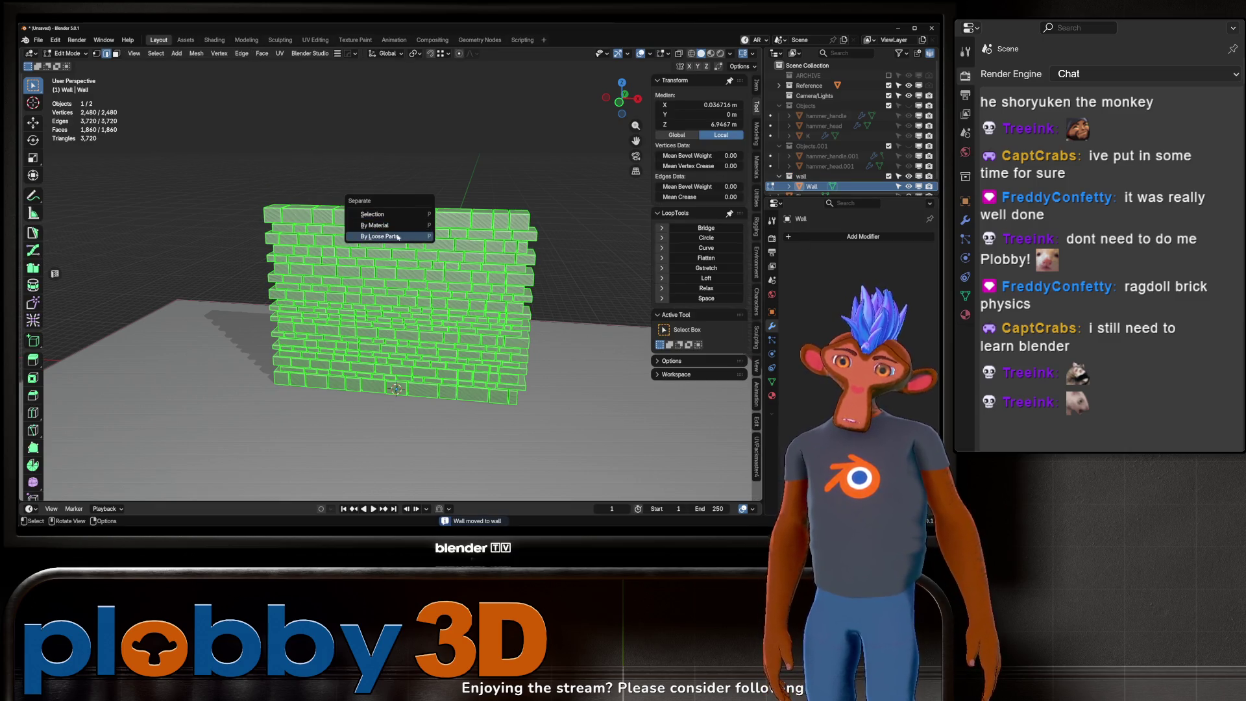
left_click(389, 237)
key("Tab")
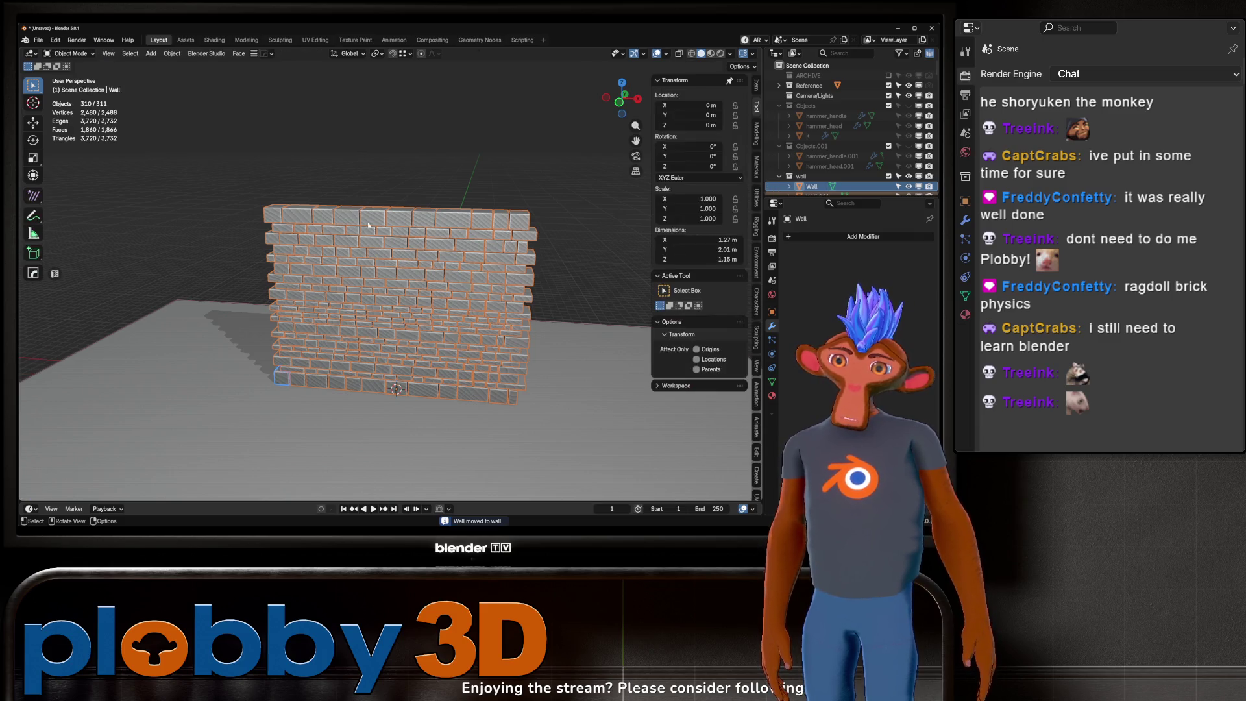
Step: Make all bricks active rigid bodies and test-play the collapse, rewinding to frame 1
left_click(177, 55)
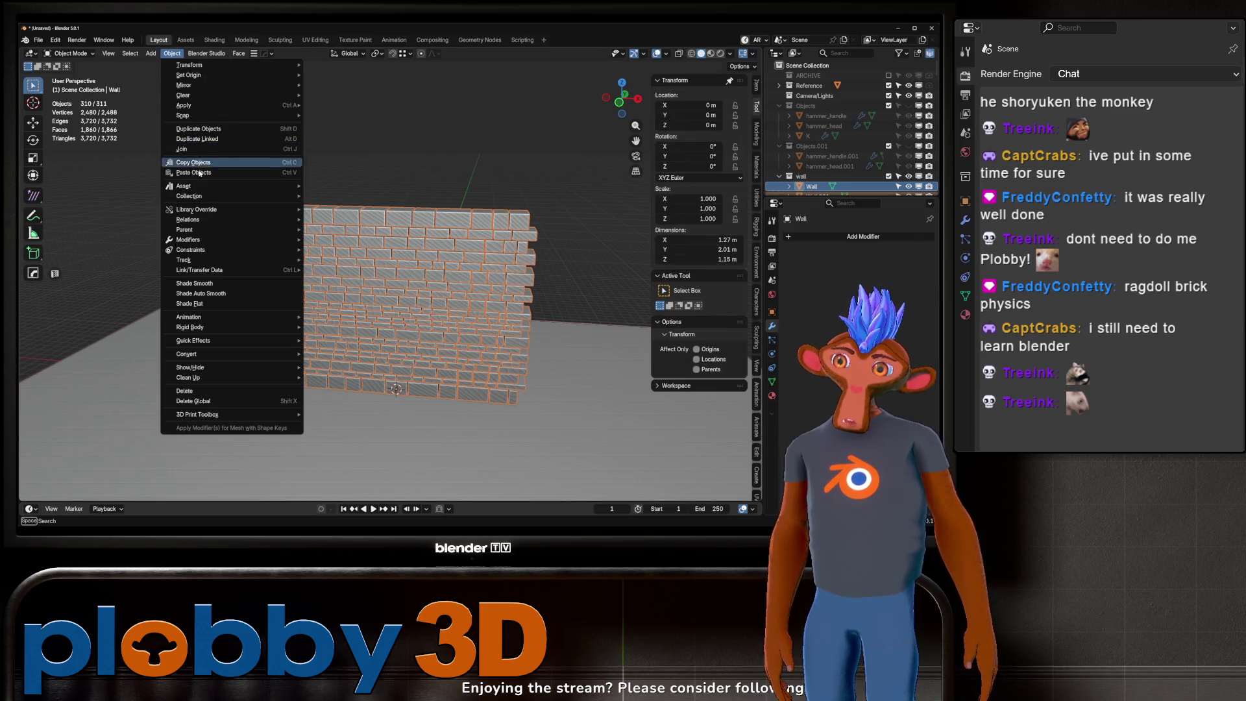
mouse_move(205, 329)
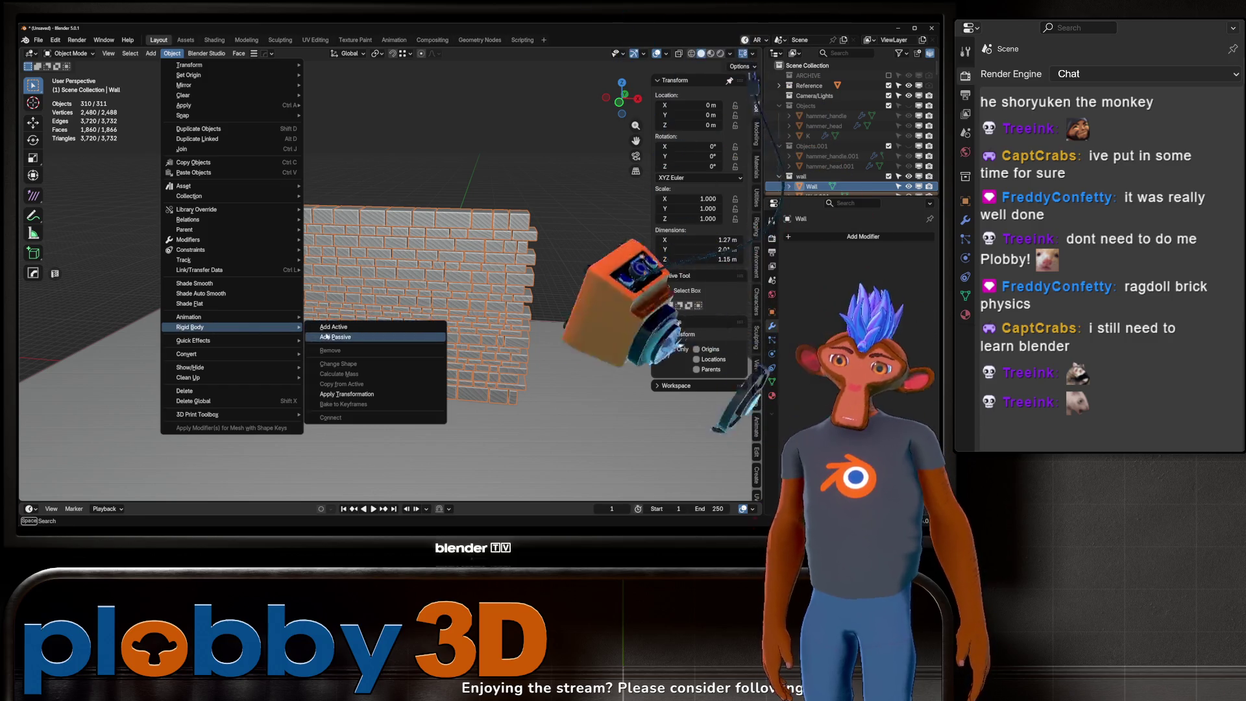
left_click(334, 327)
key("space")
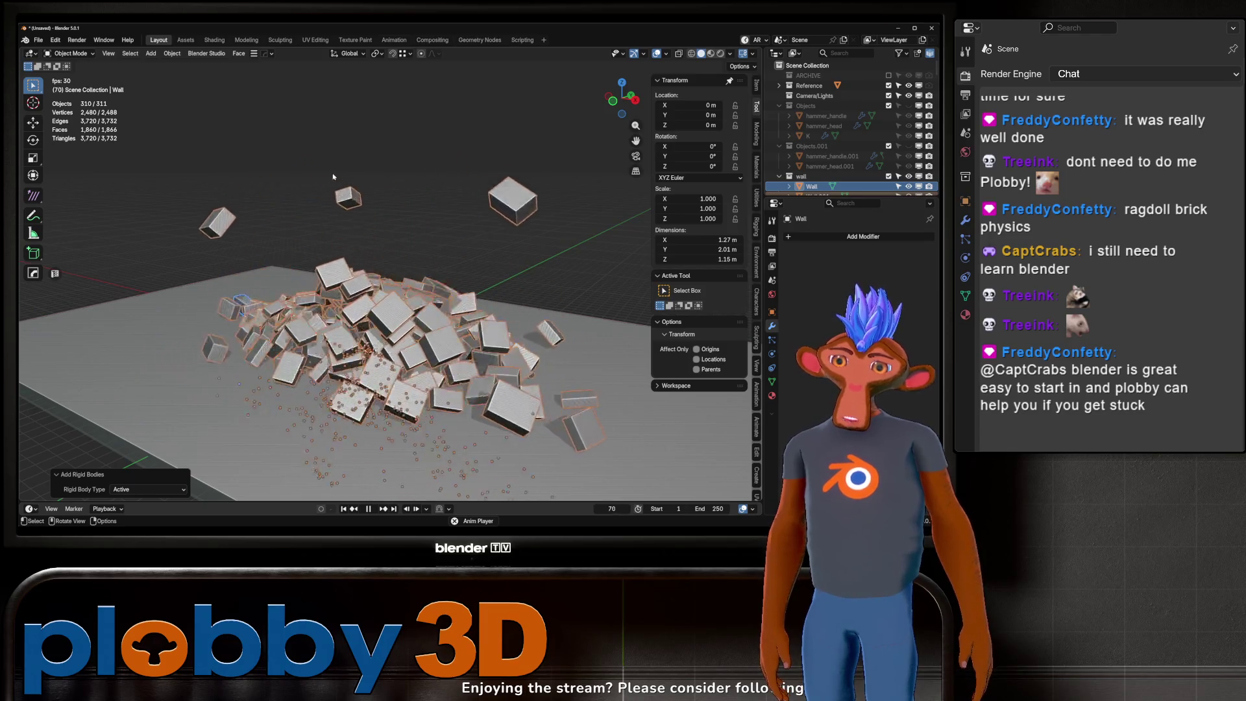
mouse_move(369, 172)
middle_mouse_down()
mouse_move(438, 251)
mouse_move(355, 513)
middle_mouse_up()
key("space")
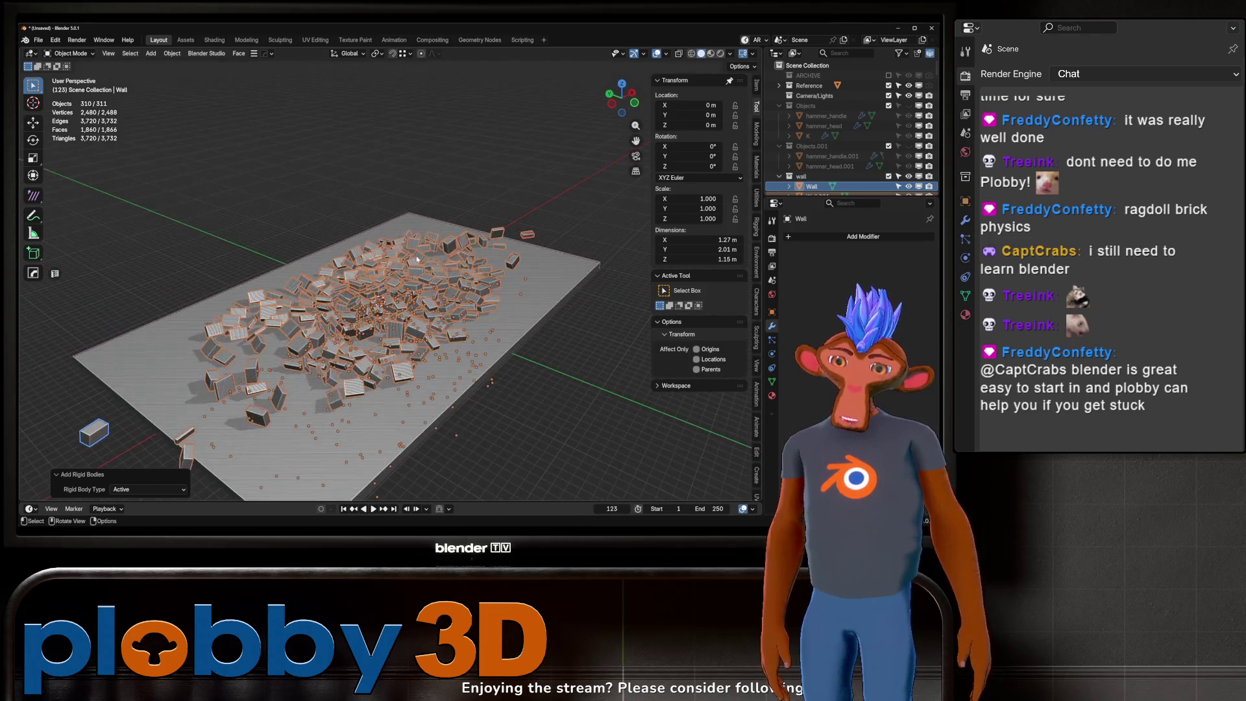
left_click(344, 510)
Step: Set each brick's origin to its own geometry via Quick Favourites
middle_click_drag(341, 389, 337, 274)
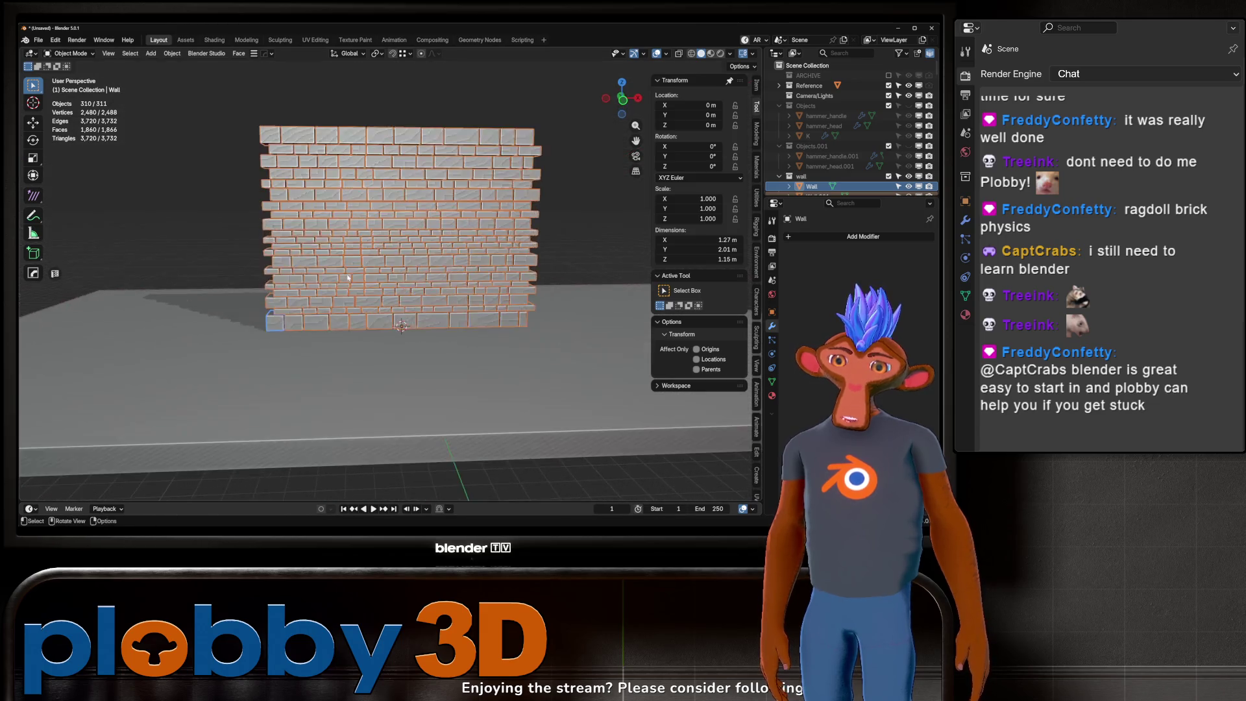
scroll(337, 275, "up", 4)
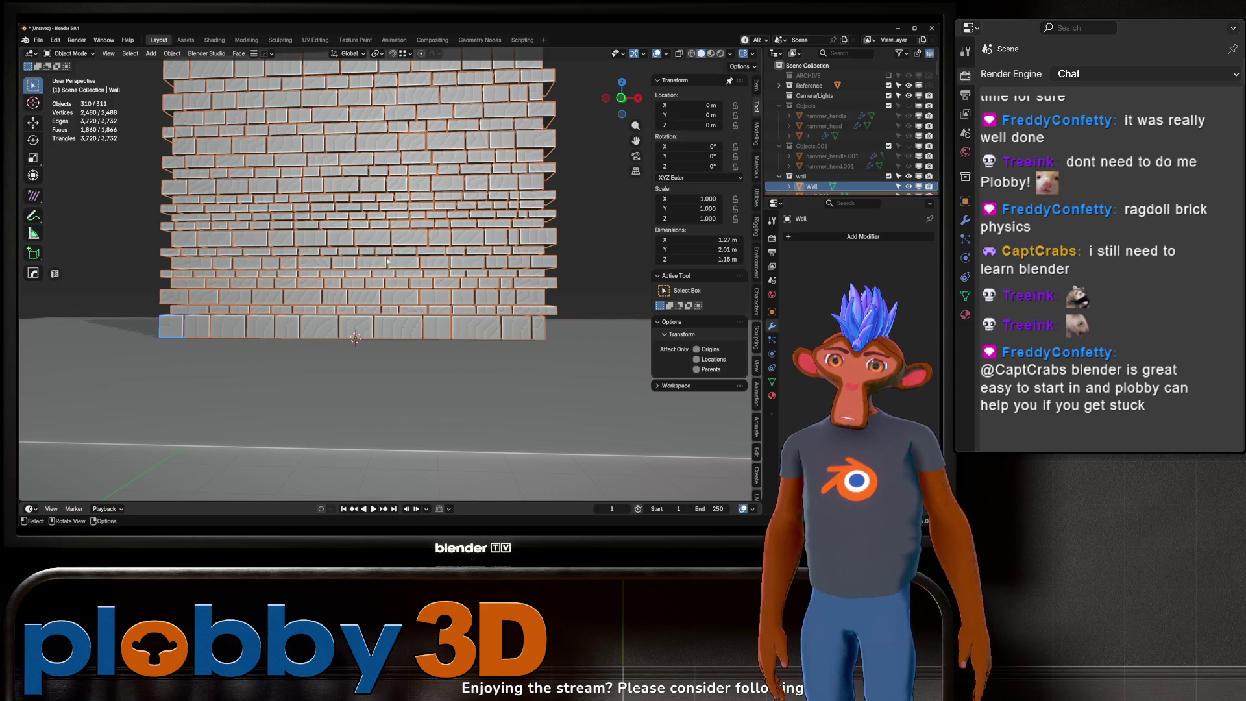
scroll(350, 259, "down", 3)
key("q")
left_click(350, 260)
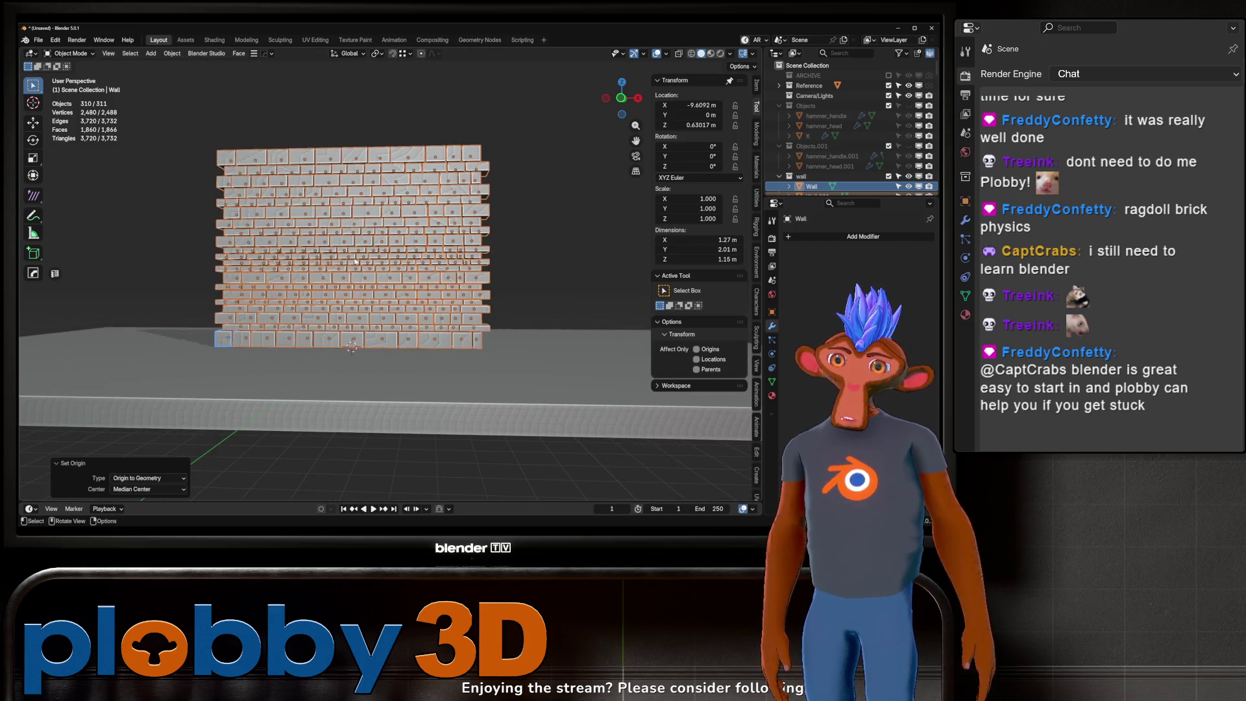
mouse_move(376, 169)
middle_mouse_down()
mouse_move(432, 100)
mouse_move(422, 110)
mouse_move(454, 131)
mouse_move(379, 149)
middle_mouse_up()
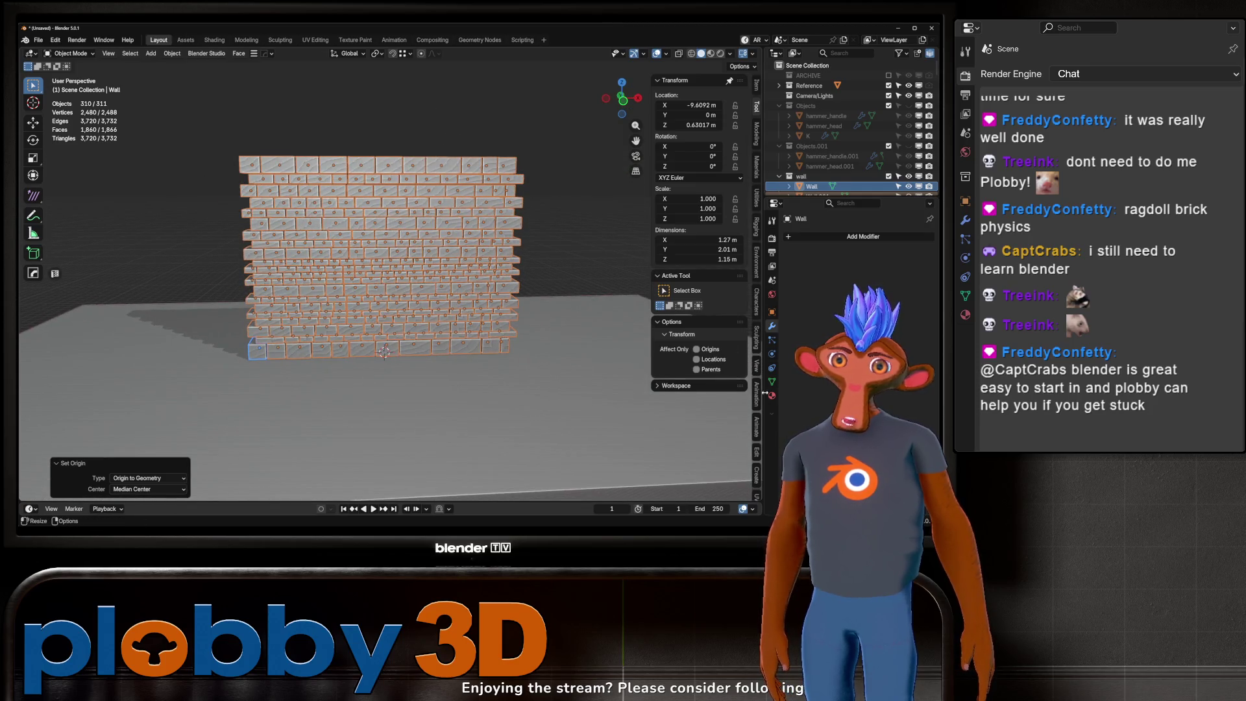
Step: Show the rigid body physics settings and replay the simulation from frame 1
left_click(772, 355)
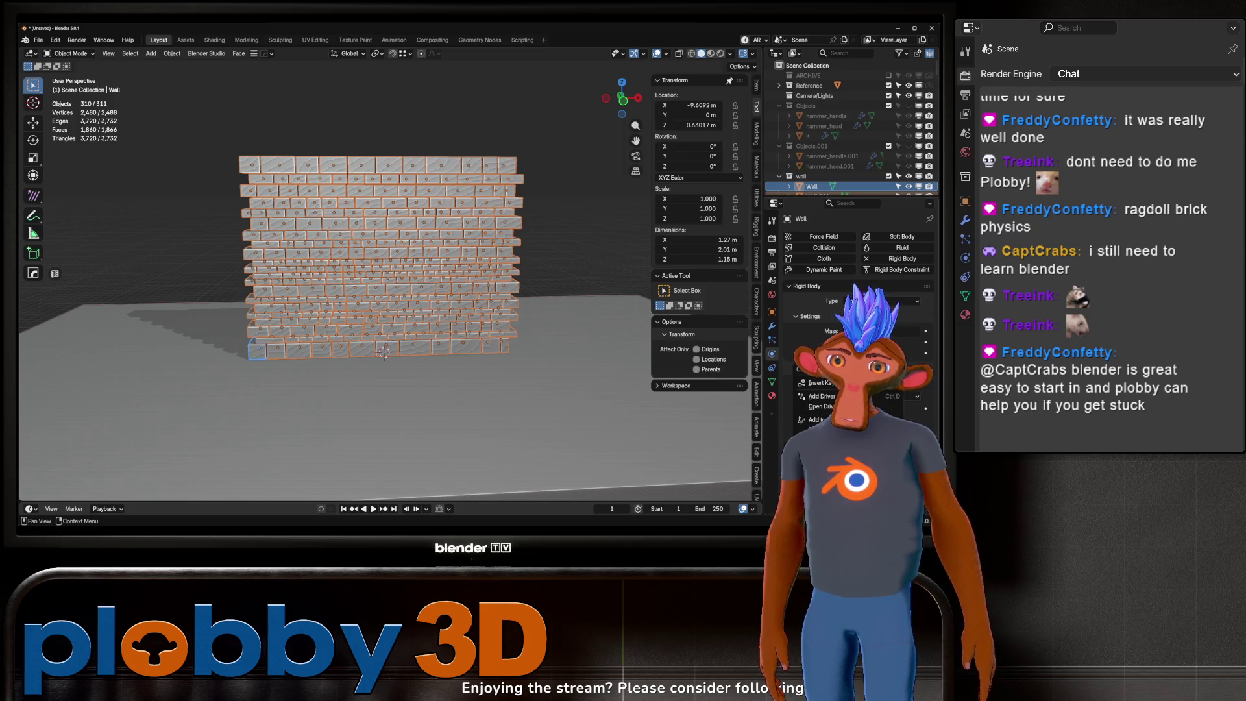
key("space")
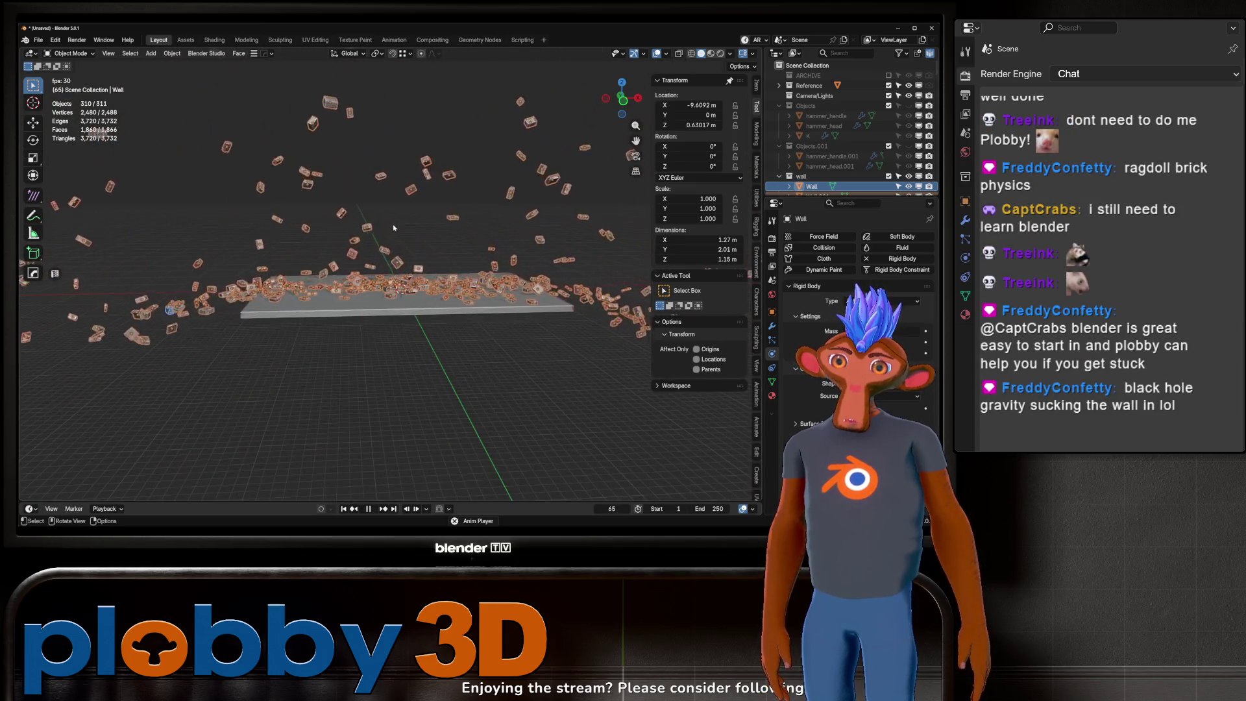
scroll(395, 237, "up", 4)
middle_click_drag(395, 237, 395, 290)
key("space")
key("shift+Left")
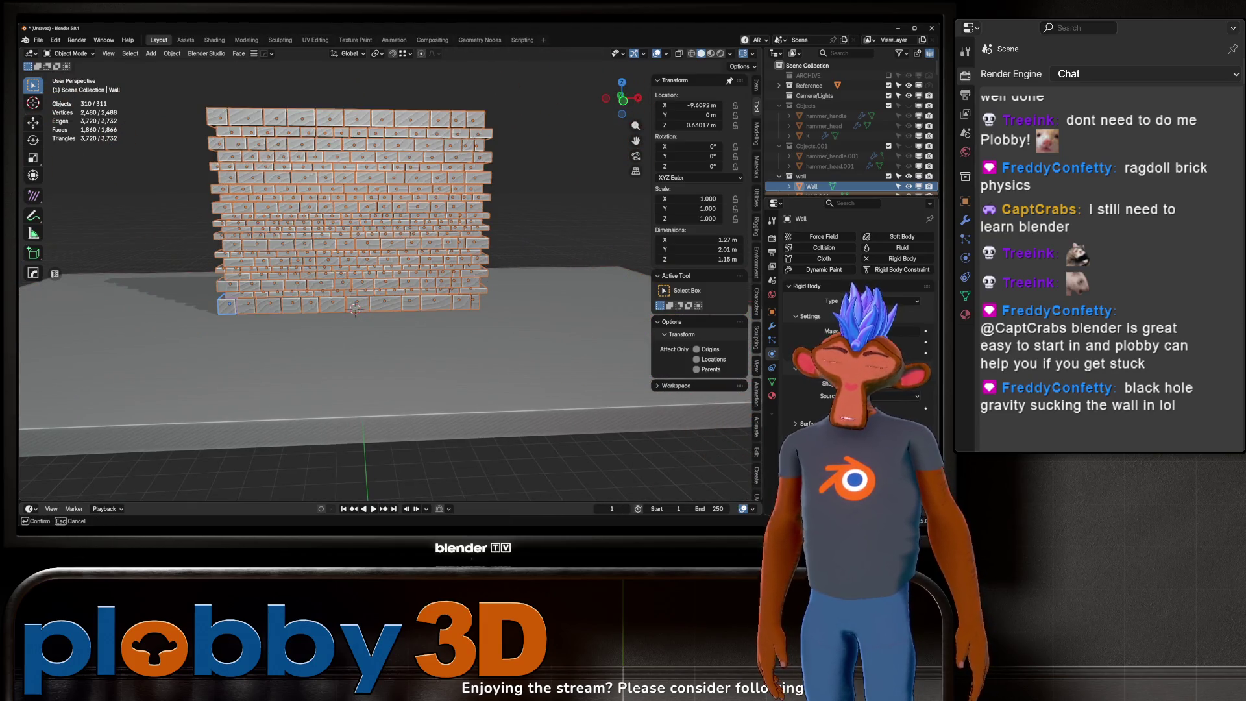
key("space")
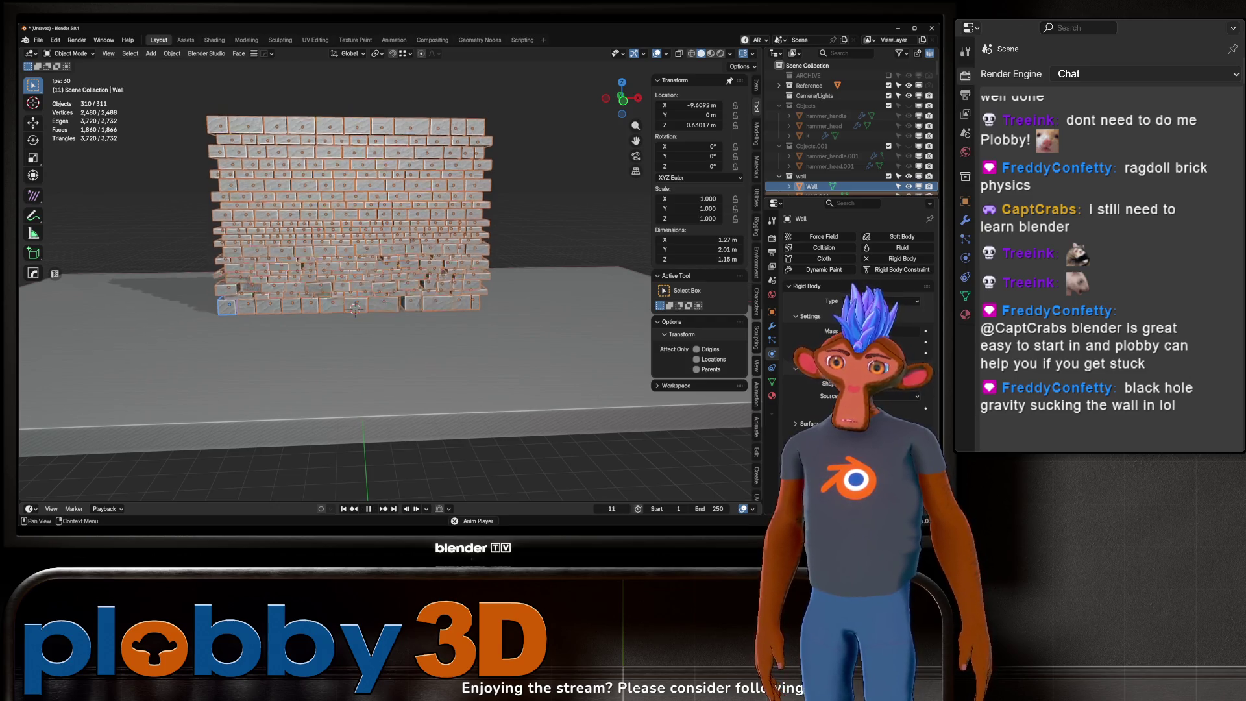
key("Escape")
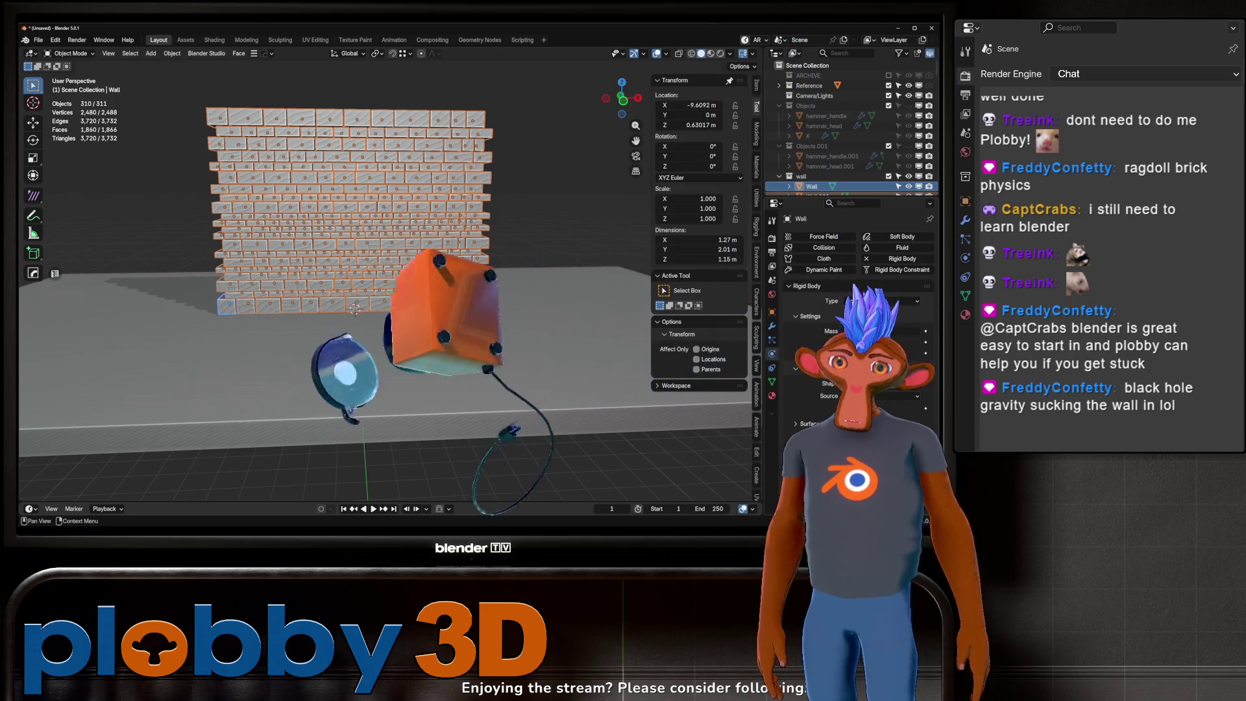
Step: Replay the simulation to frame 30, rewind, and inspect the wall from several angles
right_click(795, 375)
key("space")
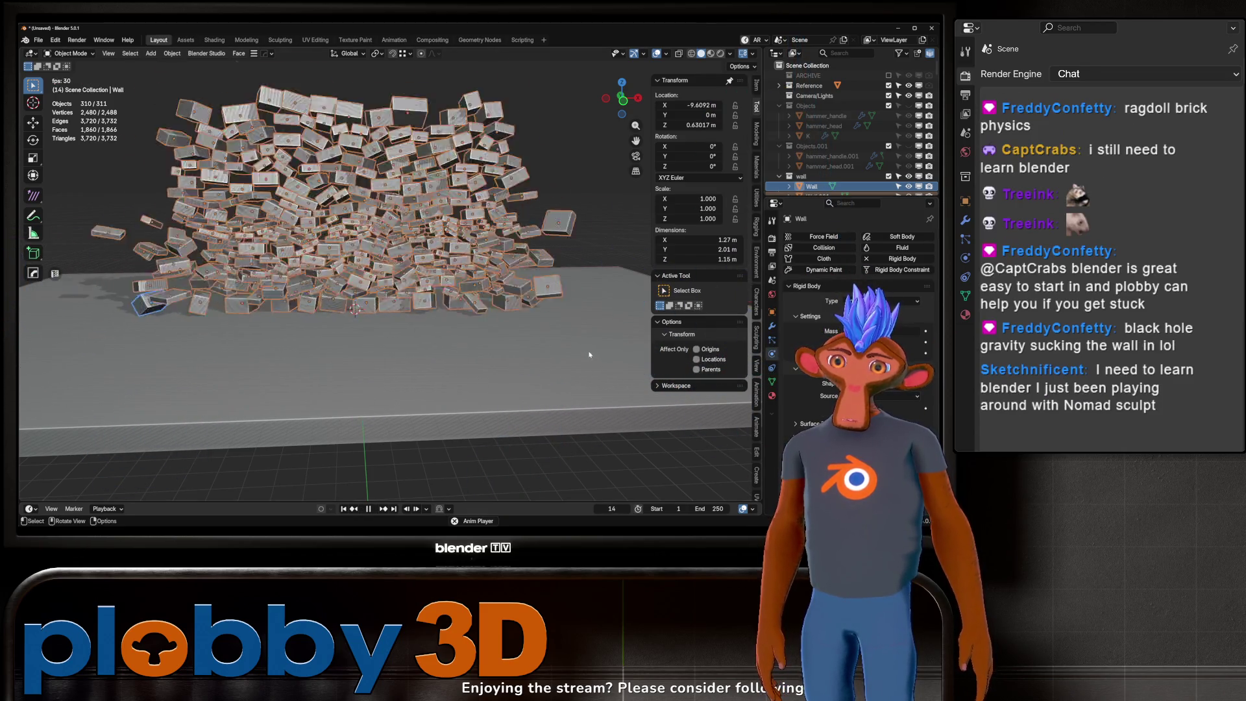
key("space")
middle_click_drag(608, 322, 362, 309)
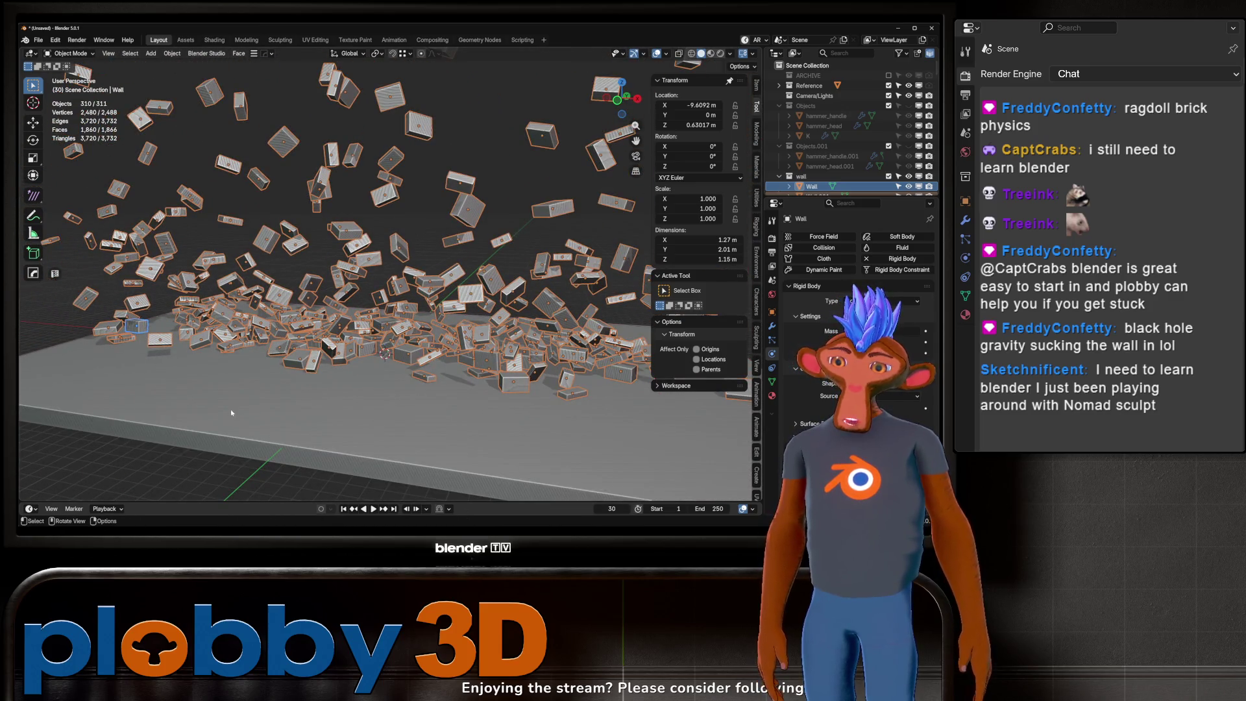
left_click(344, 511)
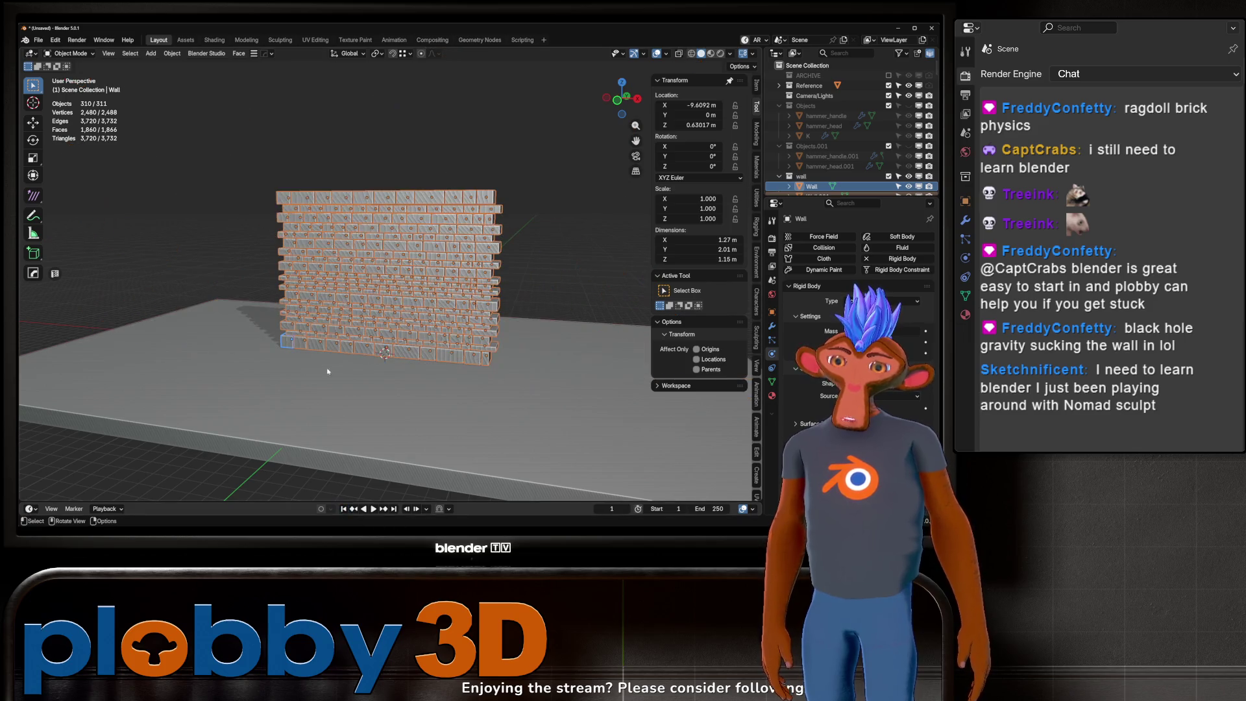
mouse_move(508, 283)
middle_mouse_down()
mouse_move(558, 285)
mouse_move(493, 214)
mouse_move(441, 260)
mouse_move(421, 248)
mouse_move(410, 260)
middle_mouse_up()
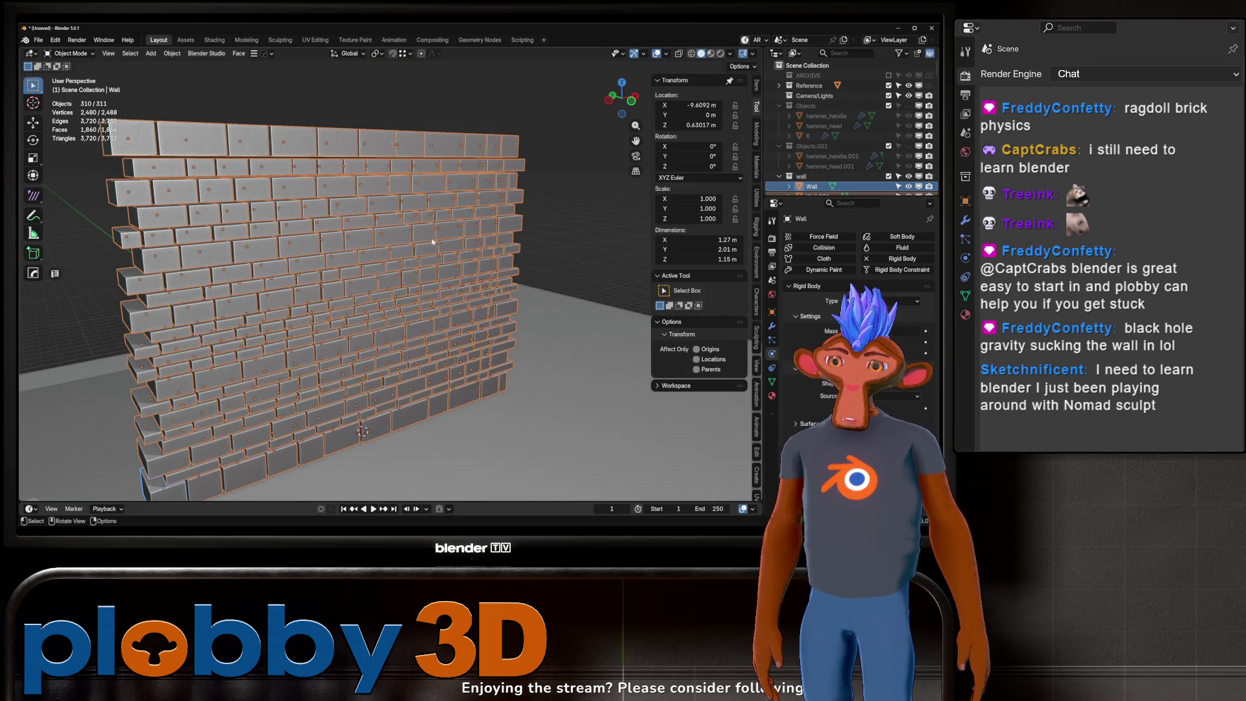
mouse_move(436, 123)
middle_mouse_down()
mouse_move(453, 223)
mouse_move(399, 202)
mouse_move(468, 207)
mouse_move(442, 205)
mouse_move(455, 204)
mouse_move(462, 239)
middle_mouse_up()
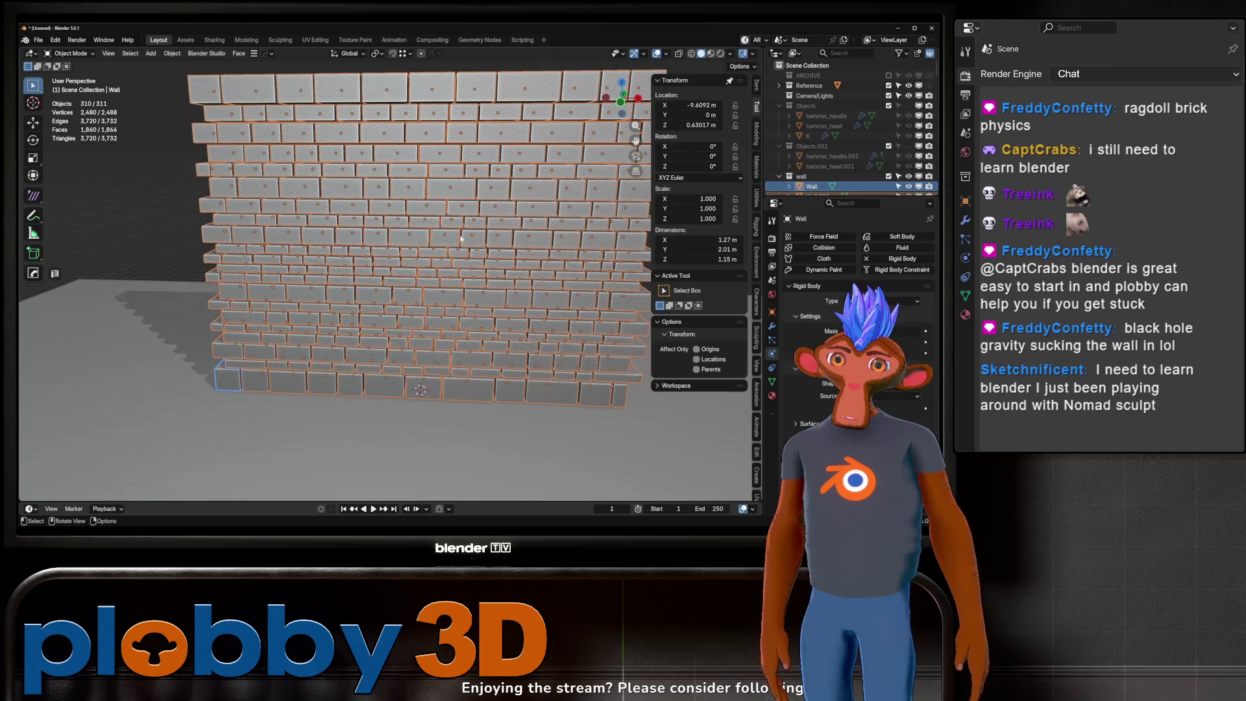
mouse_move(742, 322)
middle_mouse_down()
mouse_move(324, 234)
mouse_move(402, 220)
mouse_move(363, 208)
mouse_move(393, 202)
mouse_move(433, 286)
middle_mouse_up()
mouse_move(458, 236)
middle_mouse_down()
mouse_move(454, 276)
mouse_move(533, 242)
mouse_move(426, 226)
middle_mouse_up()
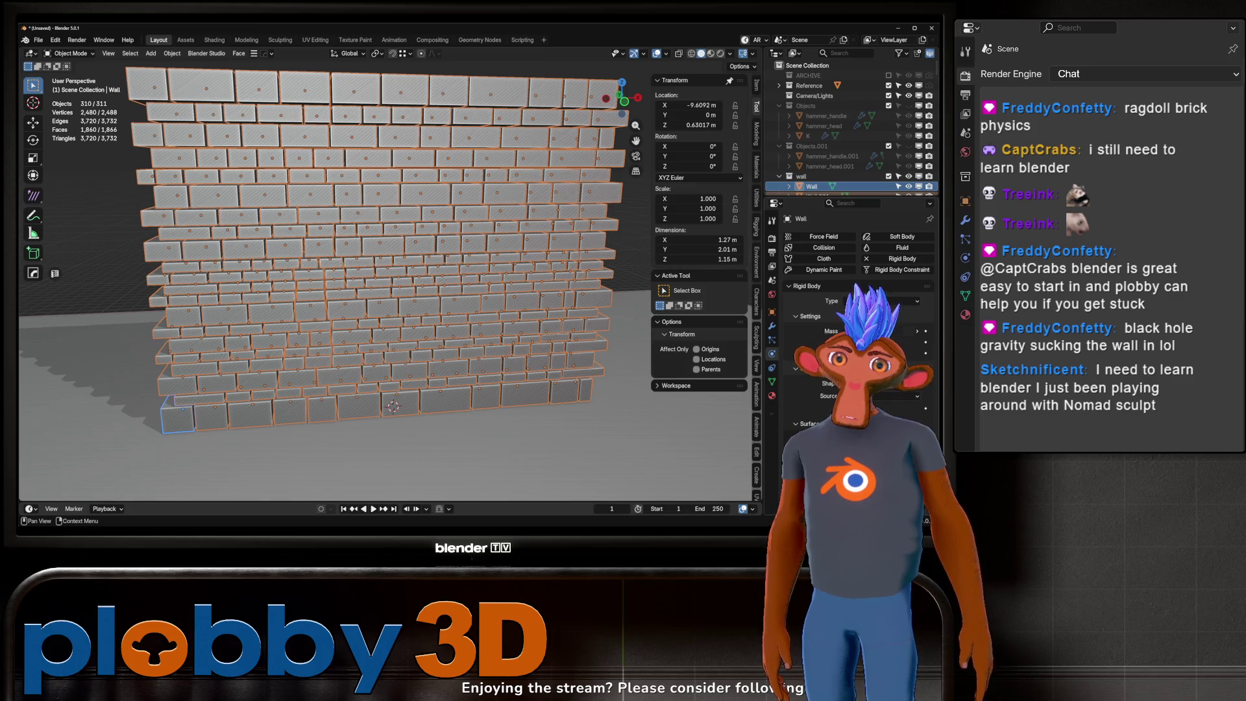
Step: Adjust the brick Mass, copy it to all selected bricks, and test-play the simulation
left_click_drag(903, 331, 905, 331)
right_click(906, 331)
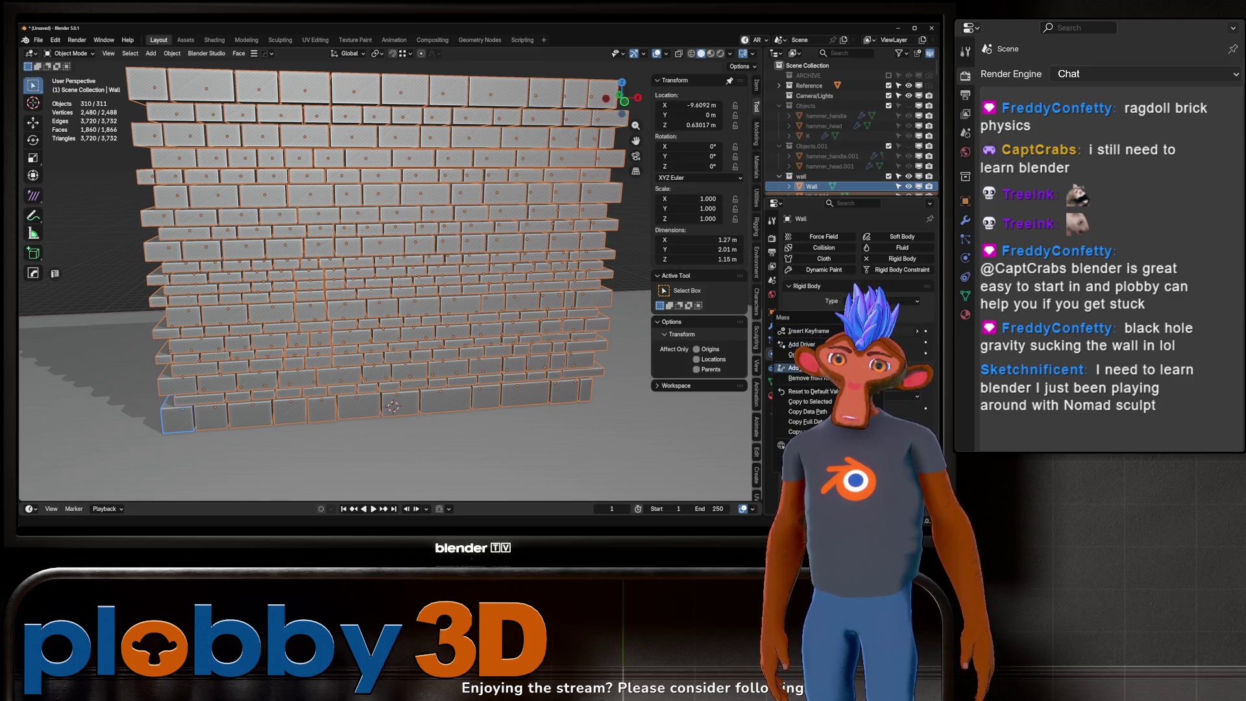
left_click(819, 403)
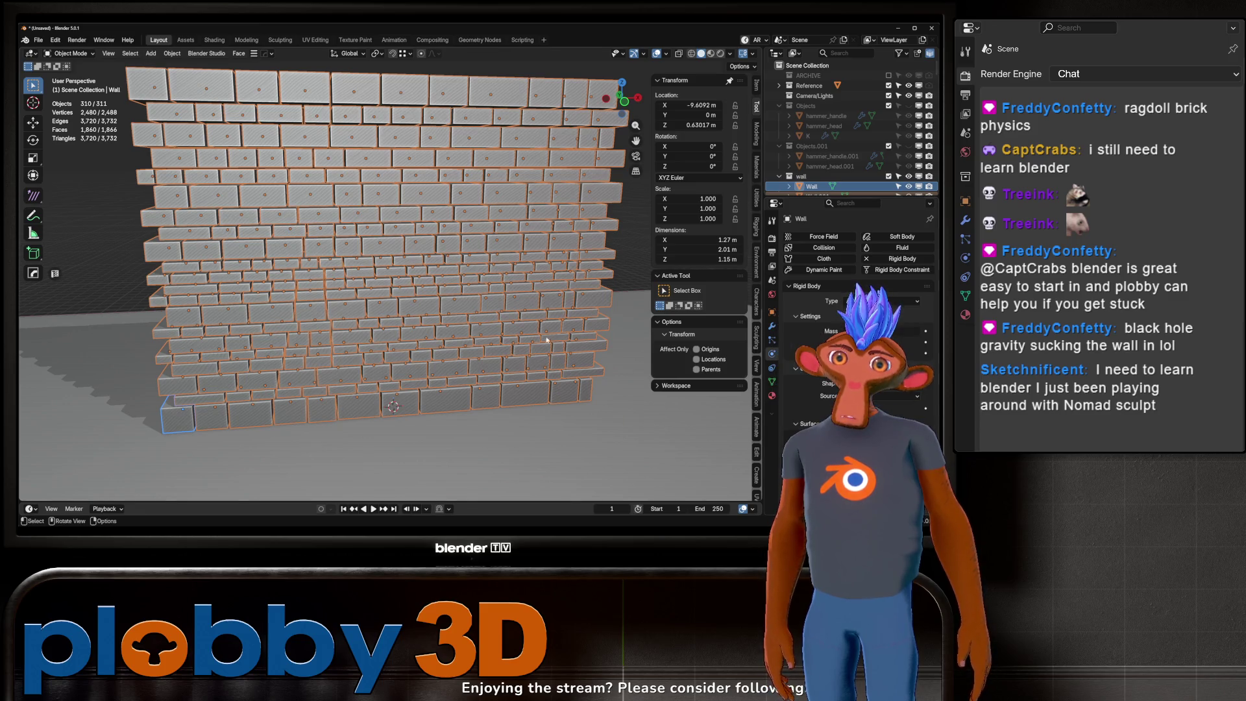
key("space")
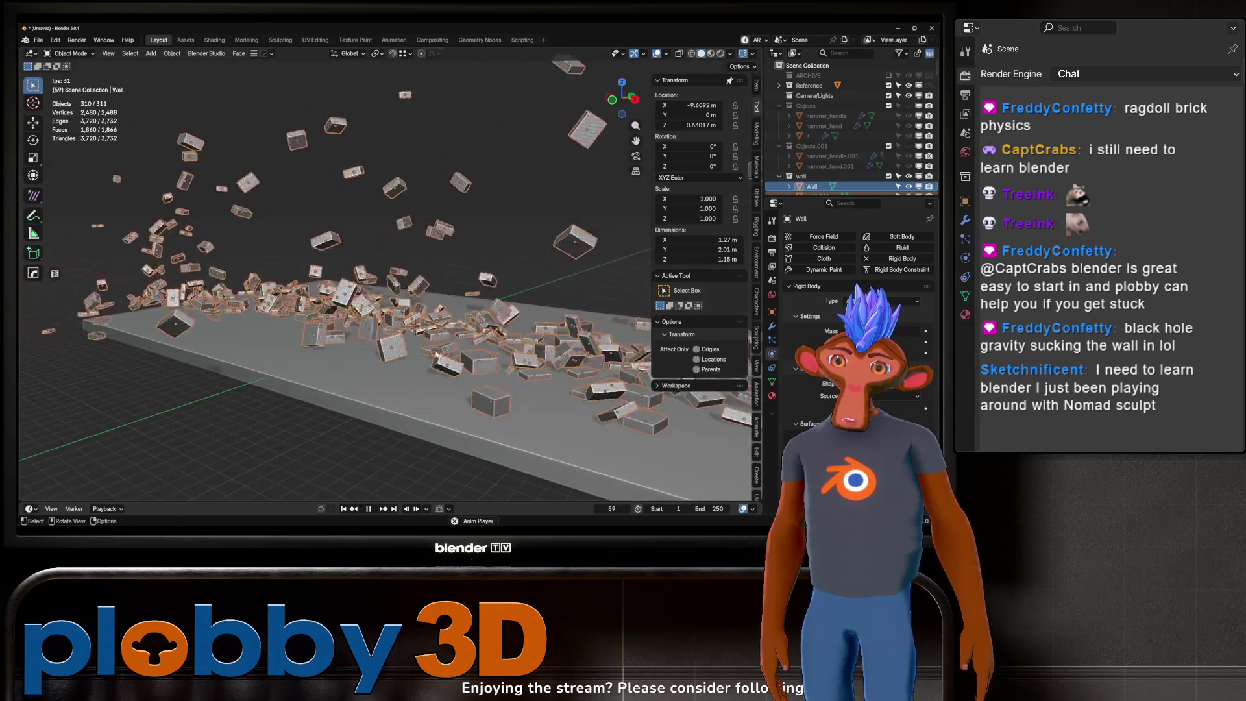
left_click(352, 510)
Step: Select brick Wall.042, then select every brick in the wall collection
middle_click_drag(389, 338, 414, 351)
scroll(414, 351, "up", 3)
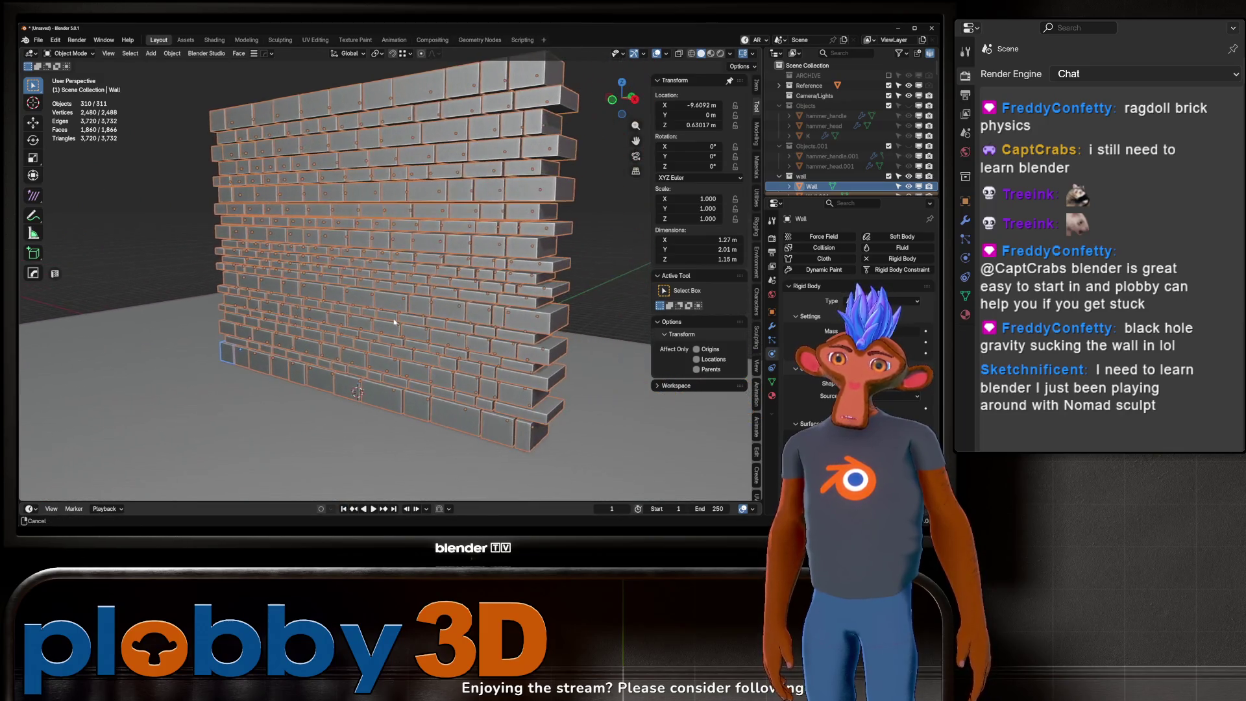
left_click(529, 379)
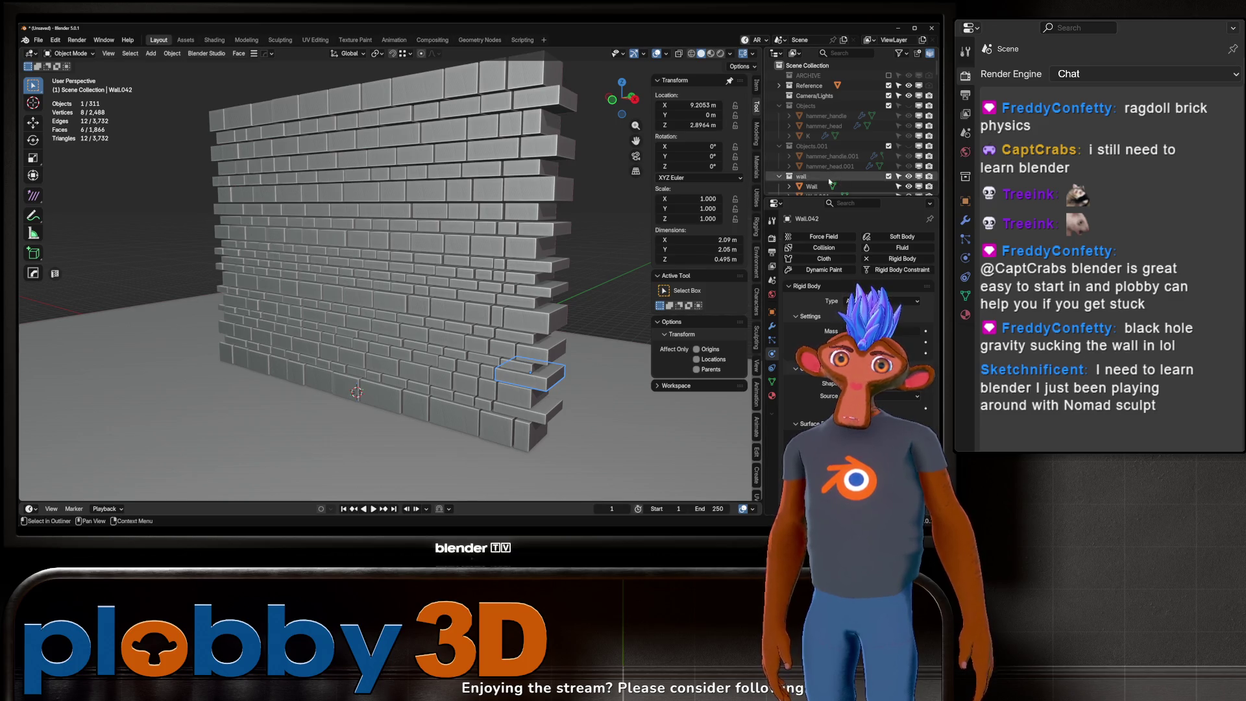
right_click(799, 176)
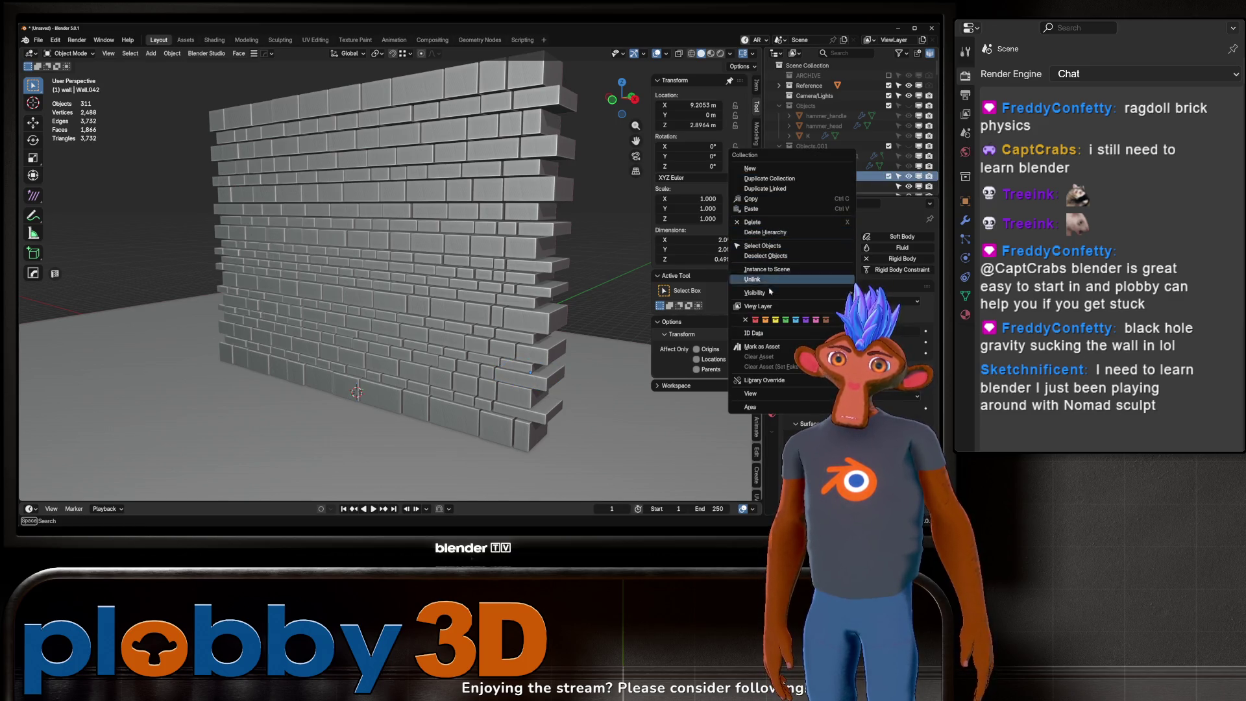
left_click(766, 199)
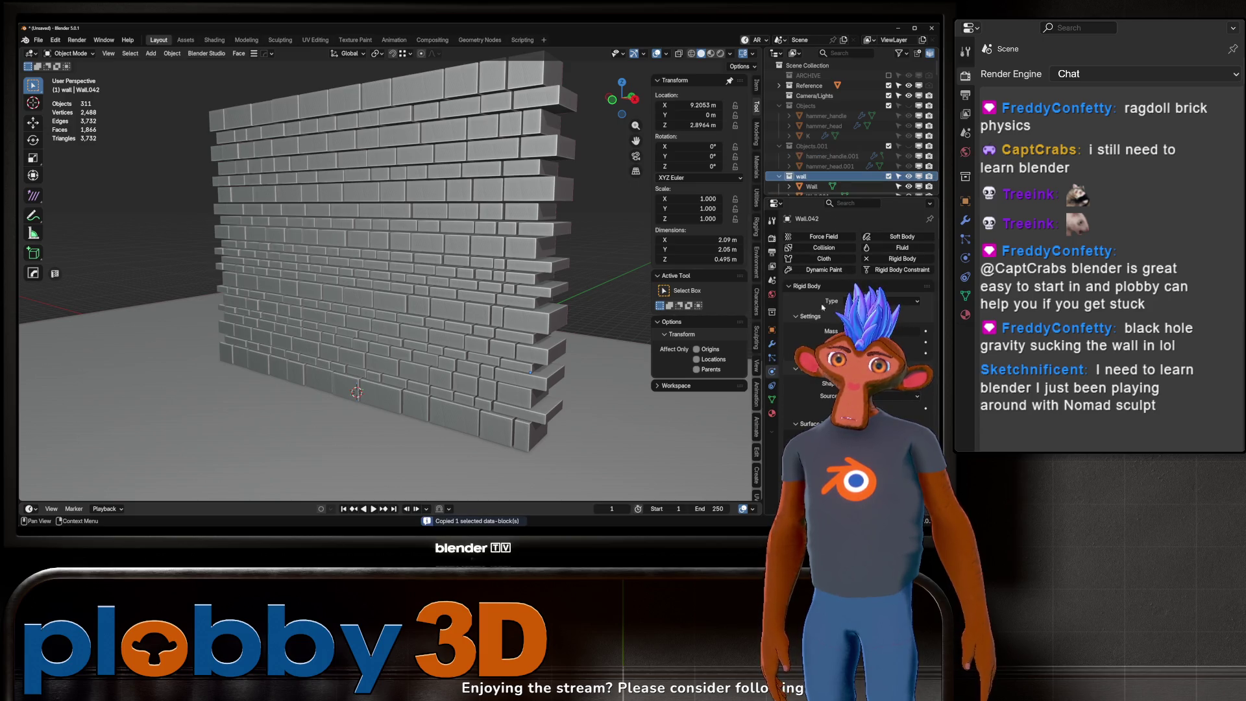
right_click(799, 180)
left_click(766, 220)
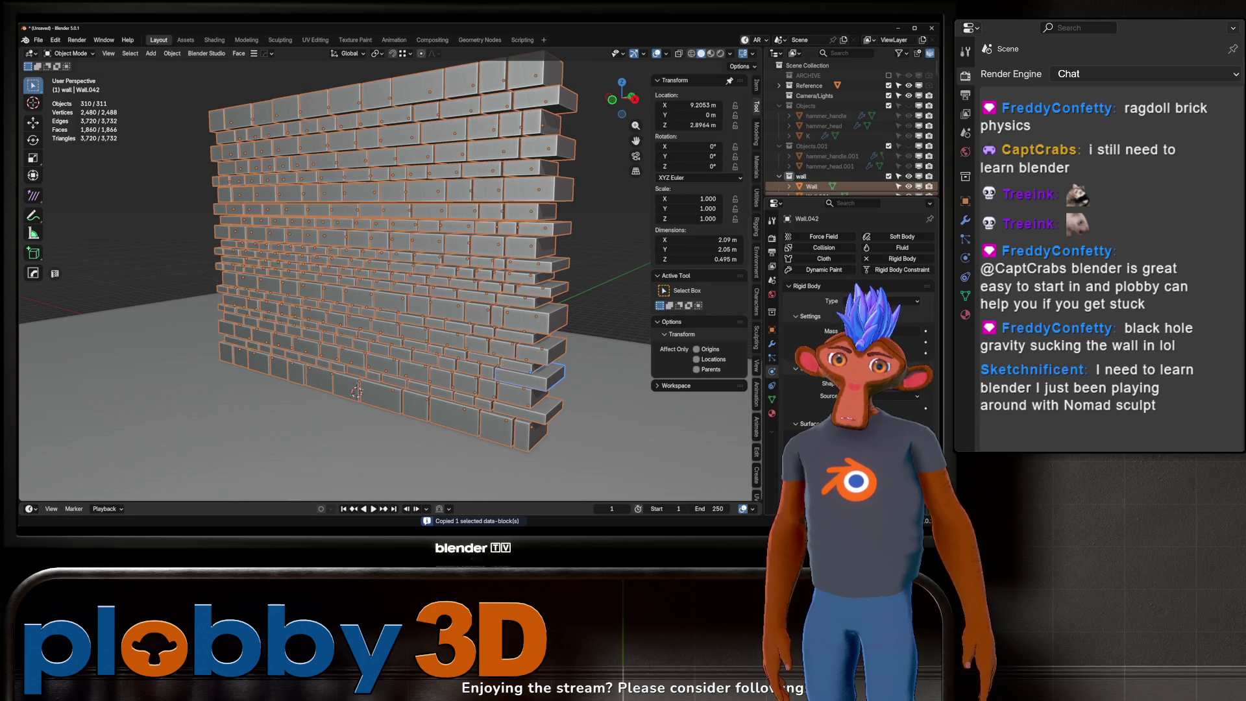
Step: Check the collapse again, then scroll to show Mass 77.4 kg, Dynamic and Animated
right_click(844, 383)
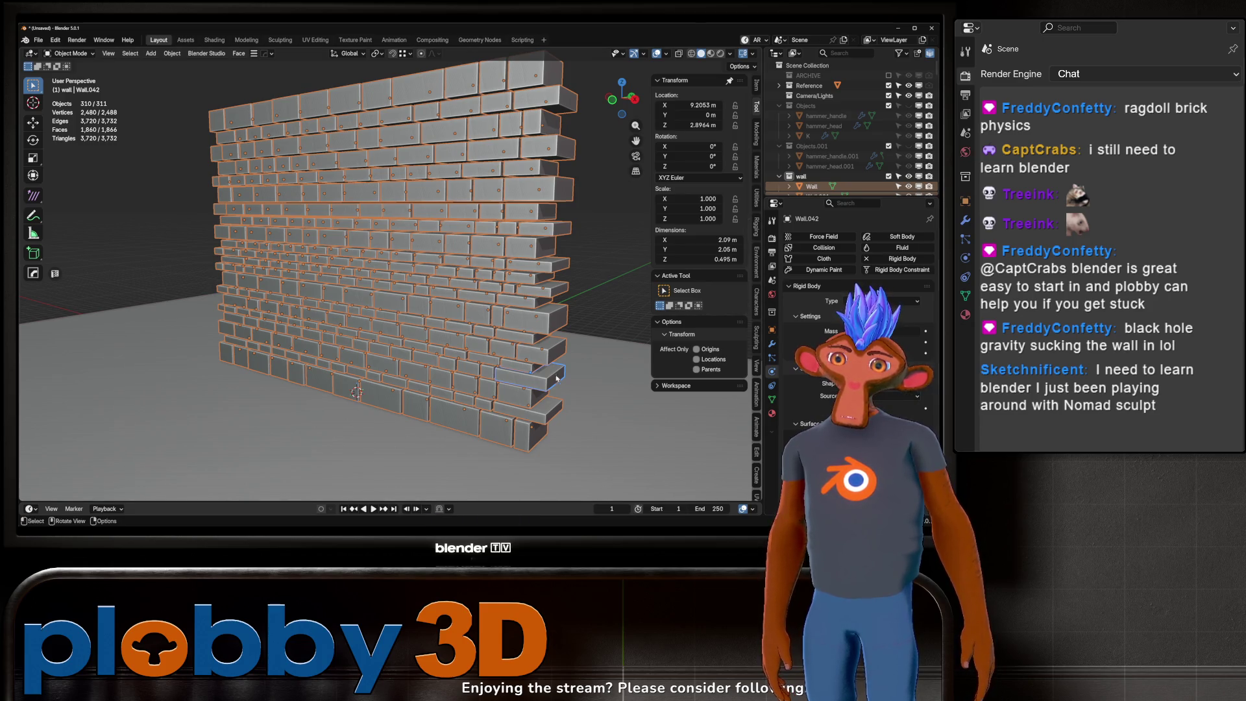
key("space")
key("Escape")
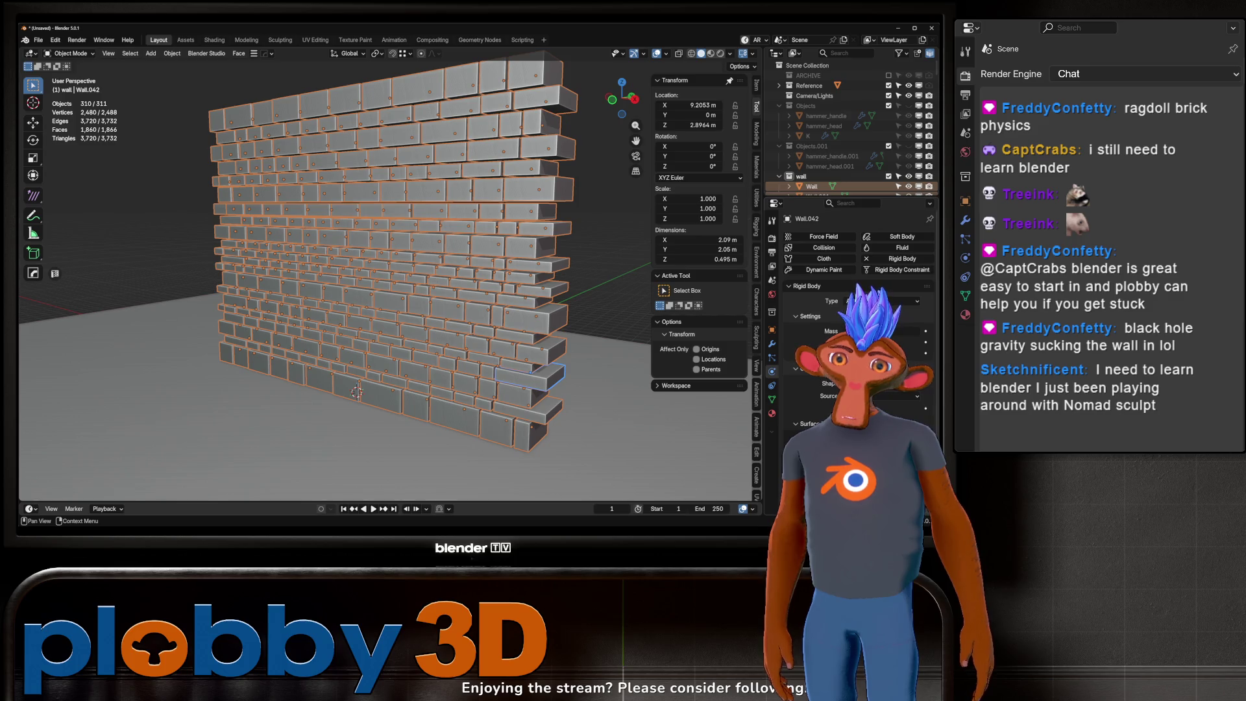
scroll(857, 325, "down", 2)
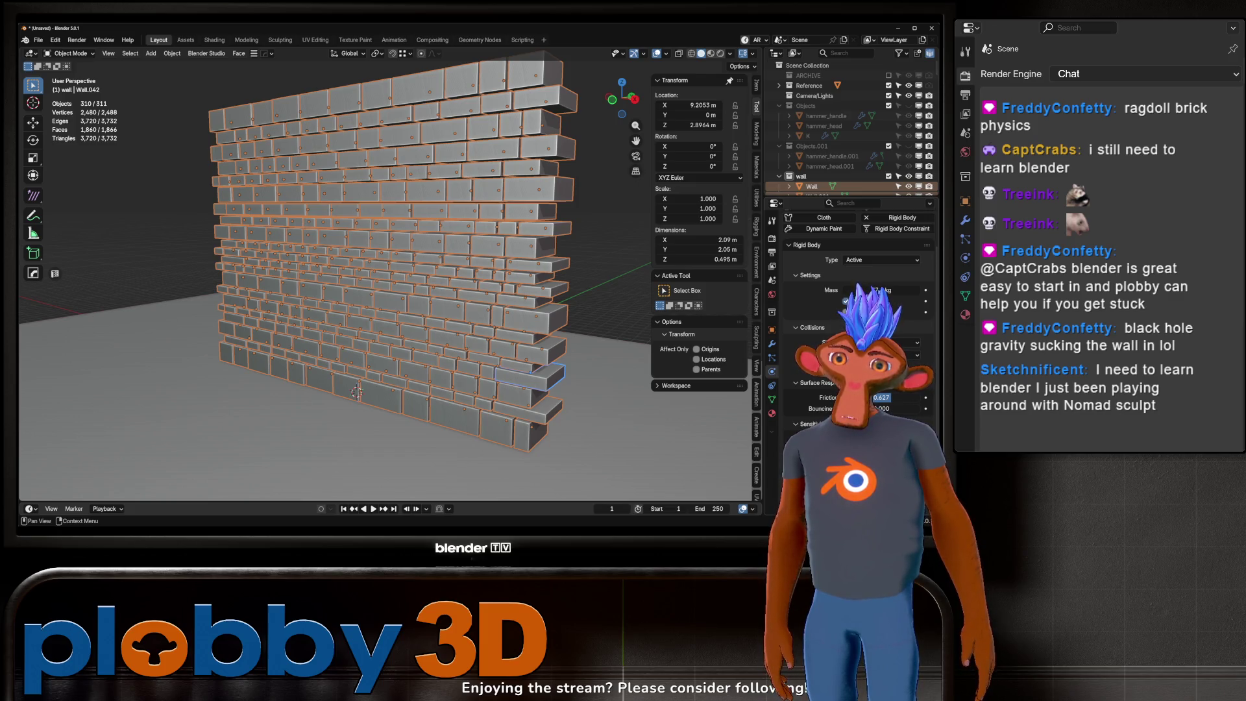
scroll(857, 325, "down", 2)
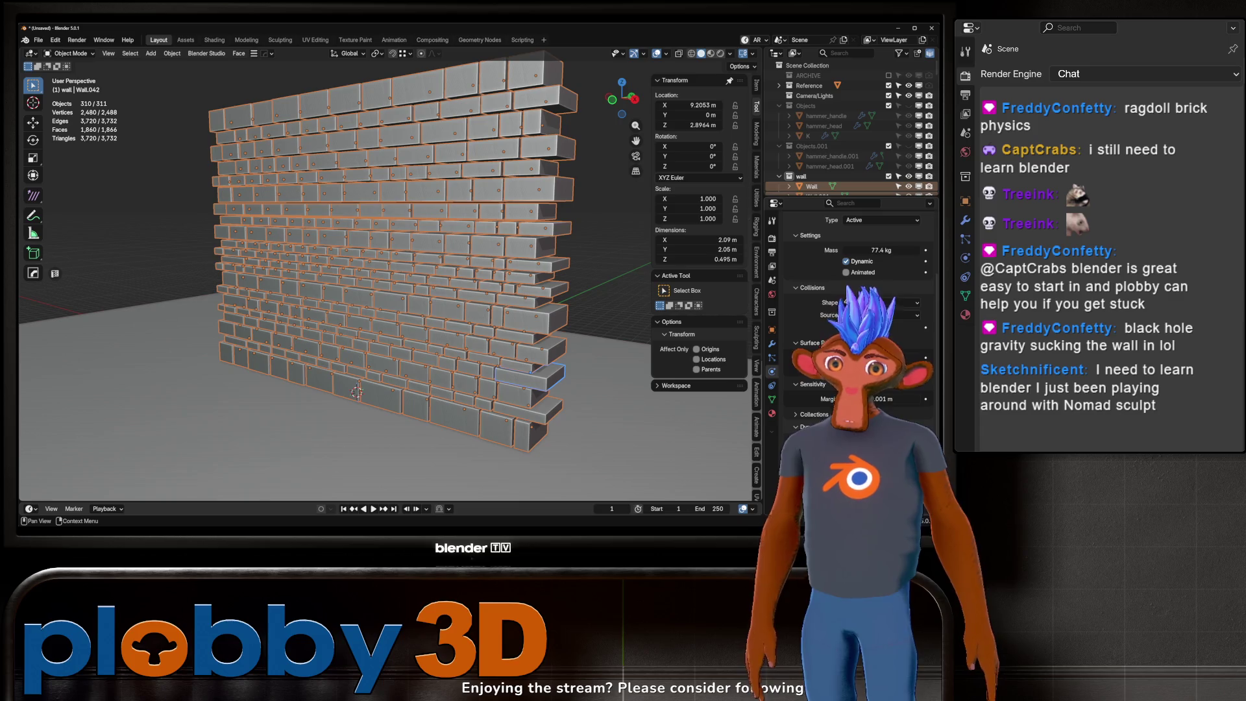
key("space")
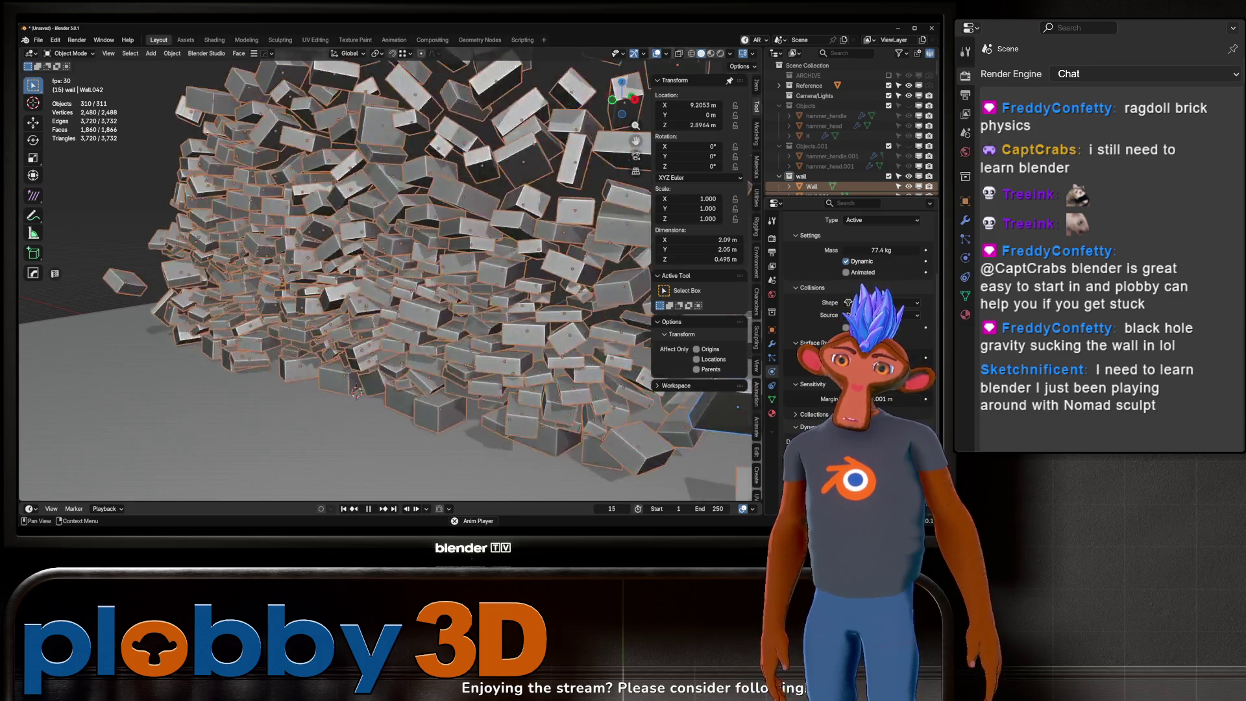
key("space")
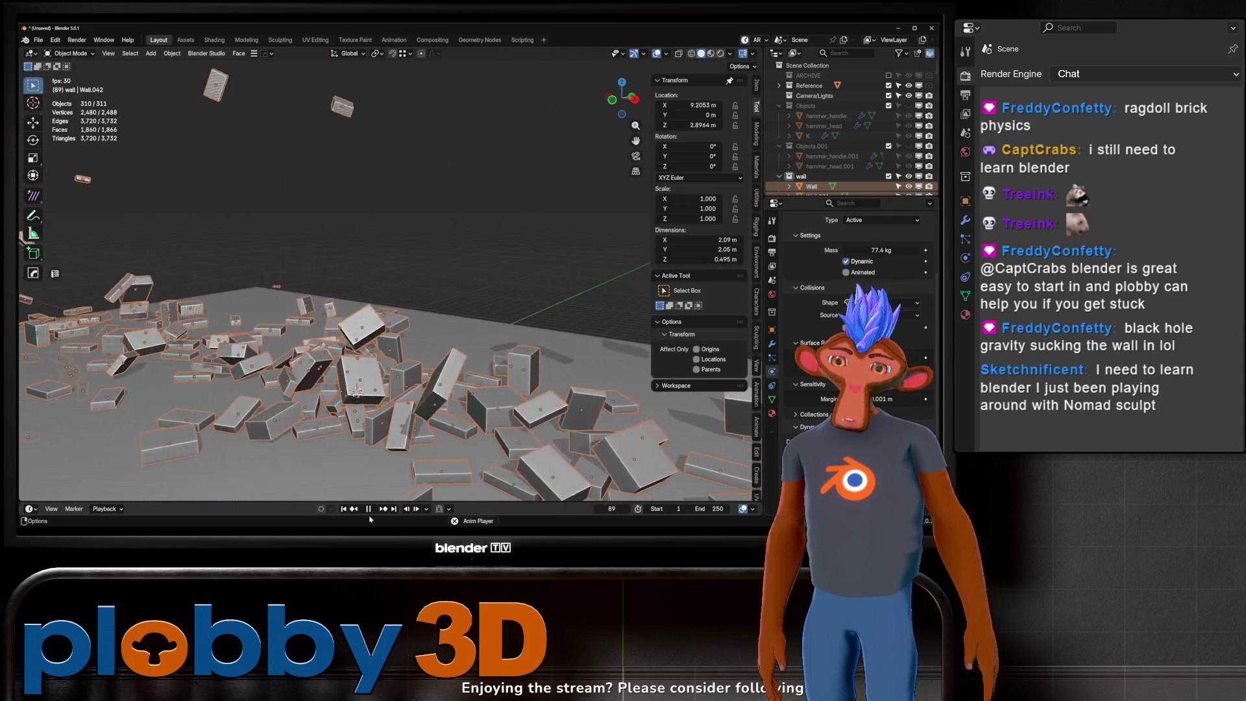
key("shift+Left")
mouse_move(346, 354)
middle_mouse_down()
mouse_move(377, 322)
mouse_move(539, 390)
middle_mouse_up()
key("space")
key("shift+Left")
key("space")
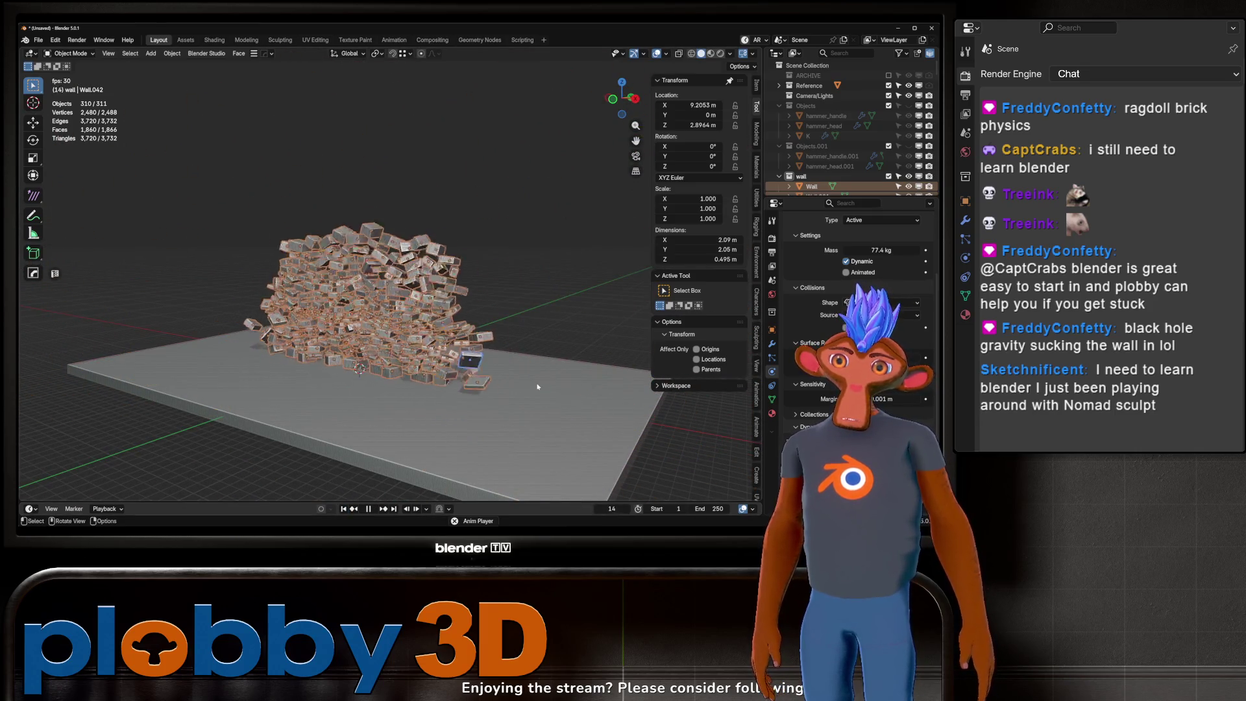
key("Escape")
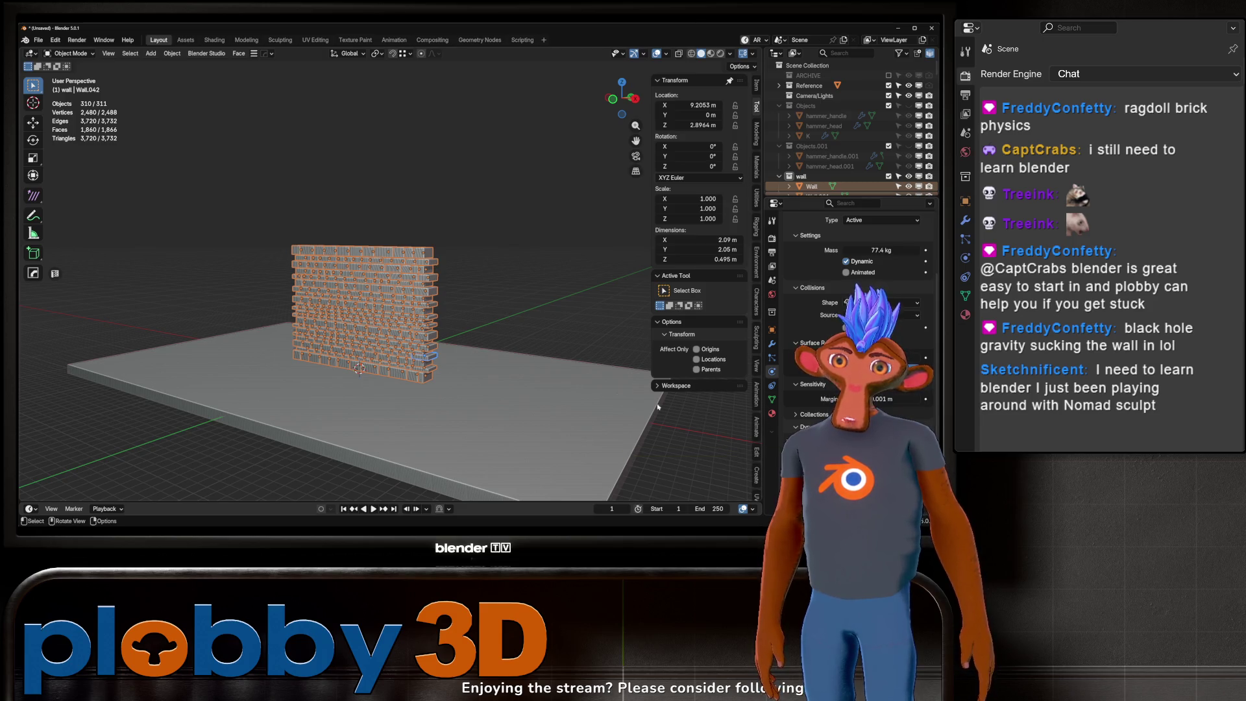
key("space")
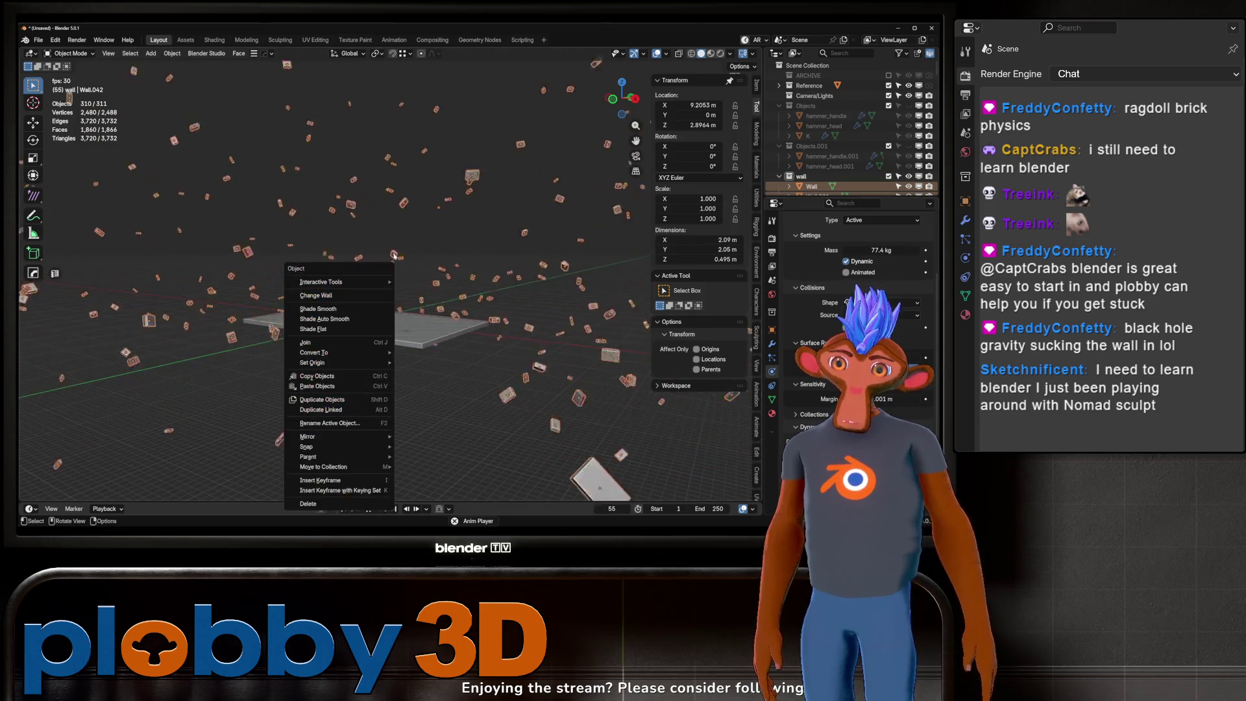
mouse_move(259, 273)
middle_mouse_down()
mouse_move(239, 187)
mouse_move(364, 364)
mouse_move(512, 524)
middle_mouse_up()
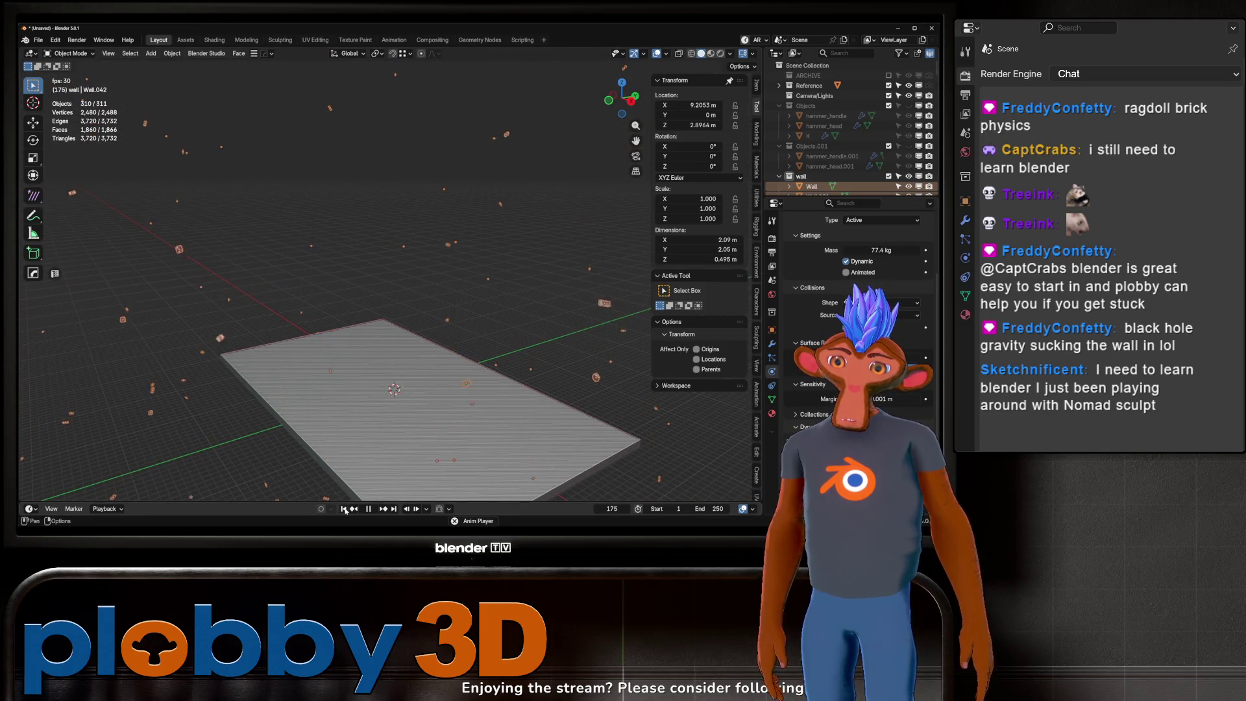
key("shift+Left")
key("space")
mouse_move(435, 453)
middle_mouse_down()
mouse_move(547, 312)
mouse_move(313, 466)
mouse_move(422, 390)
mouse_move(344, 301)
middle_mouse_up()
key("shift+Left")
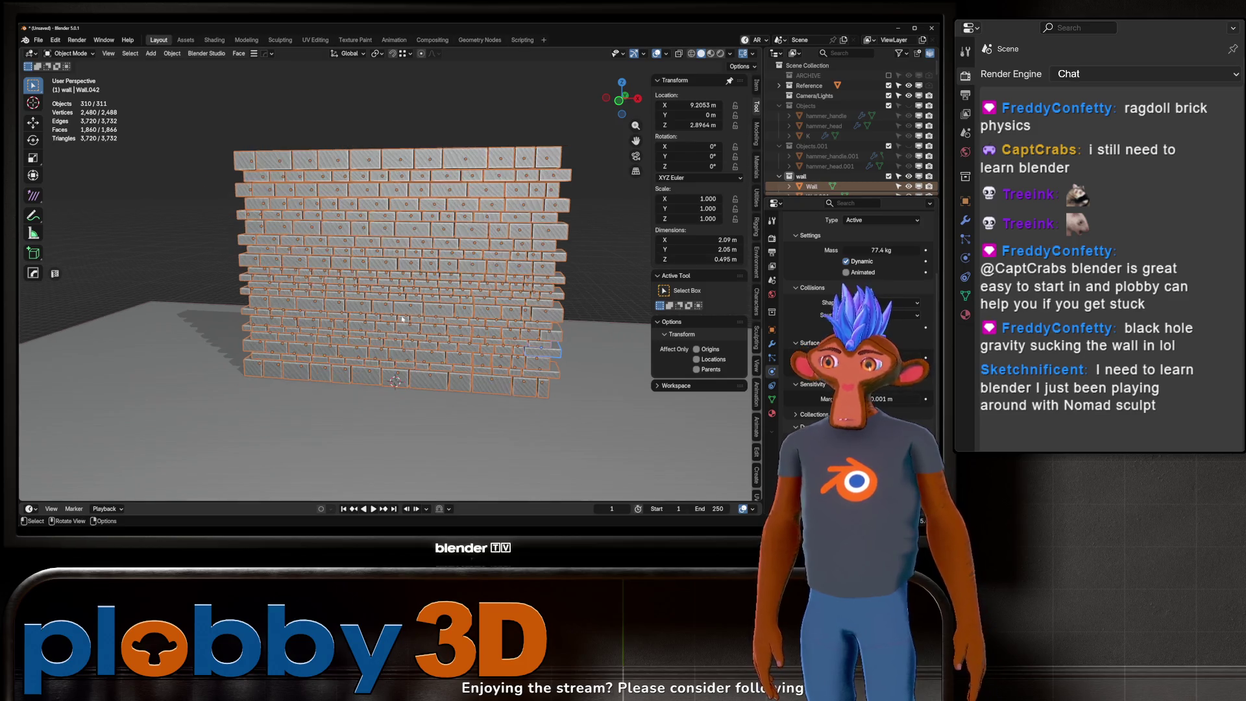
key("space")
key("space")
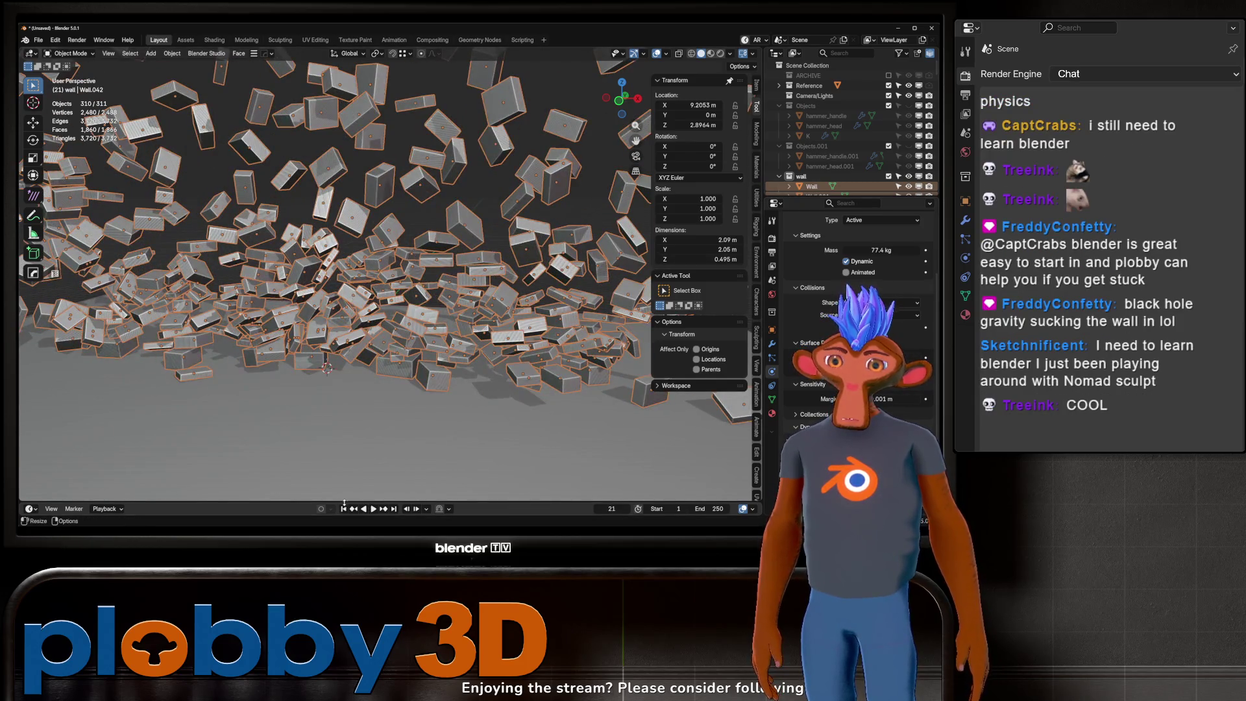
key("shift+Left")
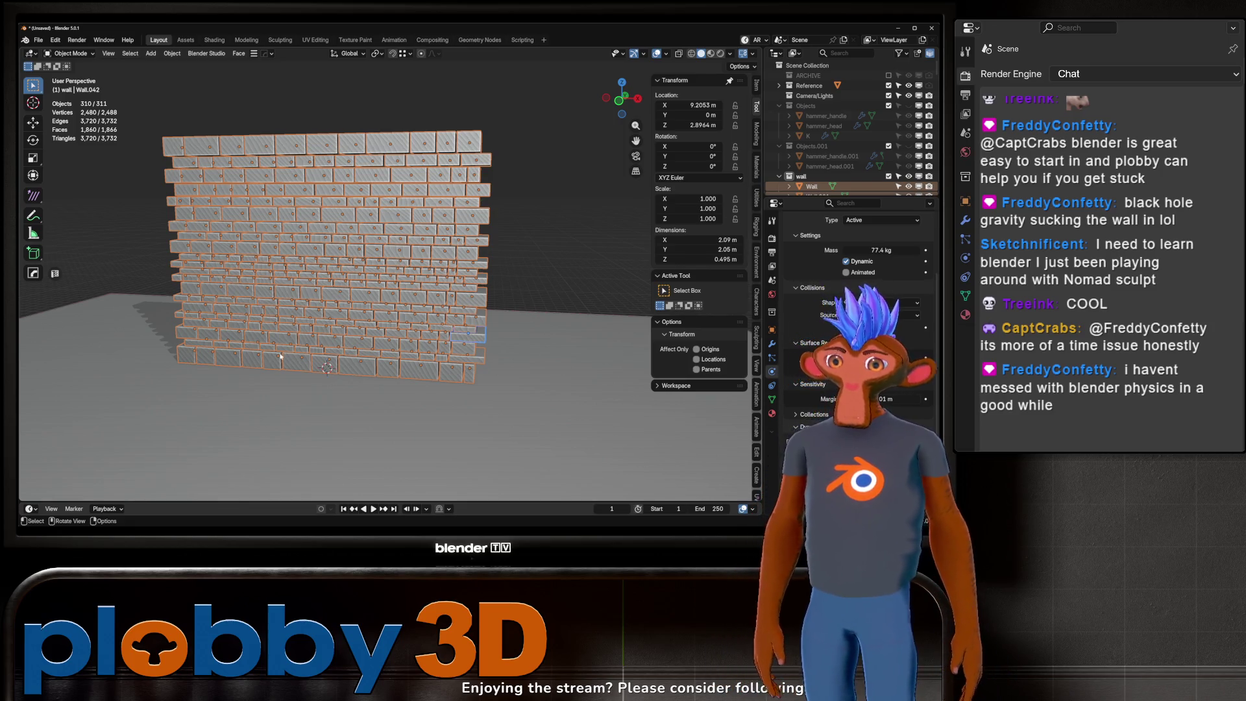
mouse_move(223, 394)
middle_mouse_down()
mouse_move(520, 318)
mouse_move(403, 305)
mouse_move(416, 299)
mouse_move(308, 332)
mouse_move(359, 413)
middle_mouse_up()
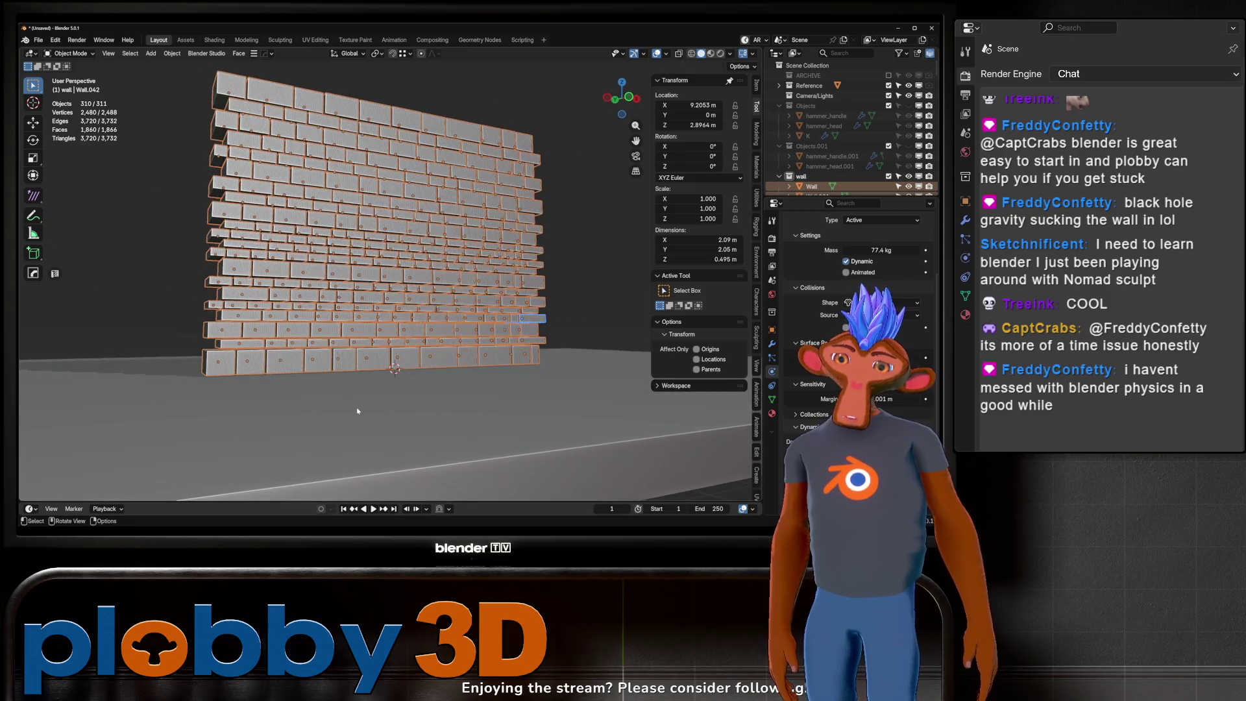
left_click(358, 413)
scroll(283, 322, "down", 4)
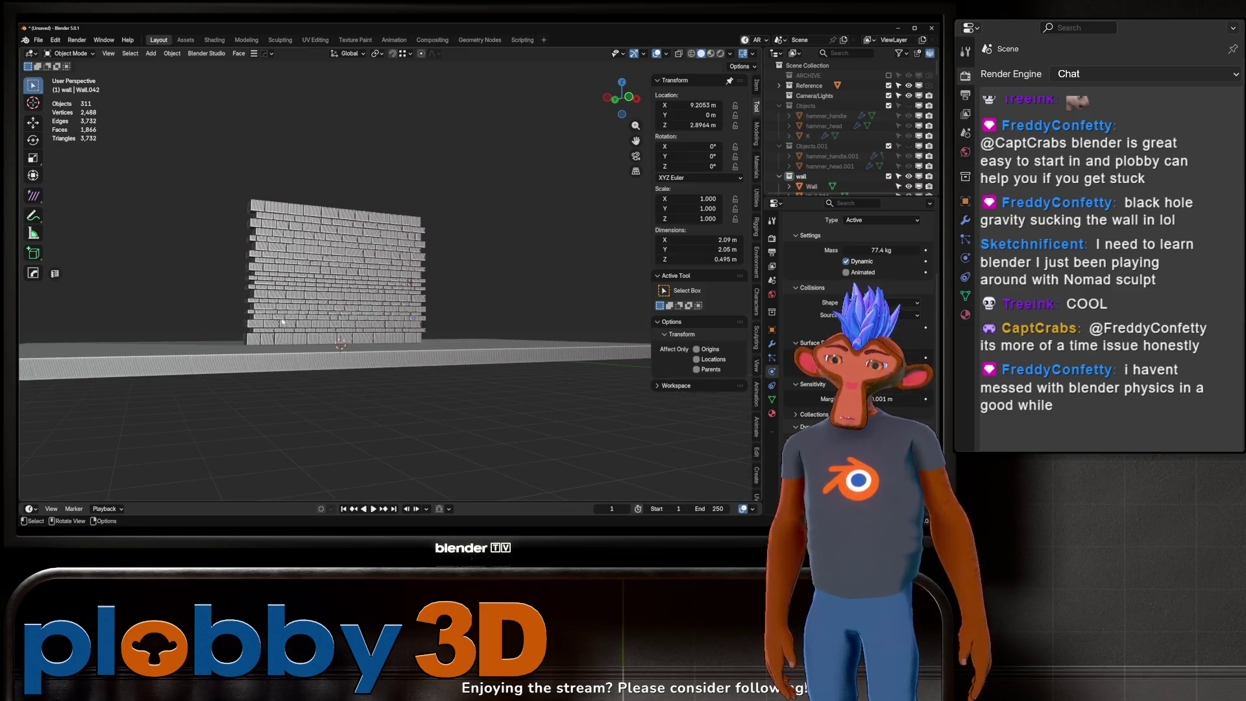
Step: Replay the wall collapse, rewind to frame 1 and view the wall from an angle
key("space")
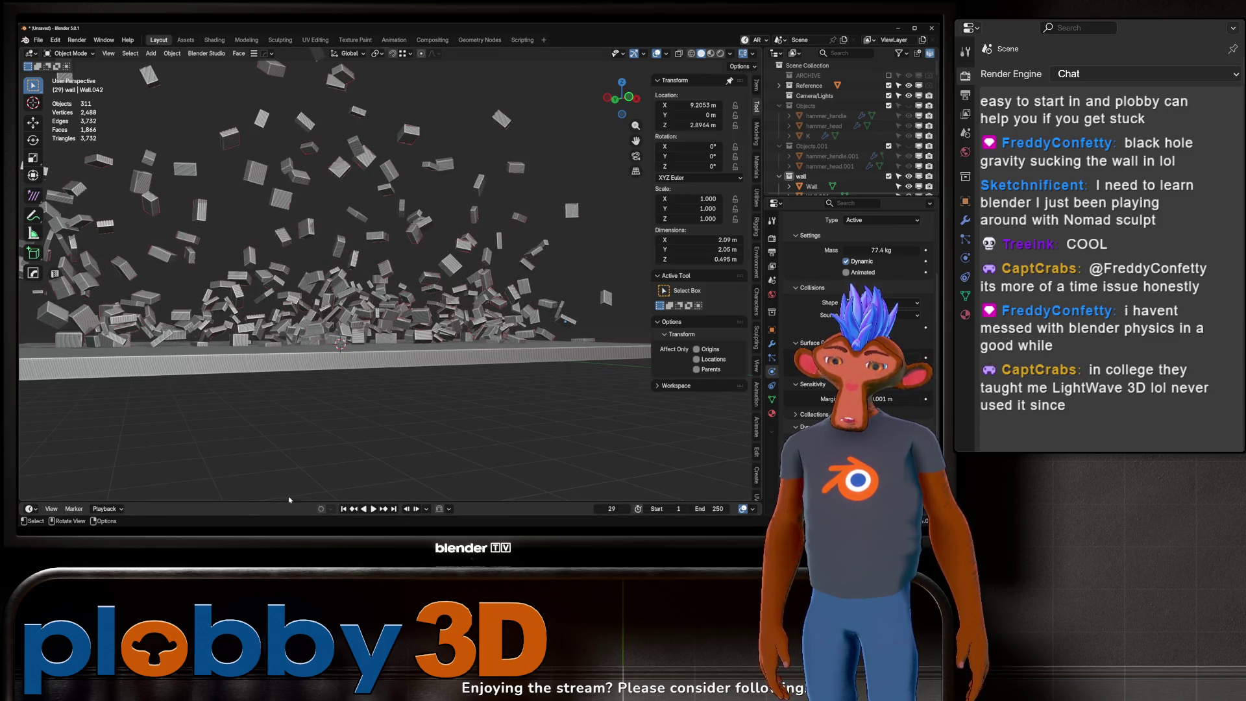
key("shift+Left")
middle_click_drag(363, 403, 721, 305)
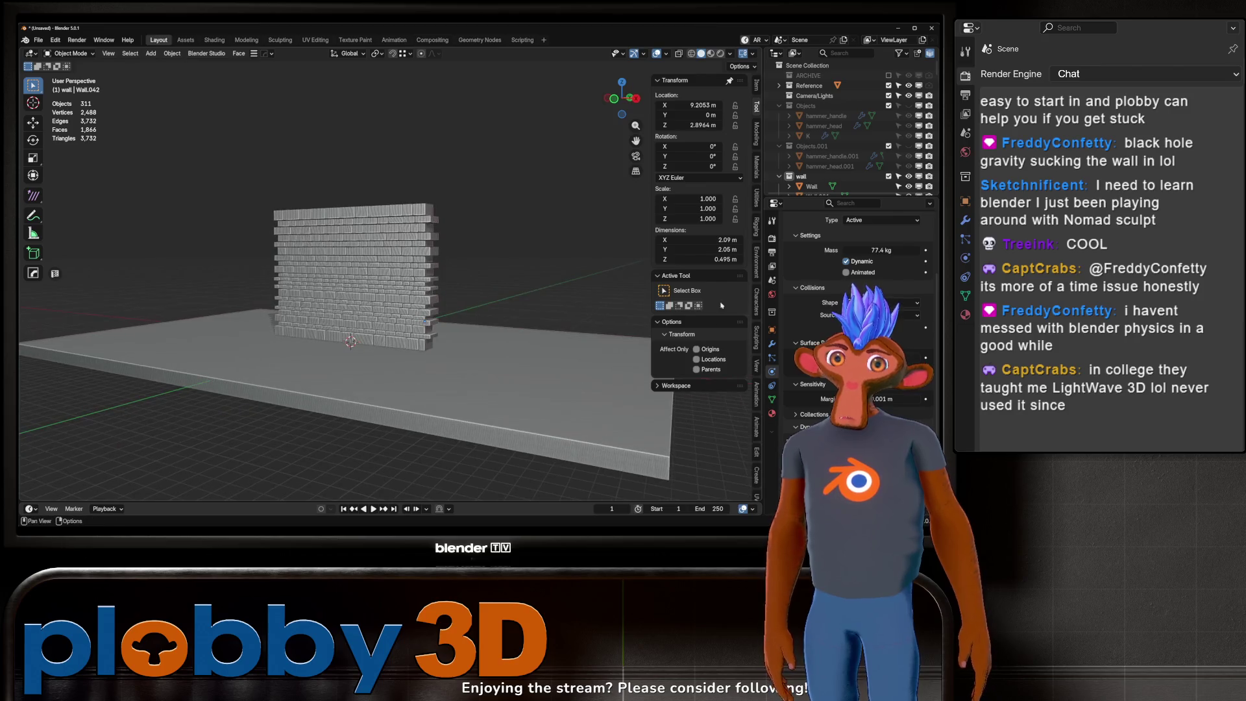
scroll(840, 138, "down", 10)
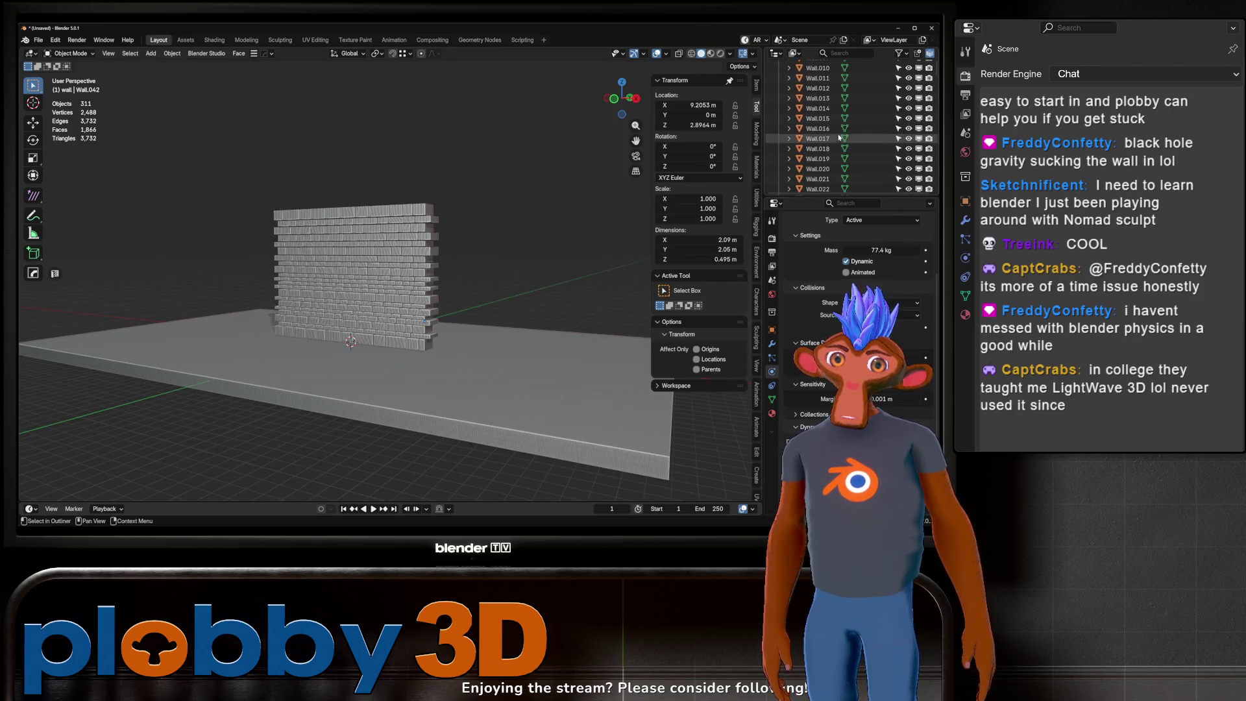
scroll(839, 137, "up", 10)
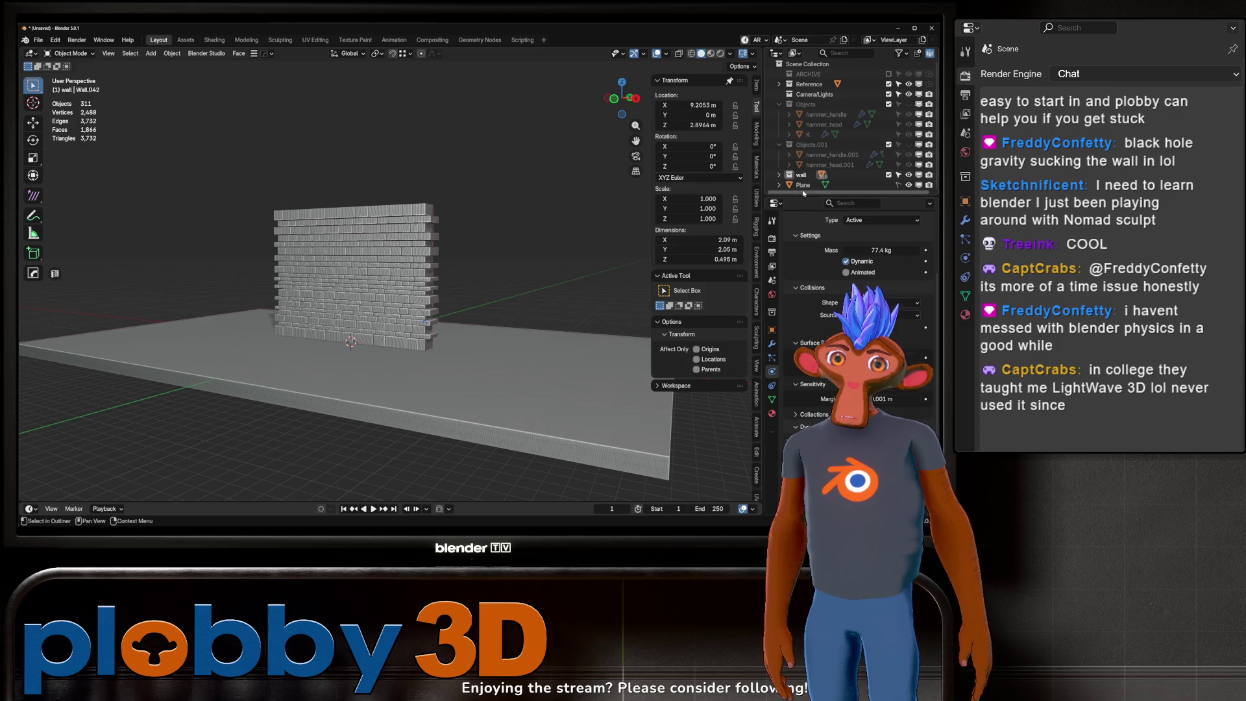
Step: Lower the floor Plane about 0.47 m along Z and replay the collapse from frame 1
left_click(808, 186)
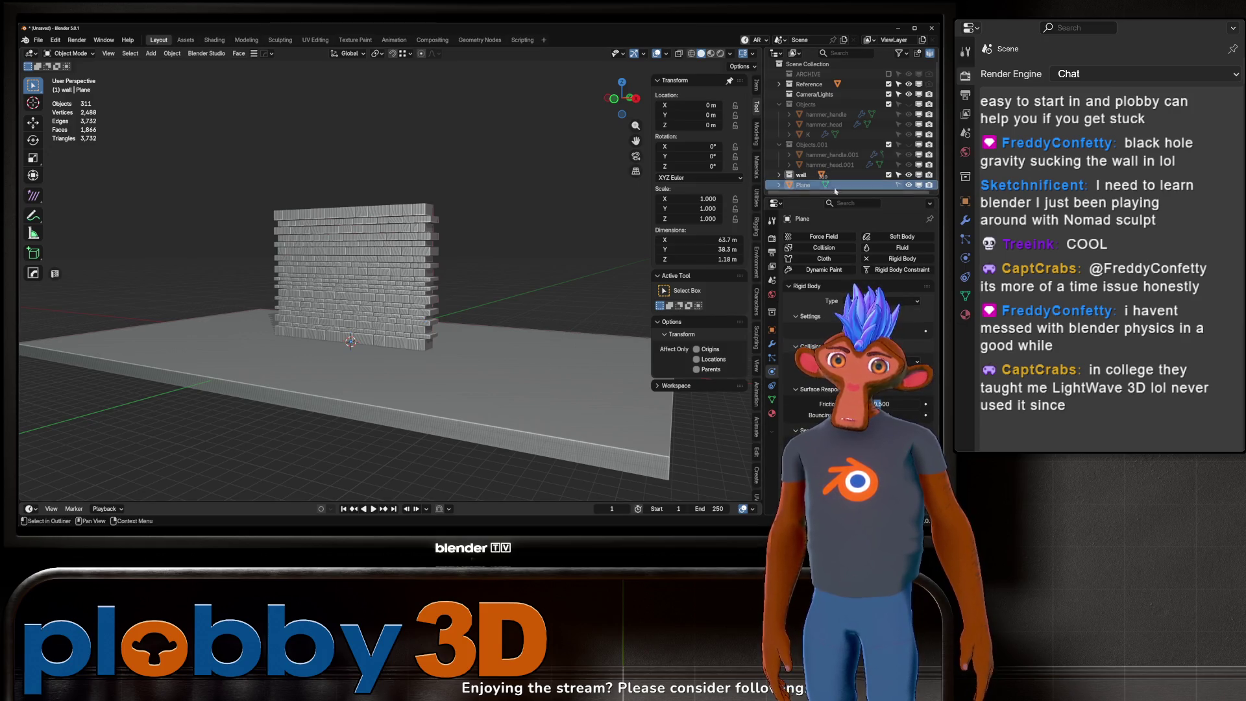
left_click(525, 371)
key("g")
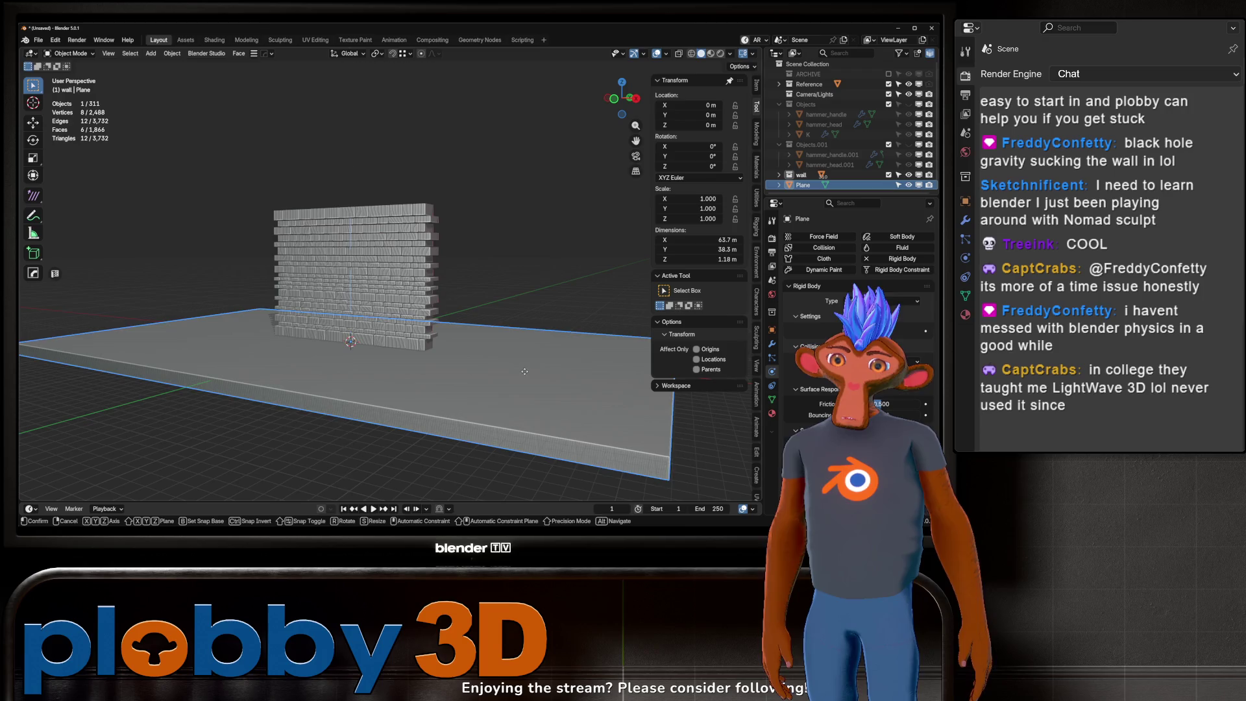
key("z")
left_click(512, 411)
key("space")
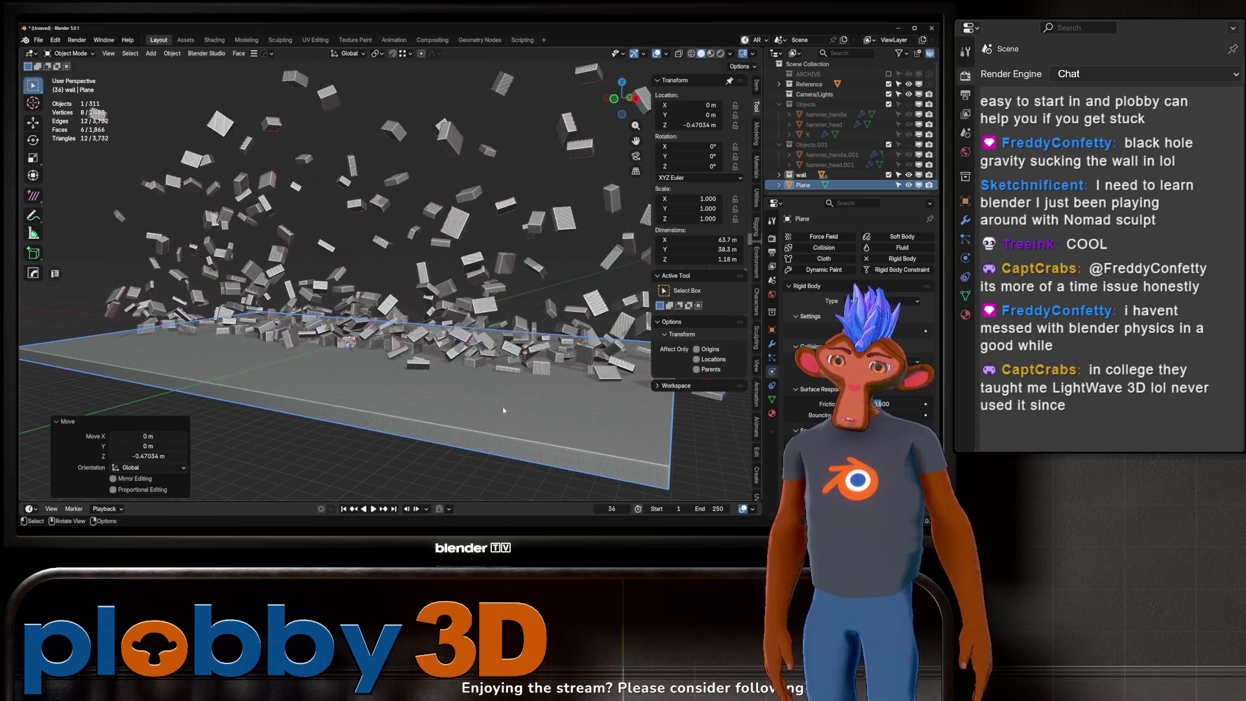
key("Escape")
left_click(399, 334)
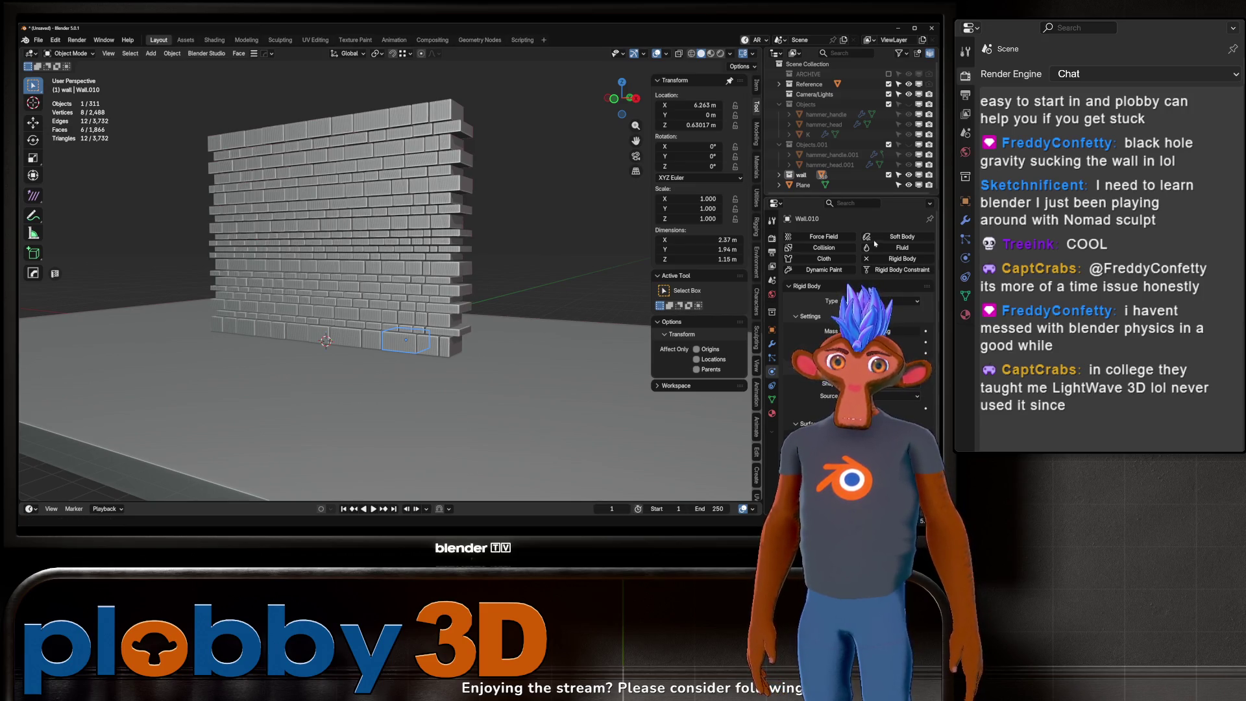
right_click(793, 176)
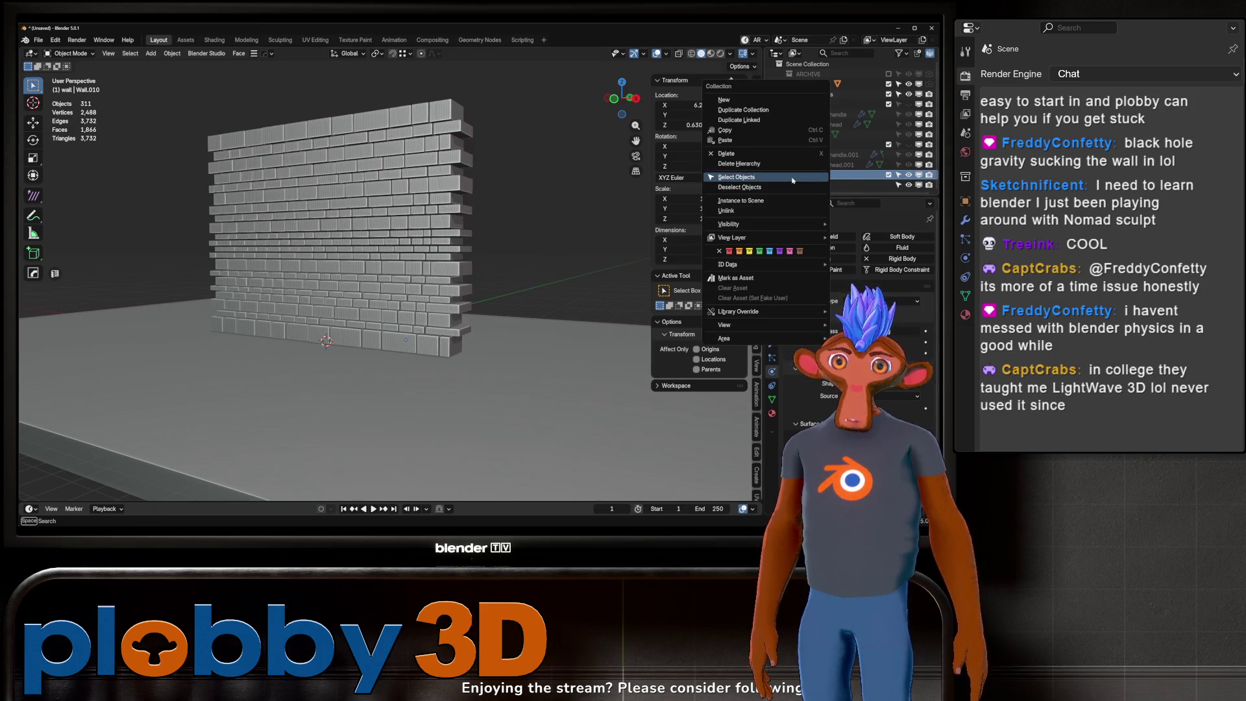
Step: Select all 310 wall bricks through their collection, then play the collapse and stop back at frame 1
left_click(793, 178)
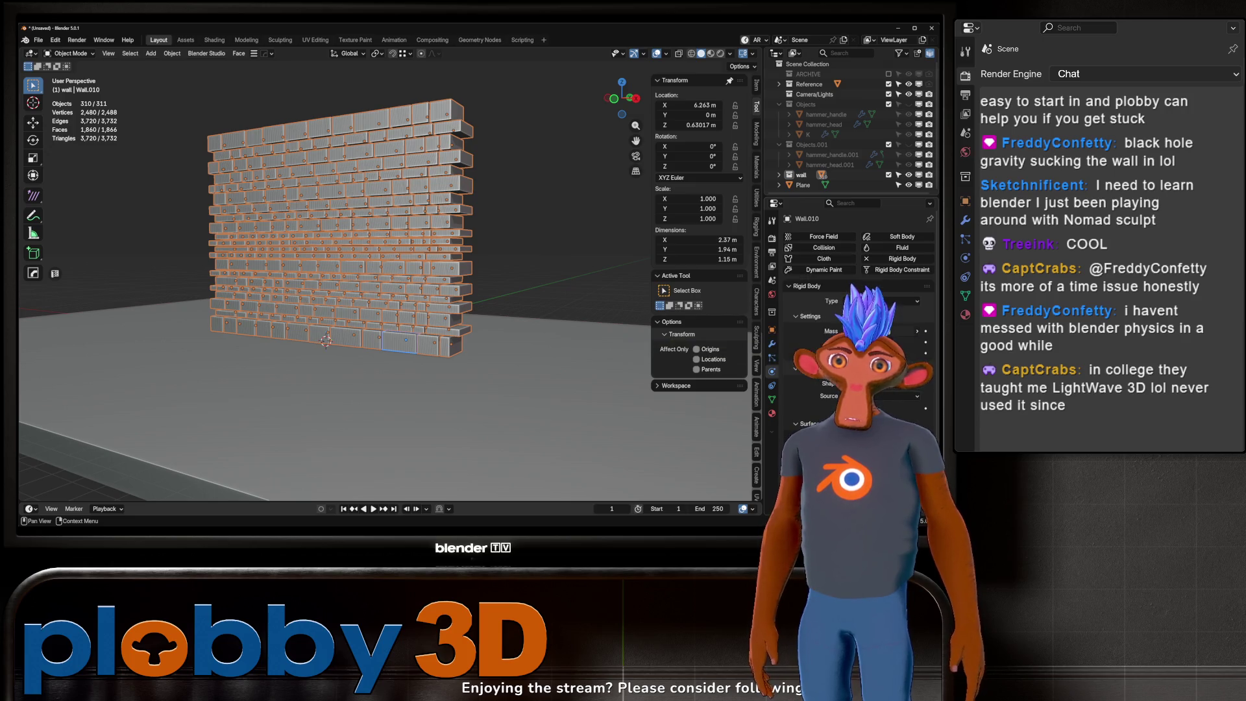
key("space")
key("space")
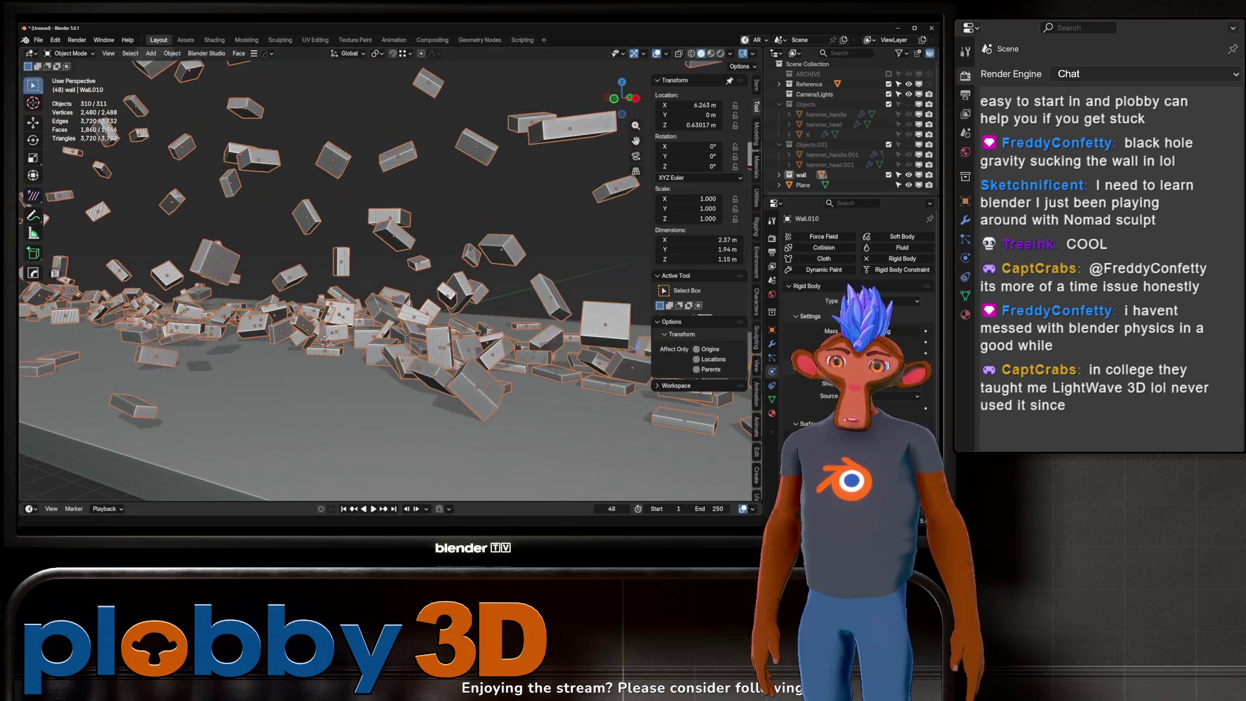
left_click(343, 509)
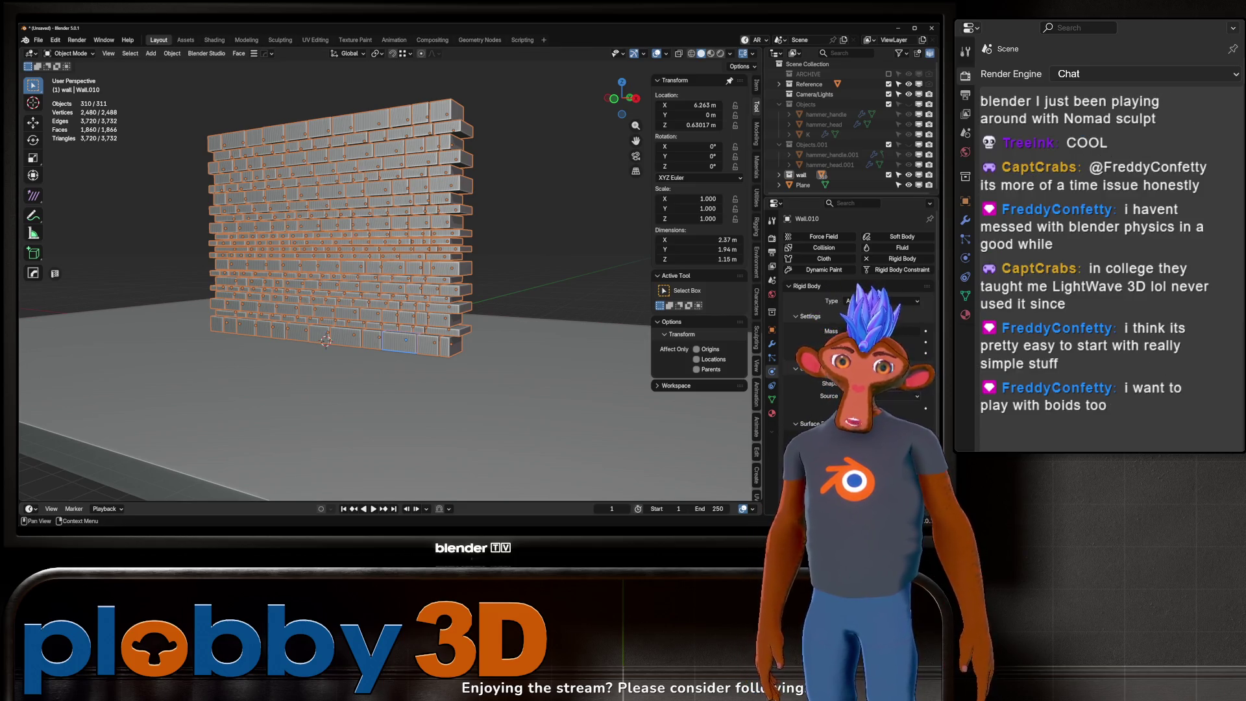
scroll(828, 406, "down", 4)
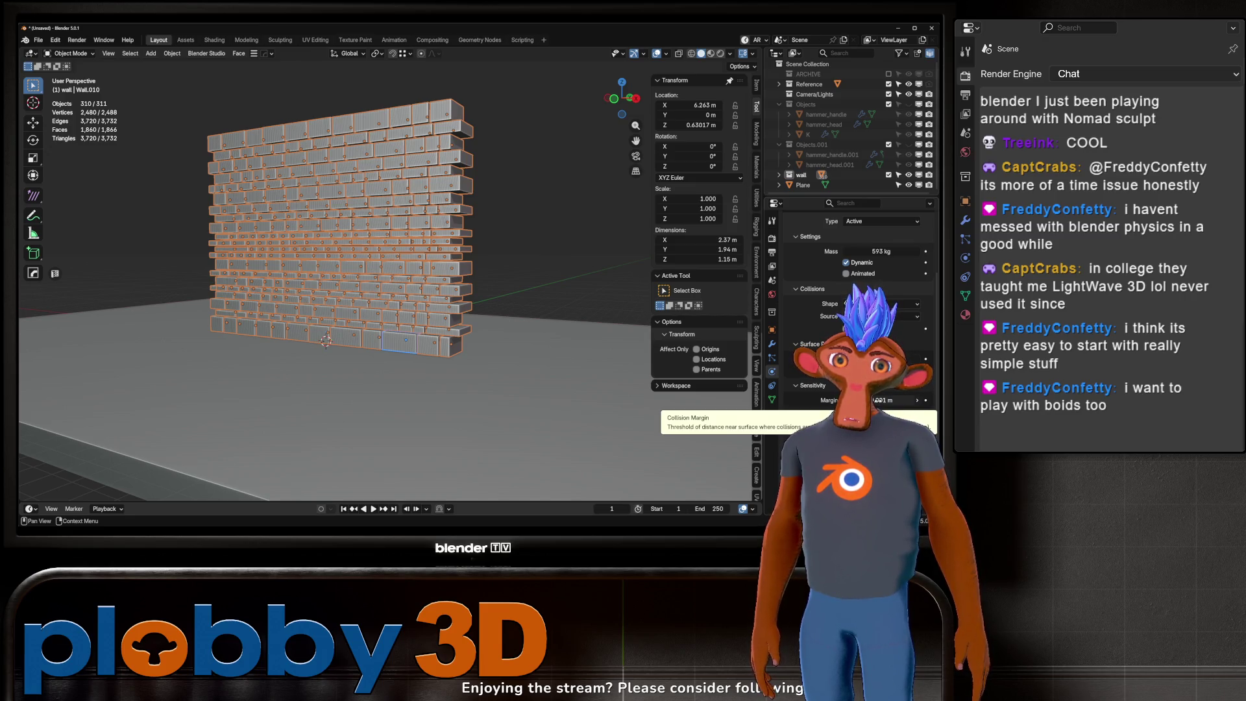
left_click_drag(883, 400, 902, 400)
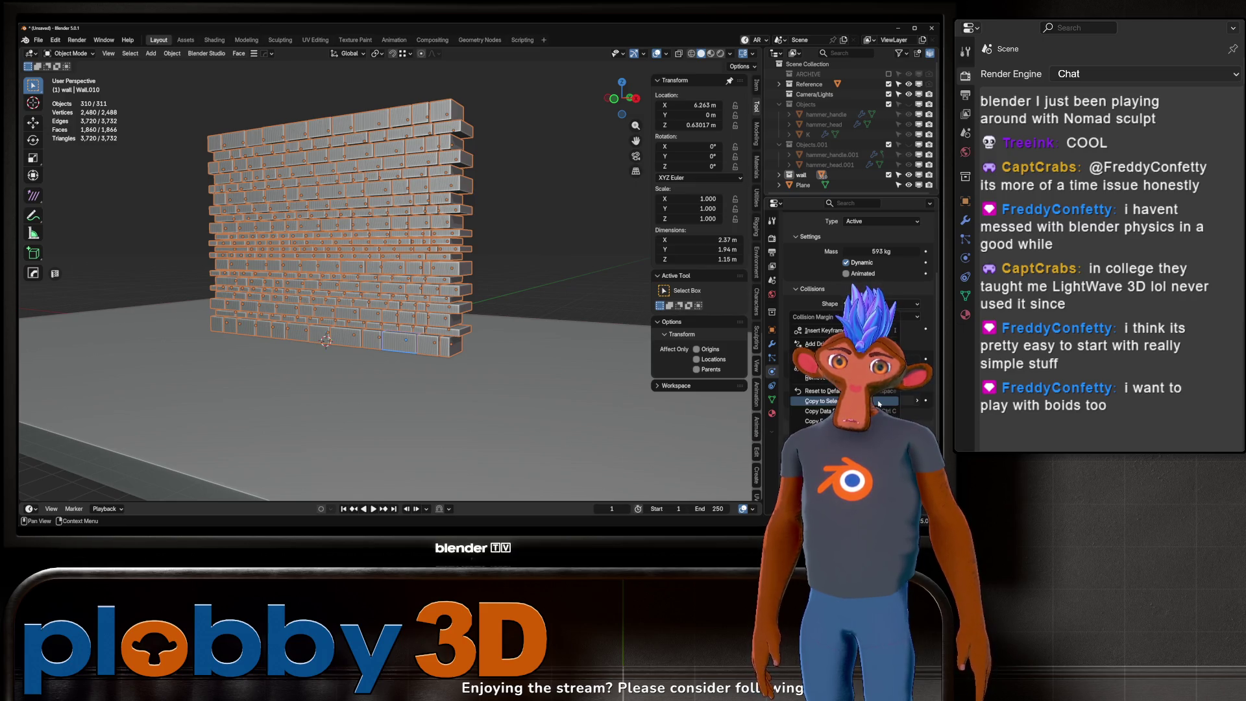
left_click(879, 403)
key("space")
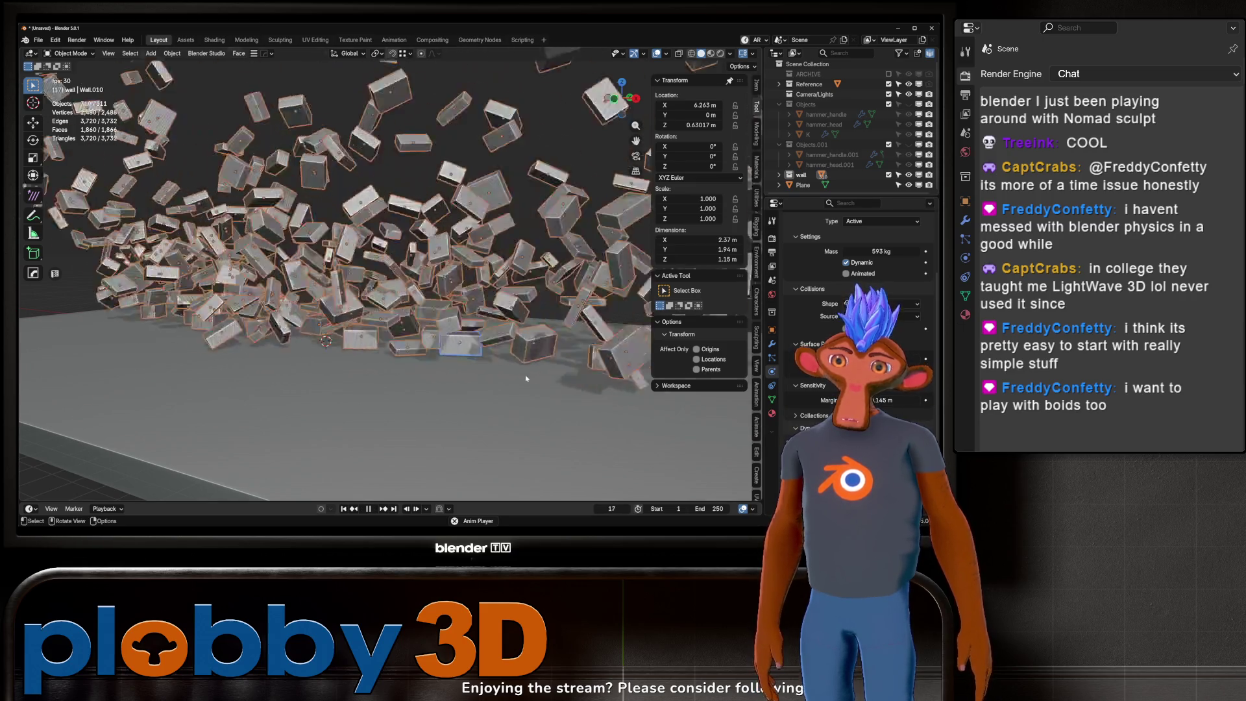
key("Escape")
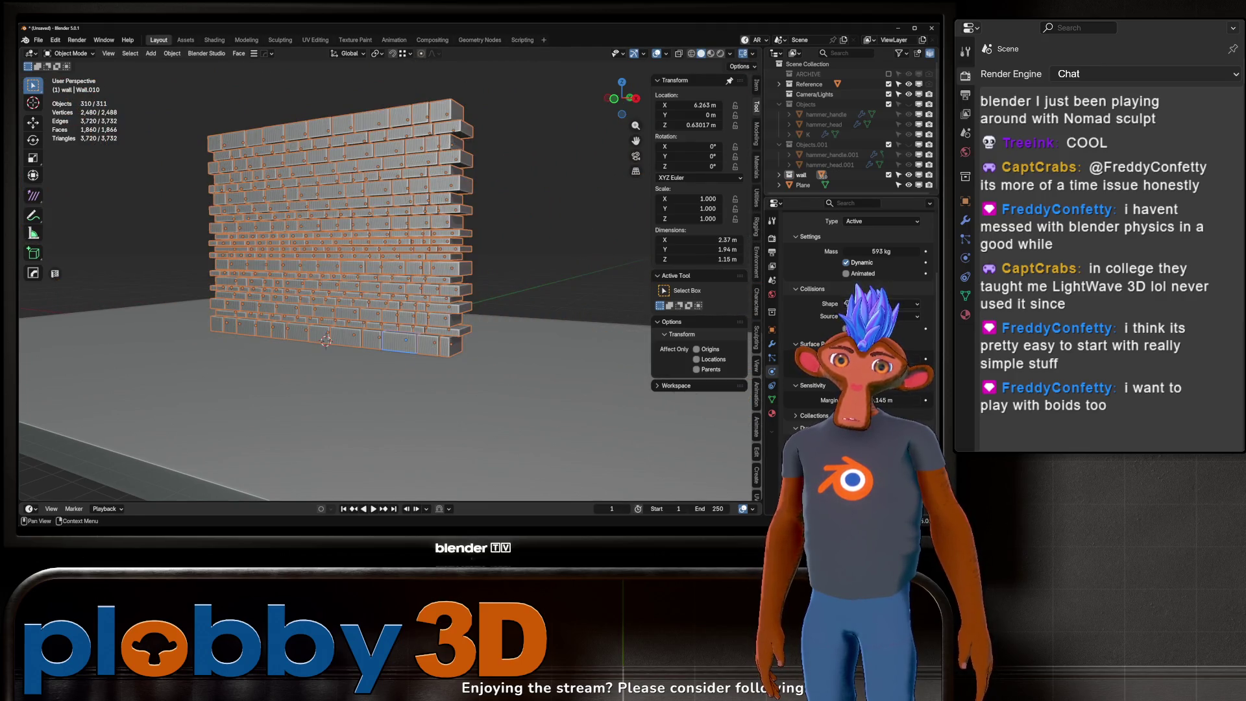
scroll(850, 311, "down", 1)
left_click_drag(896, 399, 915, 399)
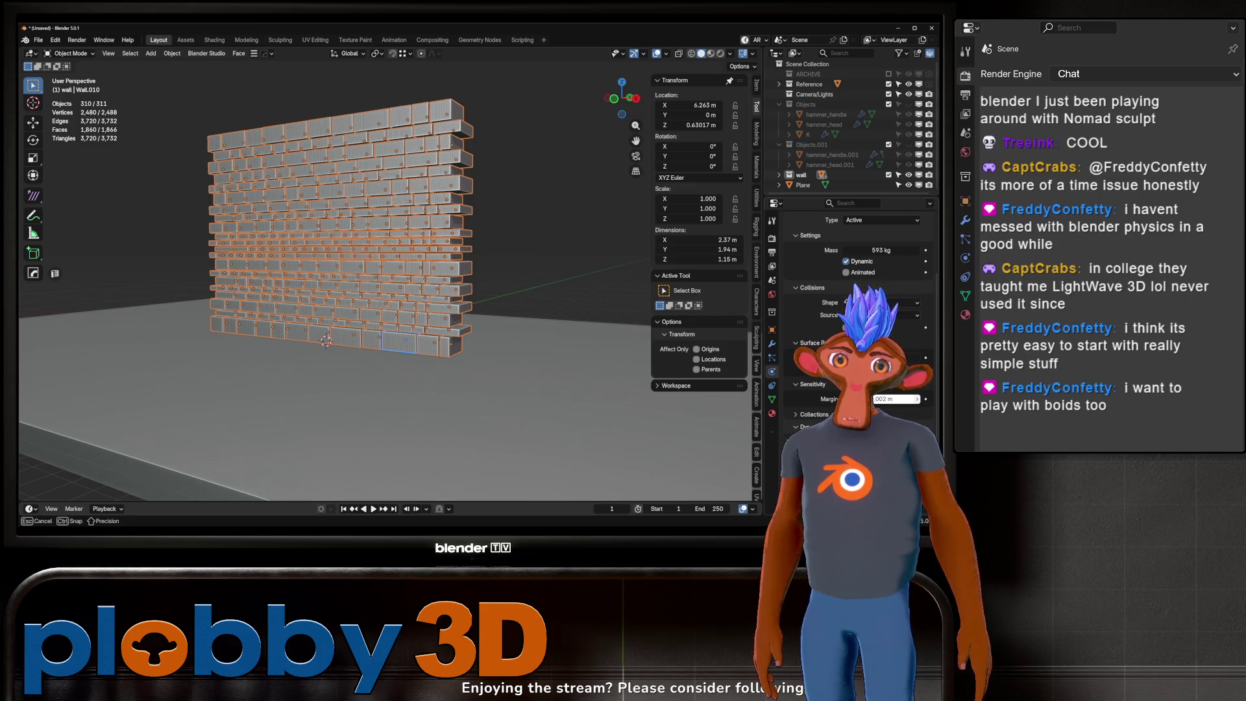
right_click(896, 399)
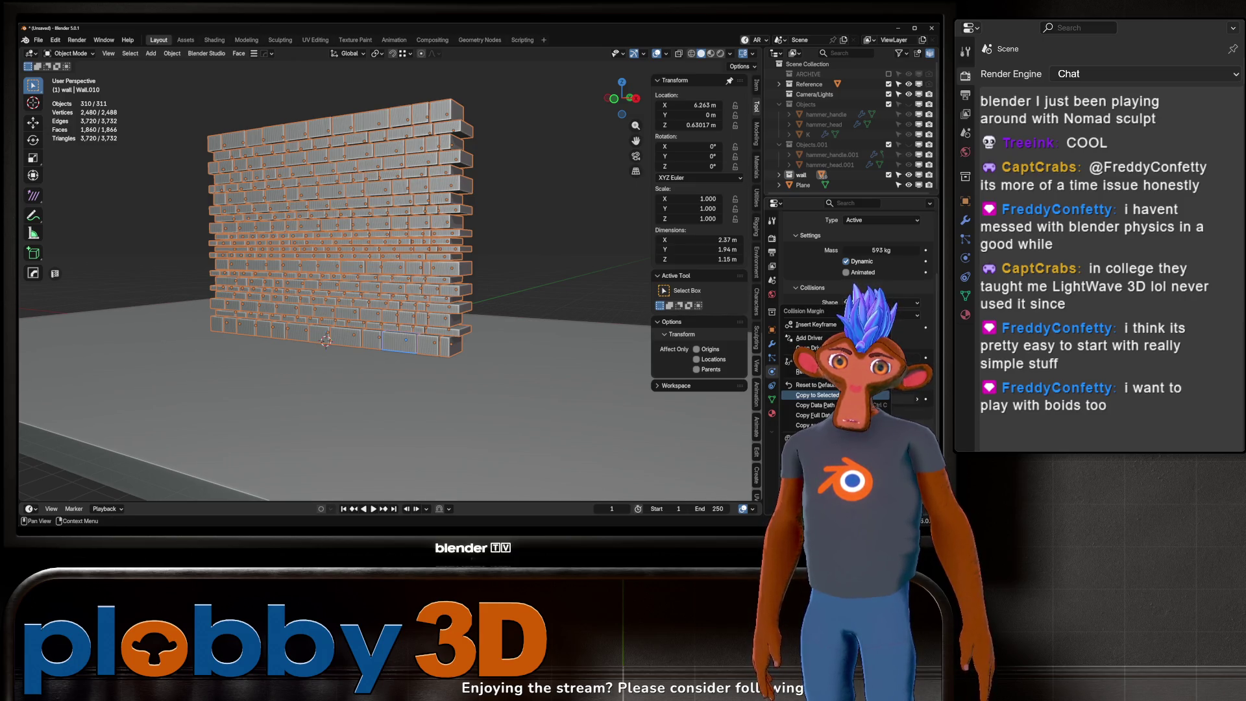
left_click(818, 394)
key("space")
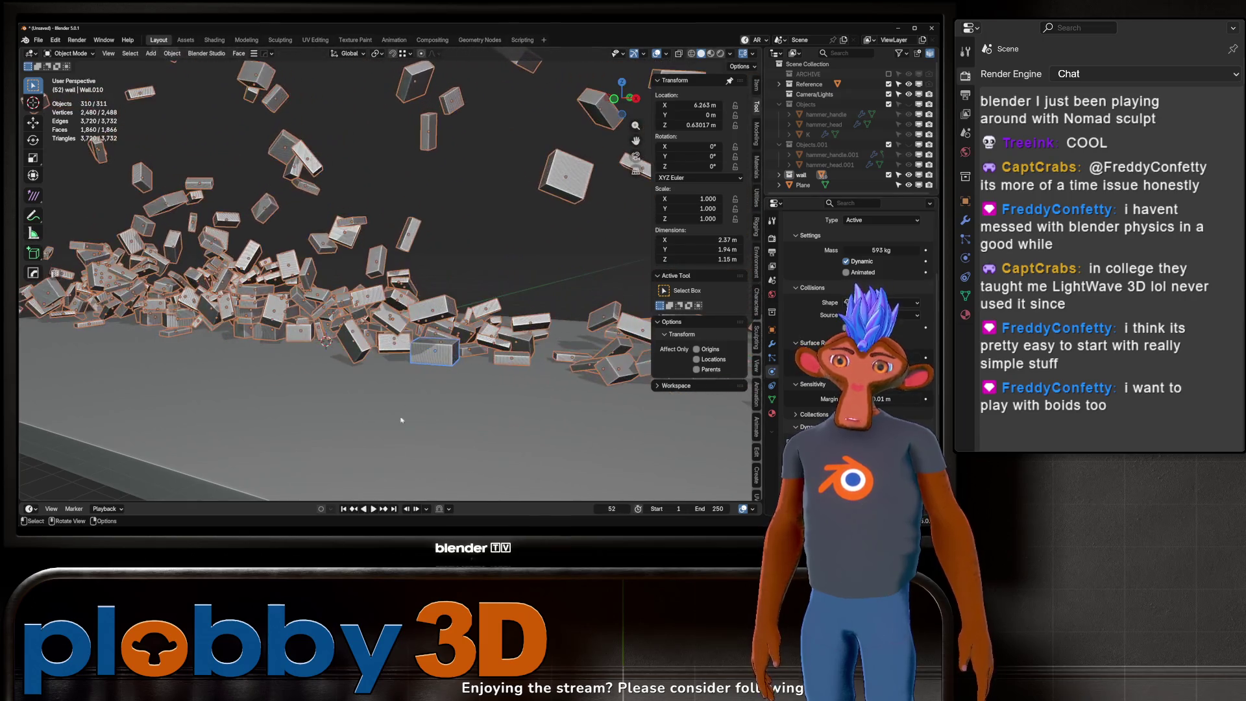
key("shift+Left")
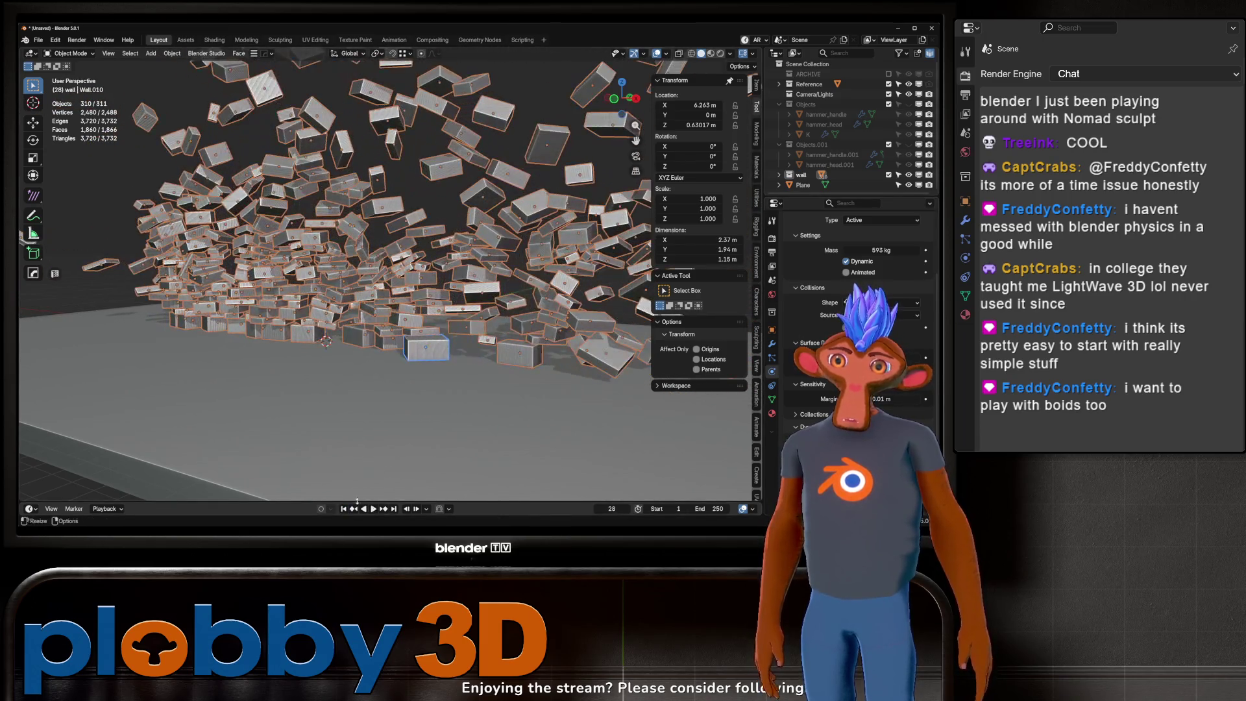
key("Escape")
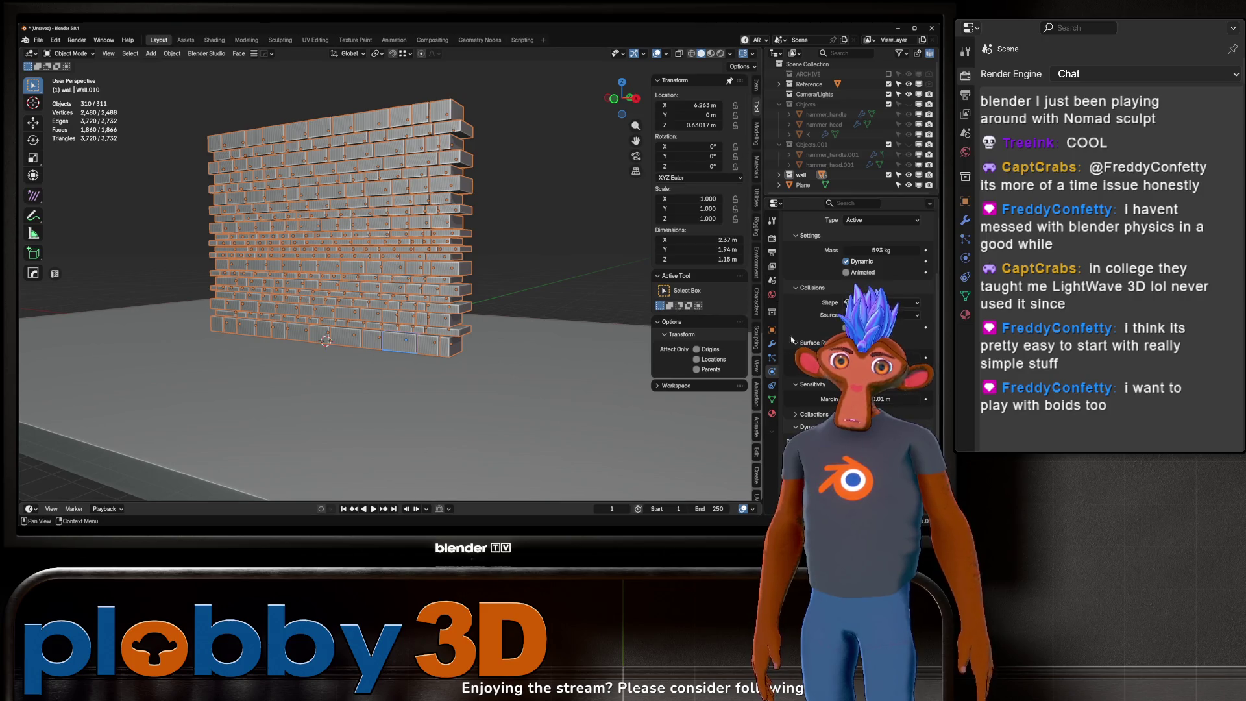
left_click_drag(912, 358, 722, 357)
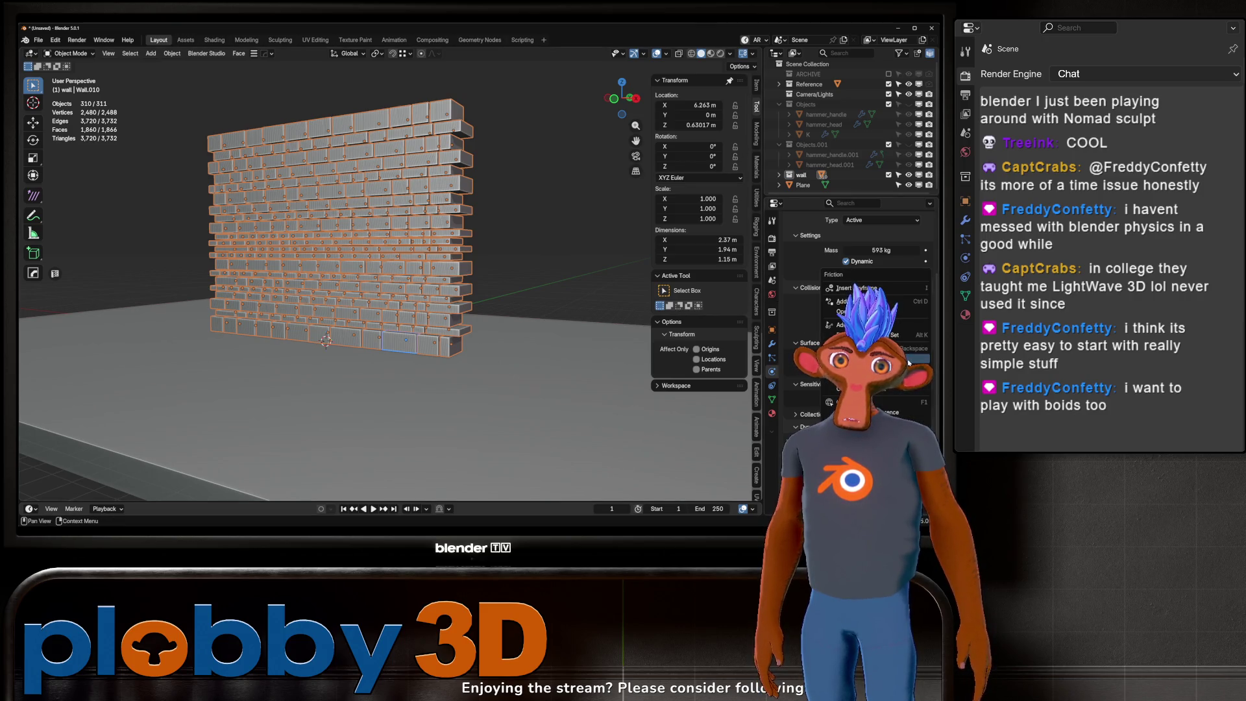
key("space")
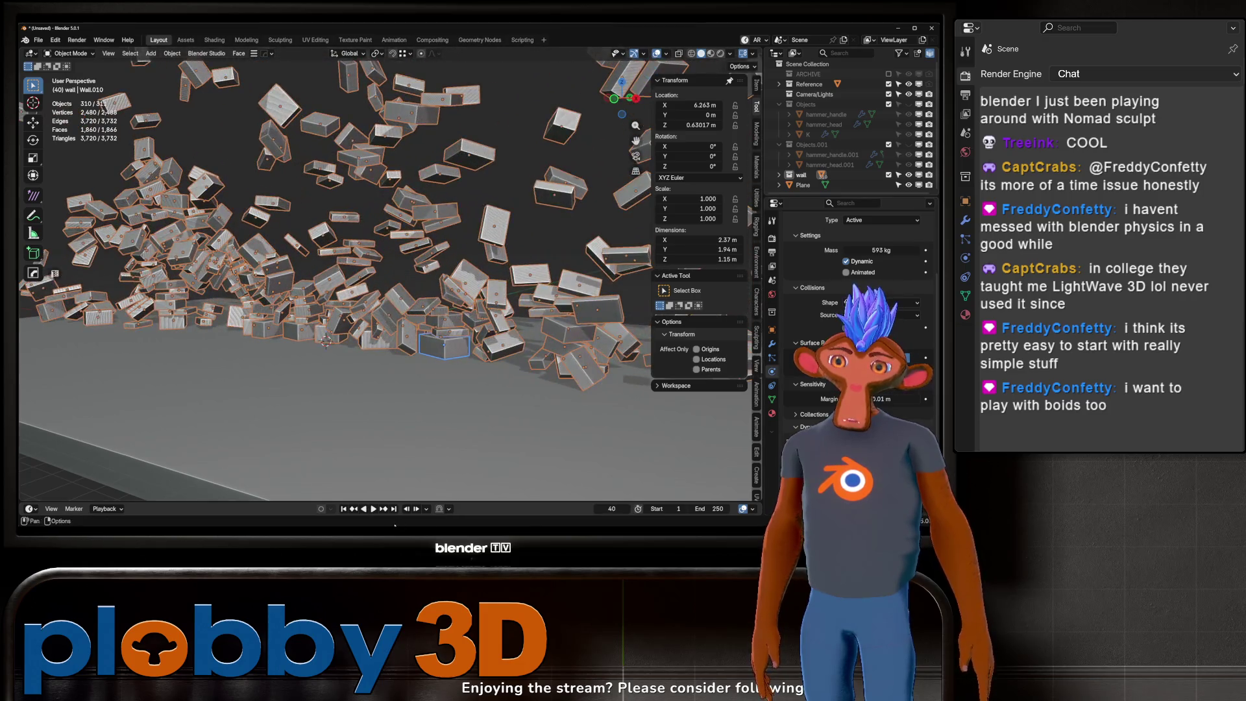
key("Escape")
scroll(816, 333, "up", 4)
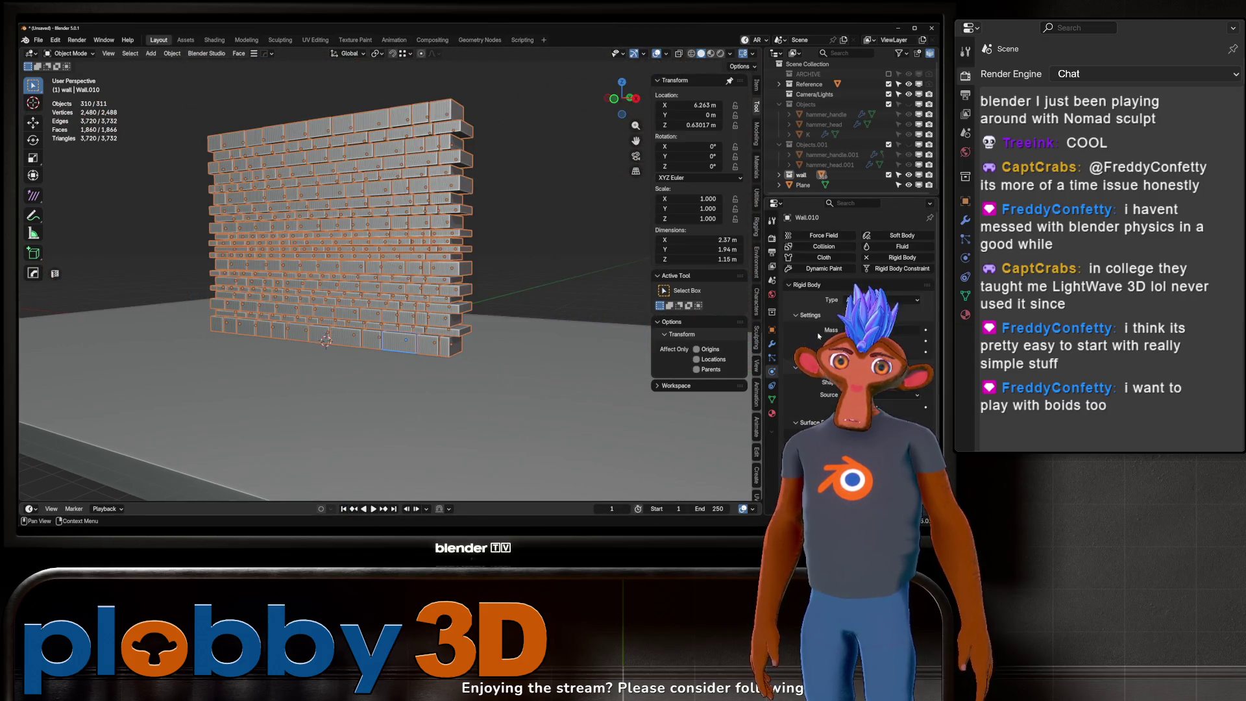
scroll(844, 311, "down", 3)
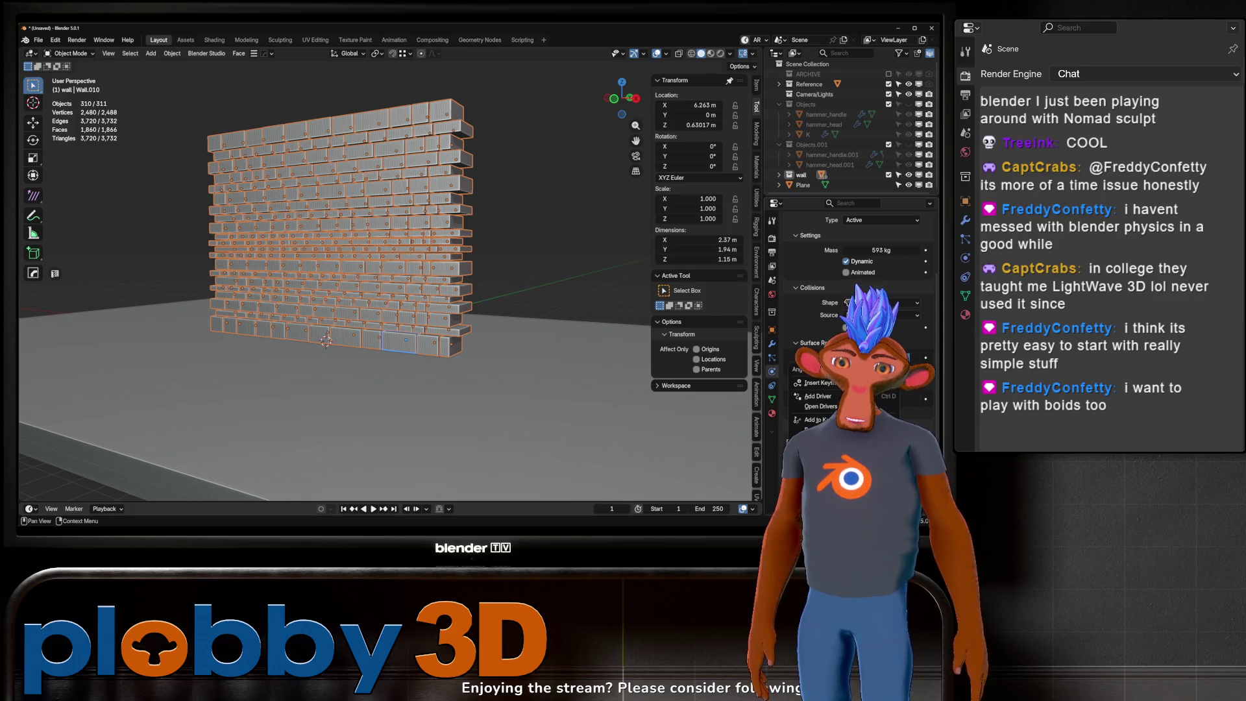
key("space")
key("space")
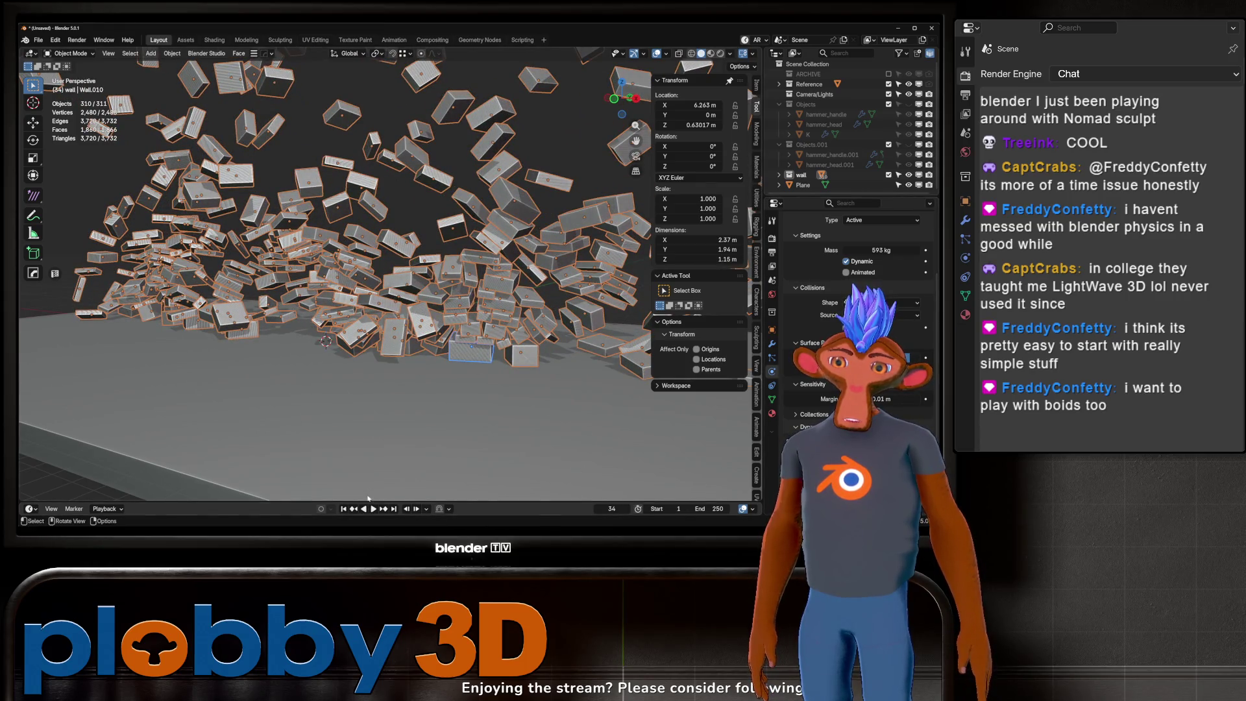
key("shift+Left")
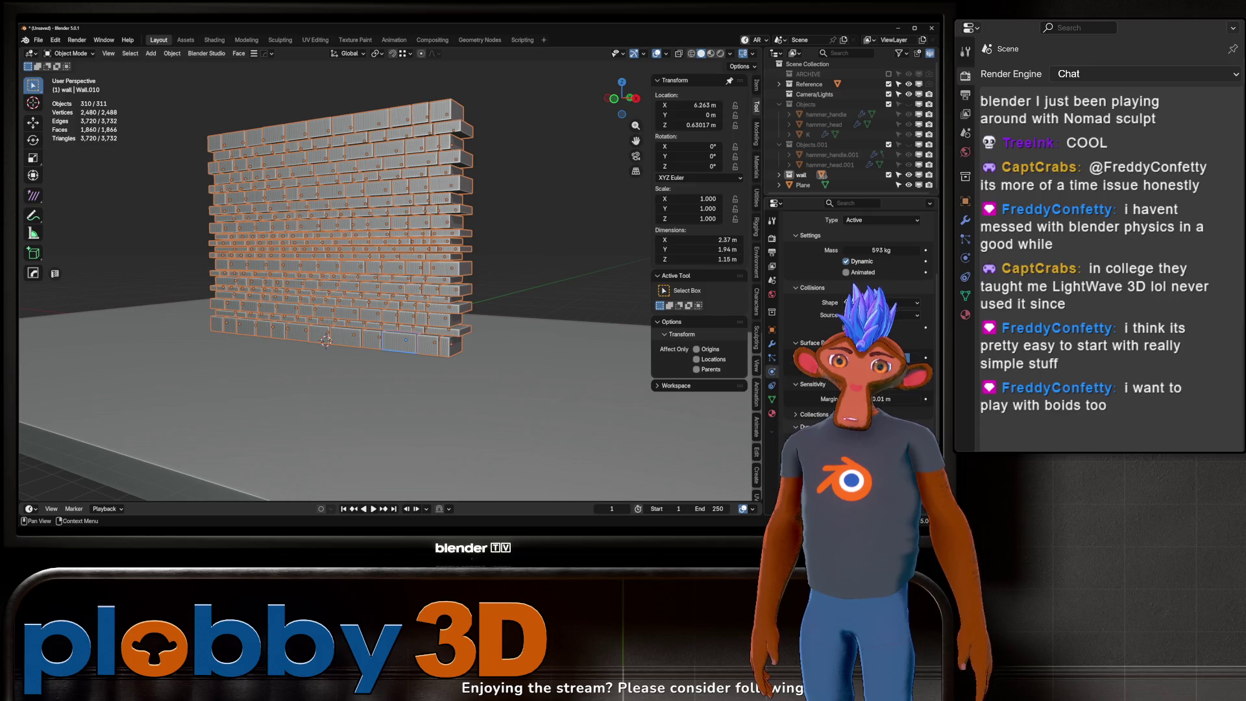
right_click(817, 370)
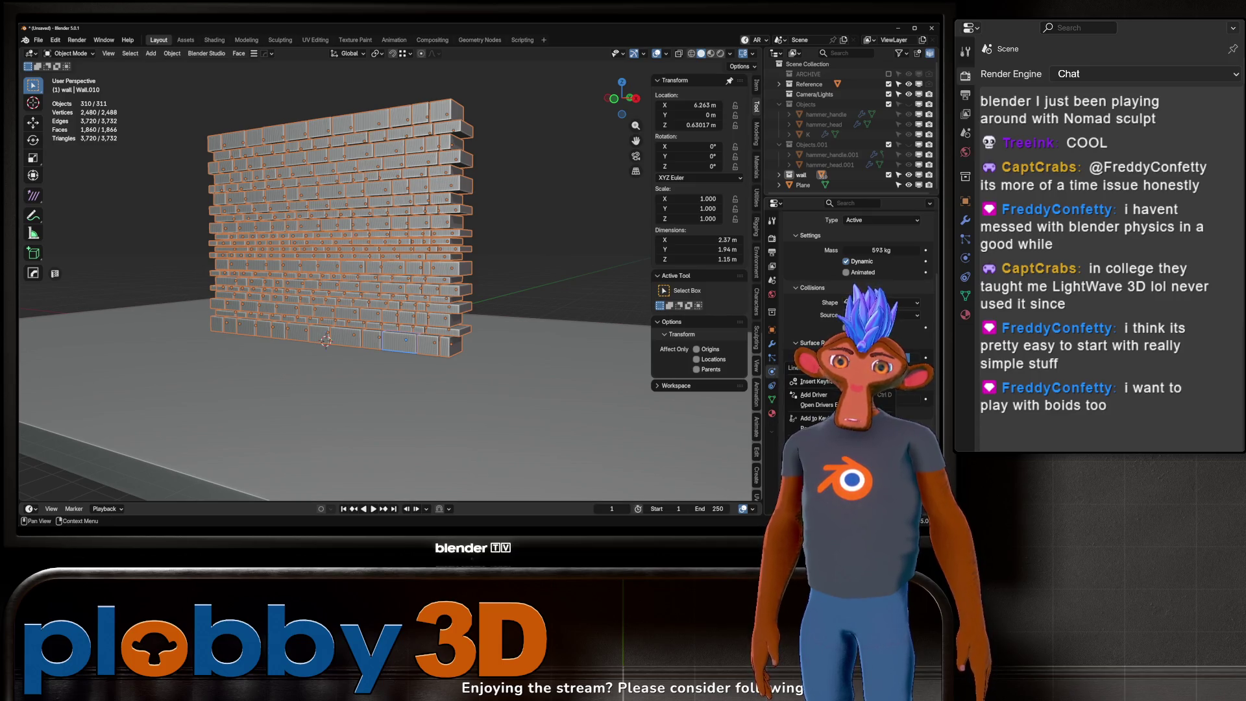
key("space")
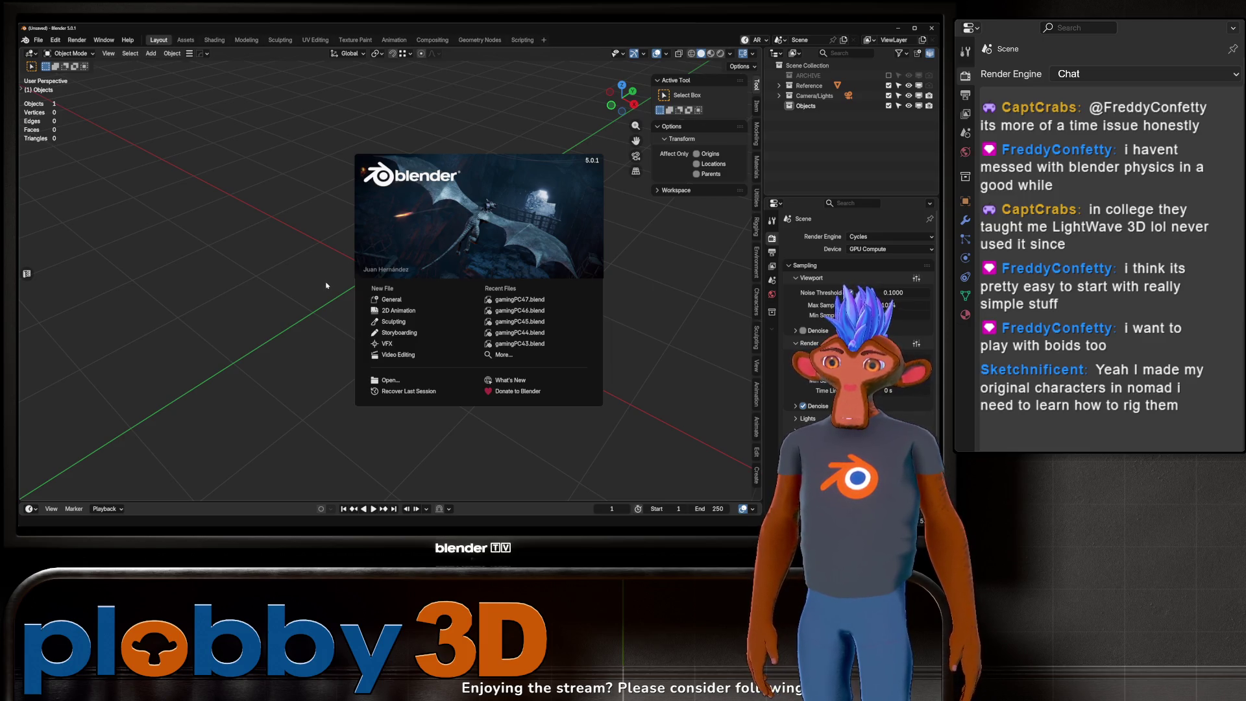
Step: Add a Suzanne monkey at the origin and scale it down to 0.28
left_click(326, 294)
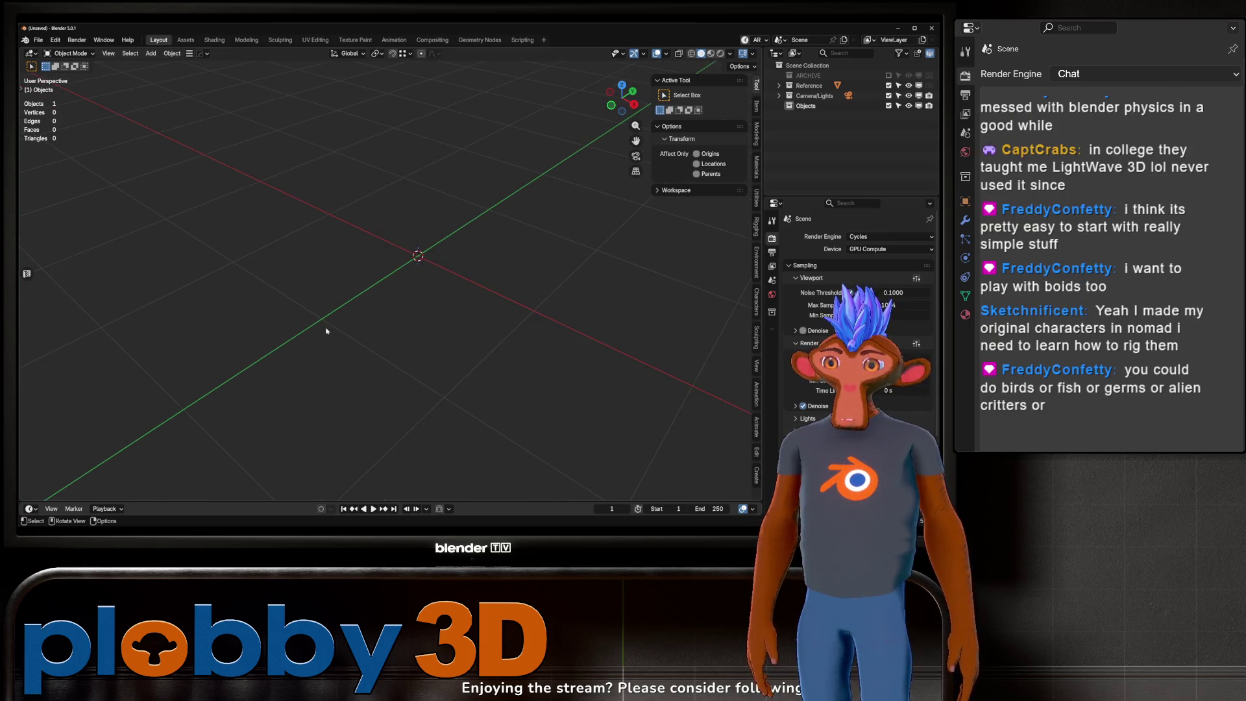
middle_click_drag(326, 331, 389, 263)
key("shift+a")
mouse_move(413, 272)
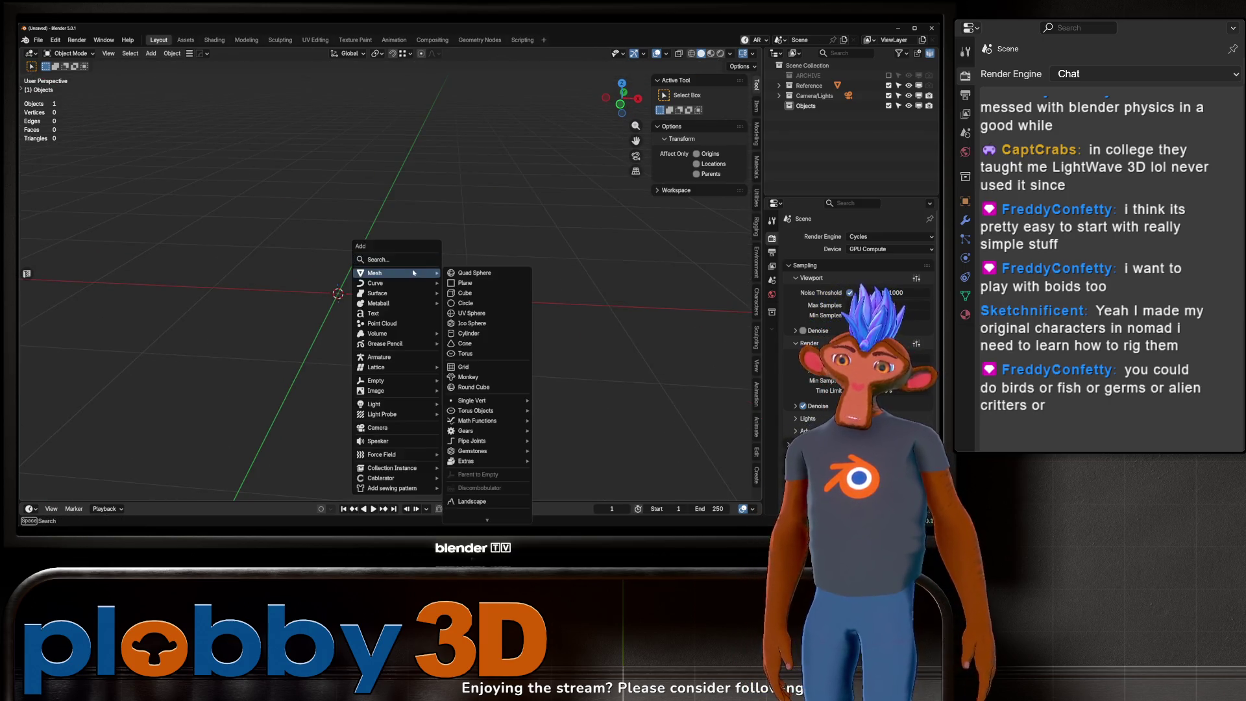
left_click(468, 376)
key("s")
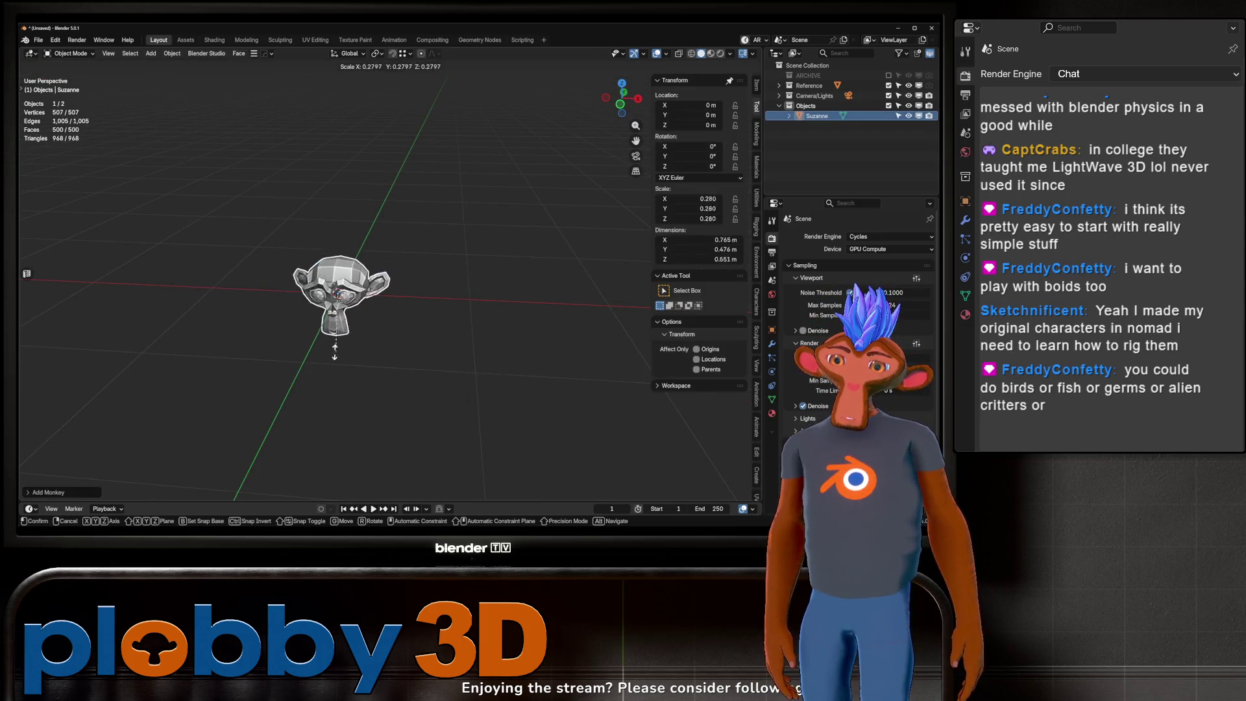
left_click(327, 333)
key("ctrl+z")
key("ctrl+a")
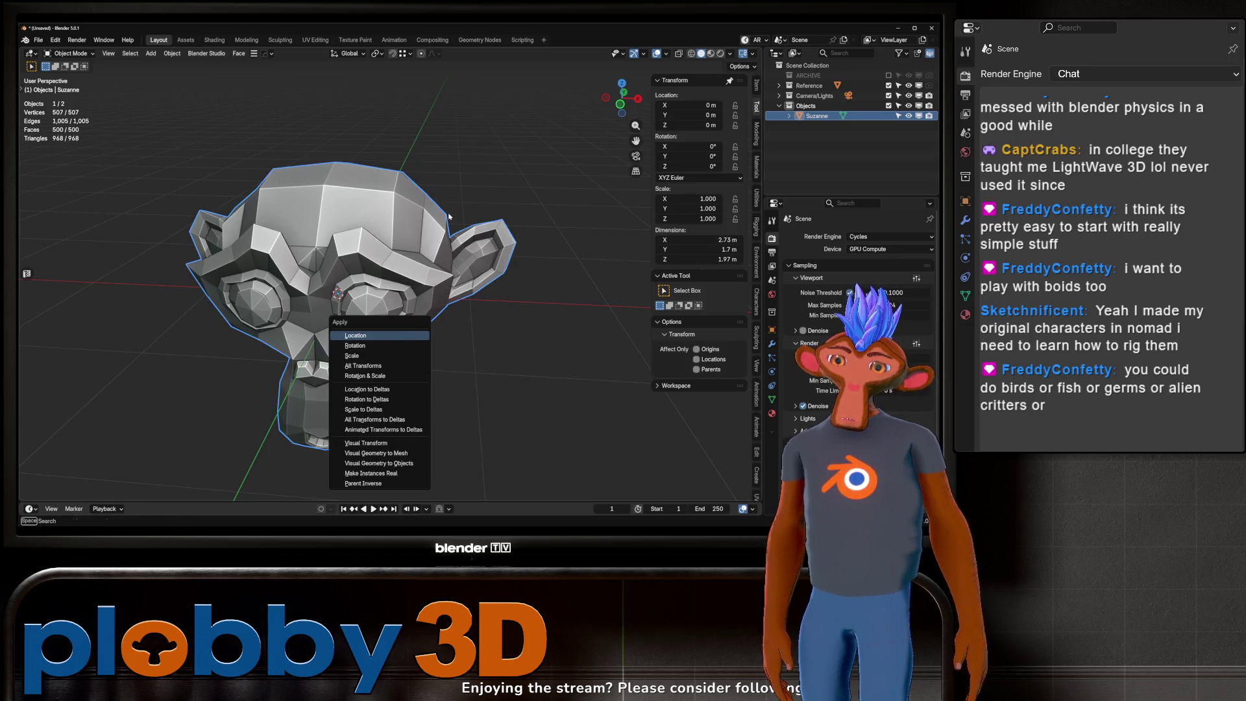
key("s")
left_click(363, 285)
middle_click_drag(364, 285, 396, 276)
Step: Add a particle system to Suzanne in the Particles properties
left_click(771, 372)
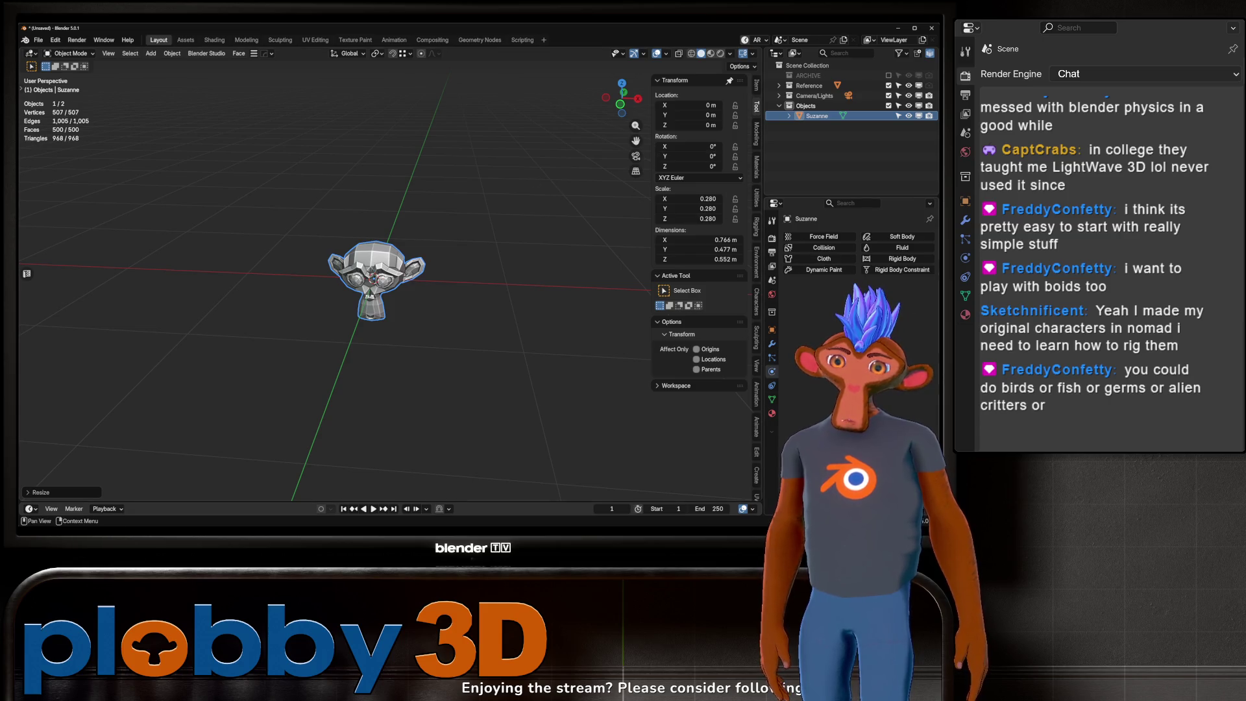
left_click(773, 358)
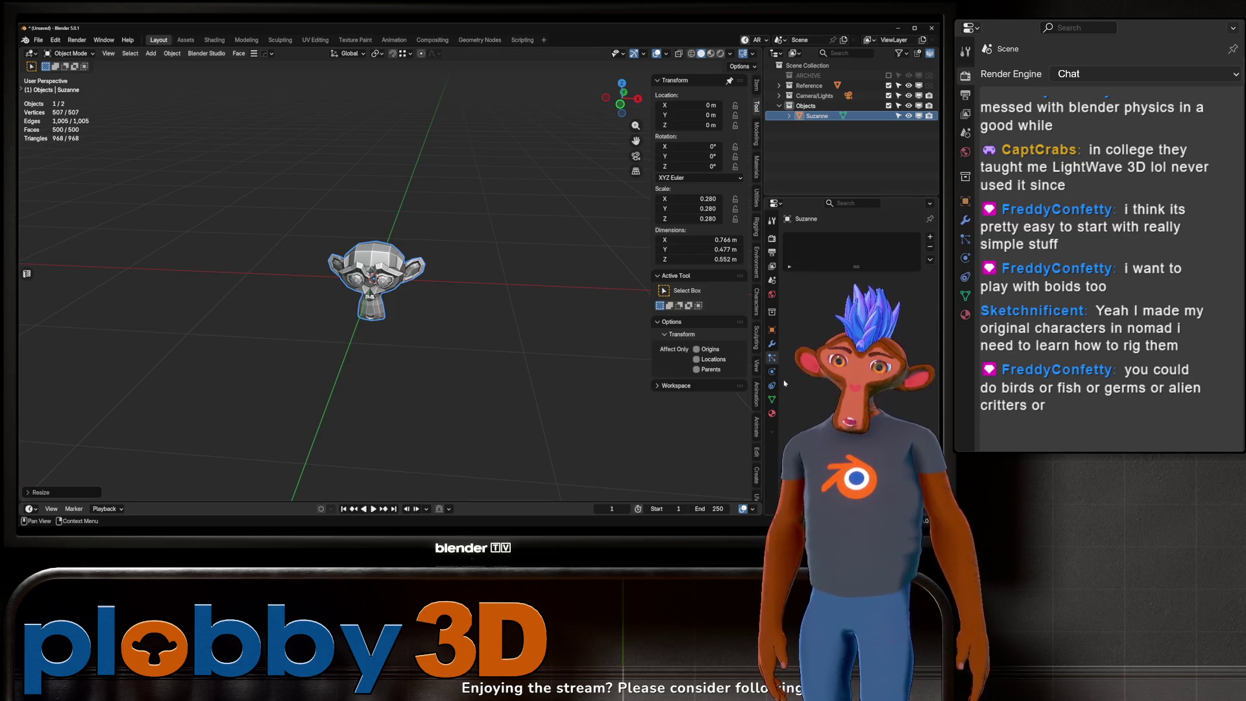
left_click(772, 372)
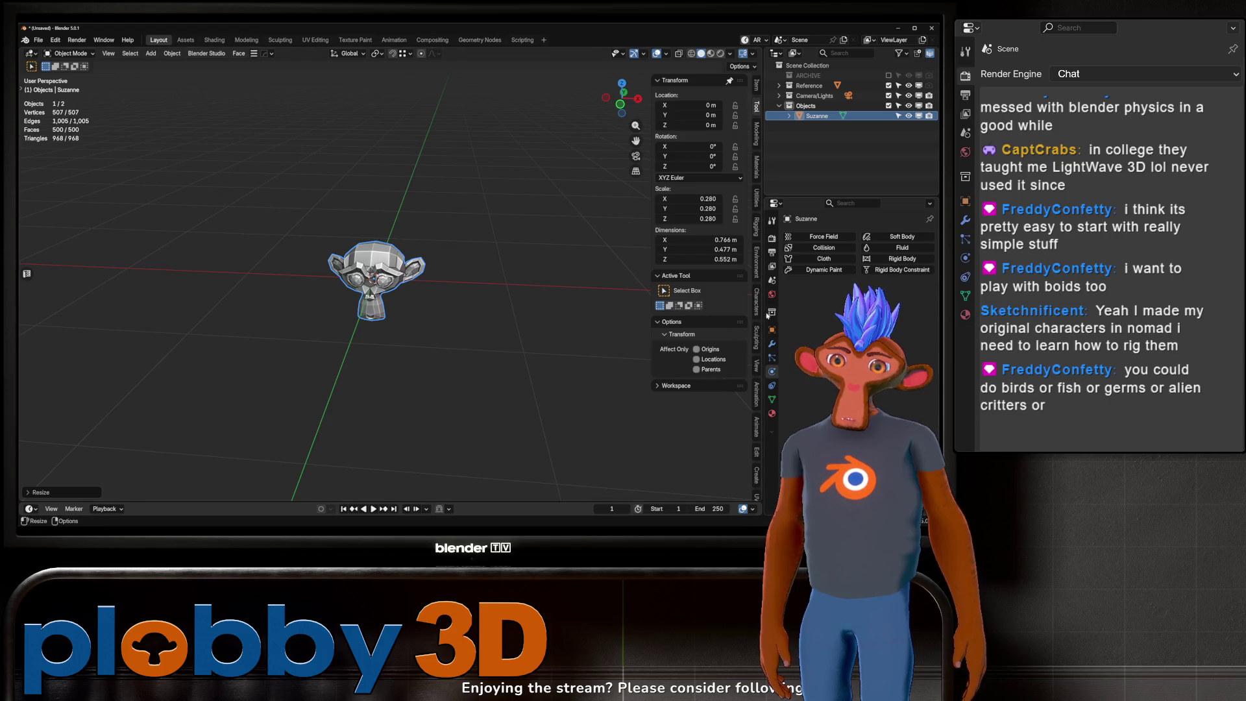
left_click(771, 357)
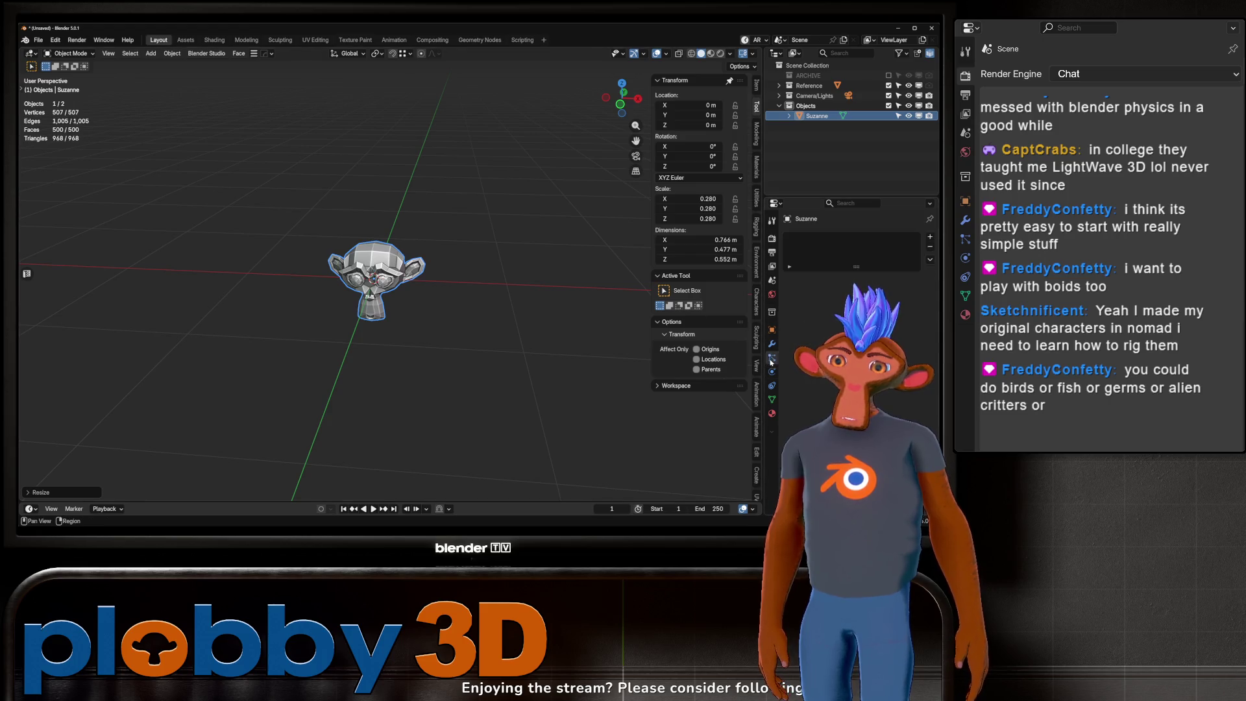
left_click(930, 237)
Step: Browse Suzanne's particle settings down to the force field type list
scroll(389, 273, "up", 3)
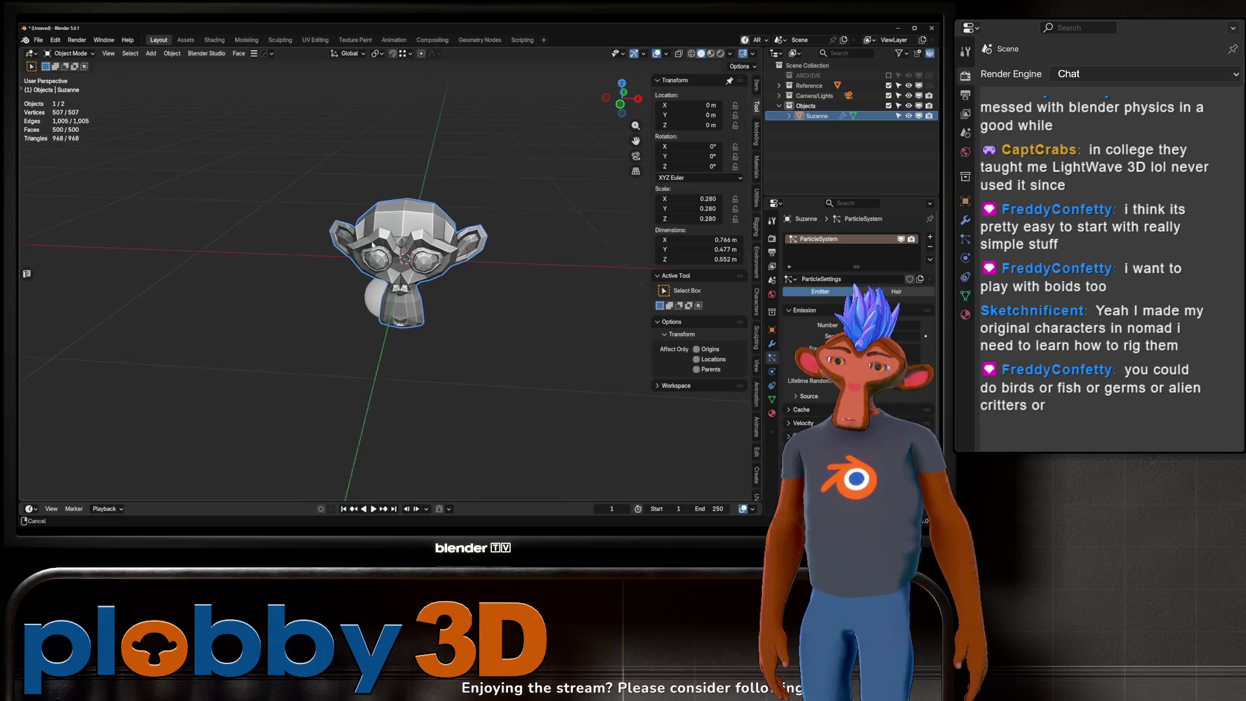
scroll(811, 346, "down", 3)
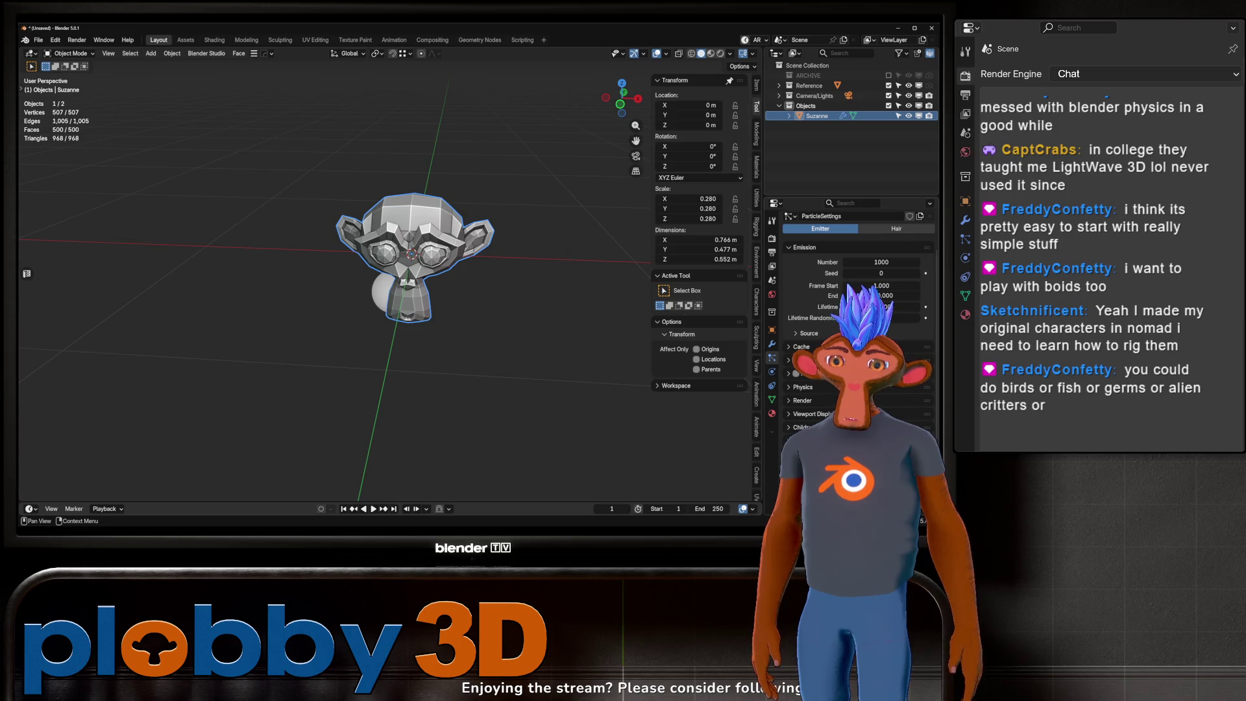
scroll(850, 324, "down", 3)
scroll(817, 381, "up", 3)
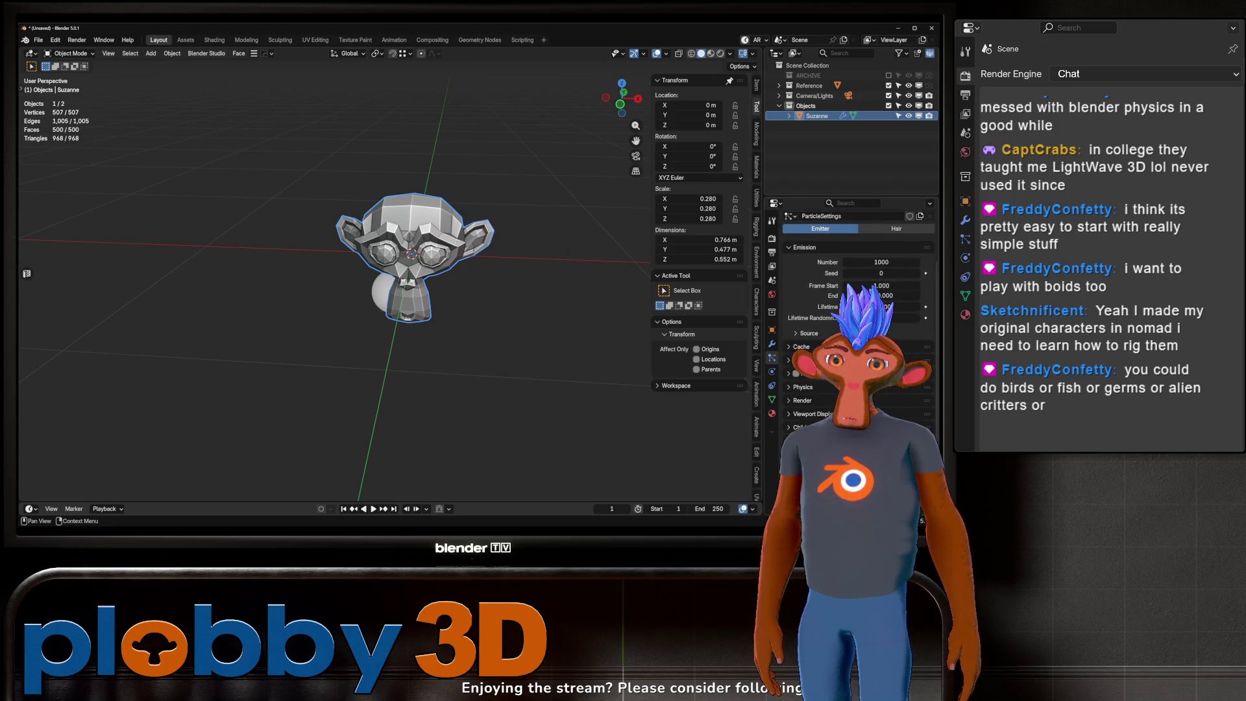
scroll(857, 324, "down", 4)
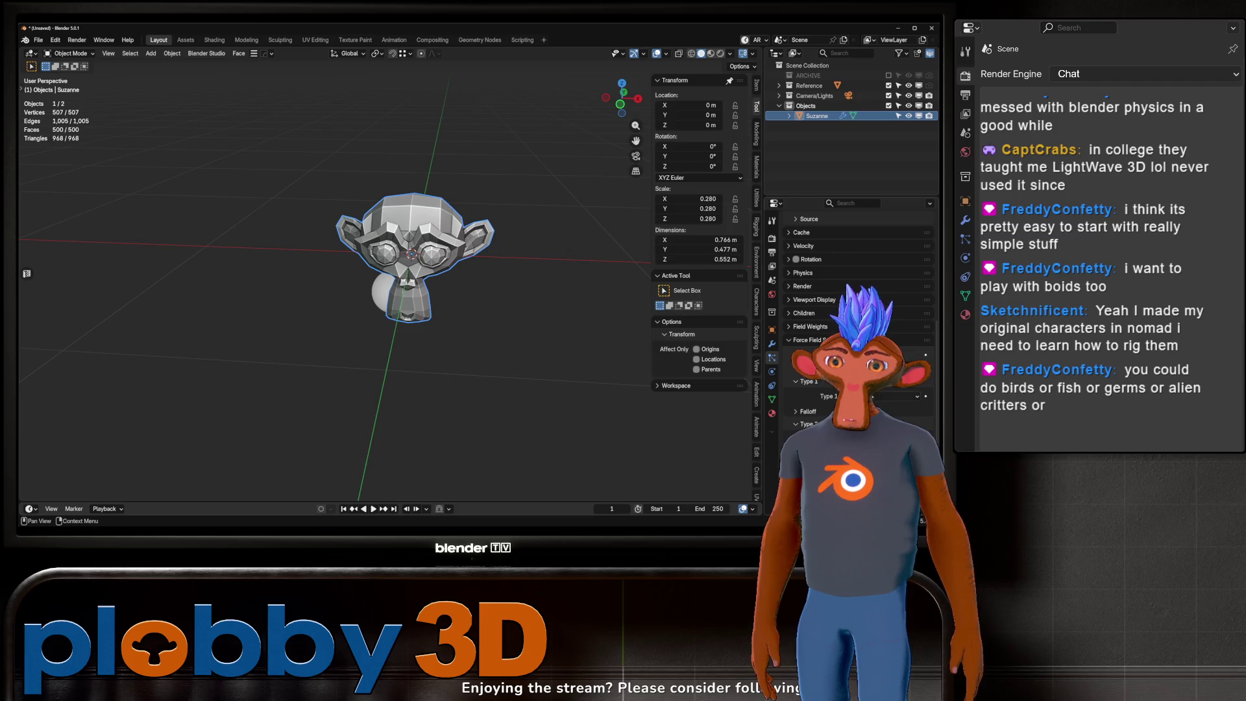
left_click(896, 396)
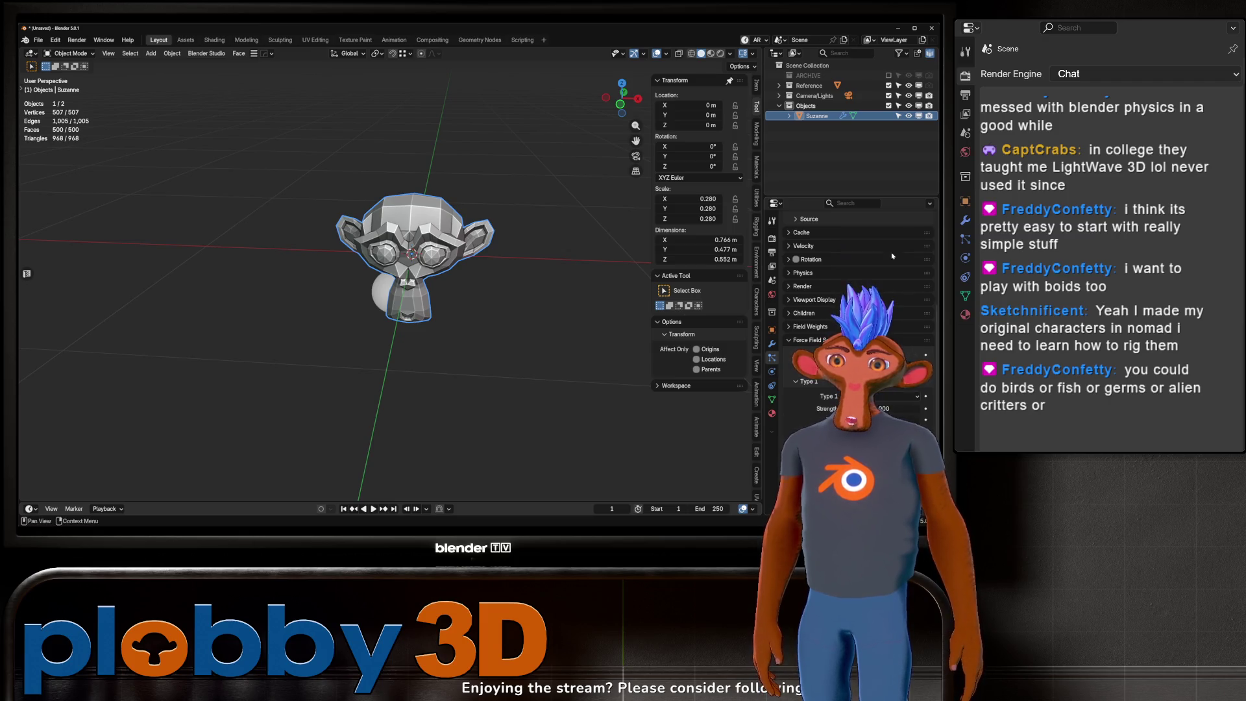
scroll(806, 350, "down", 3)
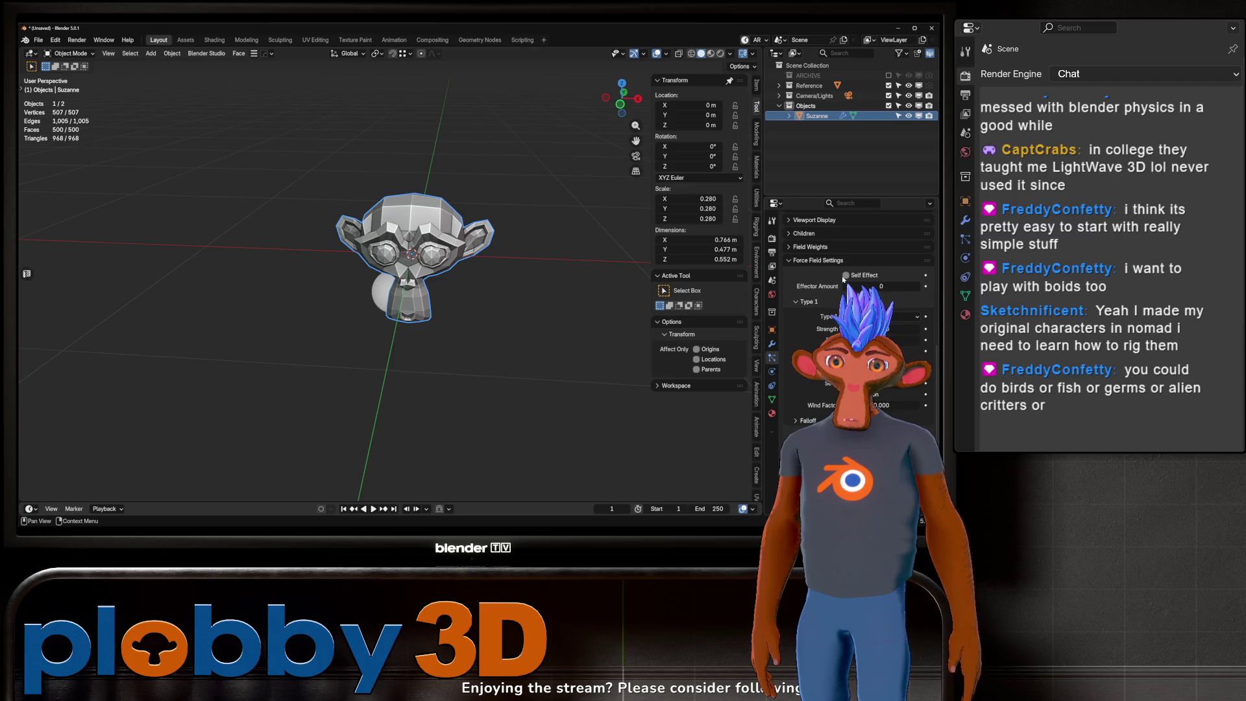
Step: Move Suzanne to about X 0.51, Y 0.30, Z 0.61 m and deselect it
key("g")
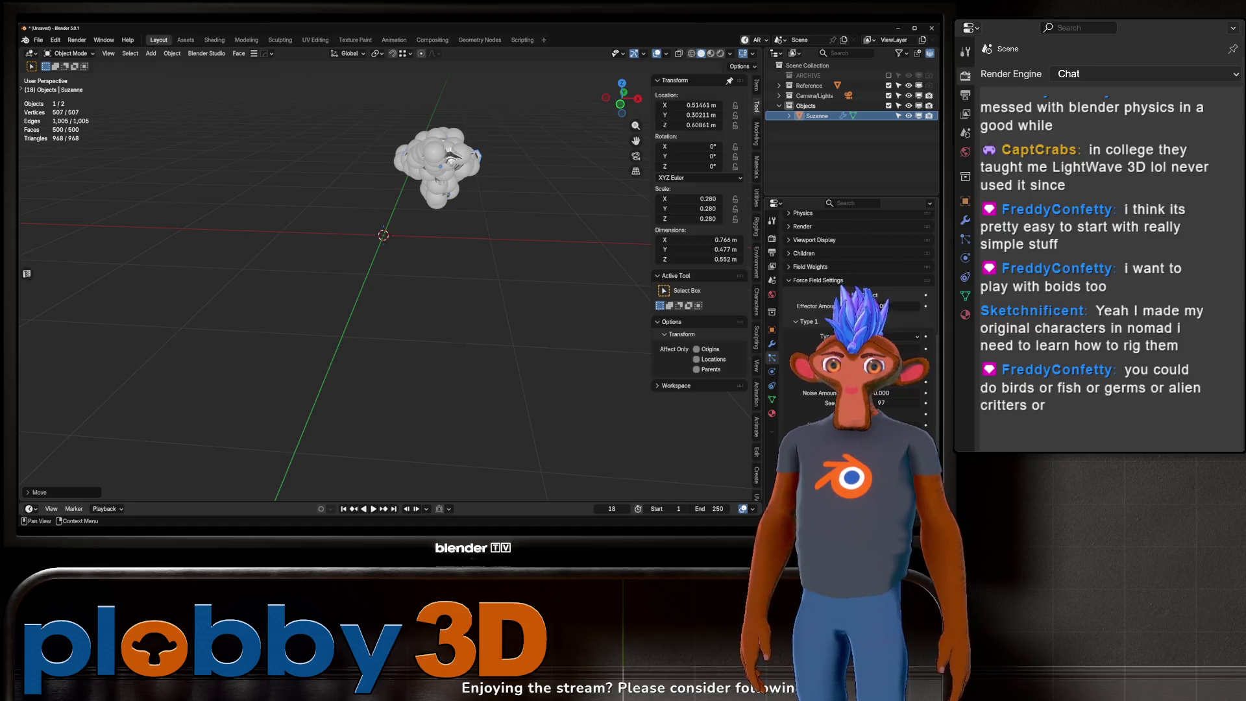
scroll(850, 292, "up", 2)
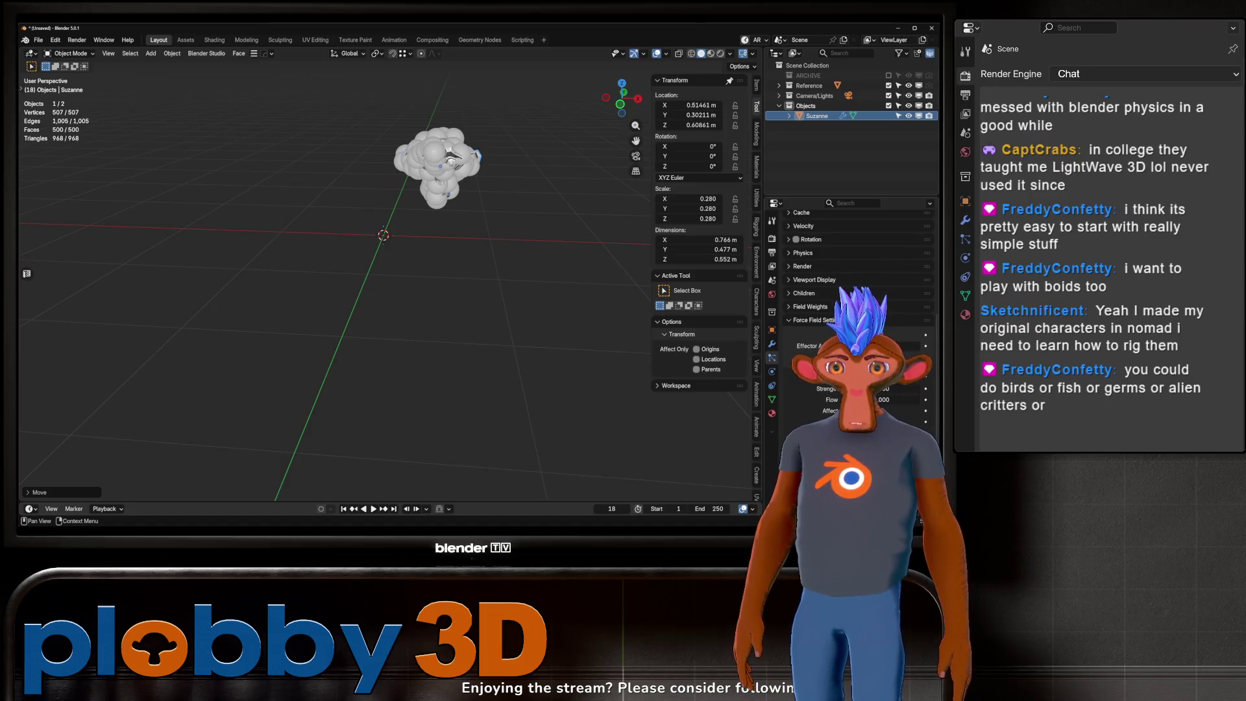
scroll(851, 292, "up", 5)
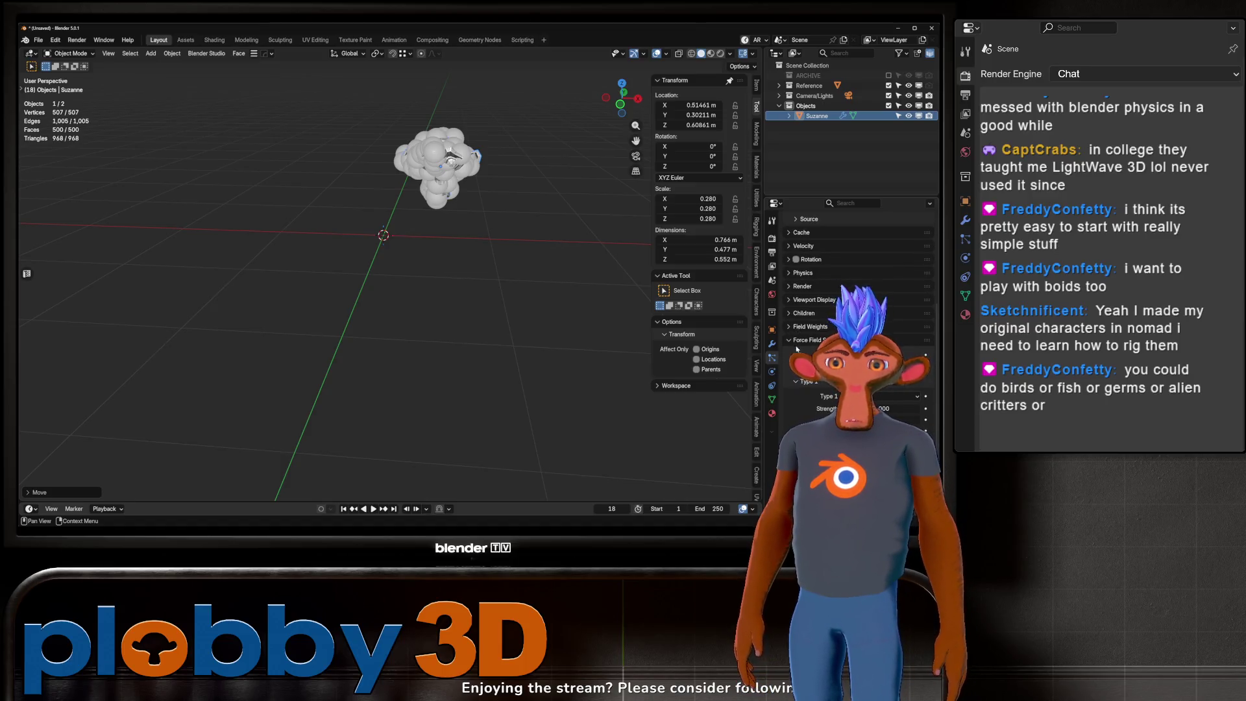
left_click(334, 209)
key("shift+a")
mouse_move(357, 420)
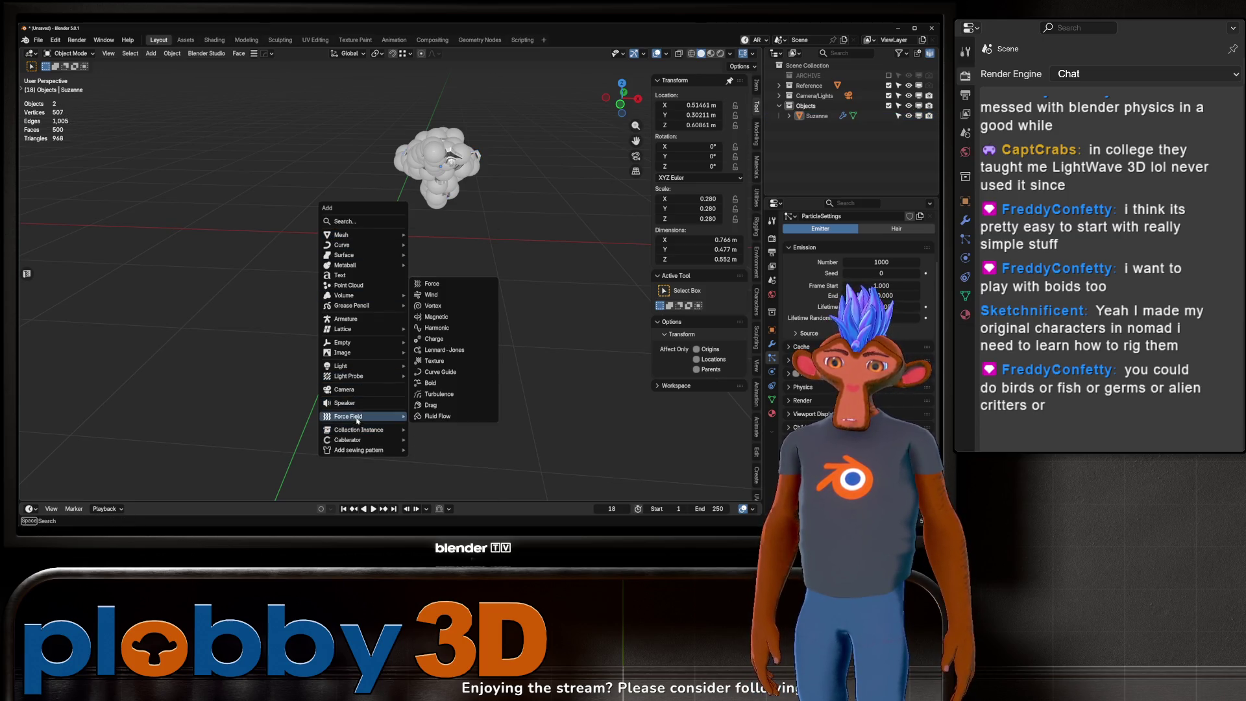
Step: Add a Boid force field object and inspect its display and field settings
left_click(445, 385)
middle_click_drag(363, 215, 447, 321)
left_click(773, 373)
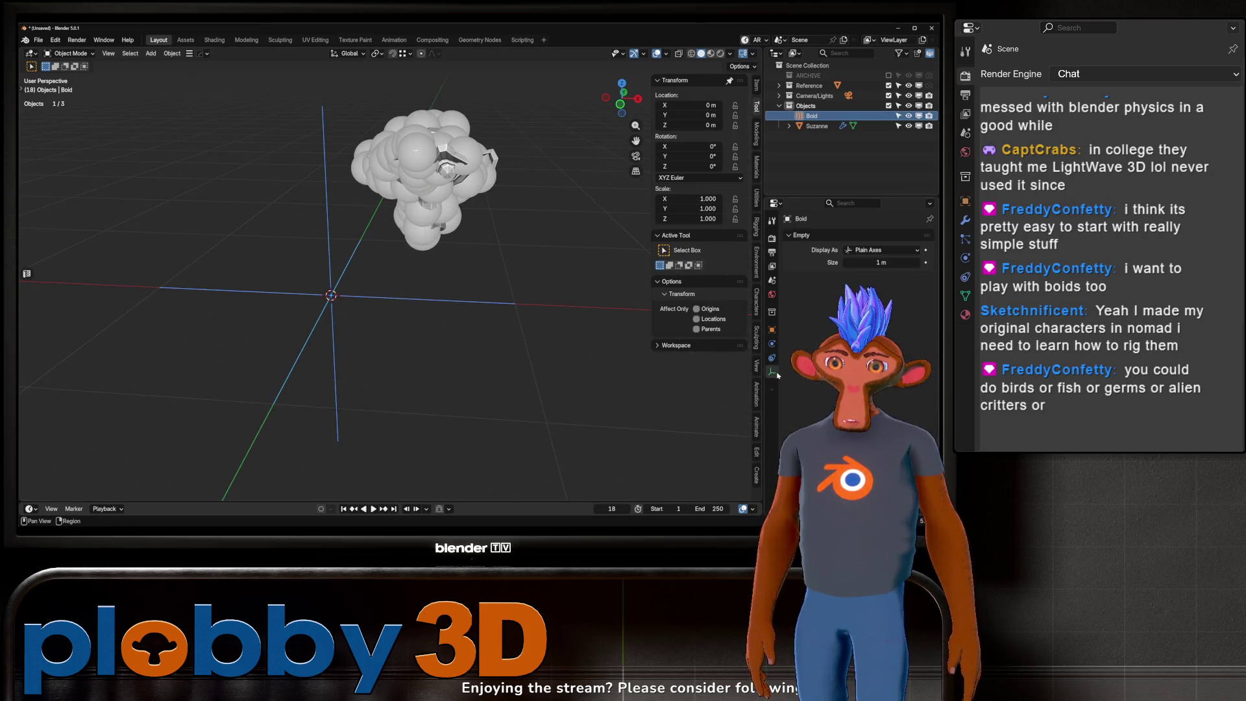
left_click(772, 343)
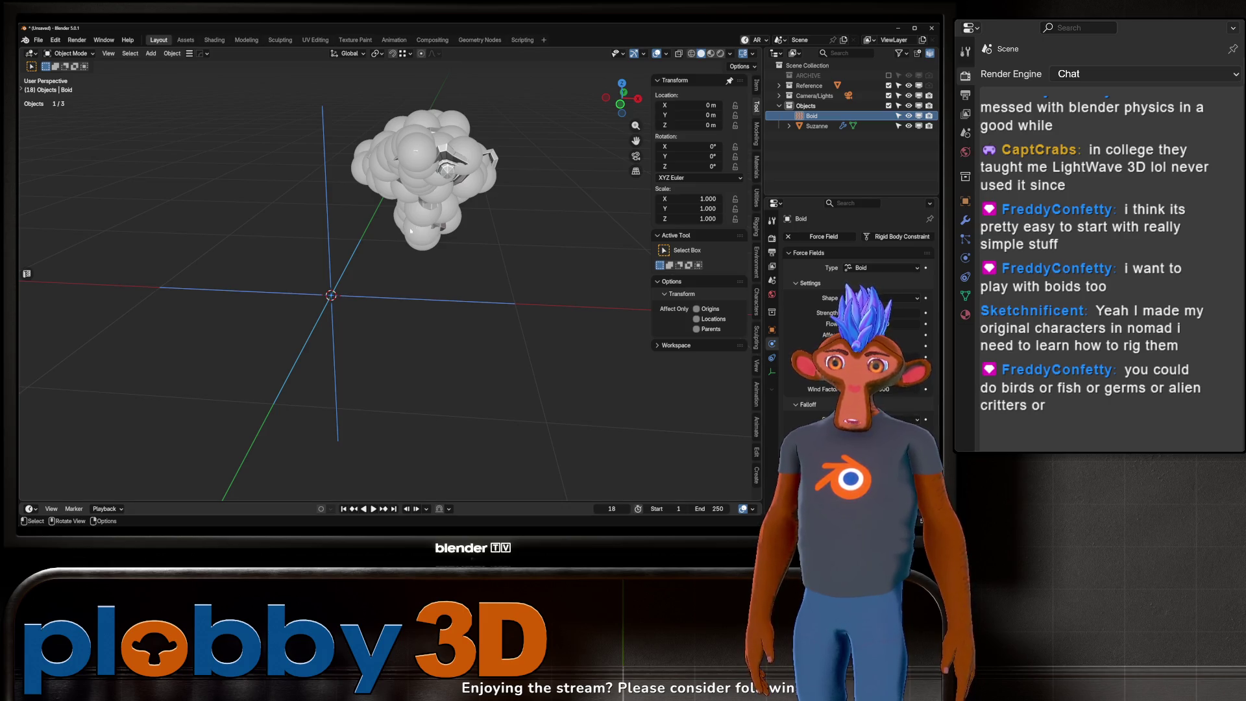
Step: Play the boid animation while dragging Suzanne, cancel the move and frame Suzanne
left_click(441, 128)
key("space")
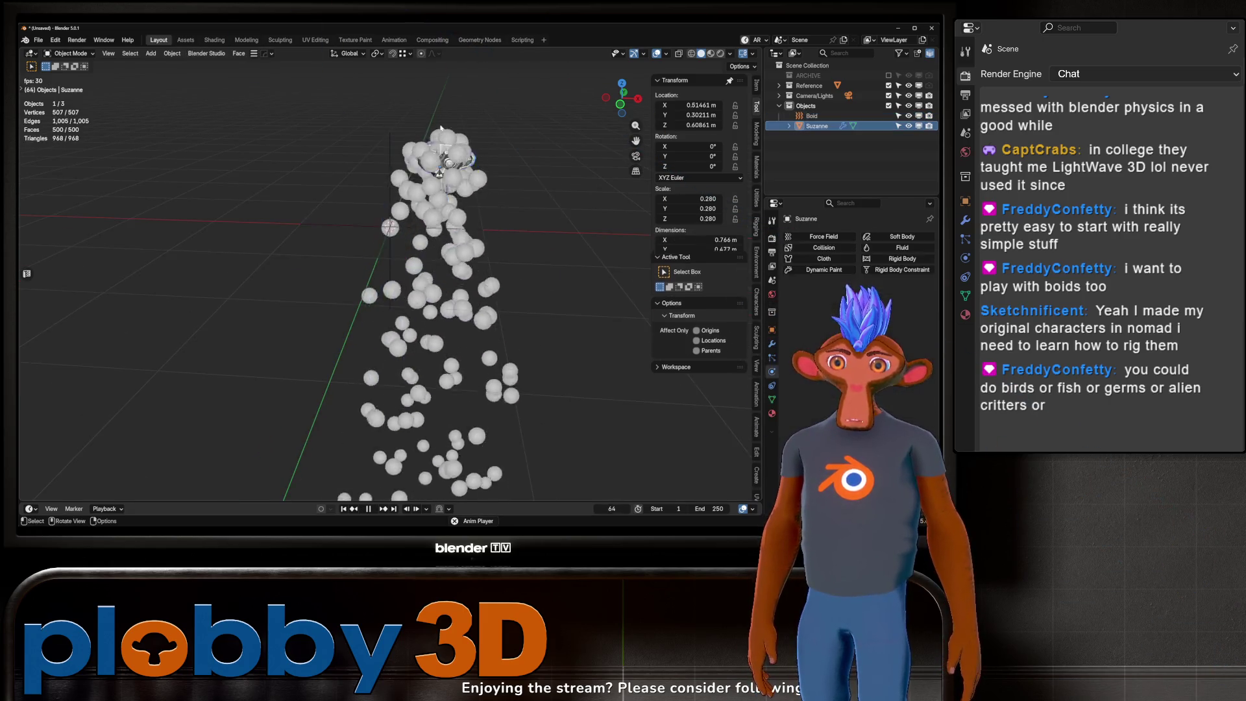
key("g")
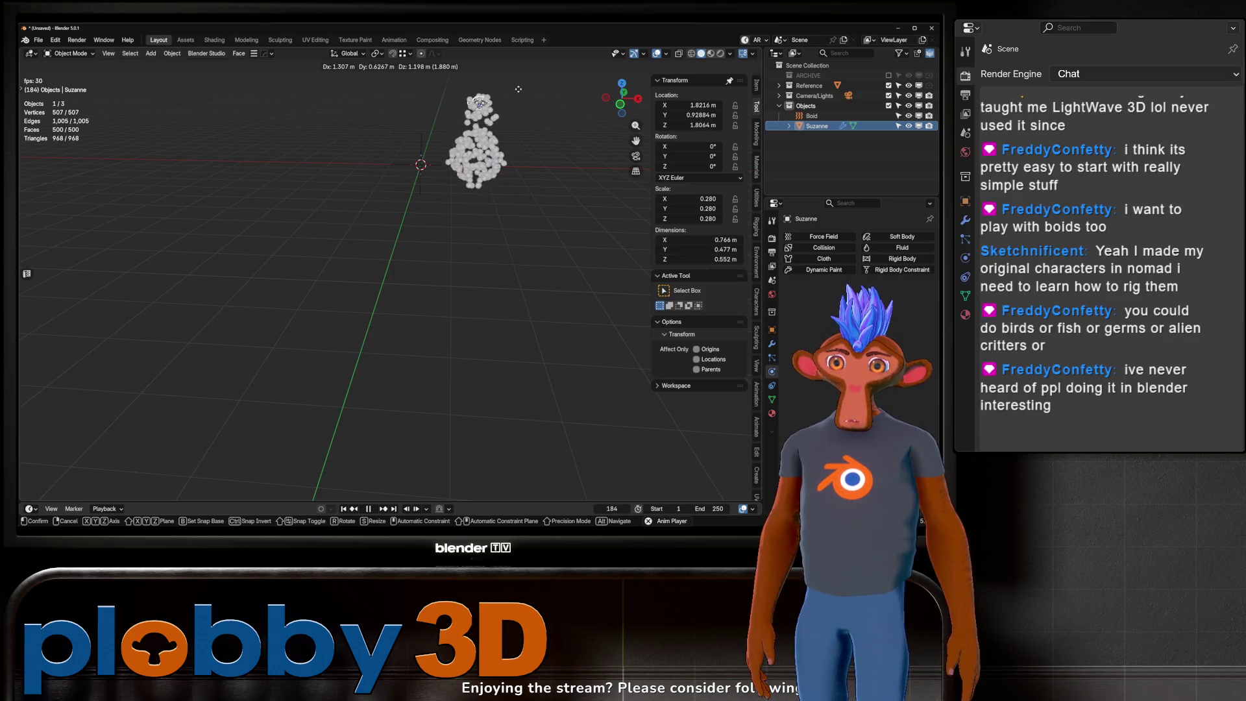
right_click(501, 101)
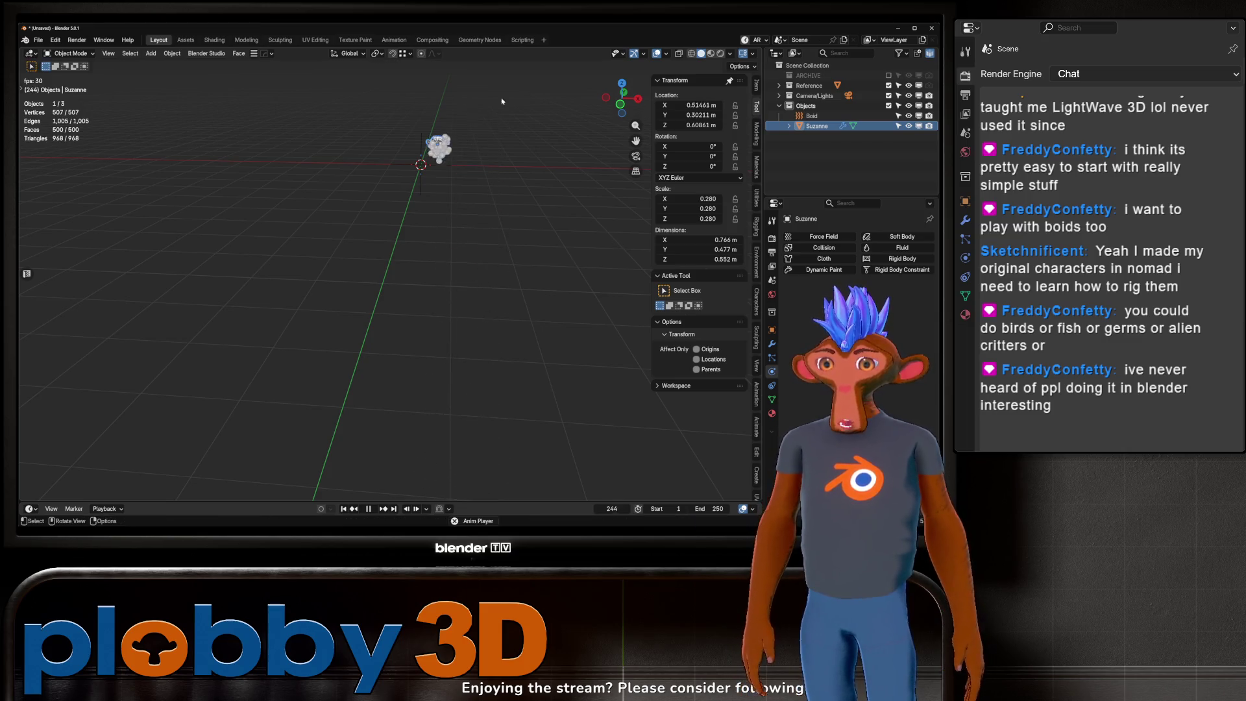
key("space")
key("KP_Decimal")
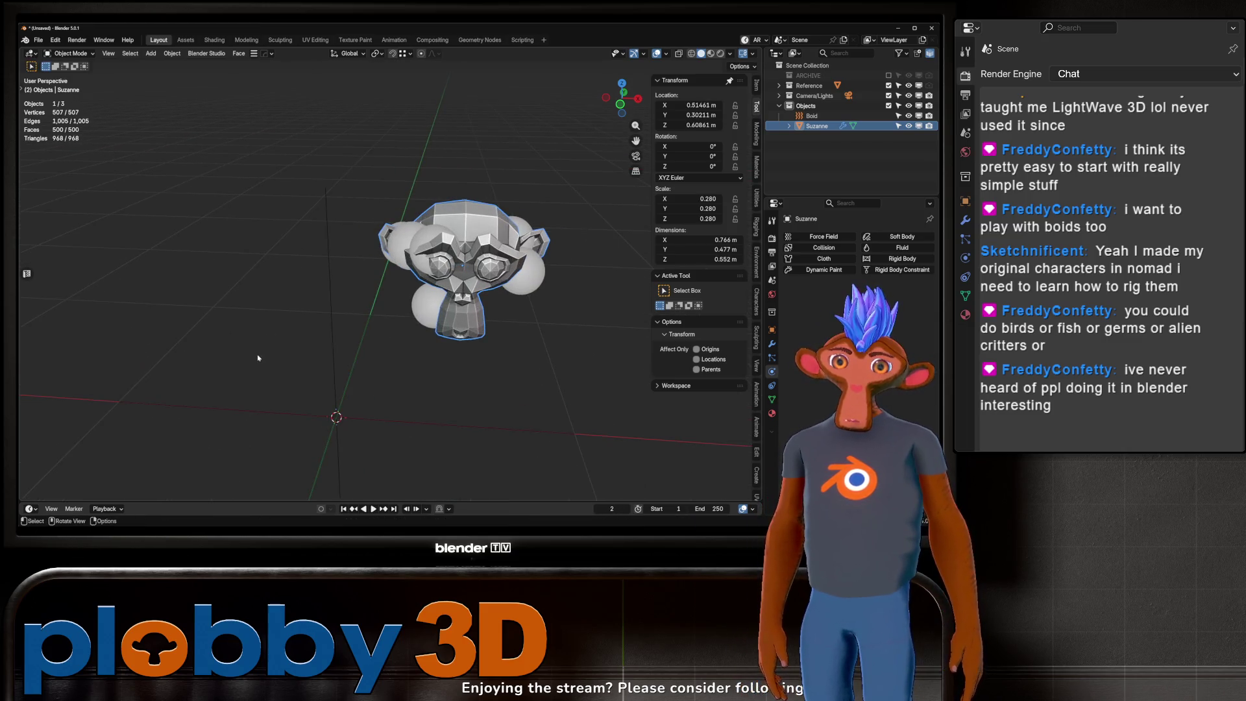
middle_click_drag(257, 357, 233, 235)
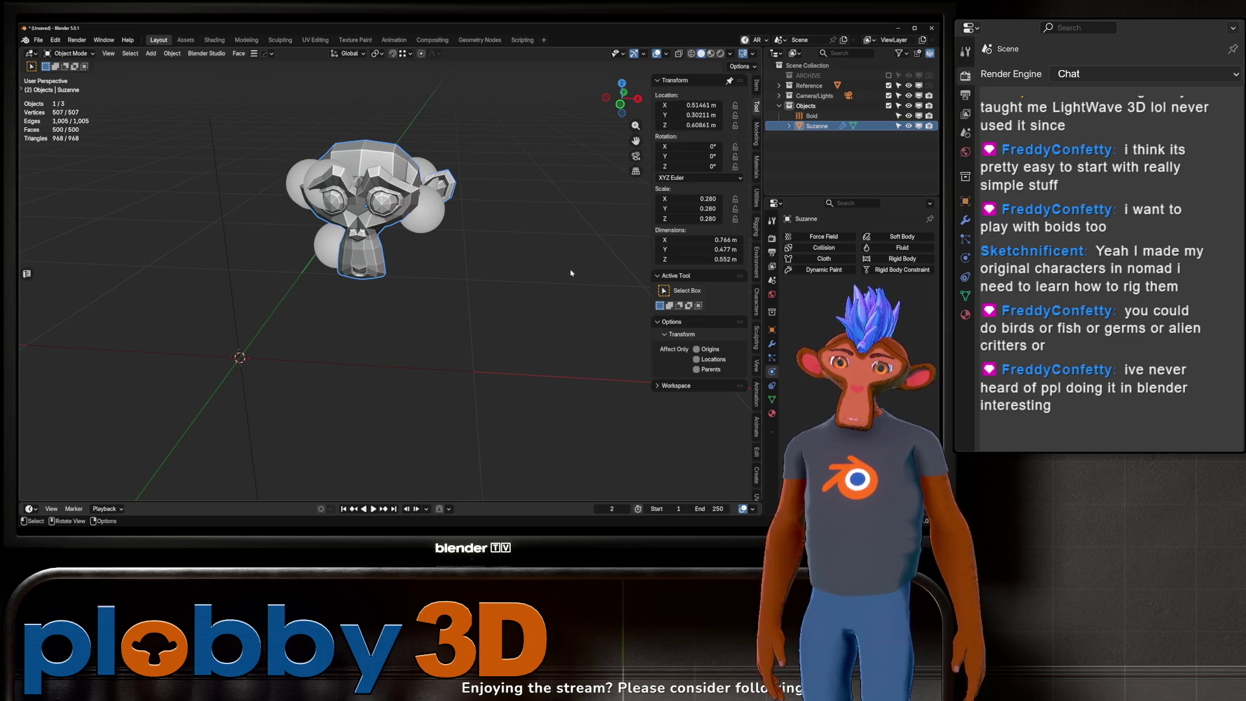
left_click(772, 358)
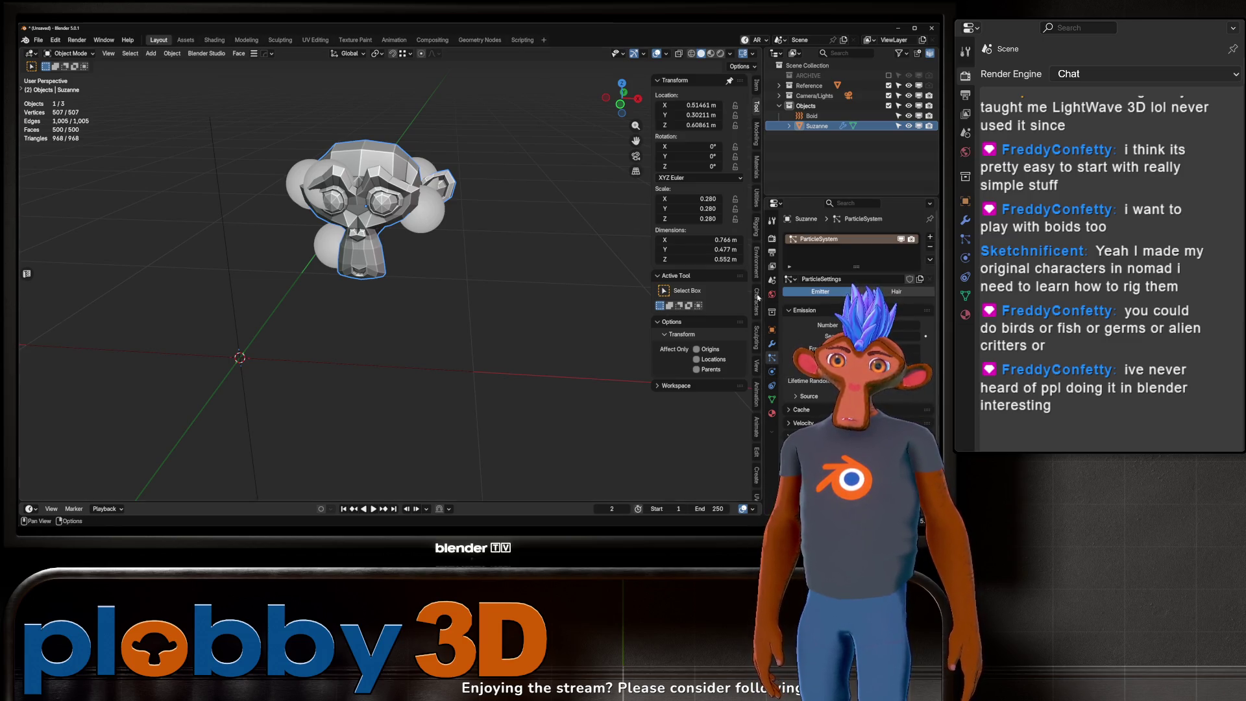
Step: Expand the particle Physics panel and scroll down to the forces and Field Weights
scroll(818, 326, "down", 3)
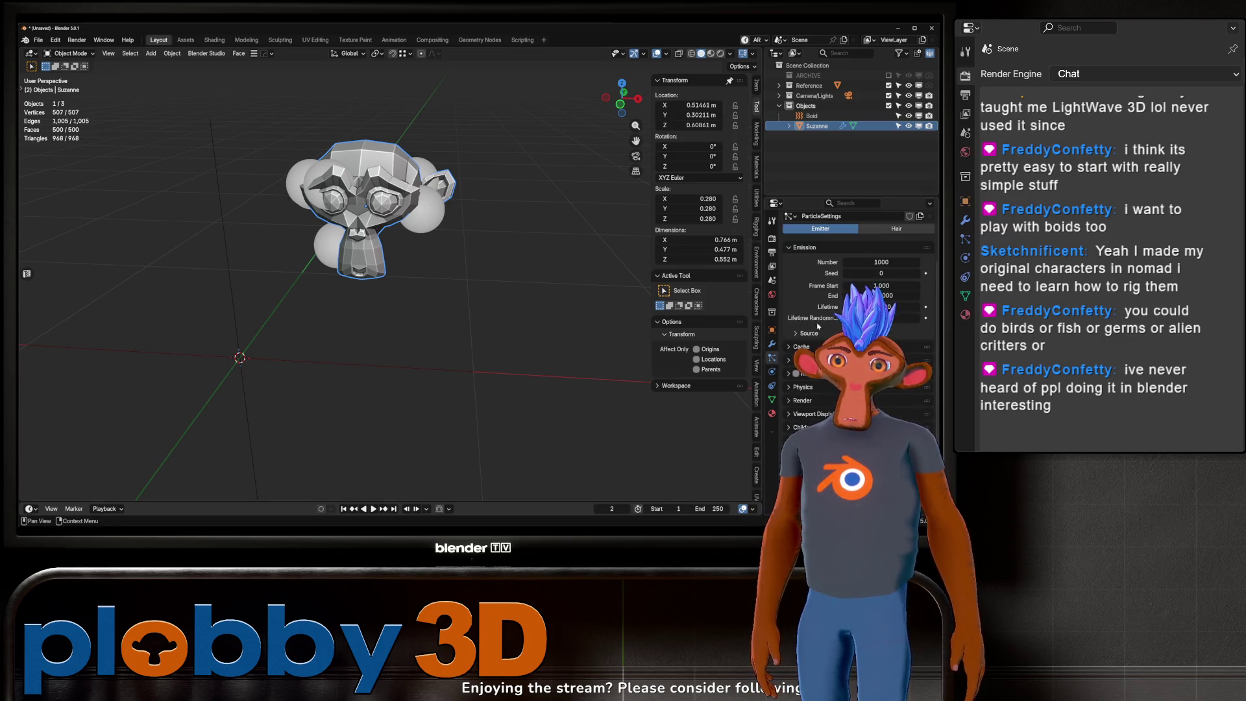
left_click(823, 388)
scroll(823, 388, "down", 3)
scroll(843, 325, "down", 1)
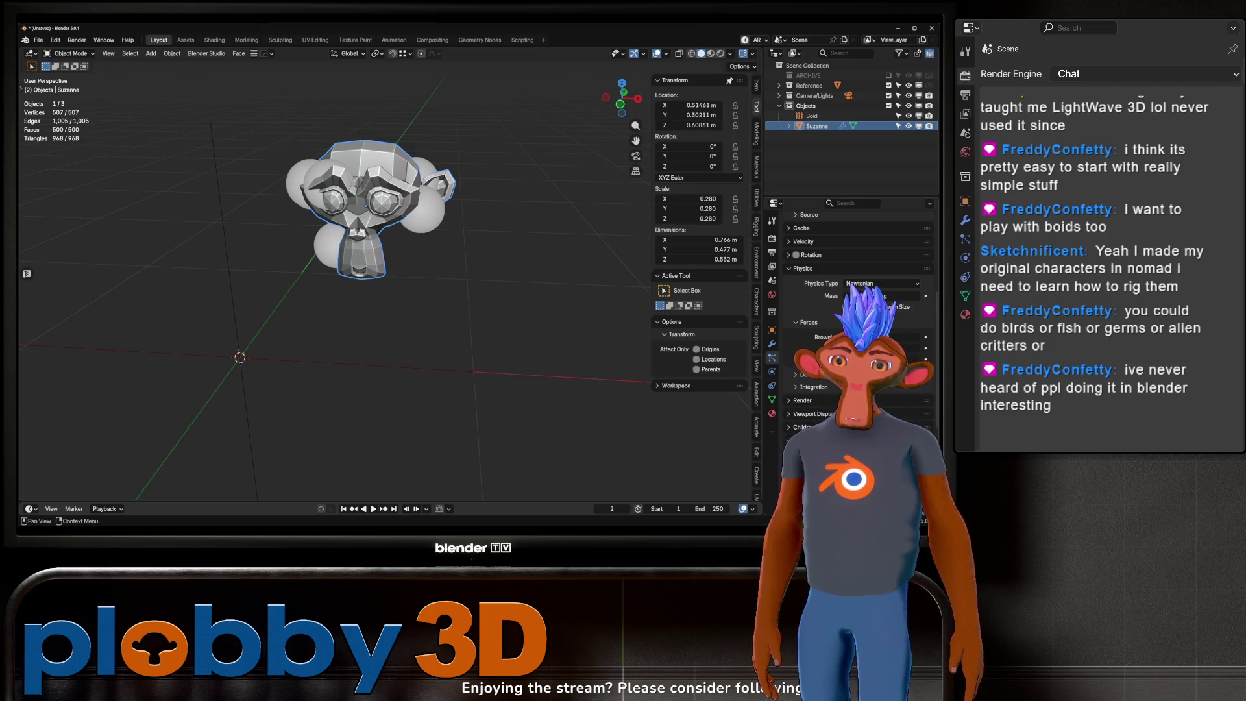
scroll(851, 325, "down", 5)
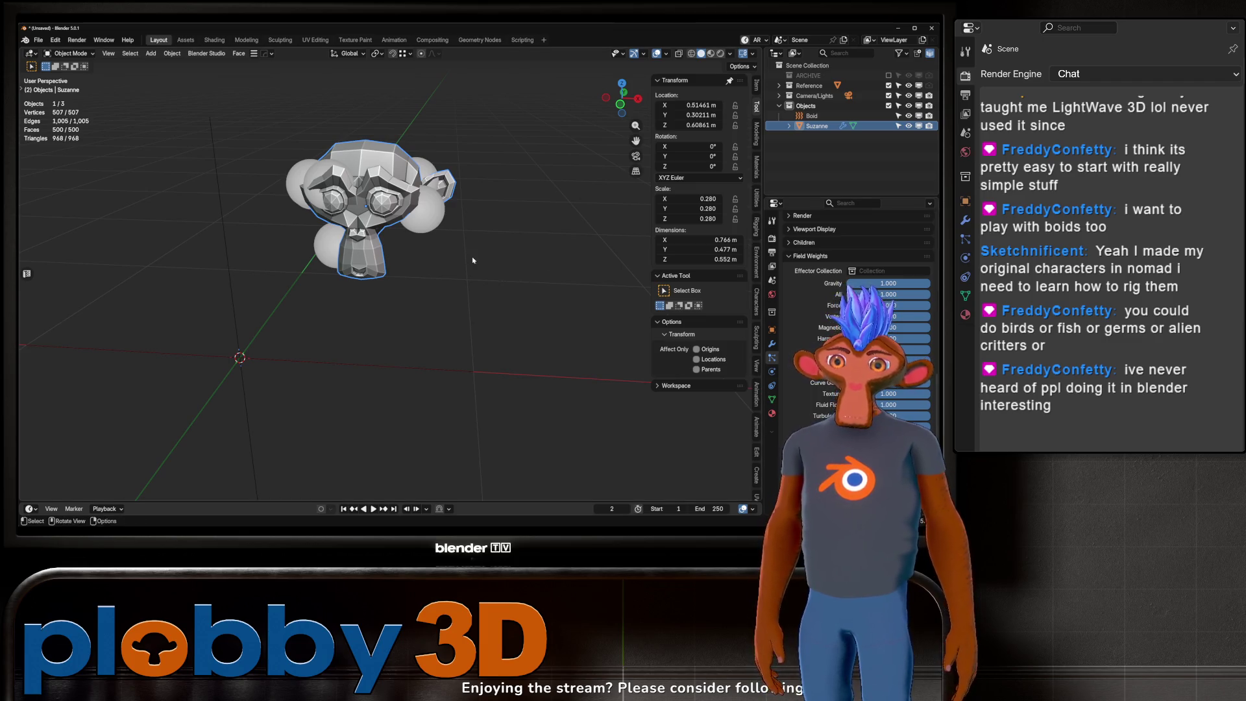
key("shift+a")
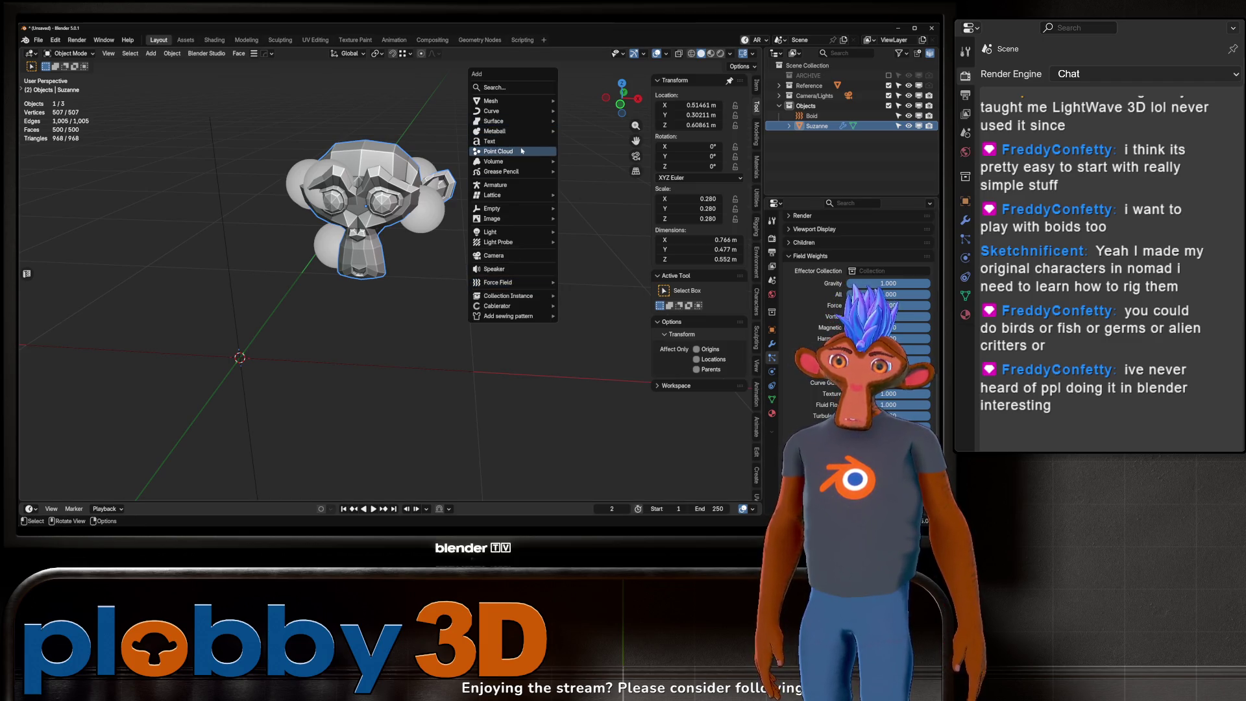
Step: Add a tiny Suzanne.001 monkey, move it aside and apply its scale to 1.000
mouse_move(512, 101)
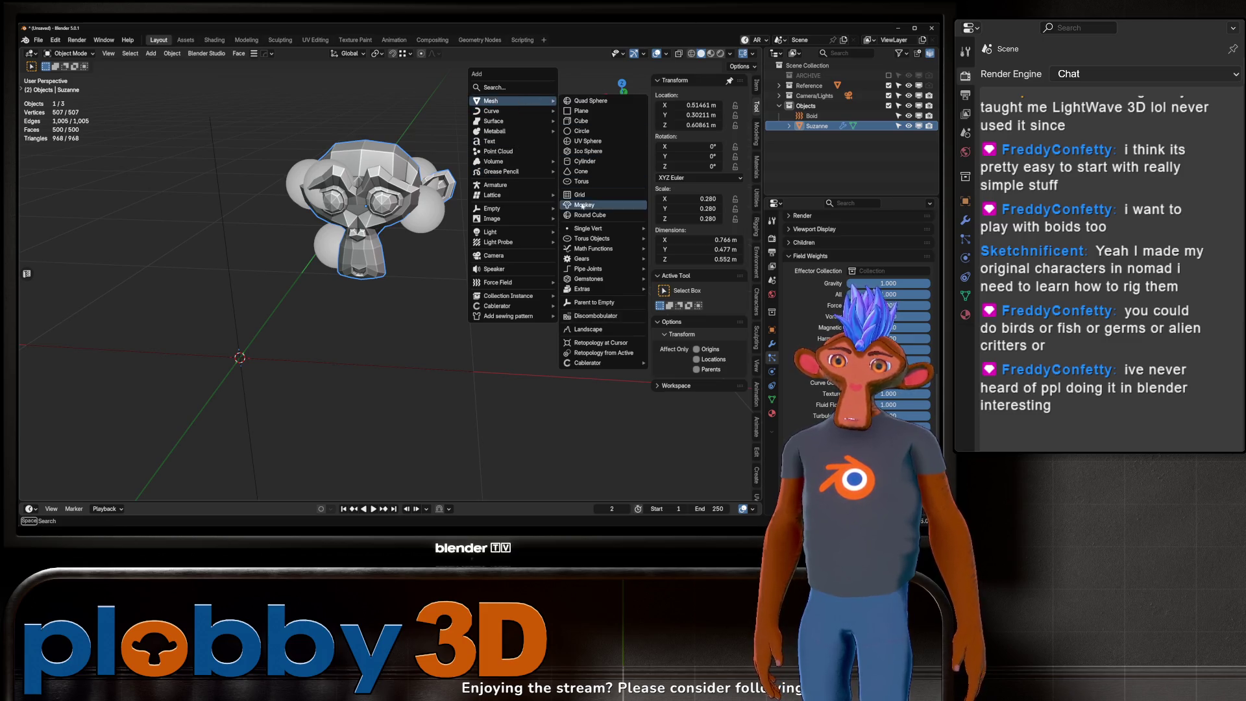
left_click(585, 204)
key("s")
left_click(248, 349)
key("g")
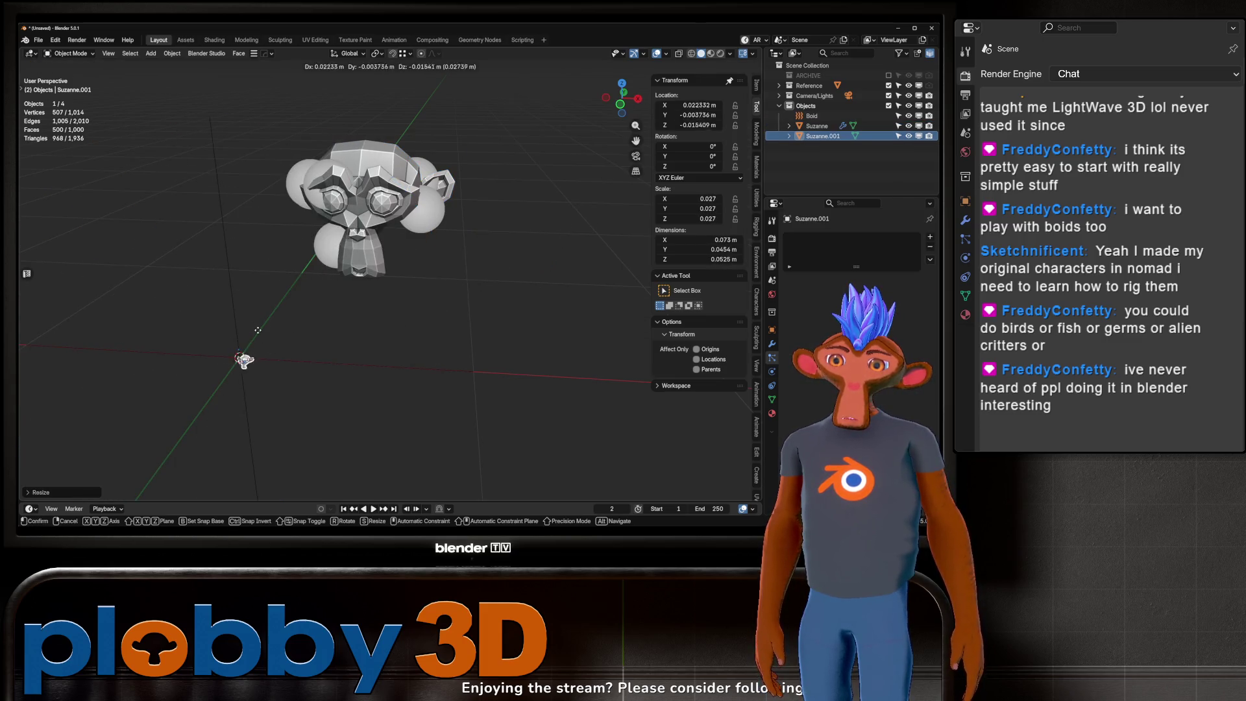
left_click(237, 179)
key("ctrl+a")
left_click(195, 204)
scroll(185, 198, "up", 3)
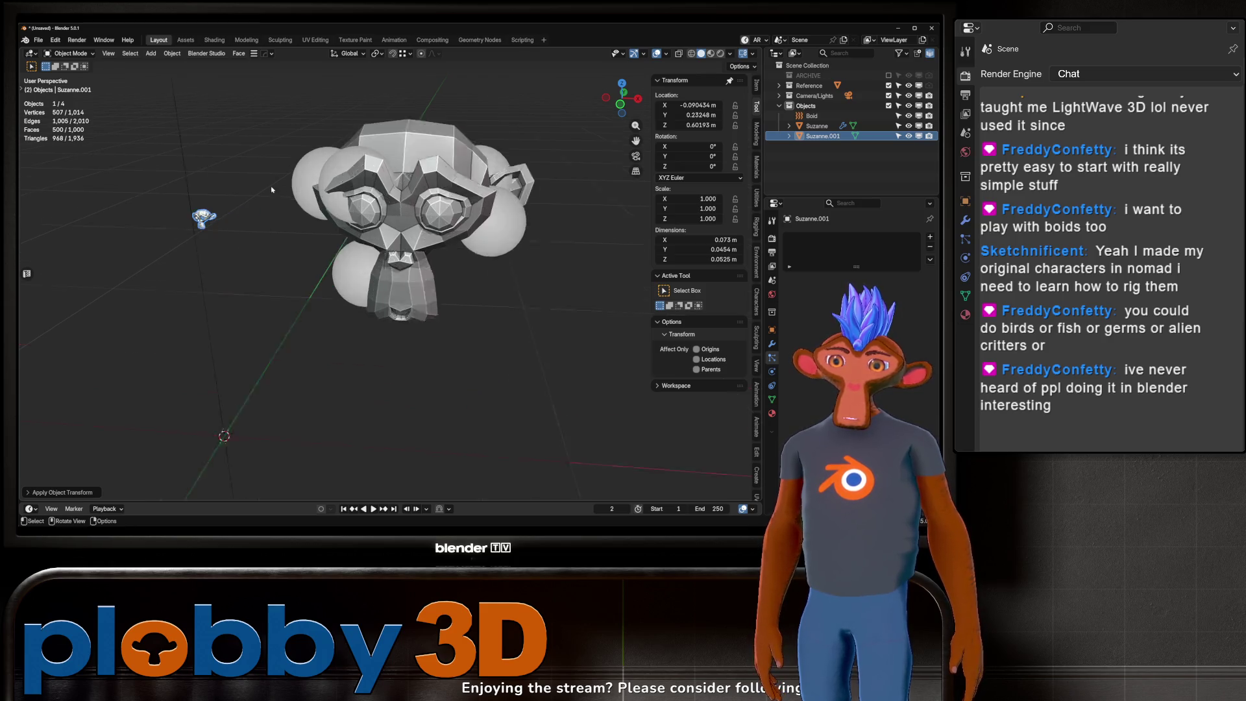
middle_click_drag(321, 206, 285, 205)
Step: Select Suzanne and move it to a new spot while the boid animation plays
left_click(817, 125)
scroll(843, 292, "down", 5)
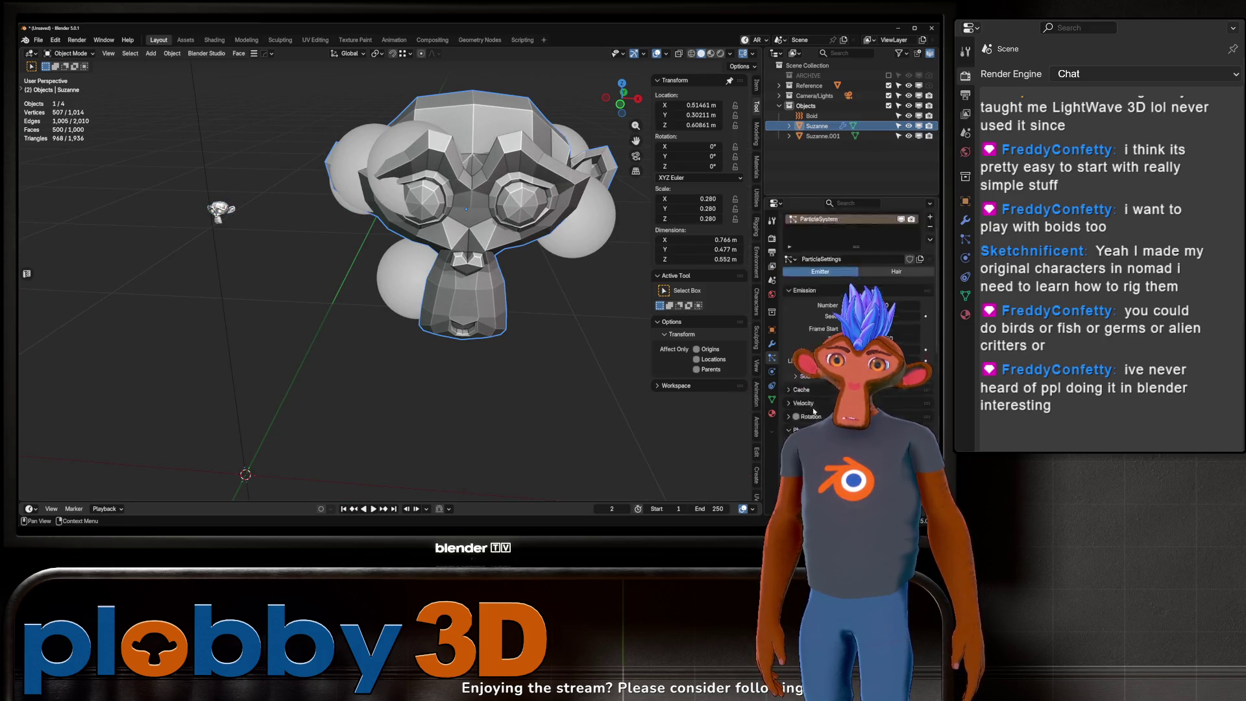
scroll(820, 418, "down", 3)
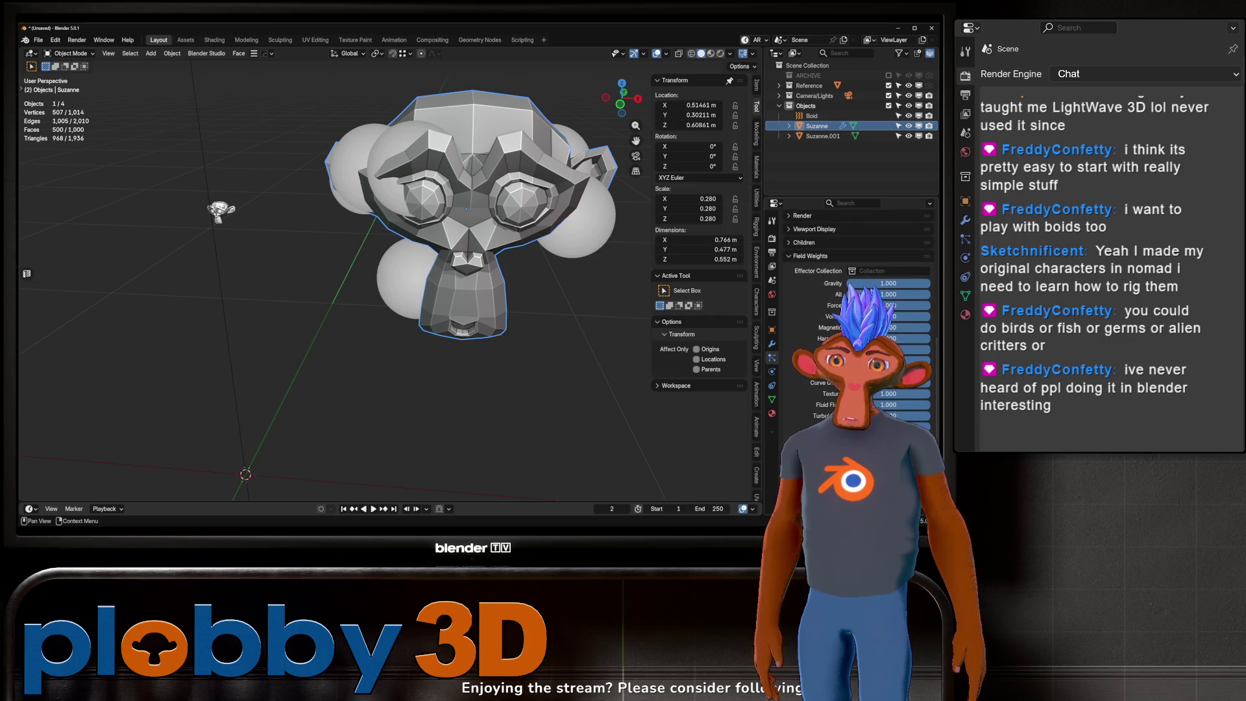
scroll(834, 394, "down", 5)
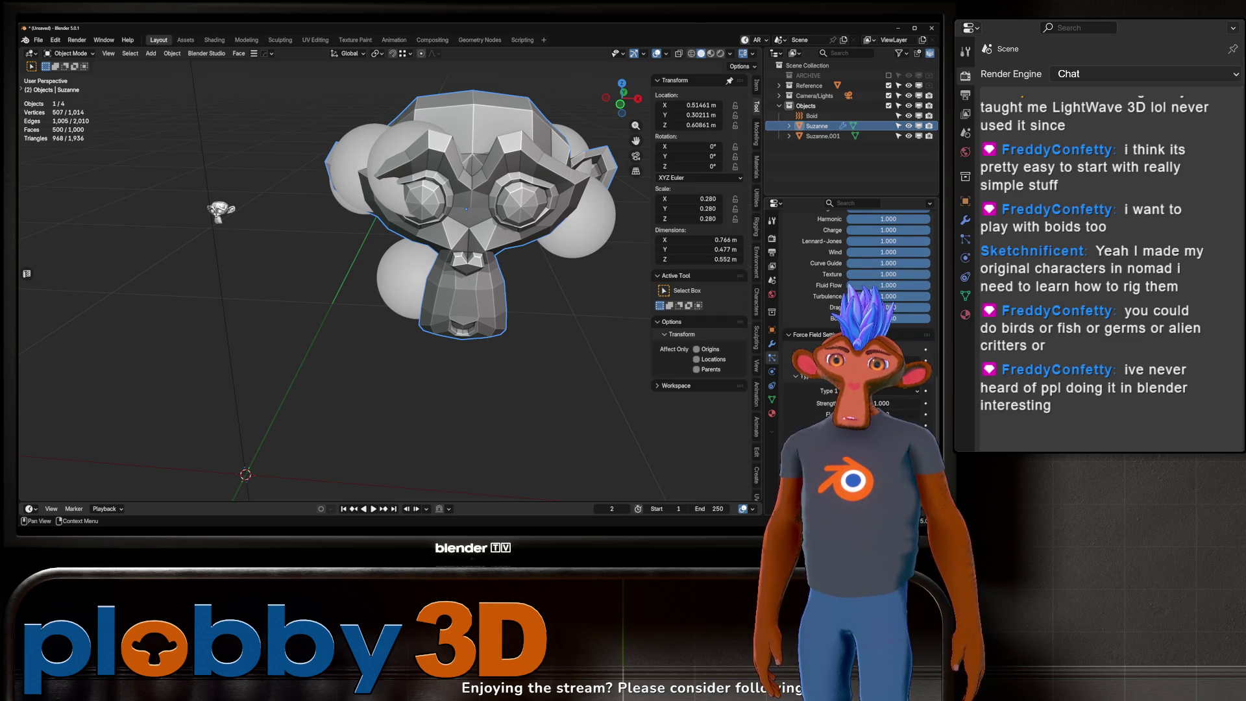
key("space")
key("g")
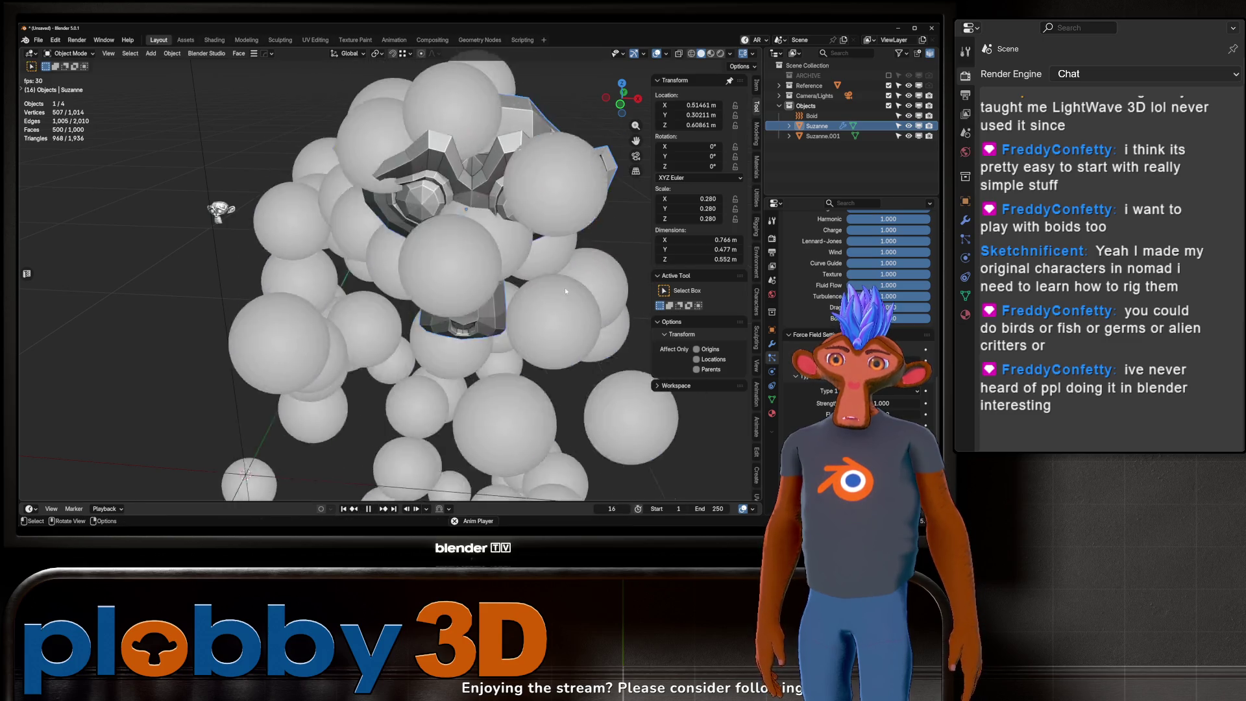
left_click(571, 244)
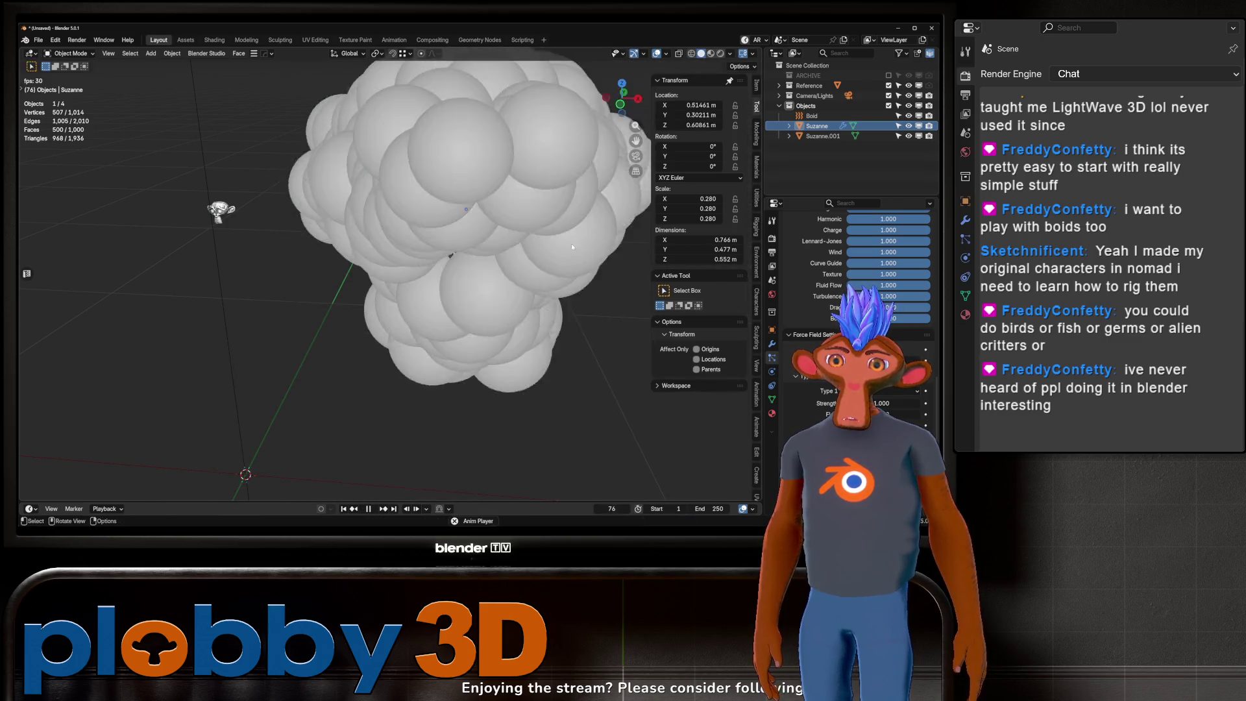
Step: Pause and resume playback, then lift Suzanne high to about Z 4.85 m
middle_click_drag(572, 244, 532, 269)
key("space")
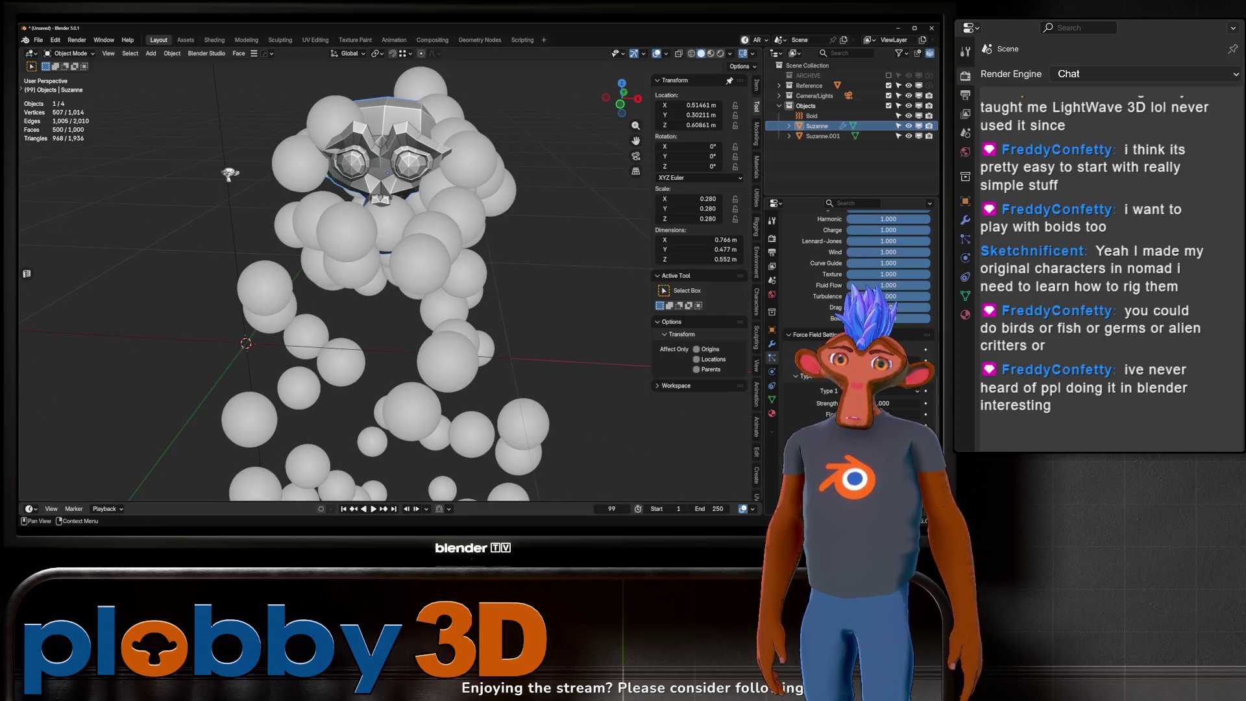
key("space")
middle_click_drag(455, 292, 520, 295)
key("g")
left_click(514, 157)
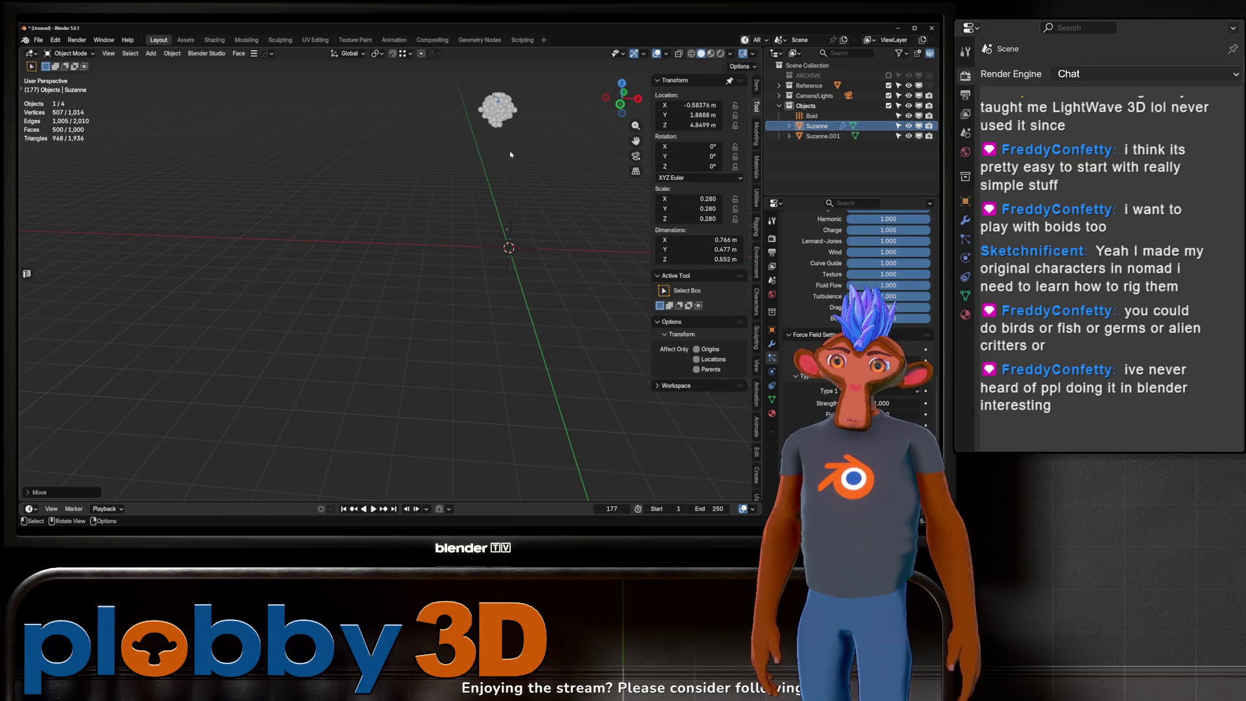
Step: Move the Boid force field empty to the right and resume playback to watch the particles respond
scroll(516, 161, "up", 4)
key("space")
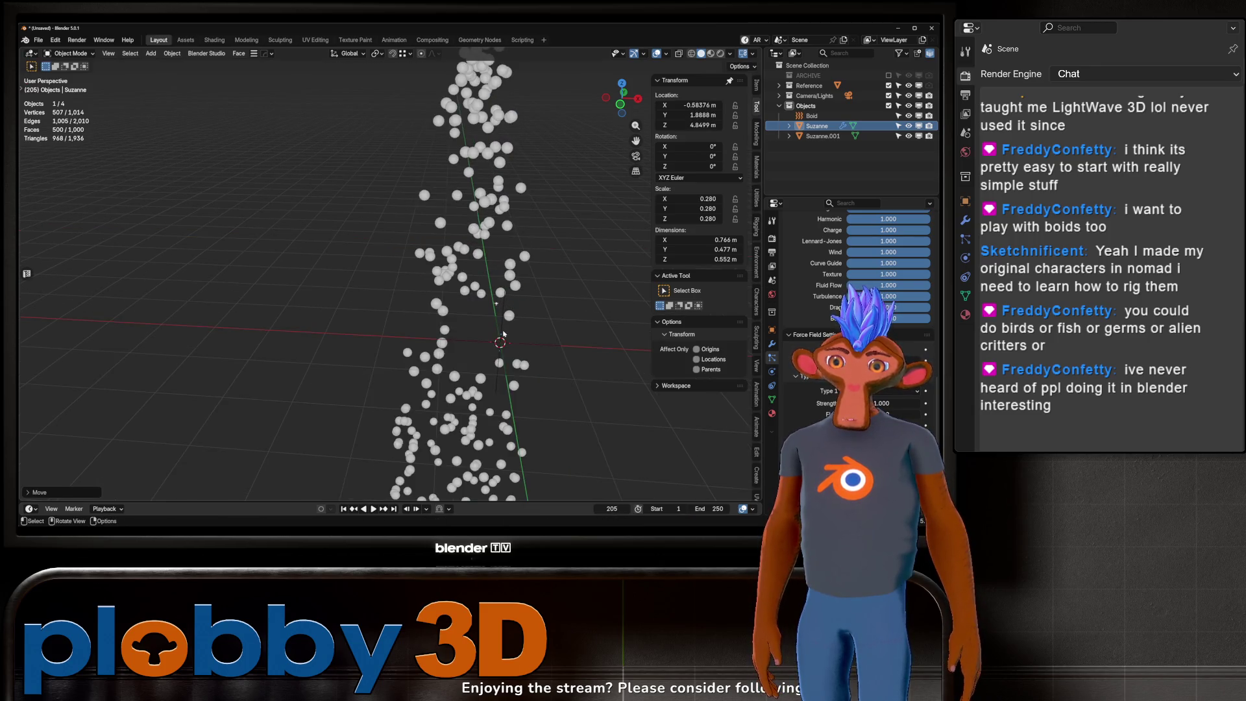
left_click(503, 334)
key("g")
left_click(598, 318)
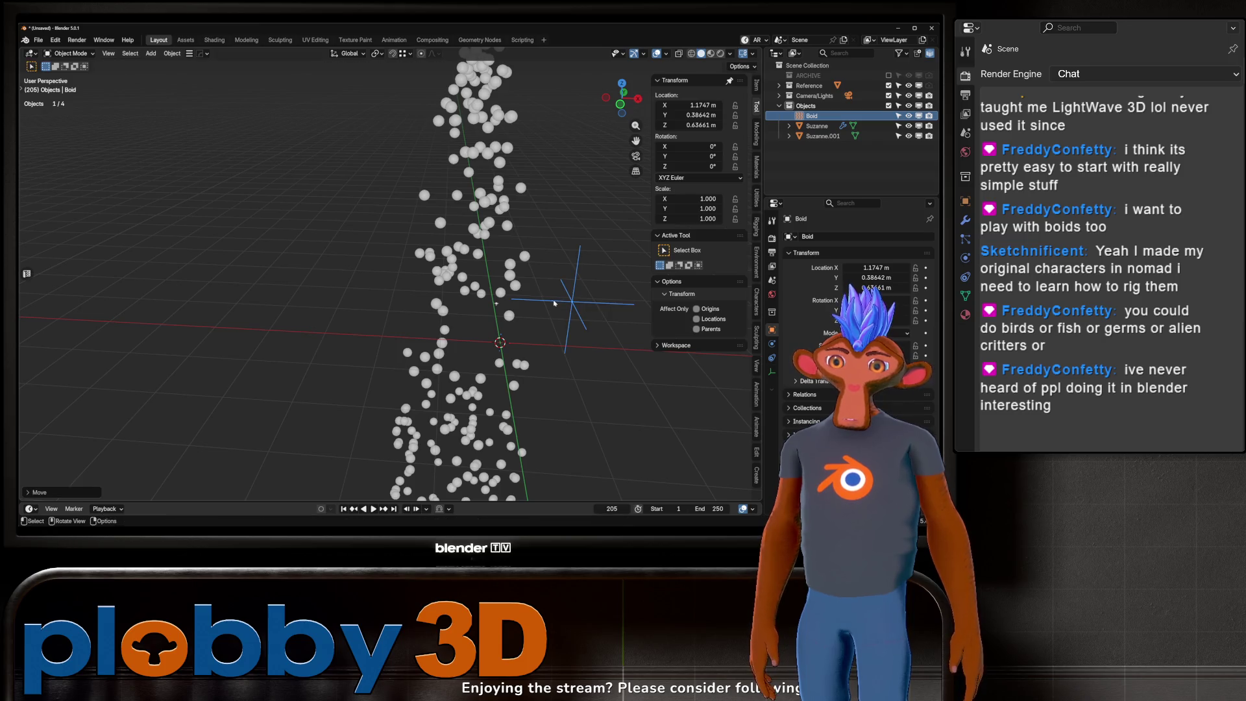
key("space")
mouse_move(552, 295)
middle_mouse_down()
mouse_move(502, 191)
mouse_move(509, 156)
middle_mouse_up()
left_click(509, 144)
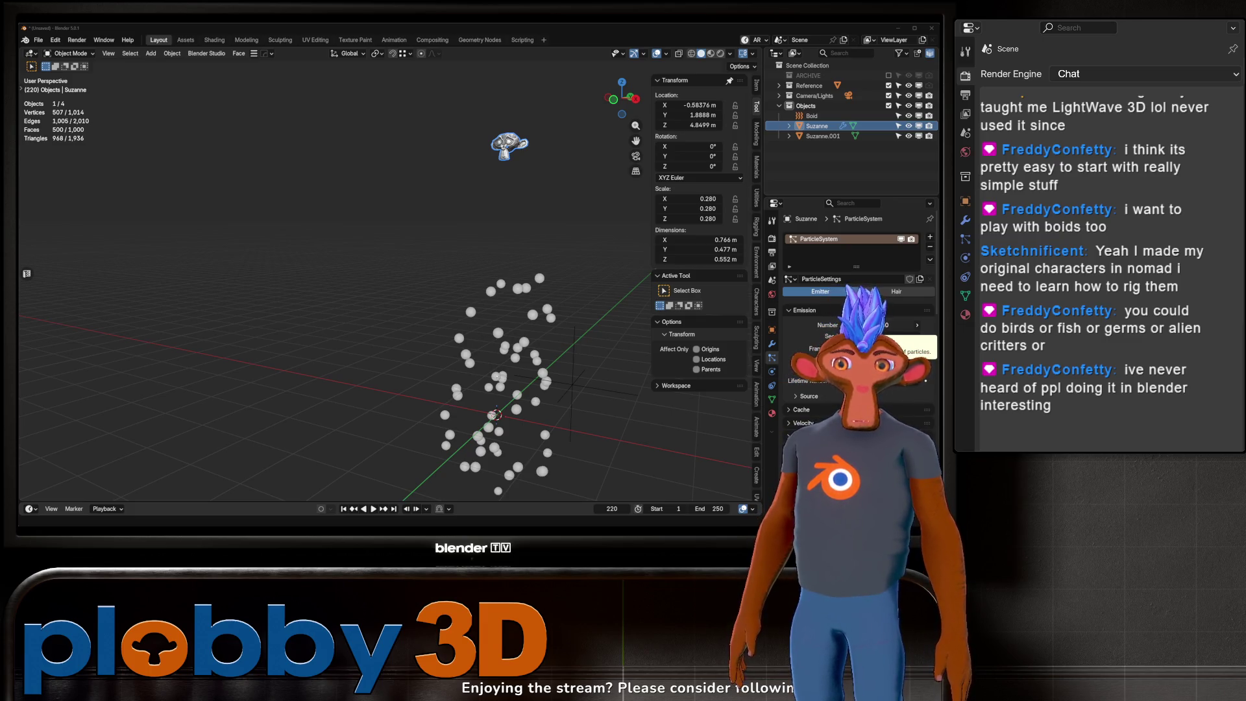
key("alt+Tab")
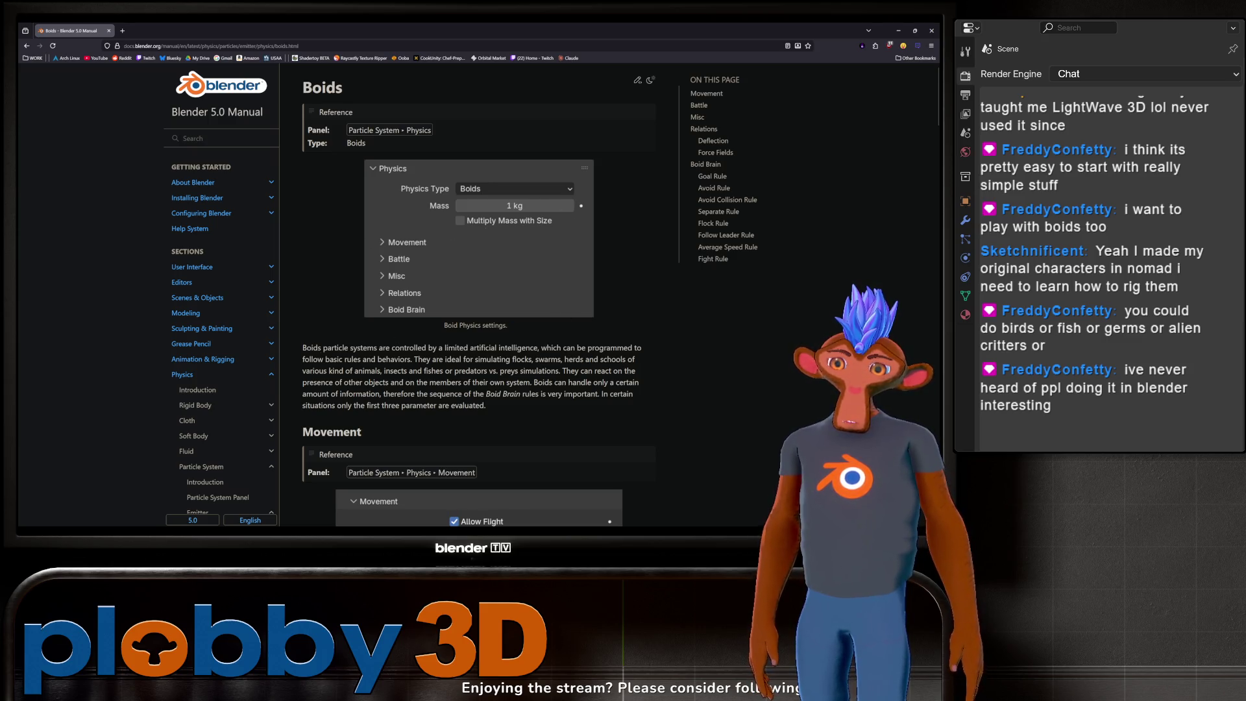
Step: Read the manual's Boids page through Movement, Battle and Misc settings, then return to Blender
scroll(388, 254, "down", 5)
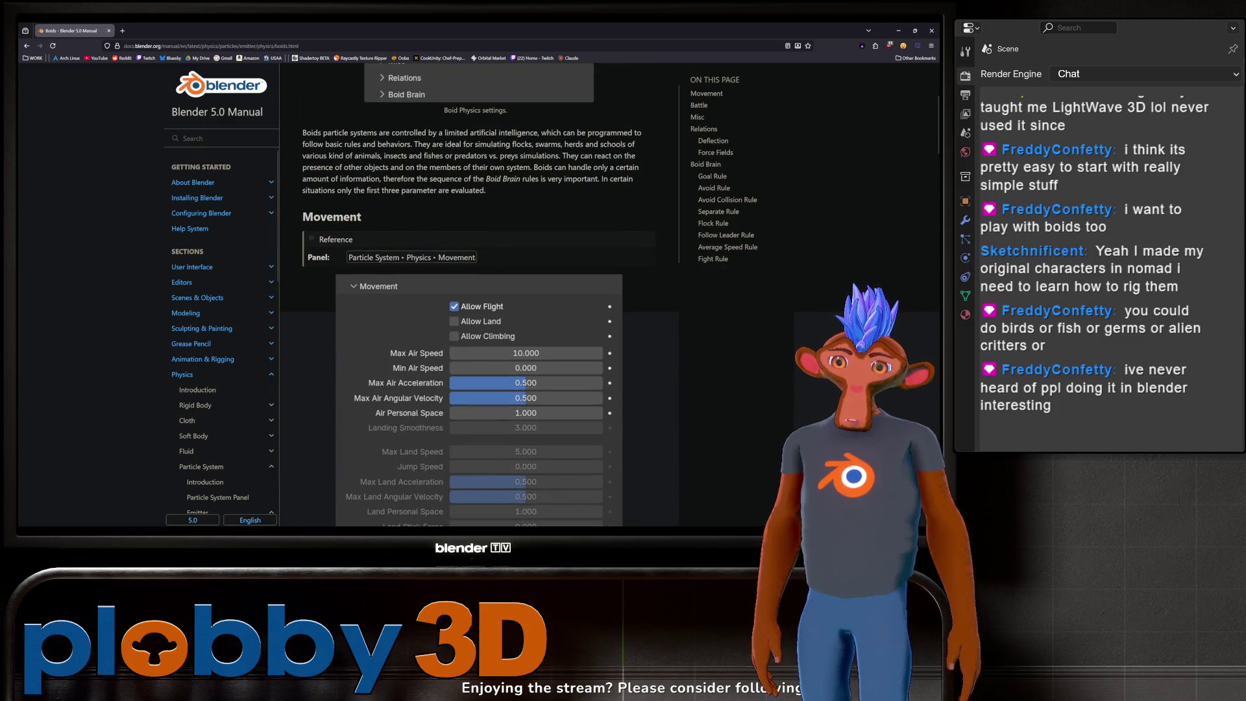
scroll(453, 361, "down", 3)
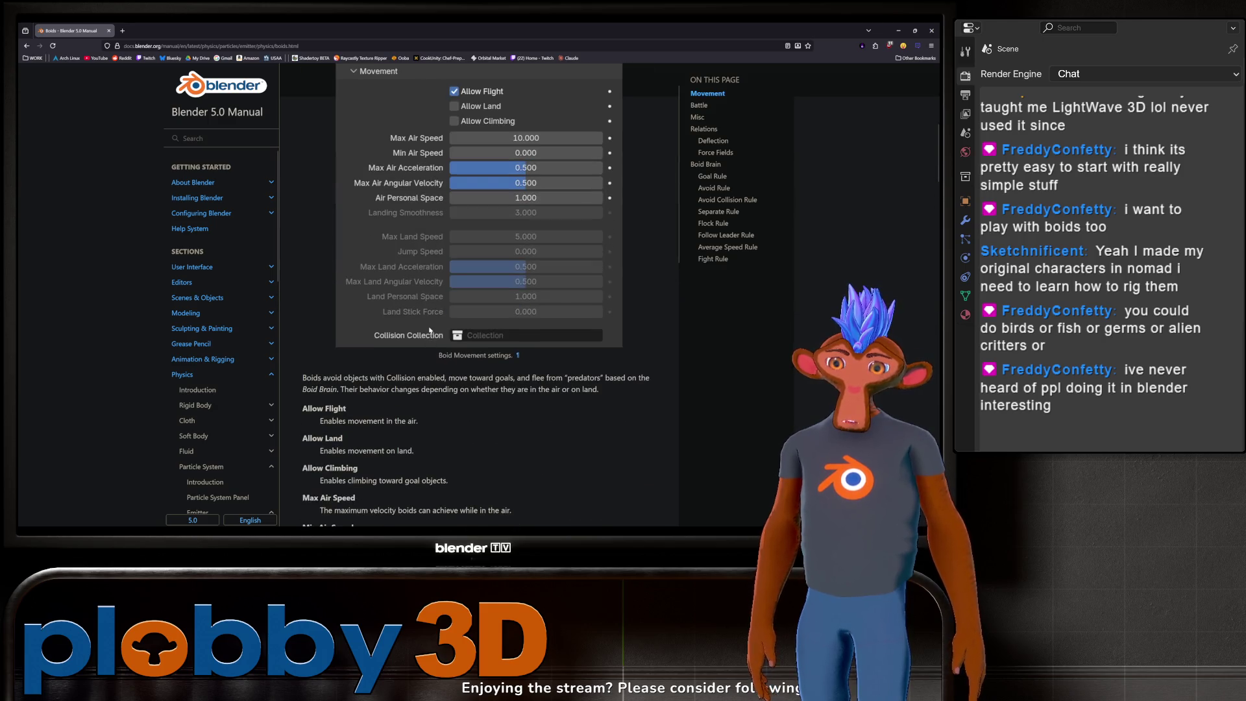
scroll(428, 323, "down", 3)
scroll(441, 303, "up", 3)
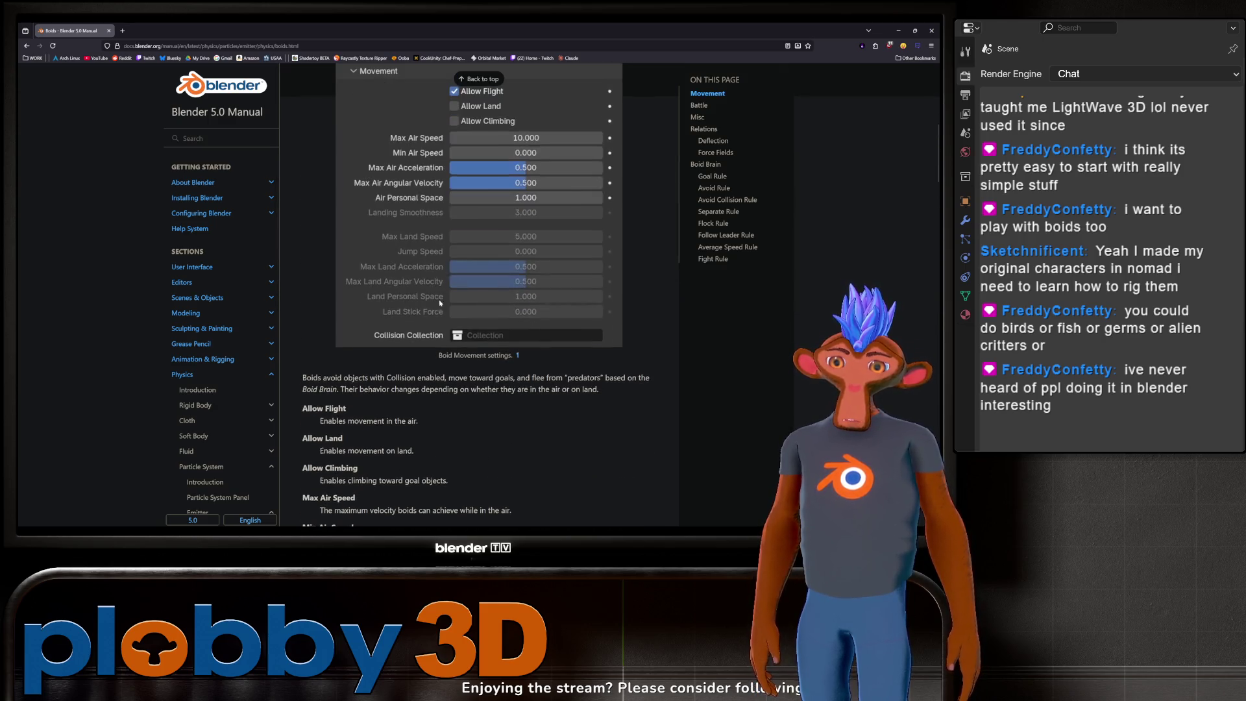
scroll(759, 76, "down", 10)
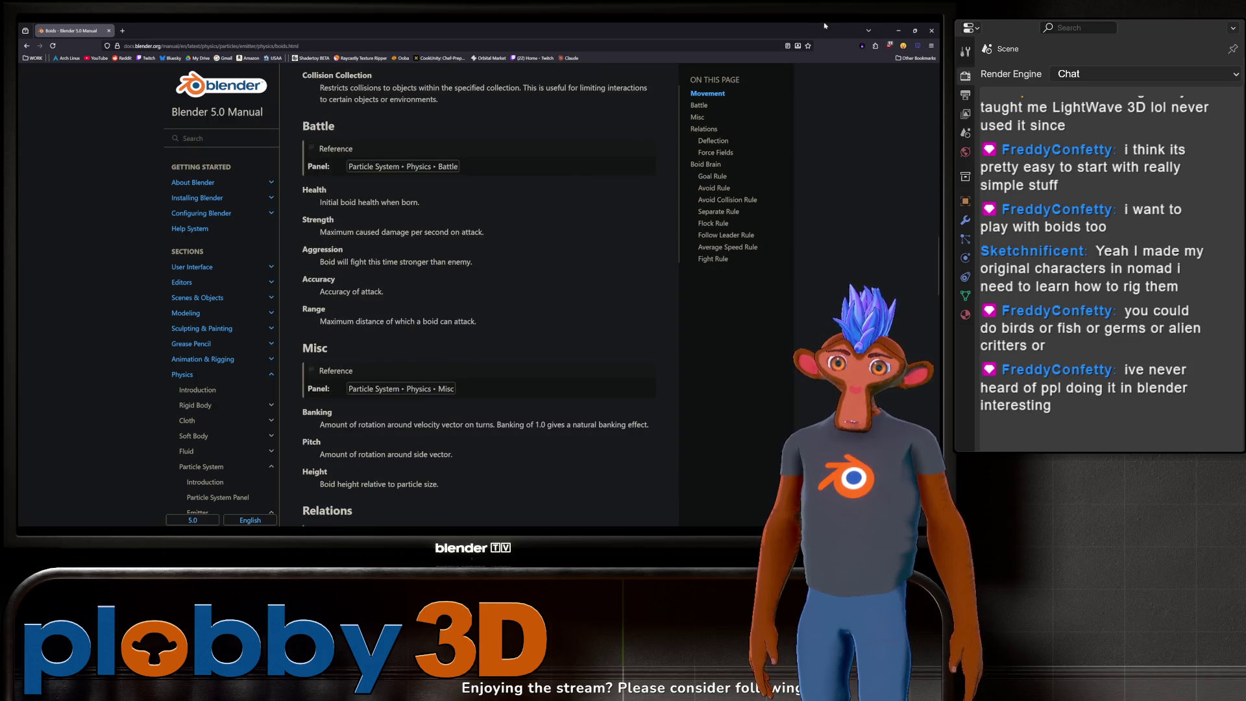
left_click(899, 30)
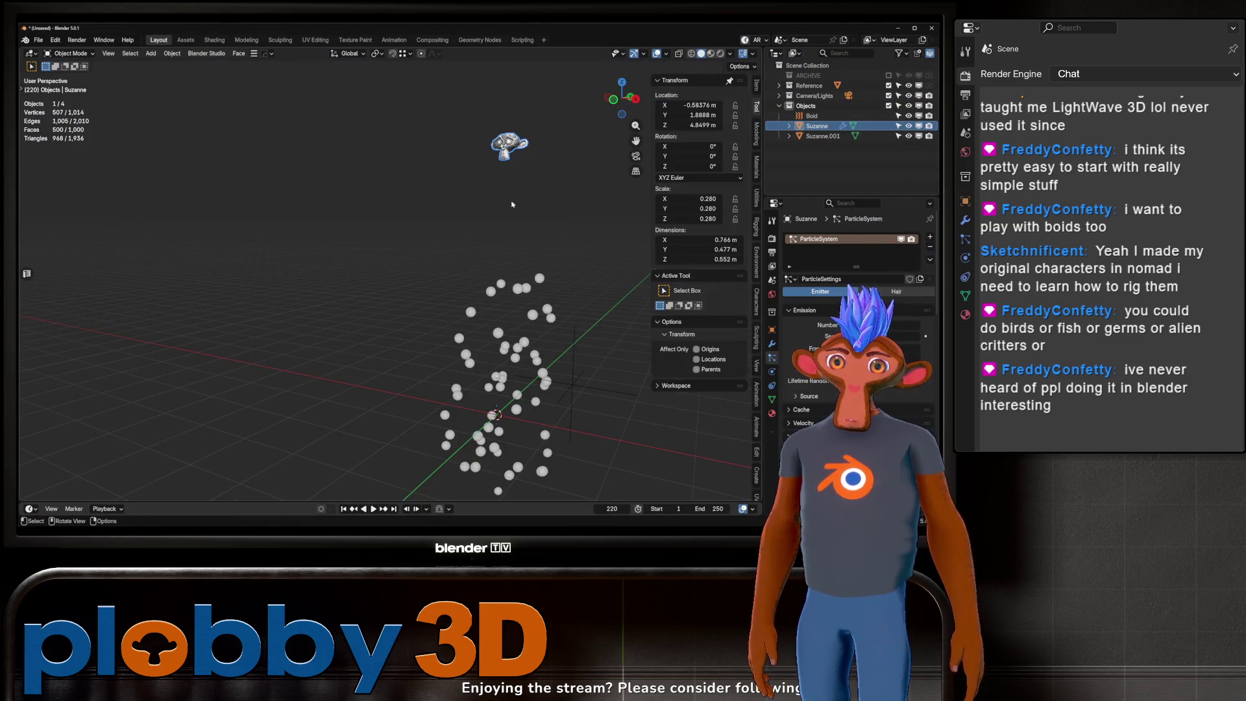
Step: Set Suzanne's particle Physics Type to Boids
scroll(513, 194, "up", 3)
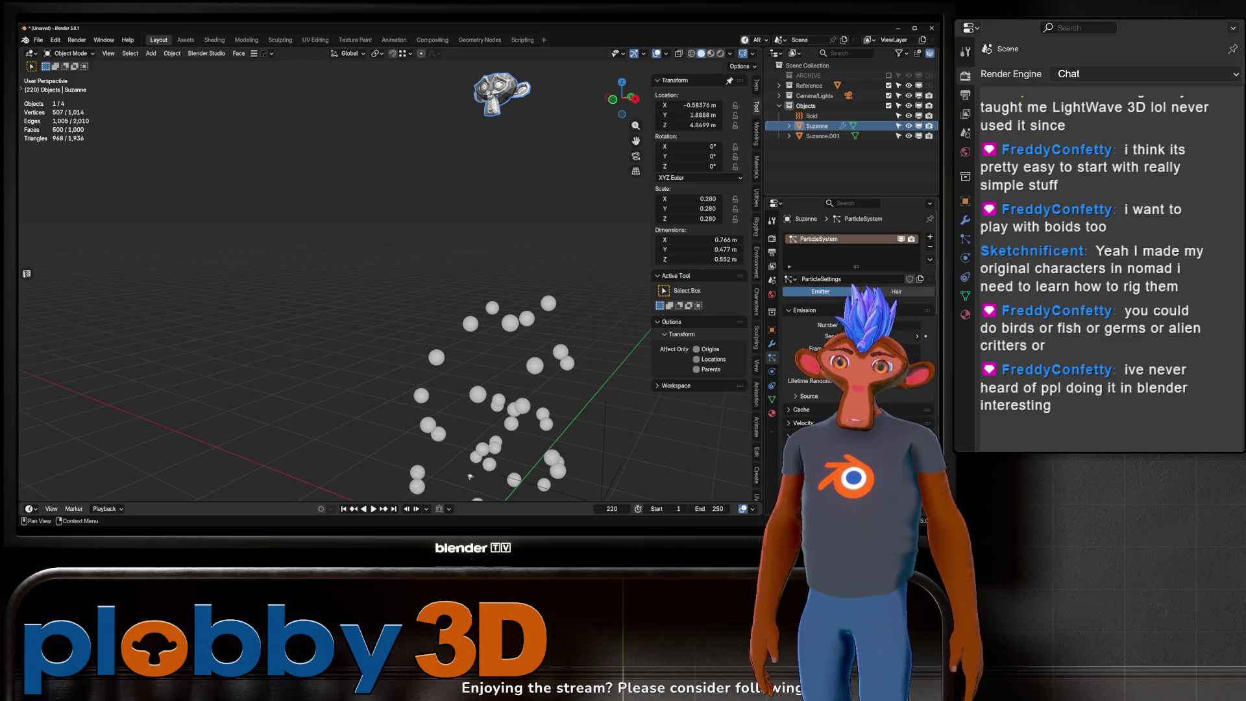
scroll(857, 325, "down", 7)
left_click(876, 268)
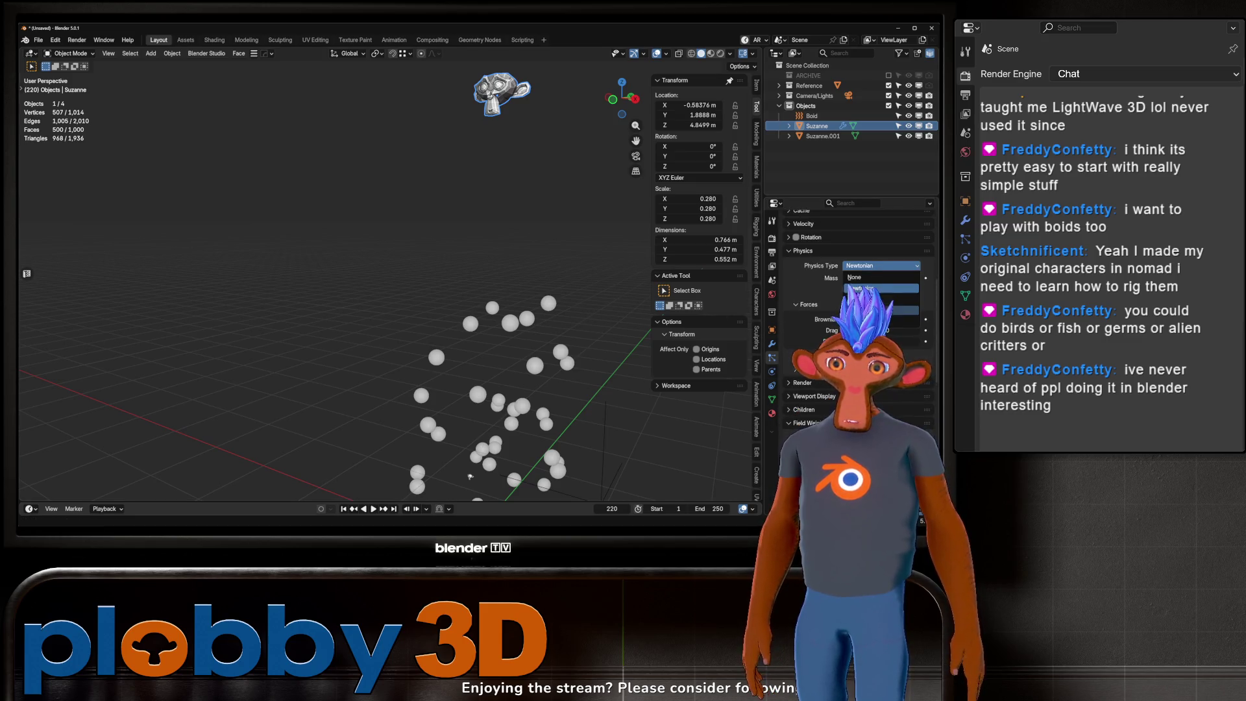
left_click(873, 292)
Step: Delete the Solid force field object from the scene and reselect Suzanne
scroll(856, 292, "down", 8)
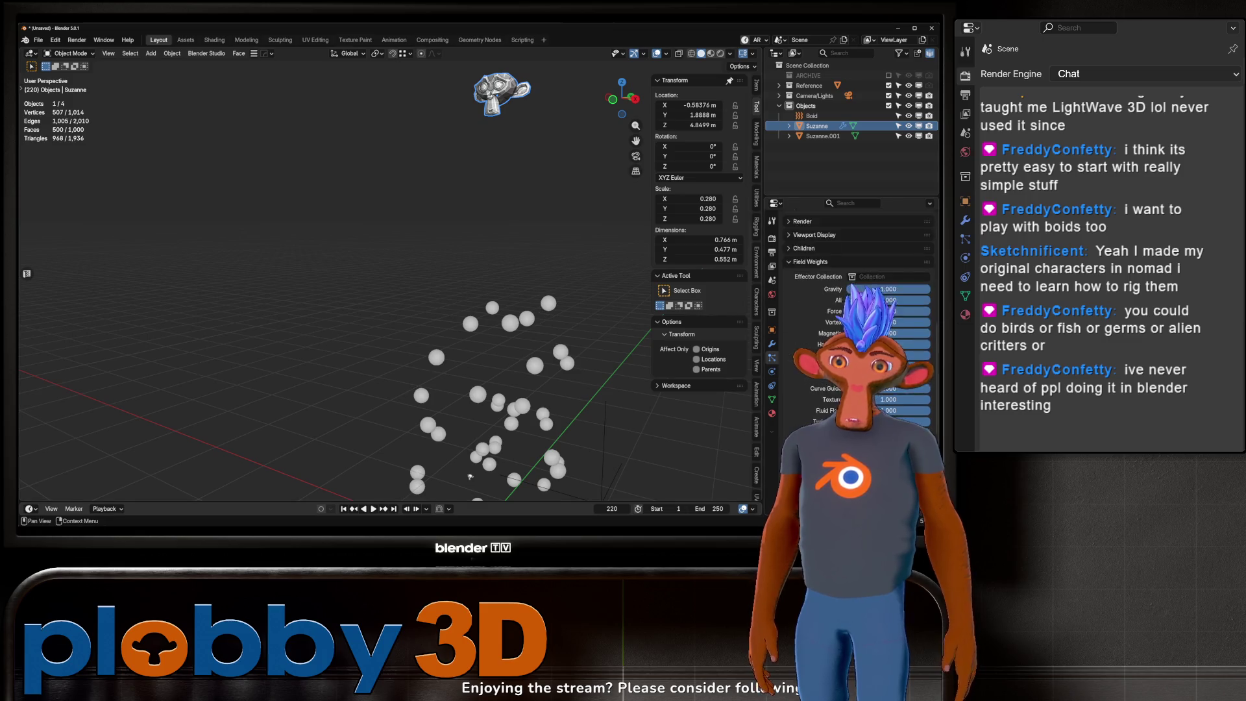
scroll(857, 292, "down", 2)
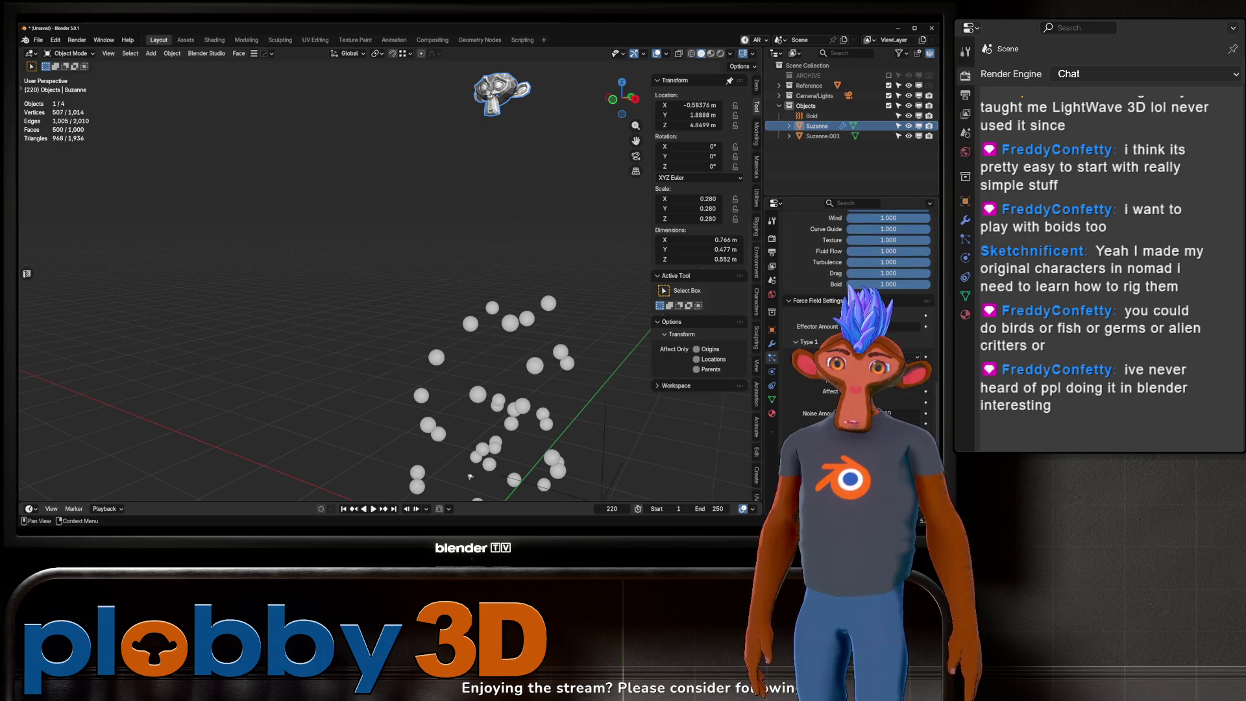
scroll(857, 273, "up", 2)
middle_click_drag(513, 338, 542, 357)
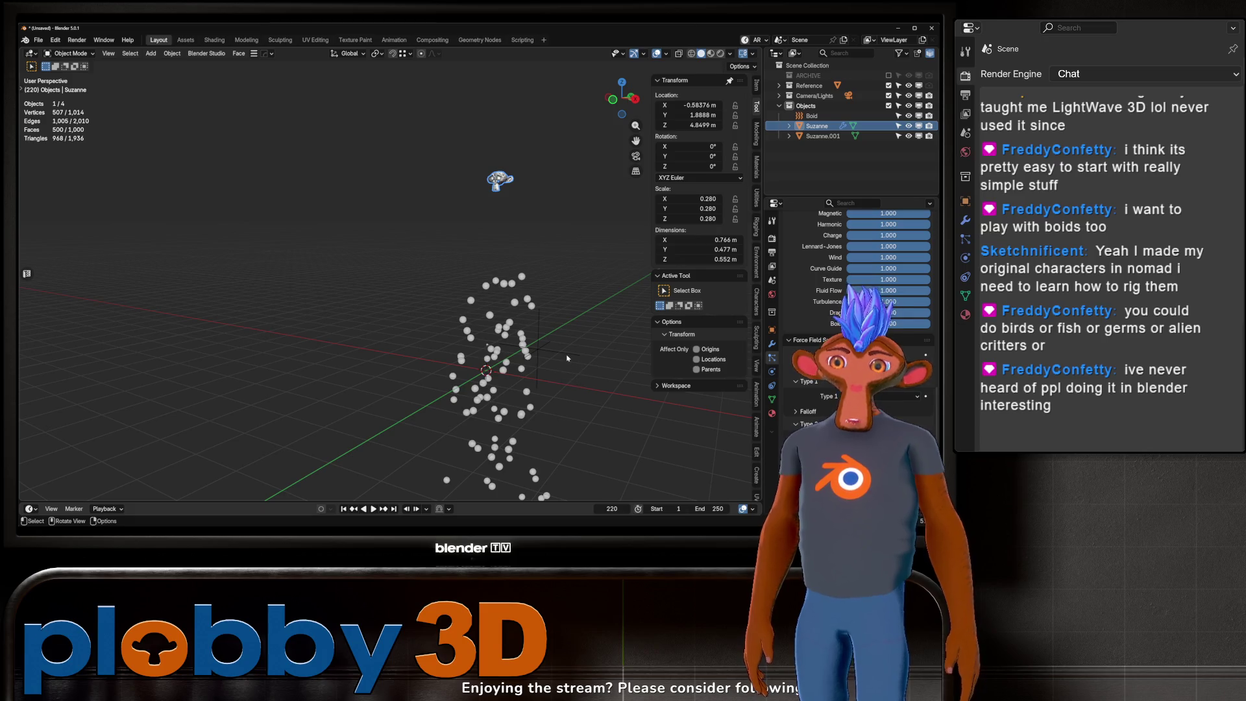
key("Delete")
left_click(501, 181)
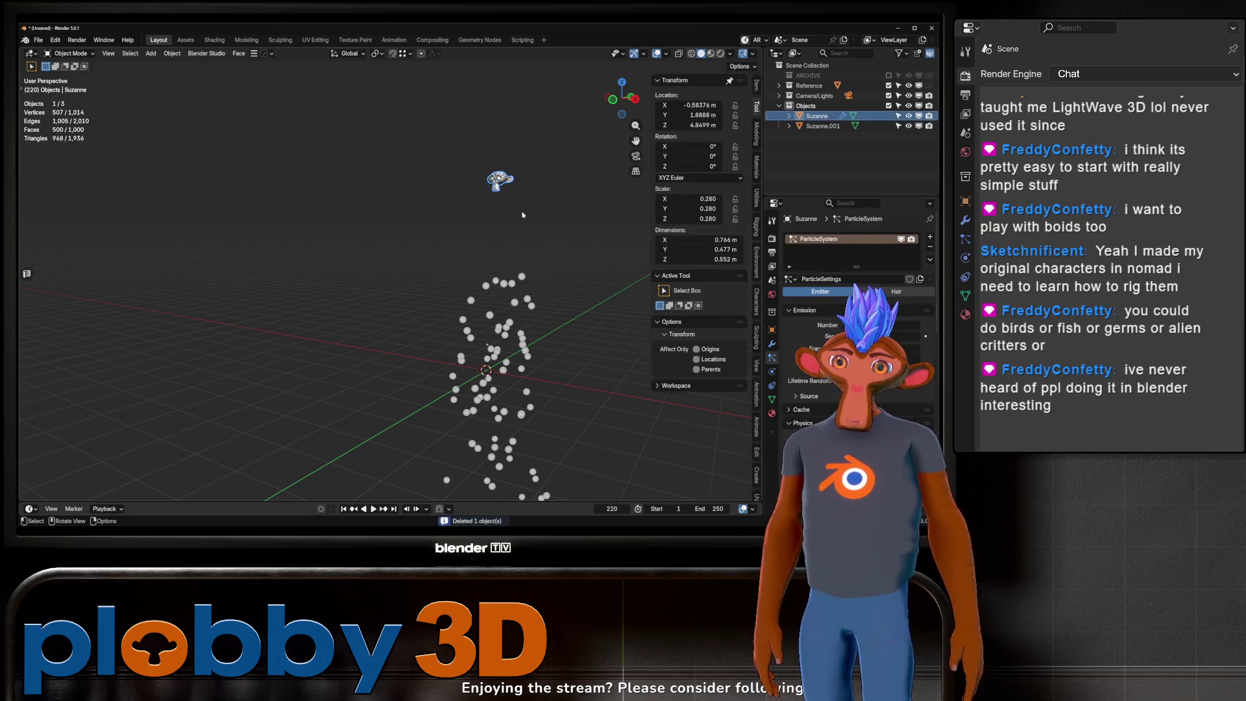
Step: Snap Suzanne to the 3D cursor at the world origin and preview the particle playback
key("q")
left_click(557, 240)
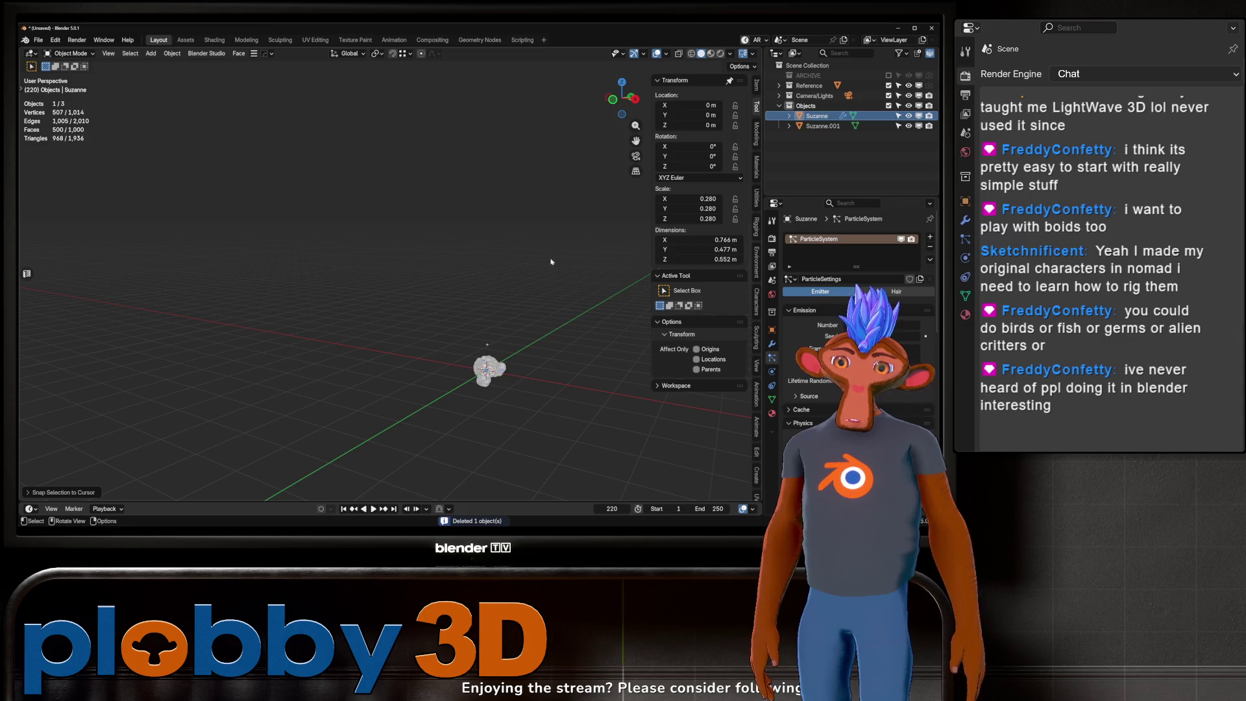
key("space")
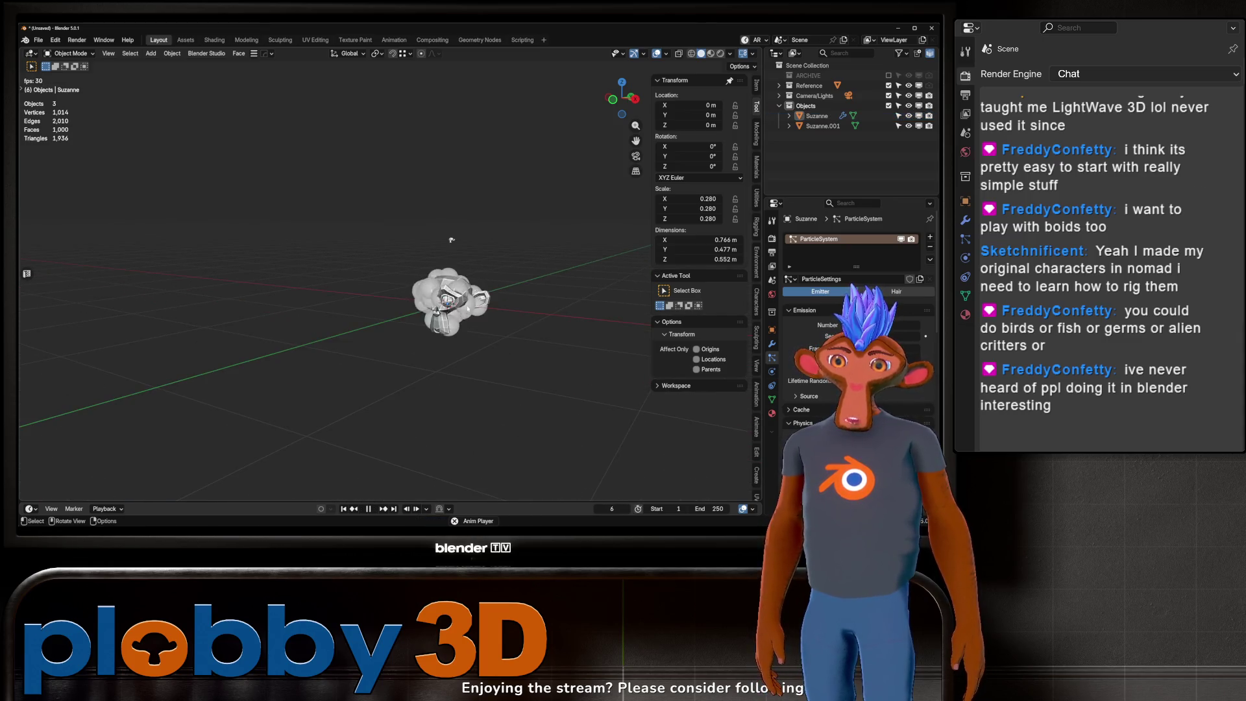
scroll(459, 307, "up", 6)
middle_click_drag(467, 324, 482, 357)
scroll(481, 260, "down", 6)
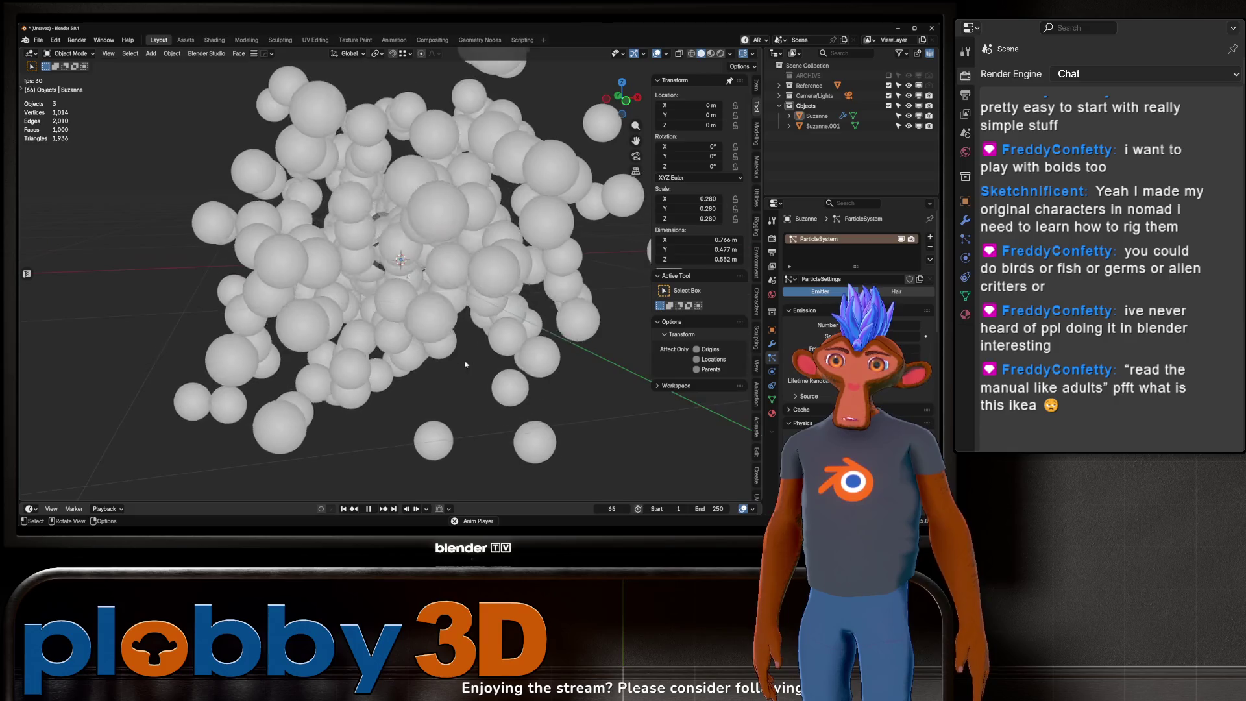
key("space")
Step: Set the animation end frame to 15000 and replay from frame 1 with Suzanne selected
left_click(712, 509)
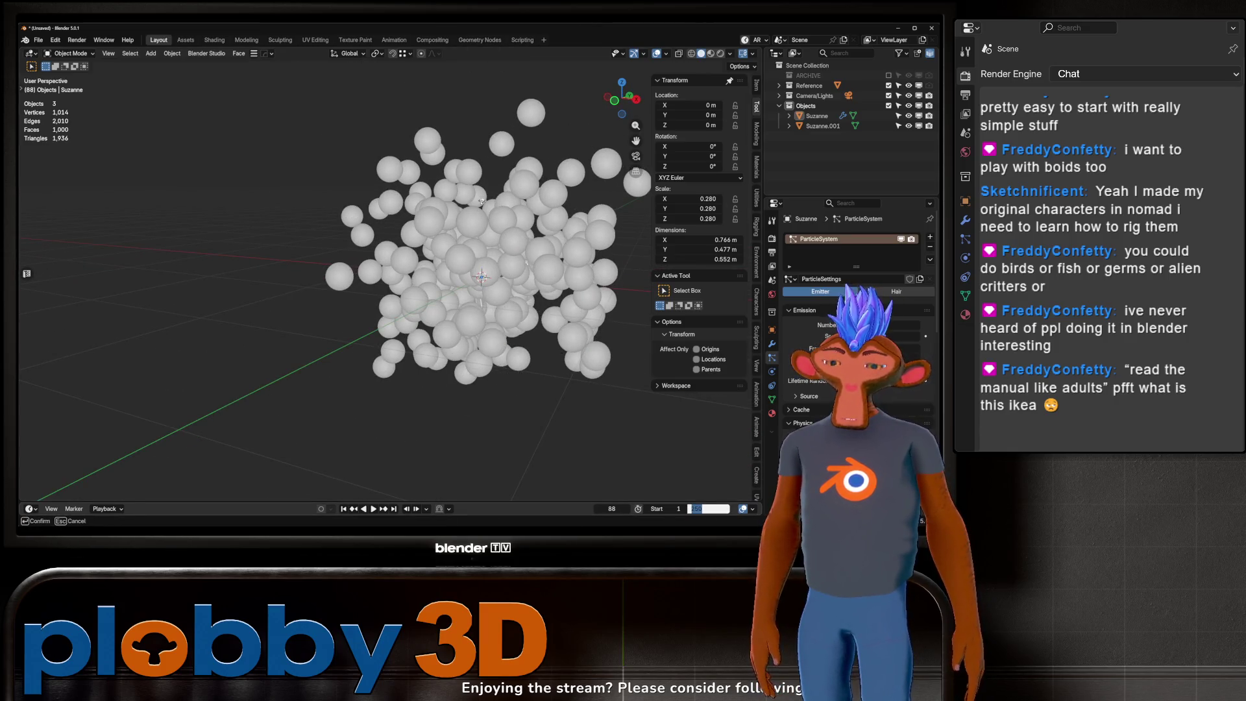
type("15000")
key("Return")
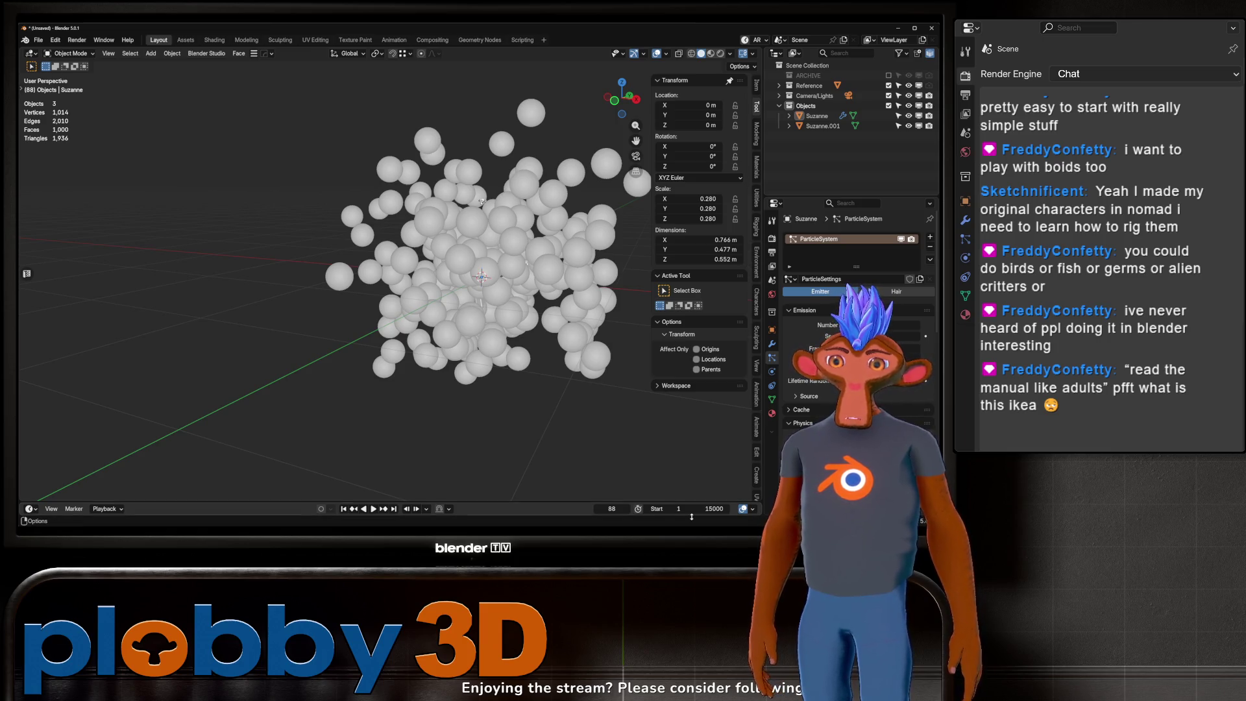
middle_click_drag(506, 415, 390, 422)
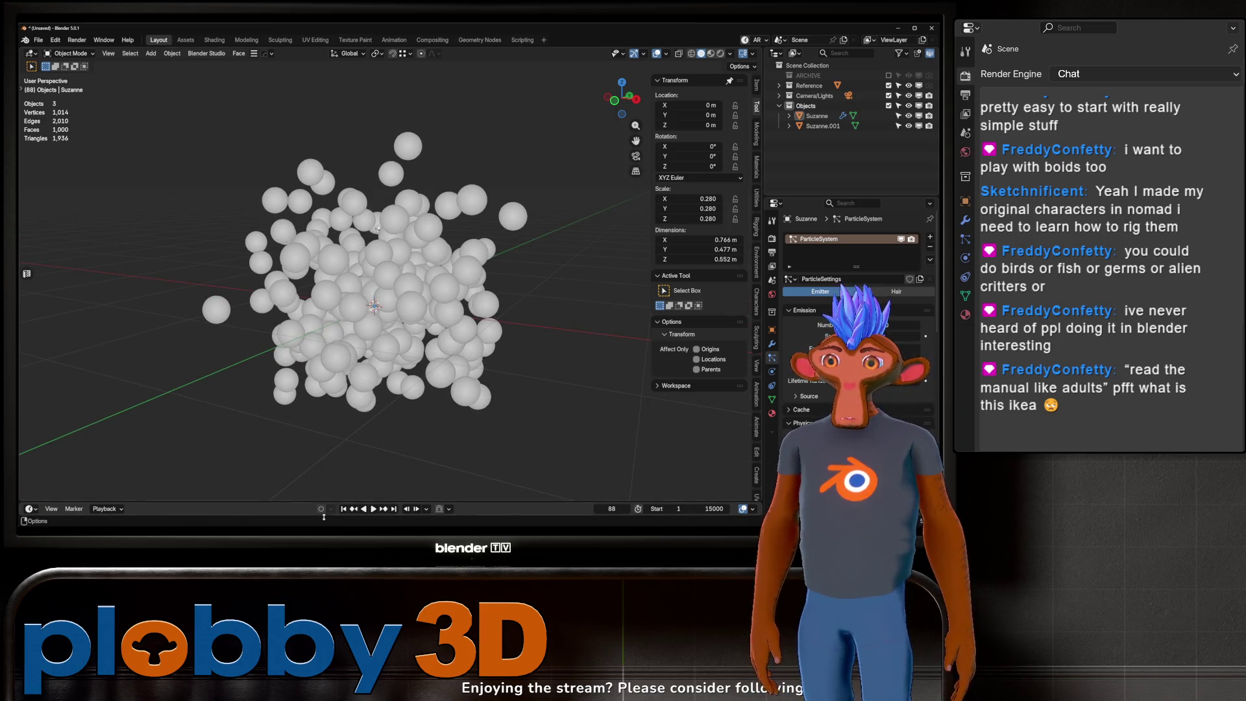
left_click(343, 509)
key("space")
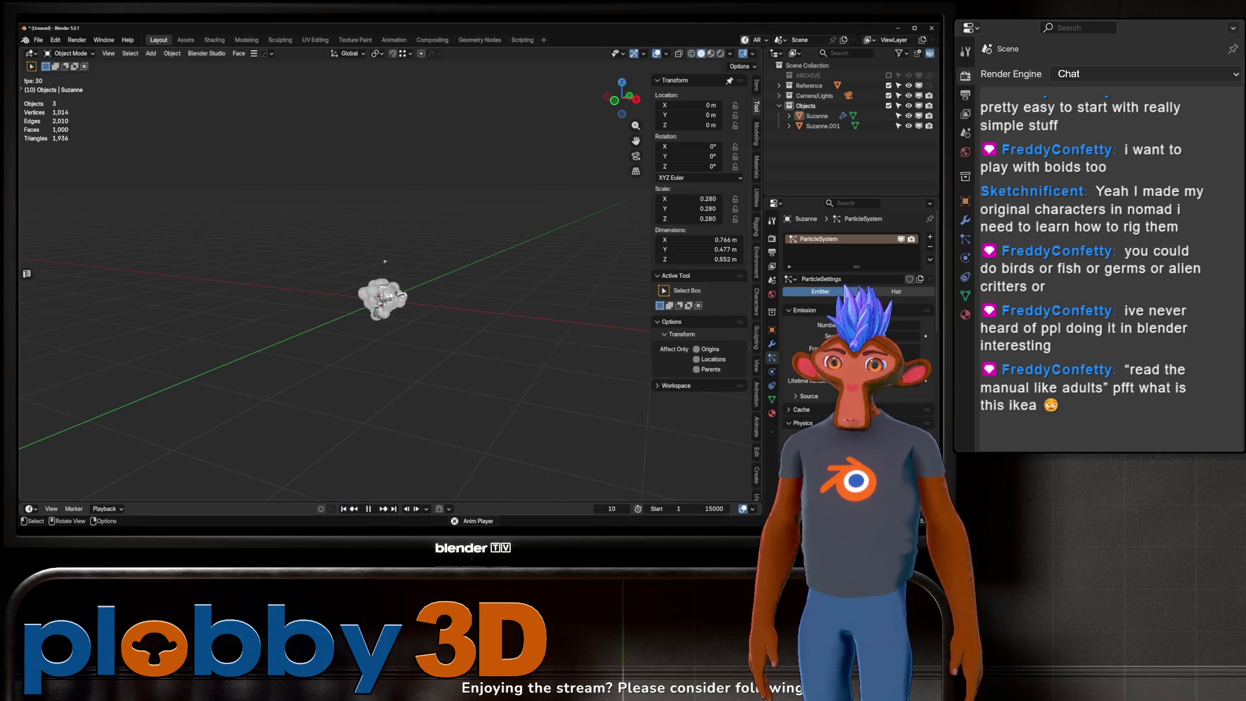
left_click(397, 292)
key("space")
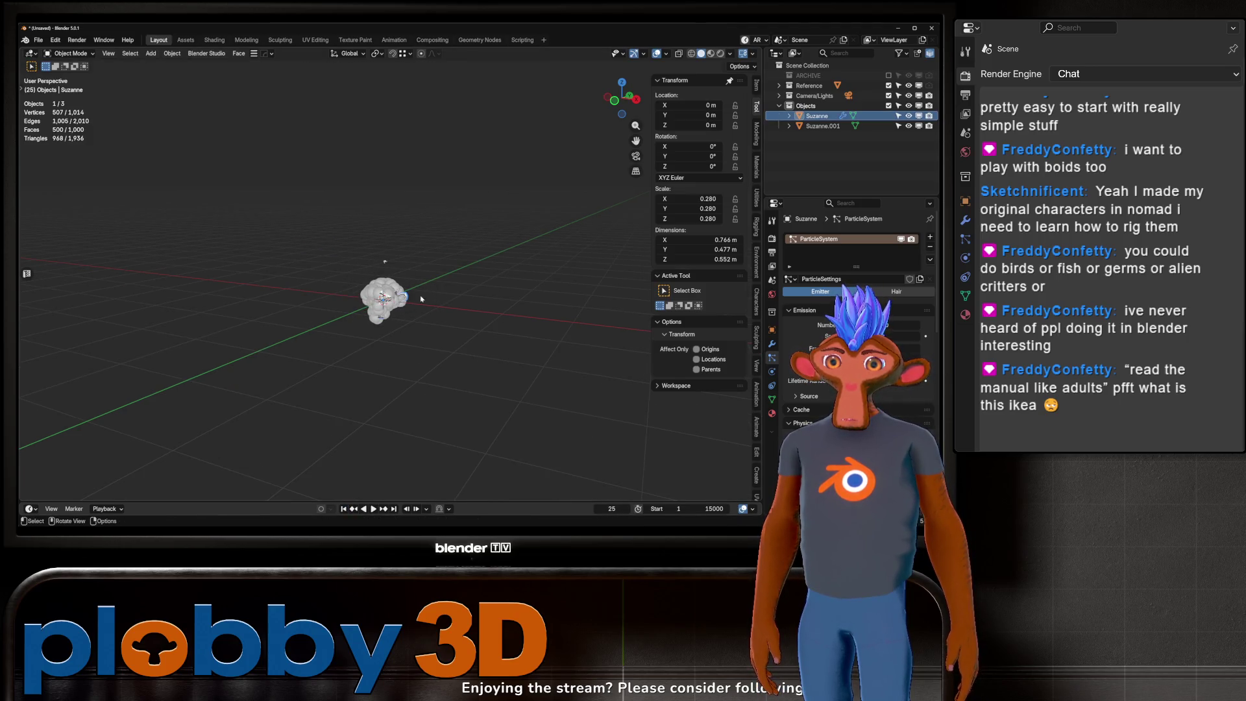
scroll(799, 399, "down", 5)
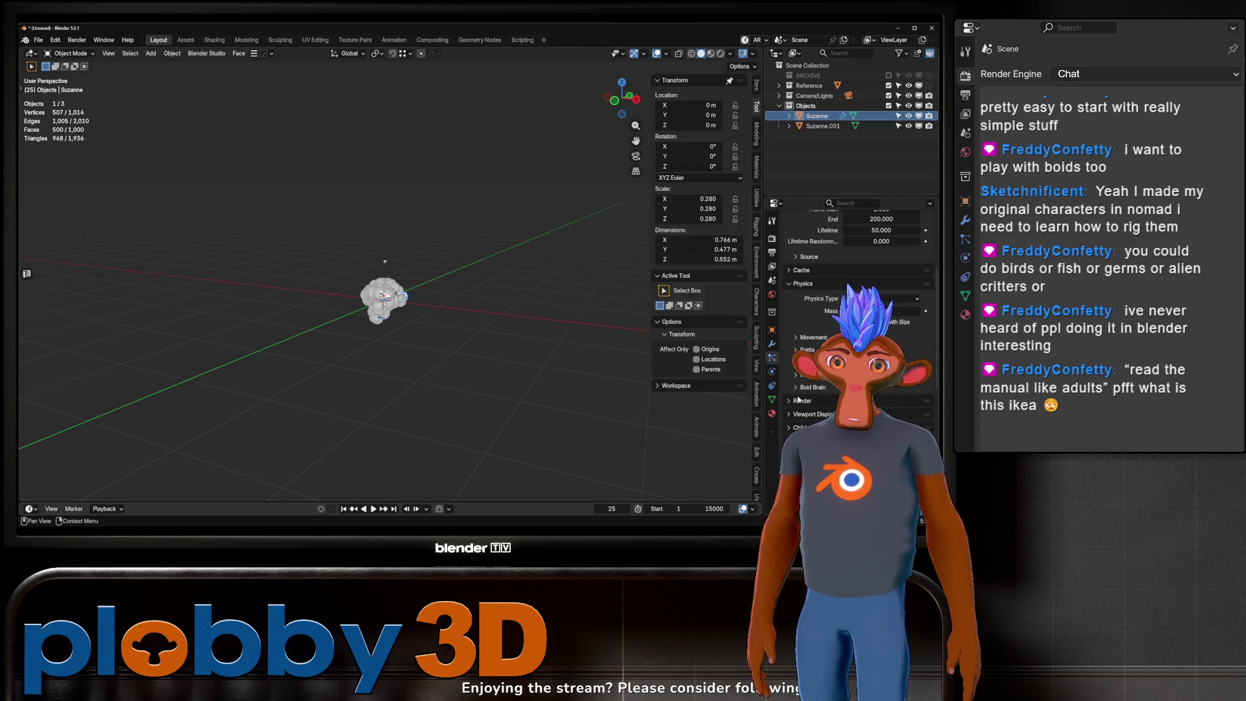
Step: Raise the boids' Air Personal Space value under Physics > Movement, then expand the Battle settings
scroll(814, 343, "down", 3)
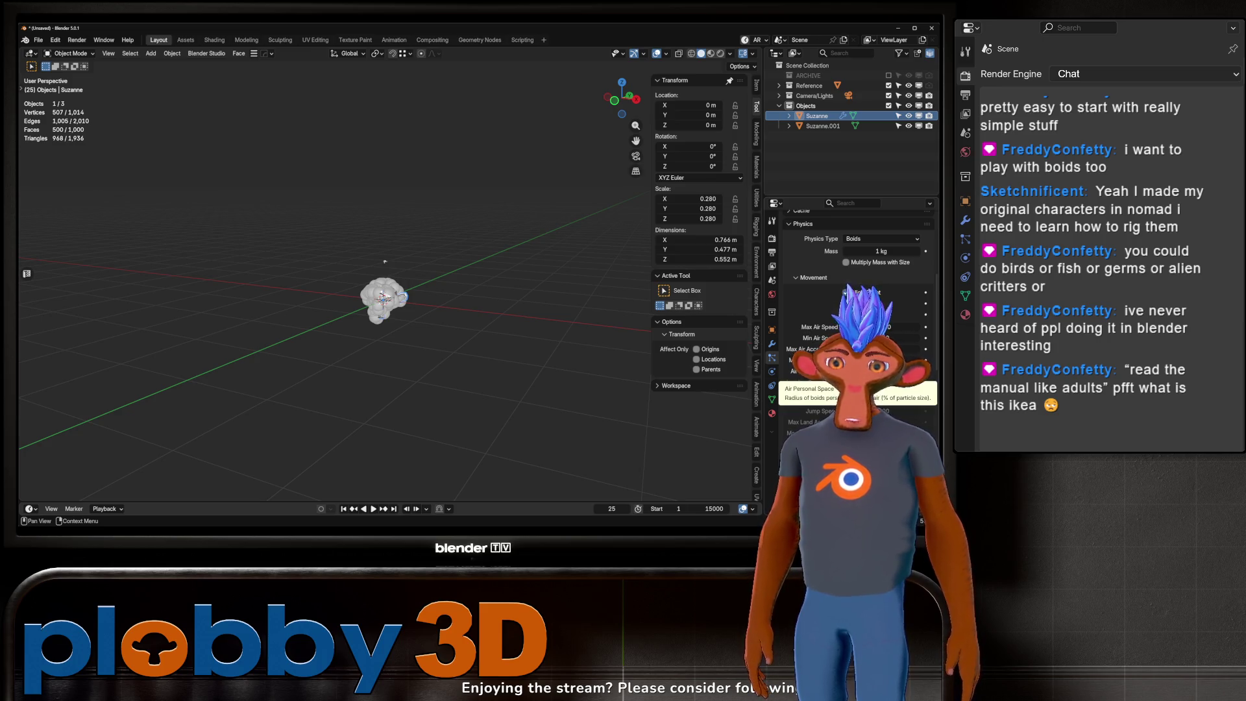
left_click_drag(844, 371, 850, 371)
scroll(850, 371, "down", 4)
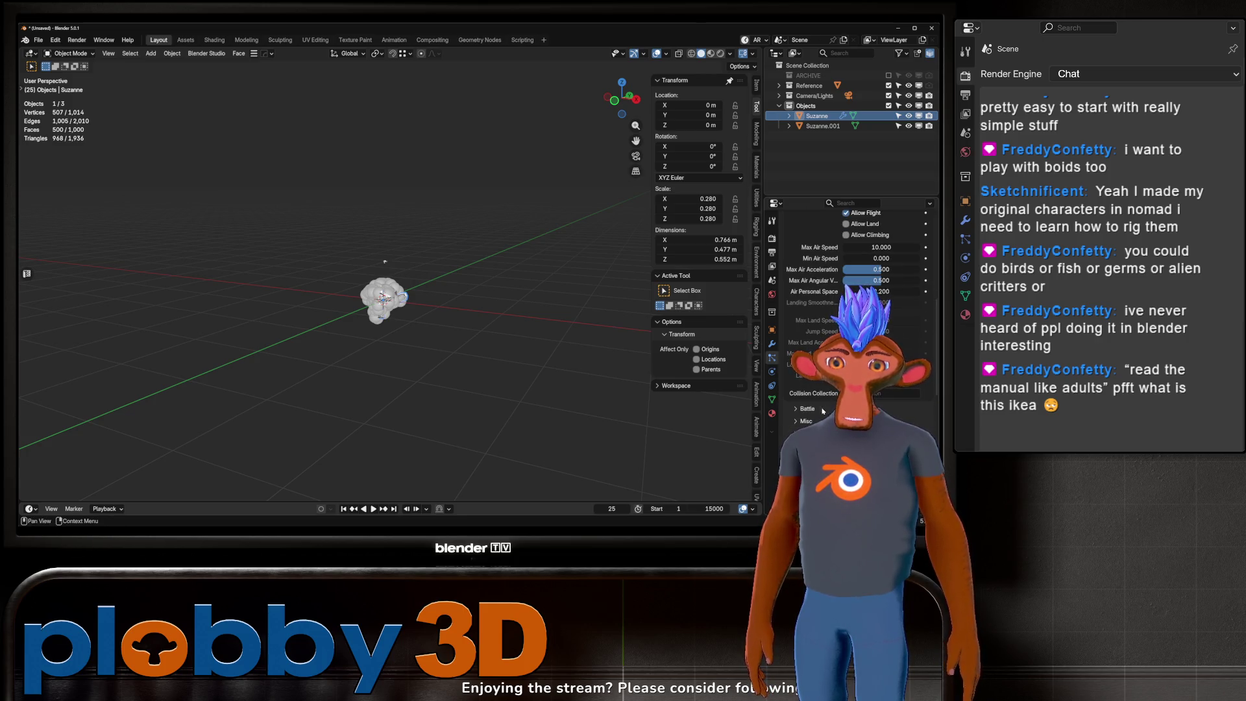
scroll(389, 253, "up", 3)
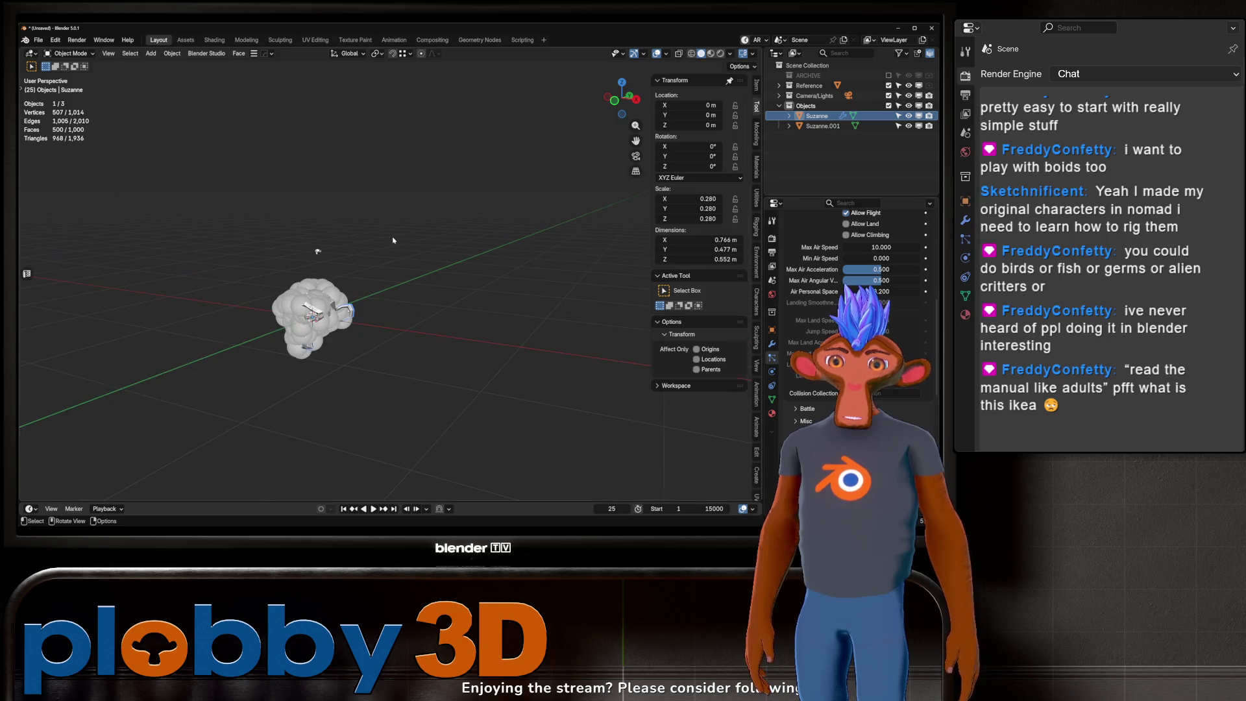
middle_click_drag(389, 253, 344, 250)
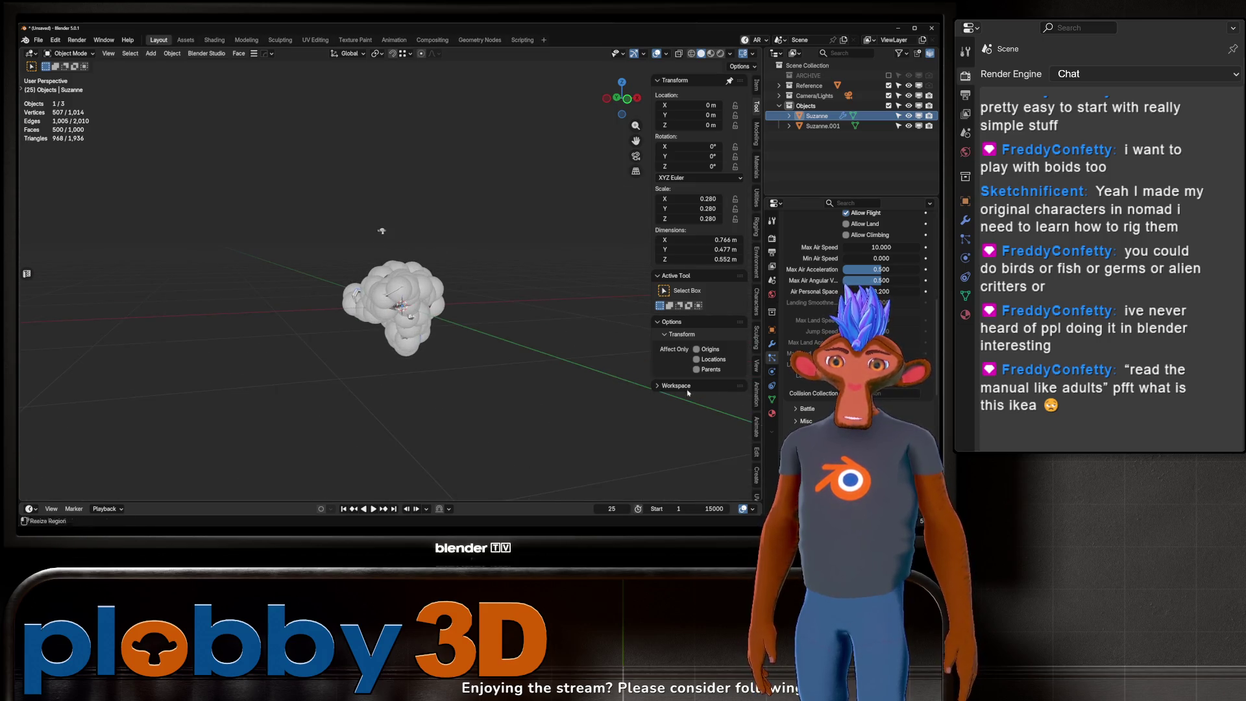
left_click(829, 411)
scroll(875, 399, "down", 4)
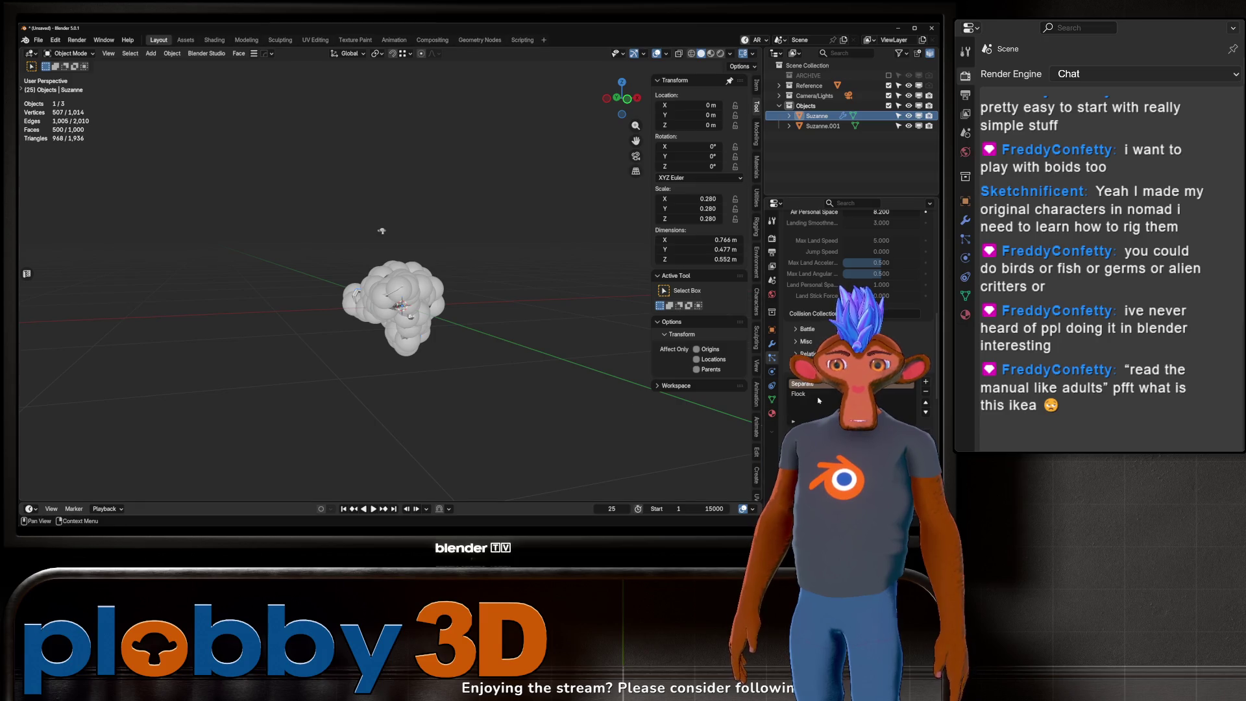
Step: Add a Follow Leader rule to Suzanne's boid brain, listed after Separate and Flock
left_click(927, 381)
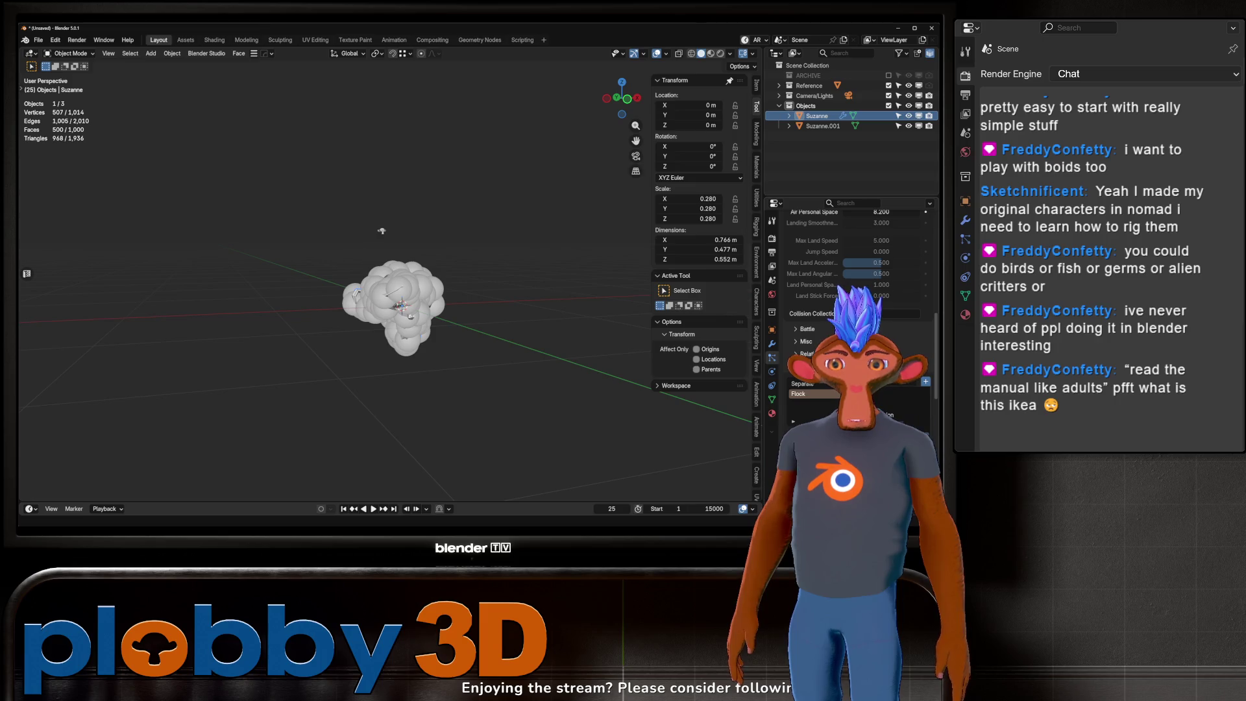
left_click(892, 390)
left_click(927, 383)
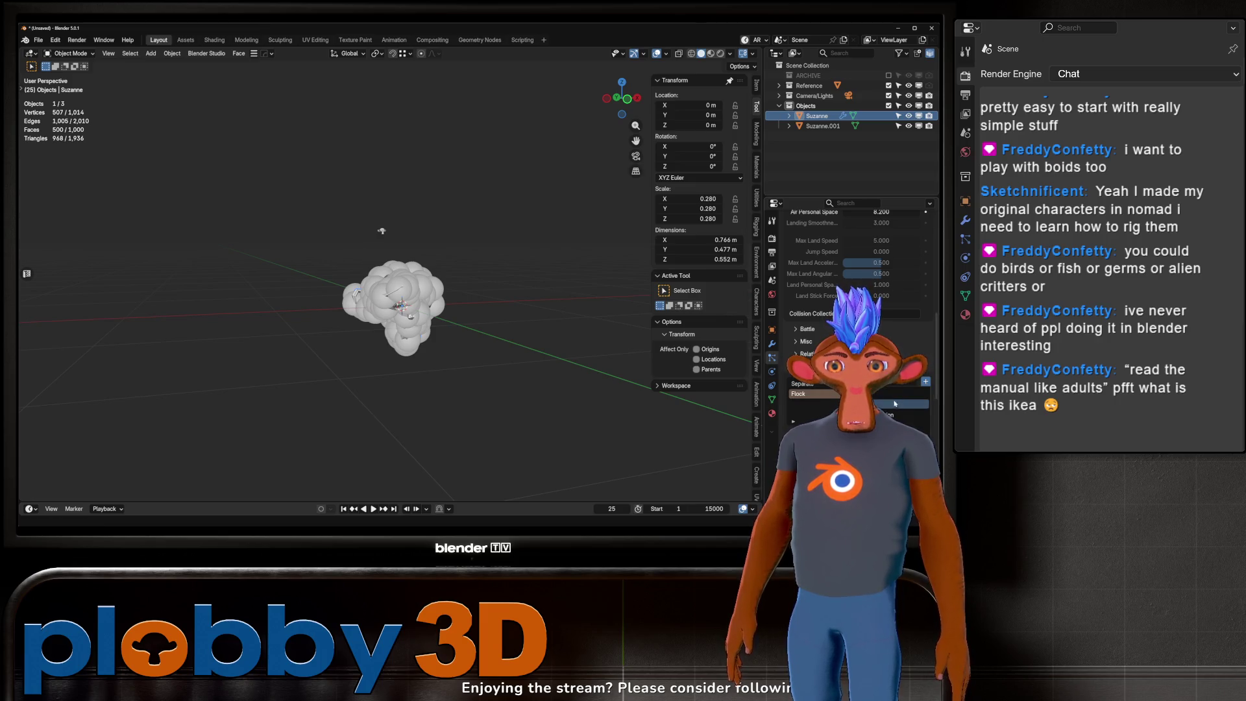
left_click(863, 454)
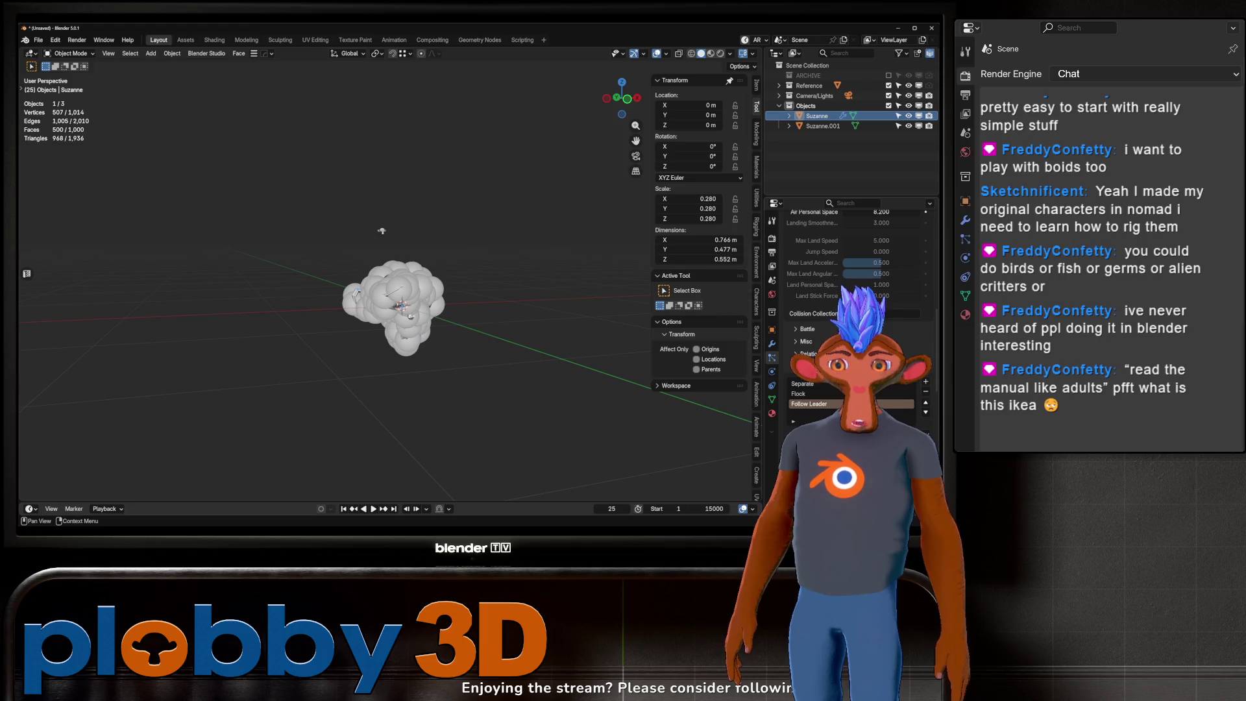
mouse_move(512, 344)
middle_mouse_down()
mouse_move(513, 313)
mouse_move(476, 300)
middle_mouse_up()
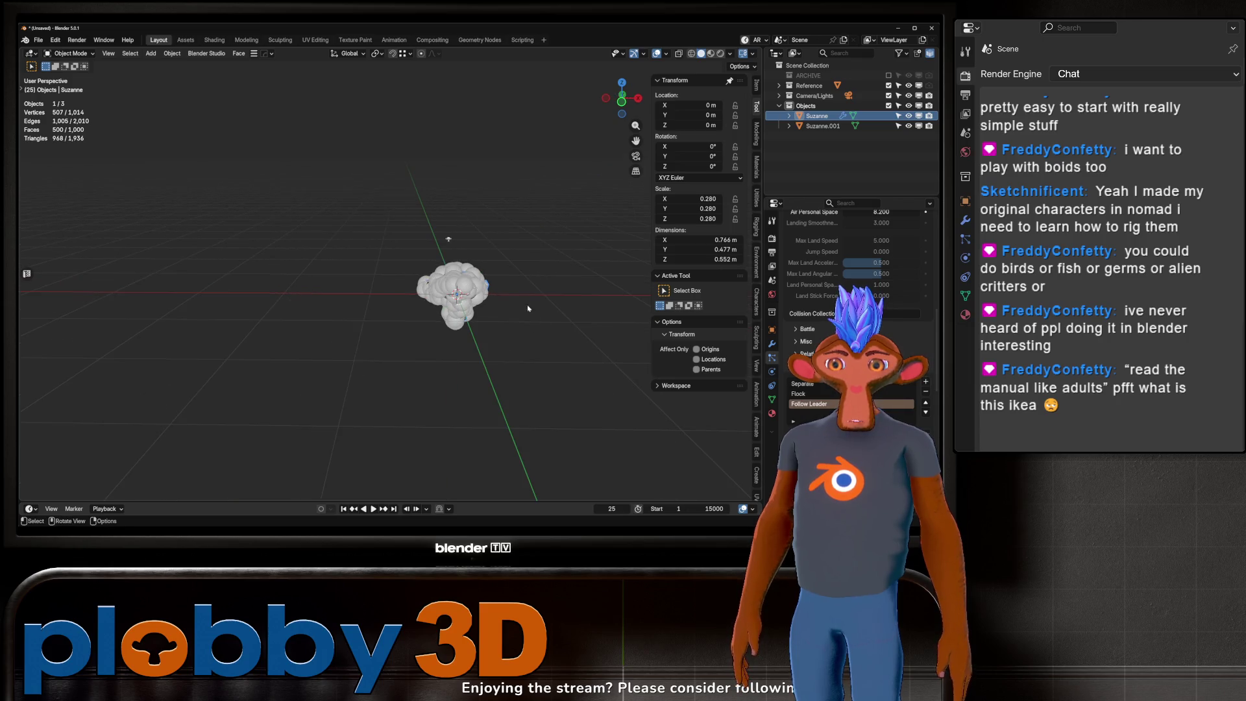
left_click(446, 239)
Step: Scale Suzanne.001 up to 7.539 and reselect the Suzanne emitter
key("s")
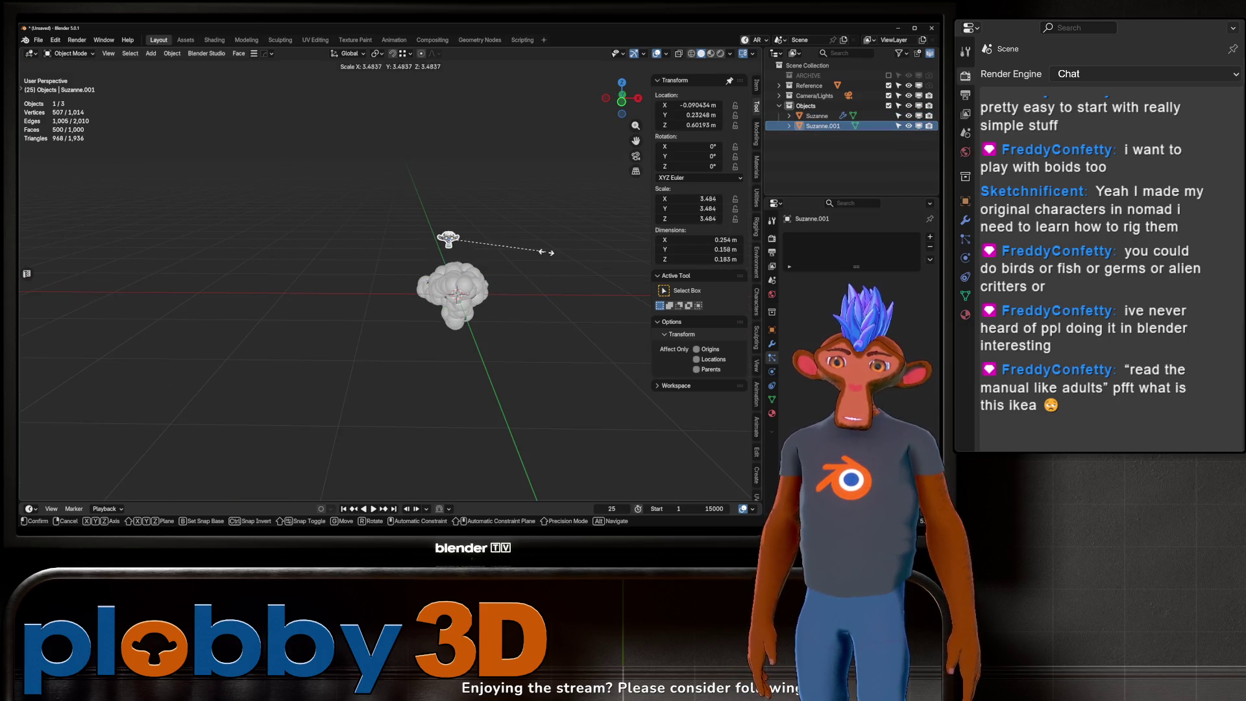
left_click(391, 262)
middle_click_drag(422, 272, 392, 262)
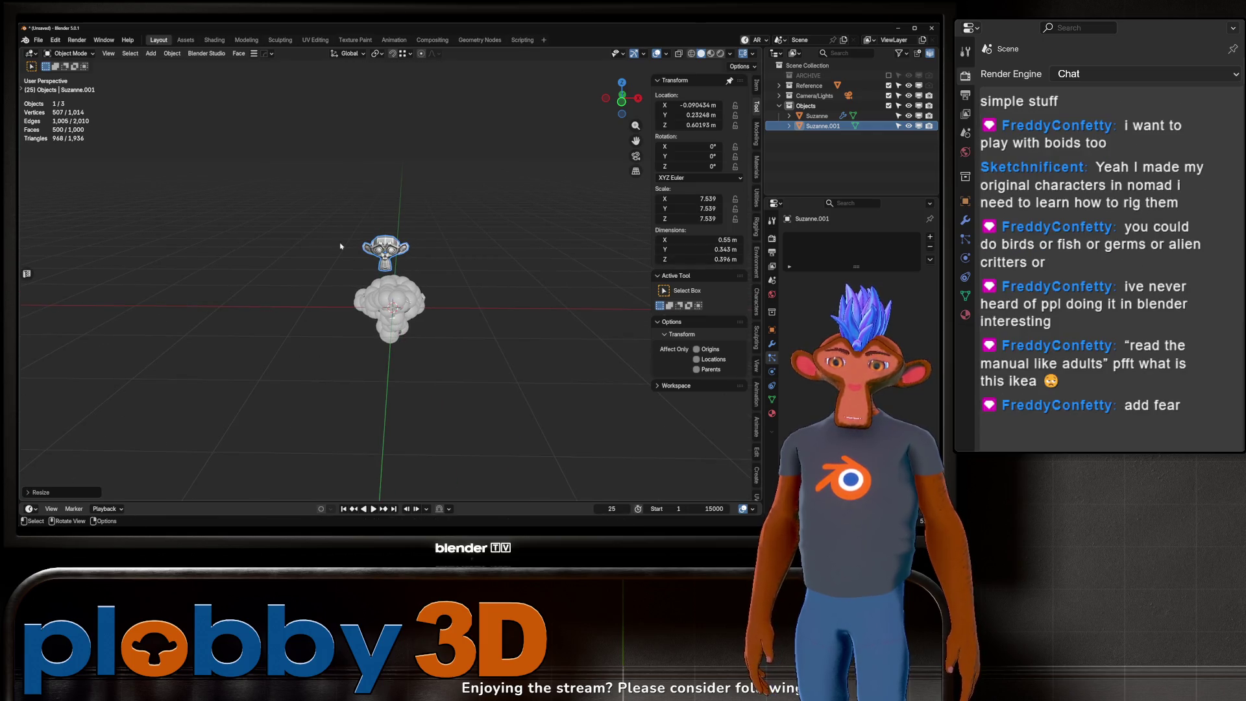
left_click(391, 309)
scroll(826, 389, "down", 5)
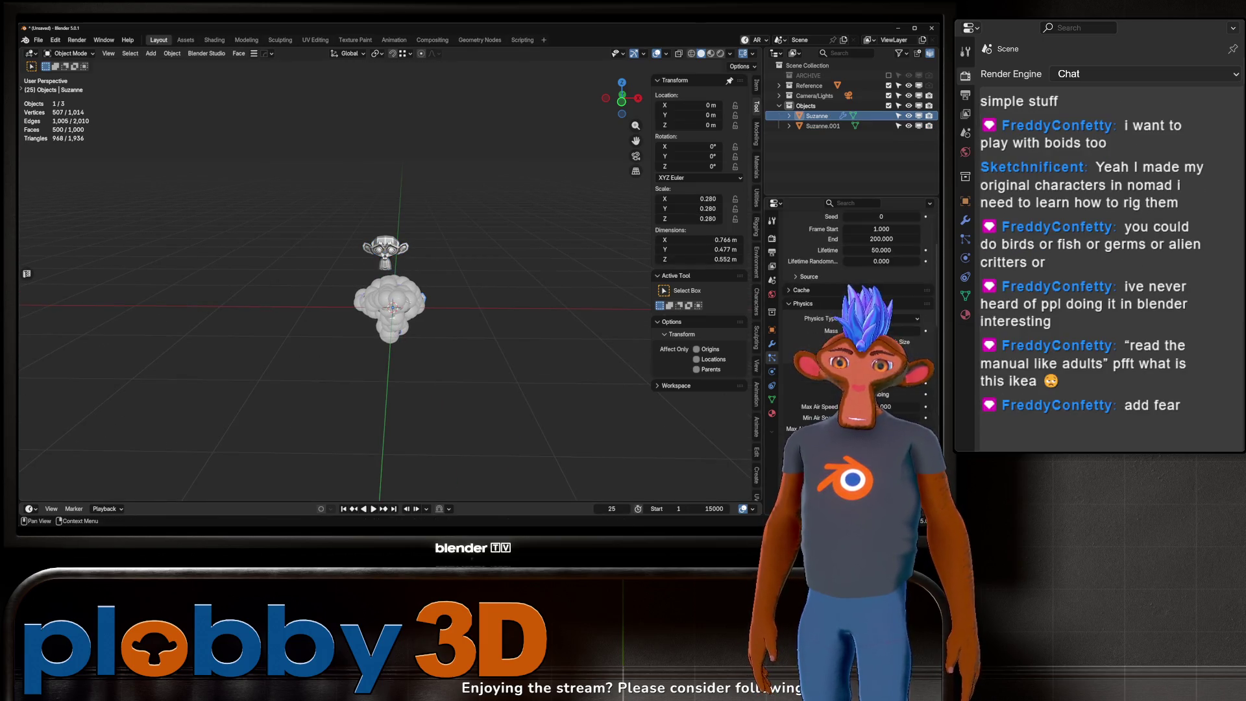
scroll(825, 406, "down", 3)
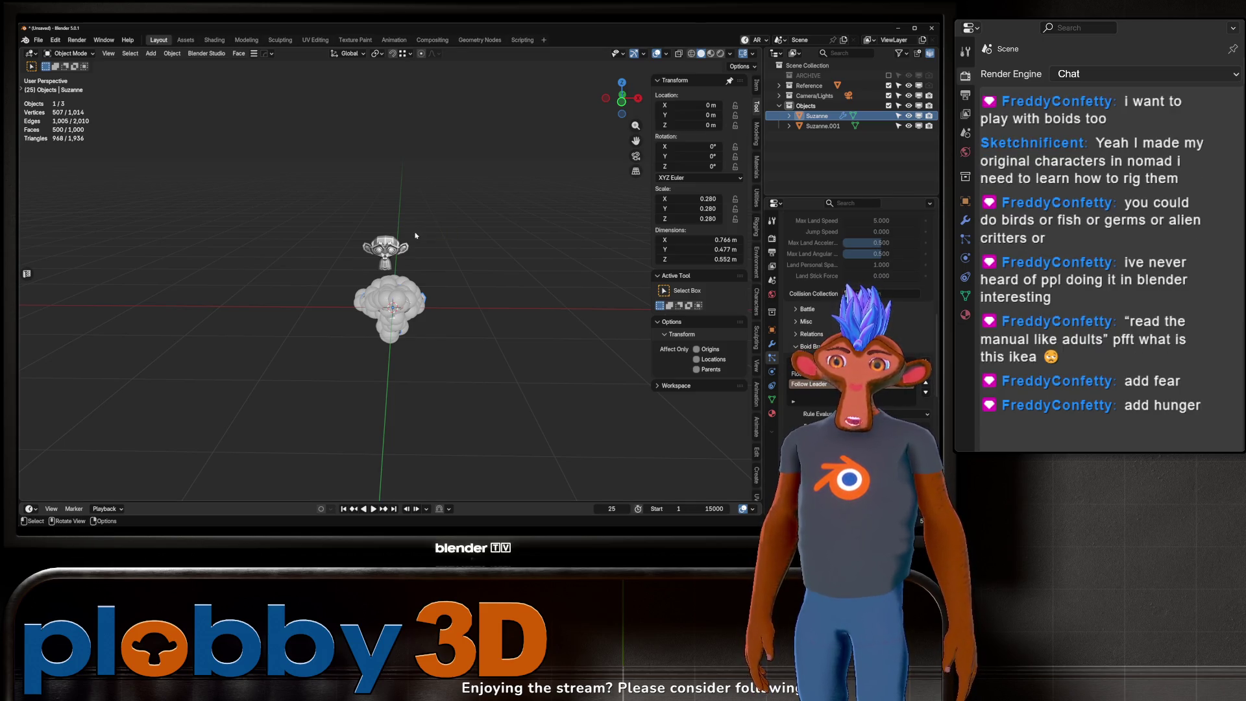
mouse_move(412, 224)
middle_mouse_down()
mouse_move(405, 279)
mouse_move(429, 272)
middle_mouse_up()
scroll(844, 325, "down", 3)
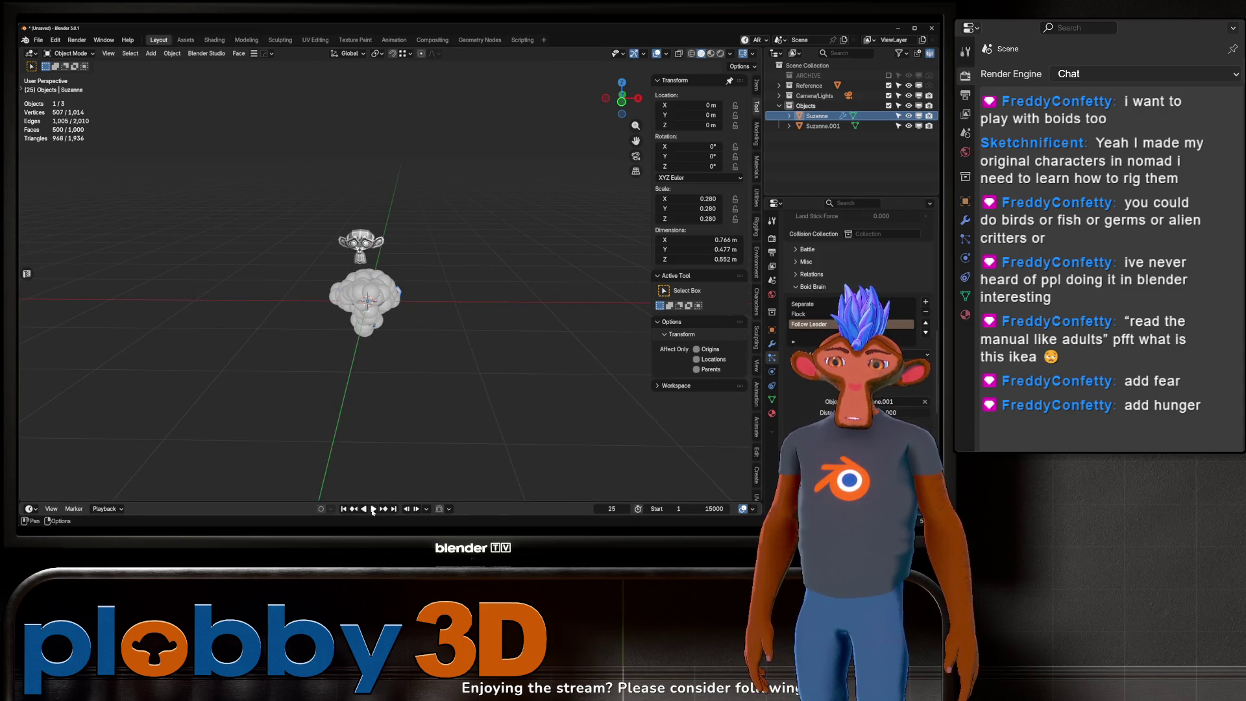
Step: Play the animation and grab Suzanne.001 to watch the boids follow it, then cancel
key("space")
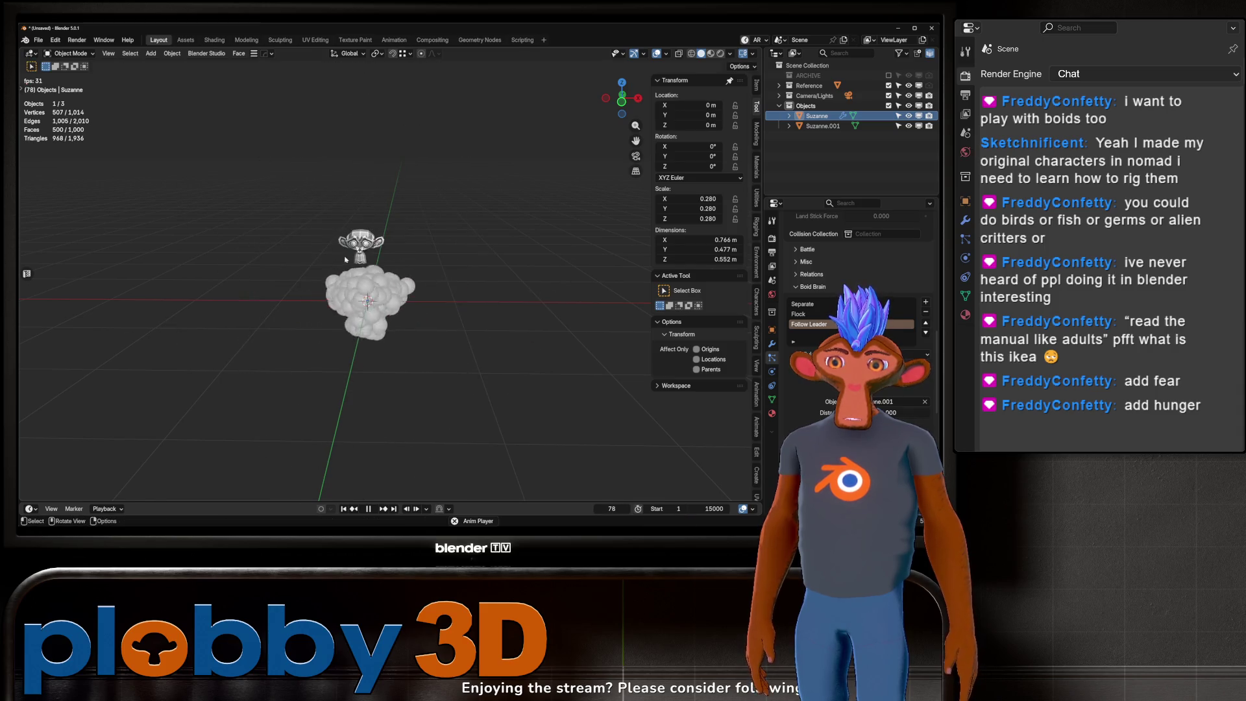
key("space")
left_click(823, 126)
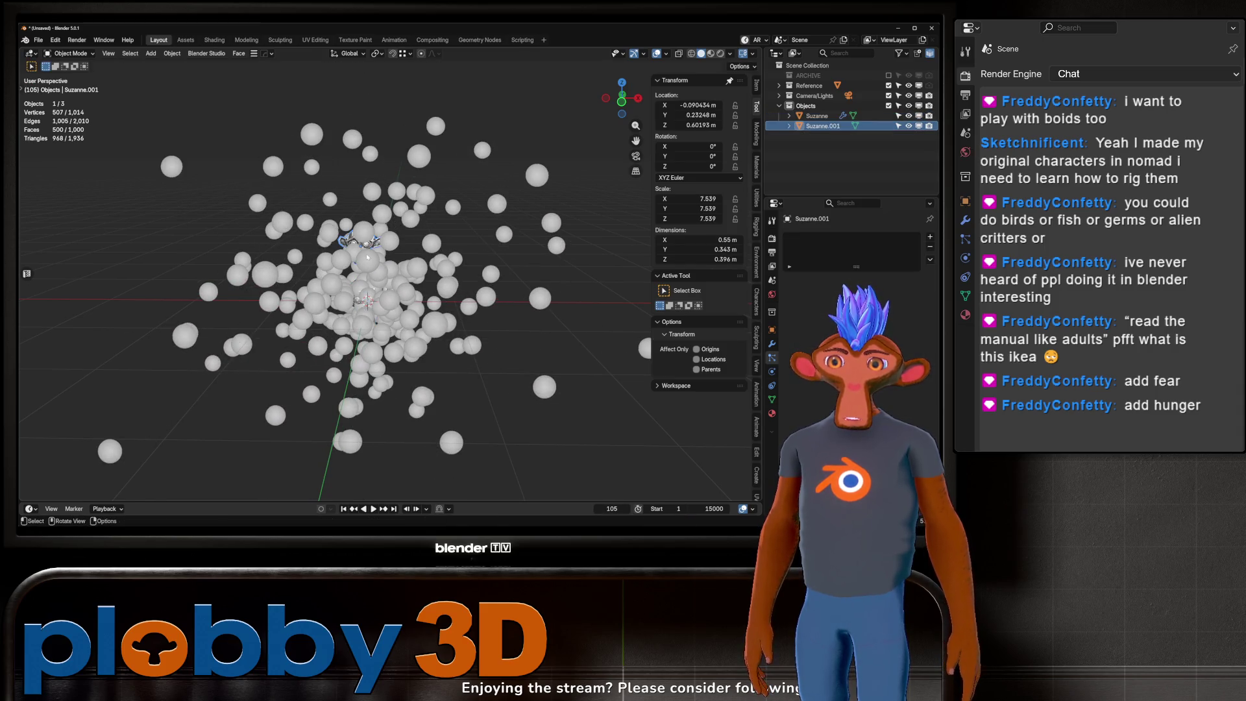
key("space")
key("g")
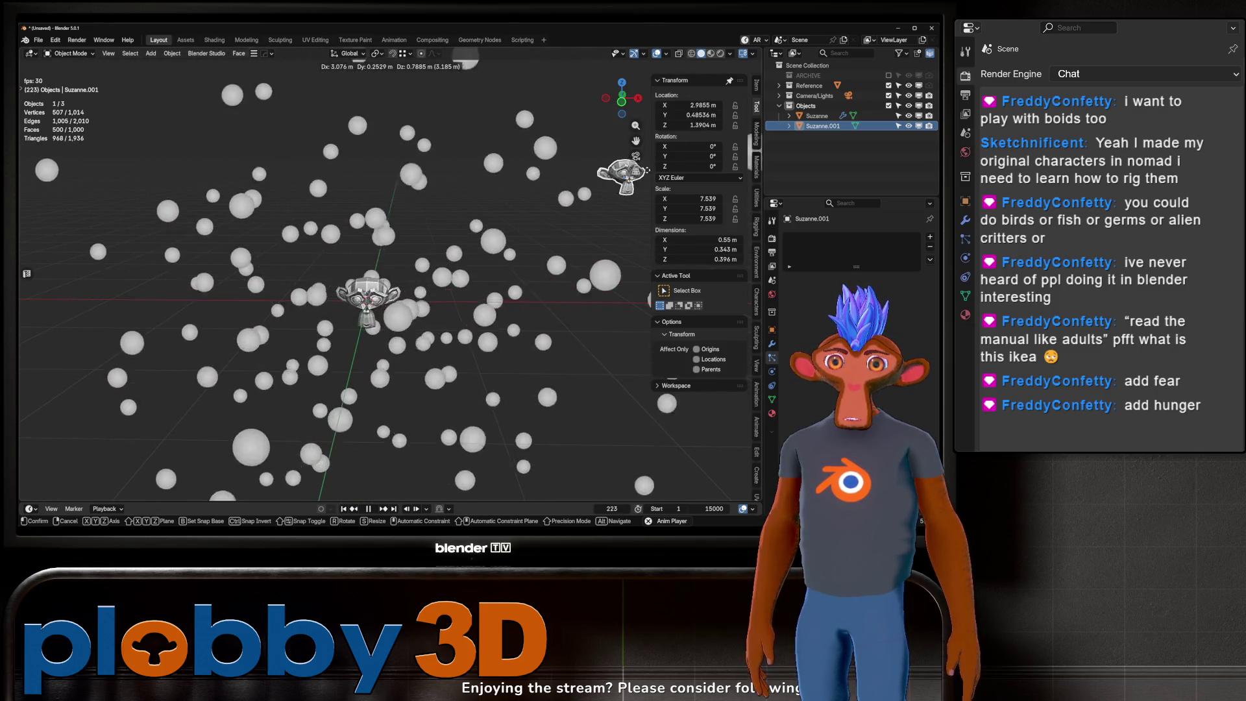
key("Escape")
scroll(393, 197, "down", 5)
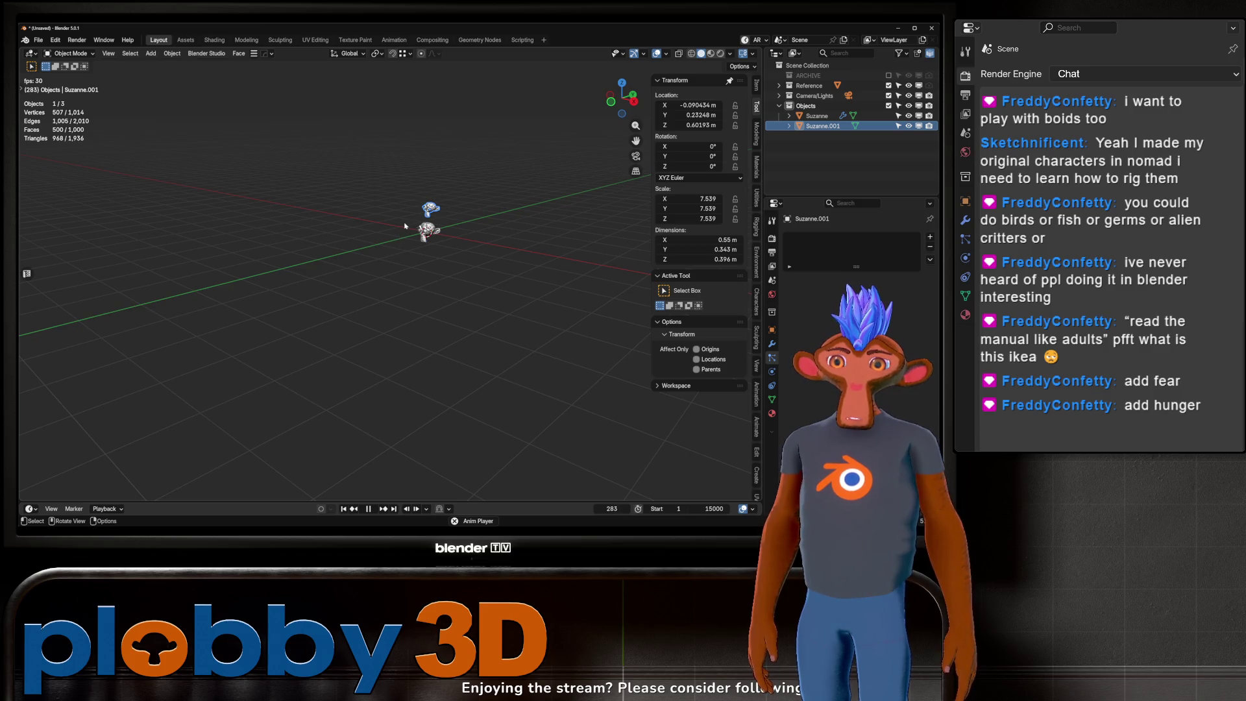
Step: Restart from frame 1, test-grab the leader monkey again, stop playback and select the emitter
left_click(343, 508)
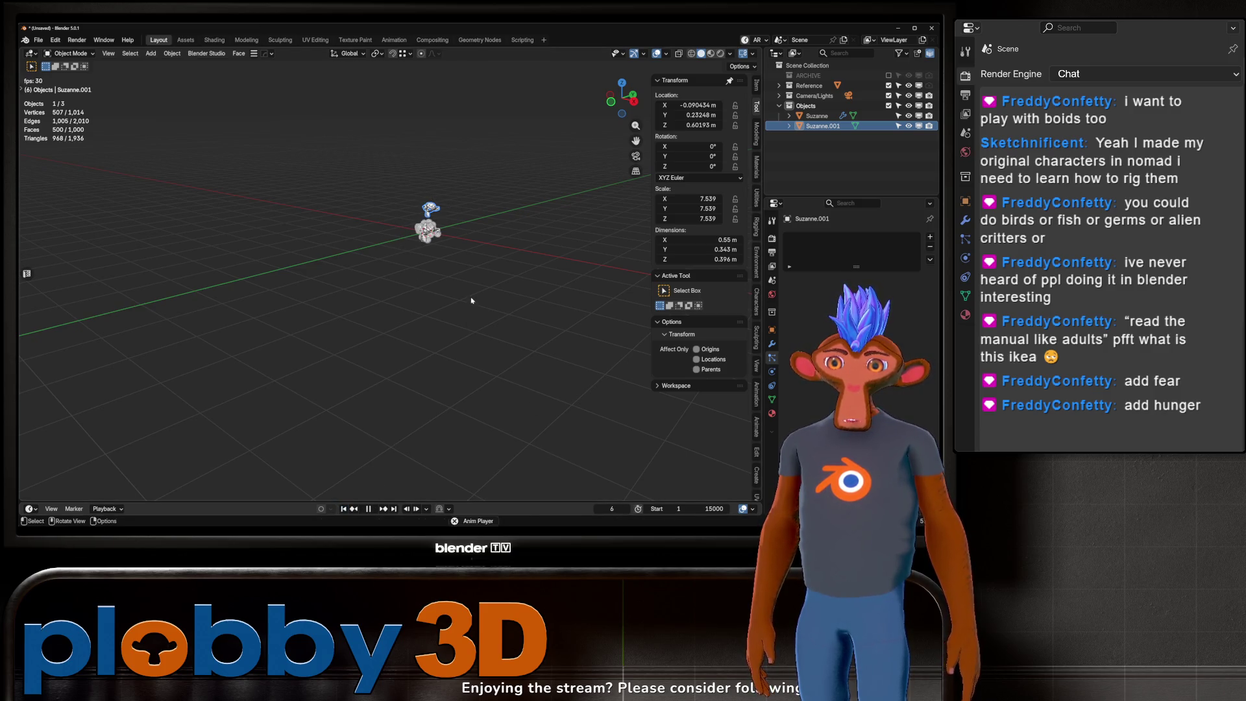
key("g")
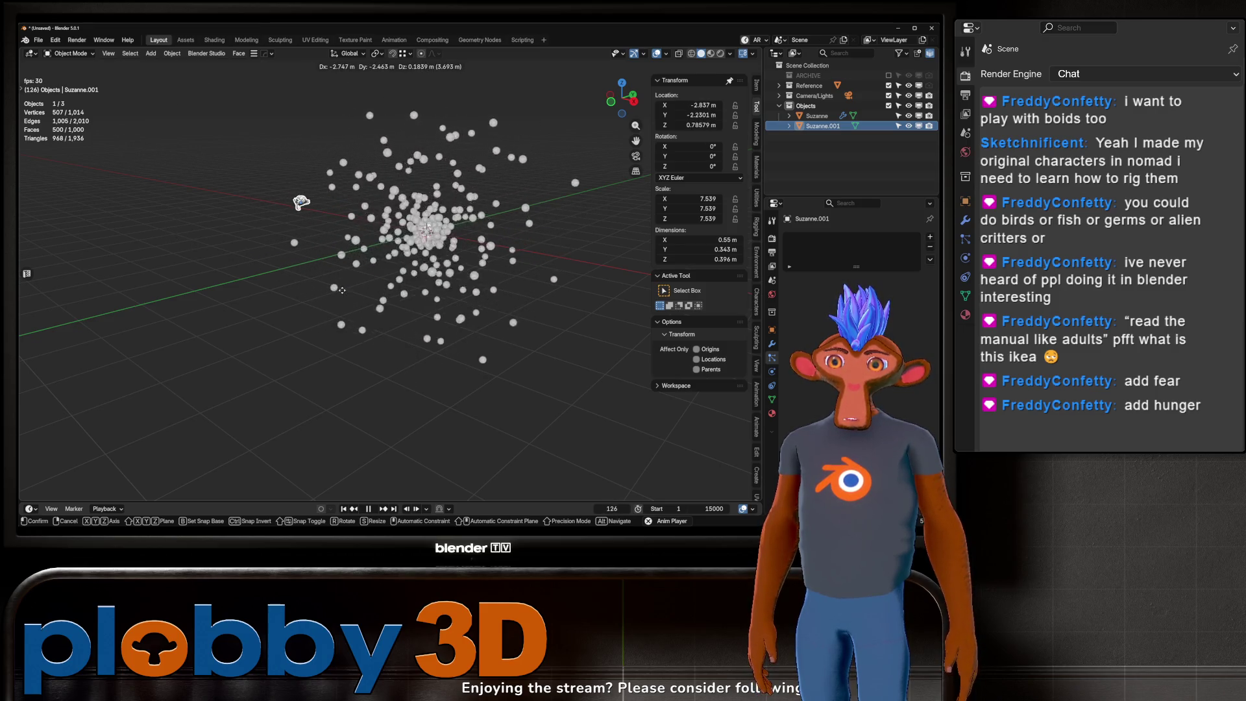
key("Escape")
scroll(394, 188, "up", 2)
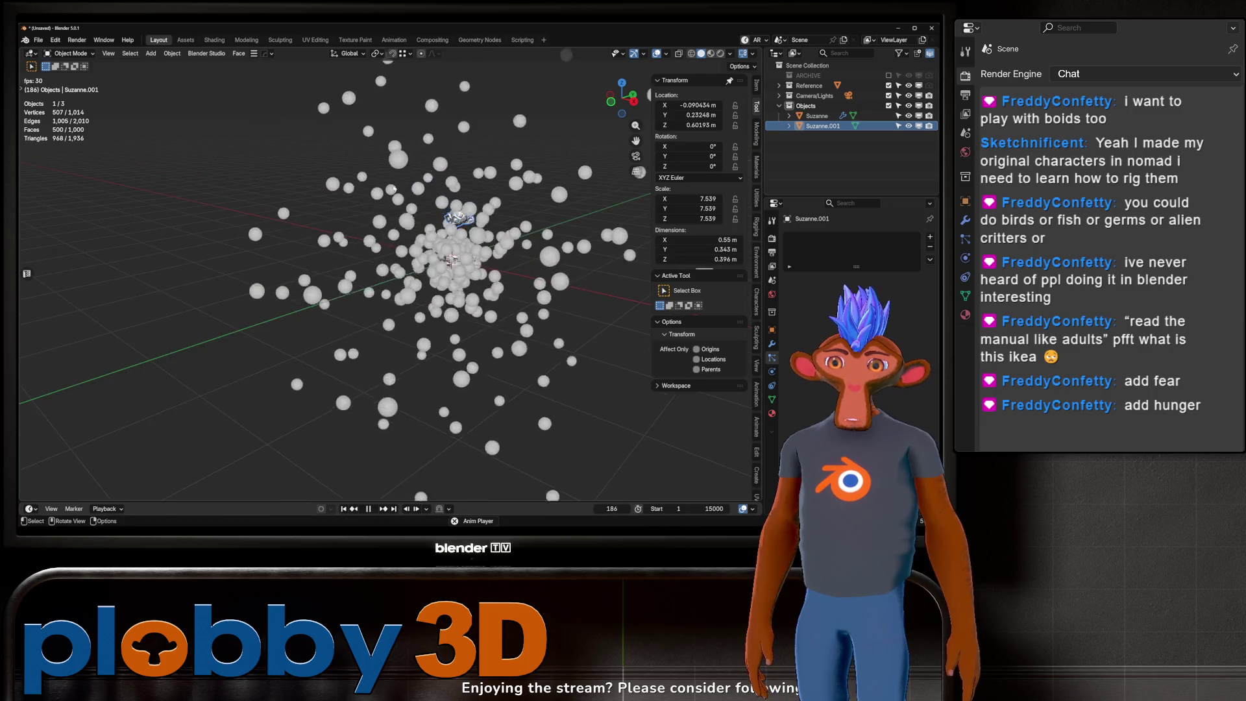
key("space")
scroll(394, 188, "up", 2)
left_click(423, 312)
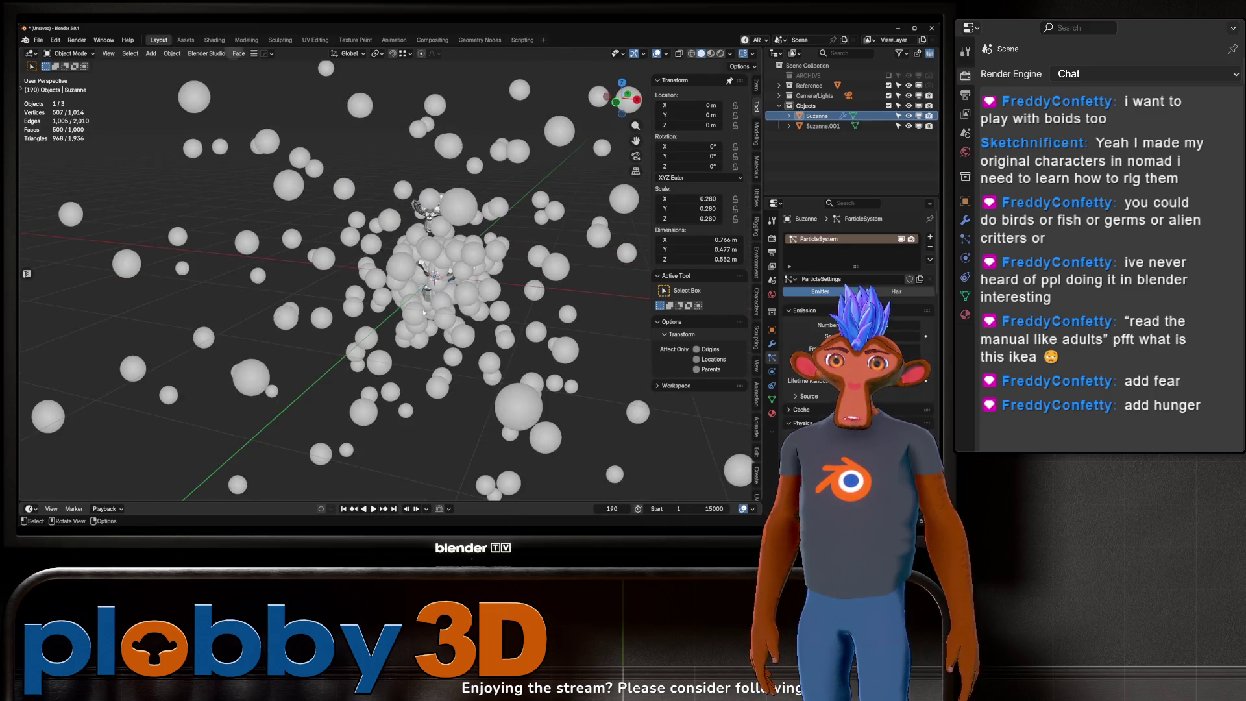
Step: Set the emitter's particle Render As to None so the spheres disappear
scroll(422, 272, "up", 5)
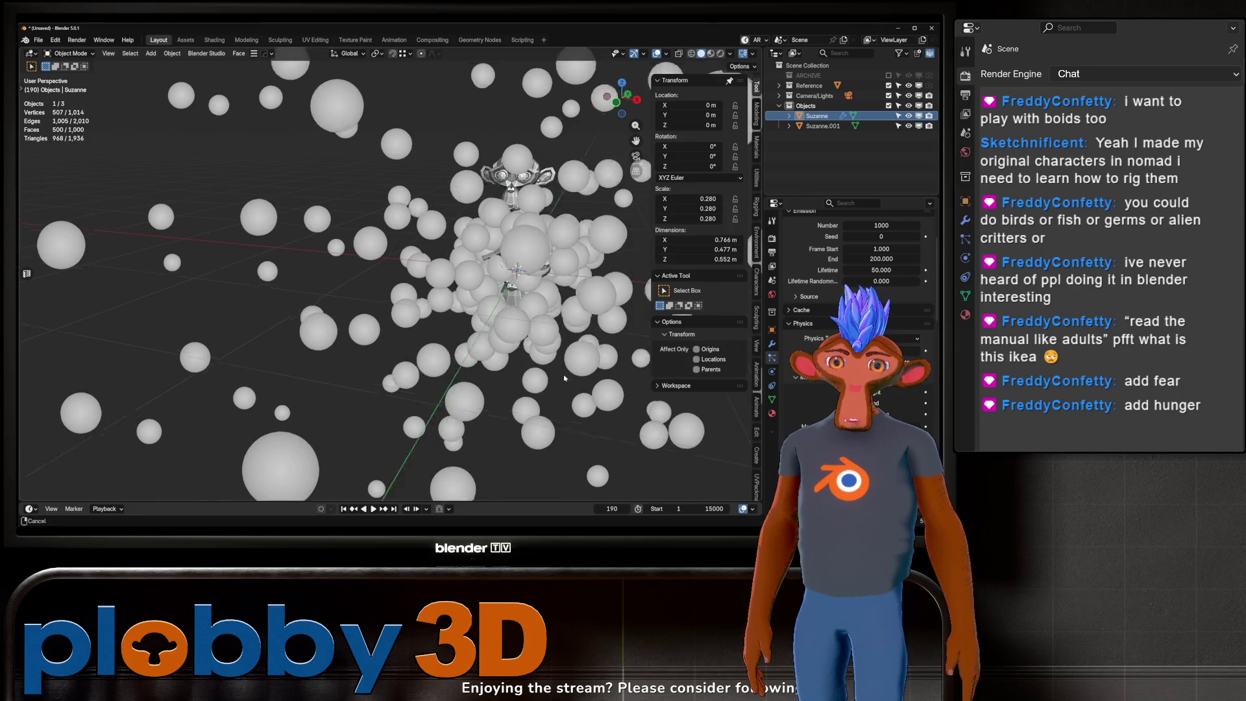
scroll(808, 391, "down", 1)
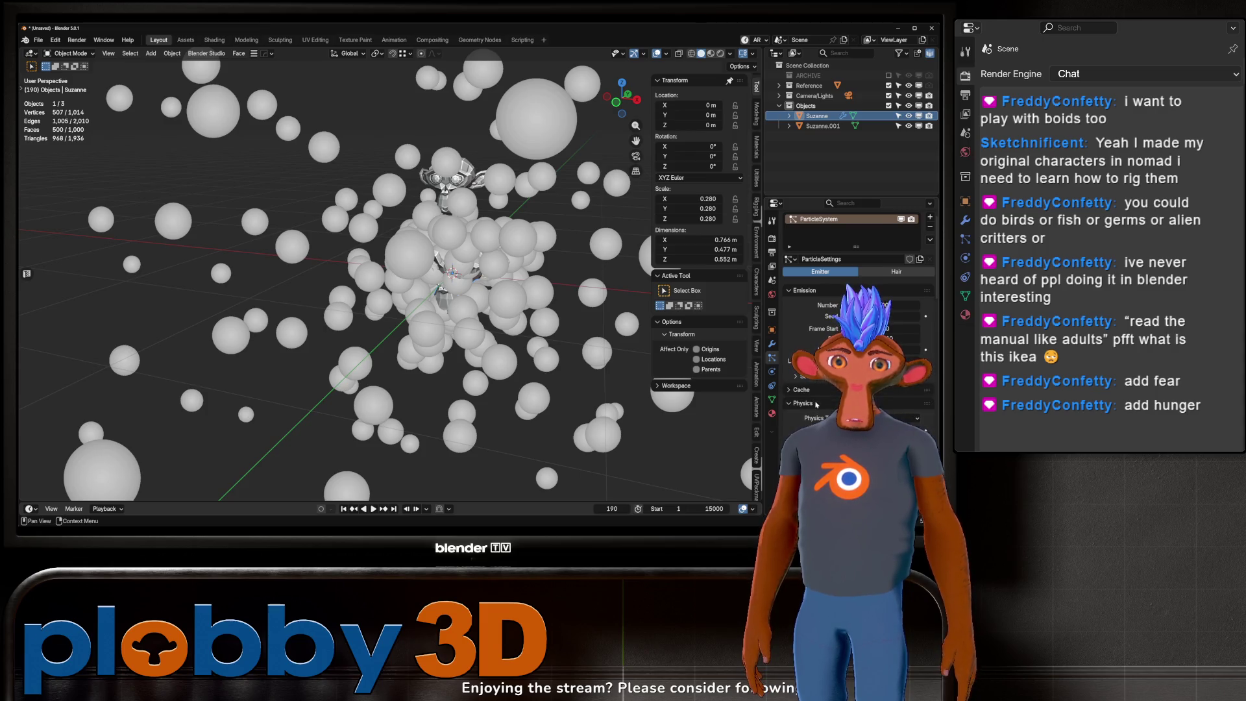
scroll(817, 404, "down", 10)
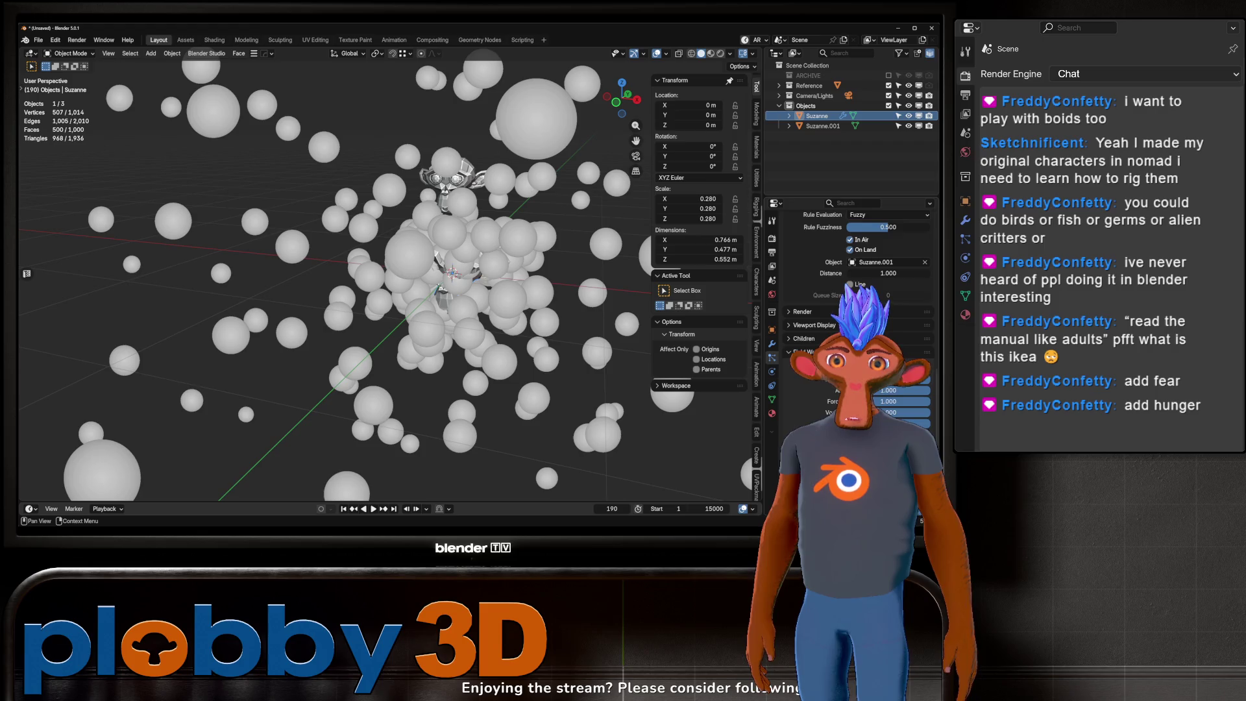
scroll(844, 312, "up", 4)
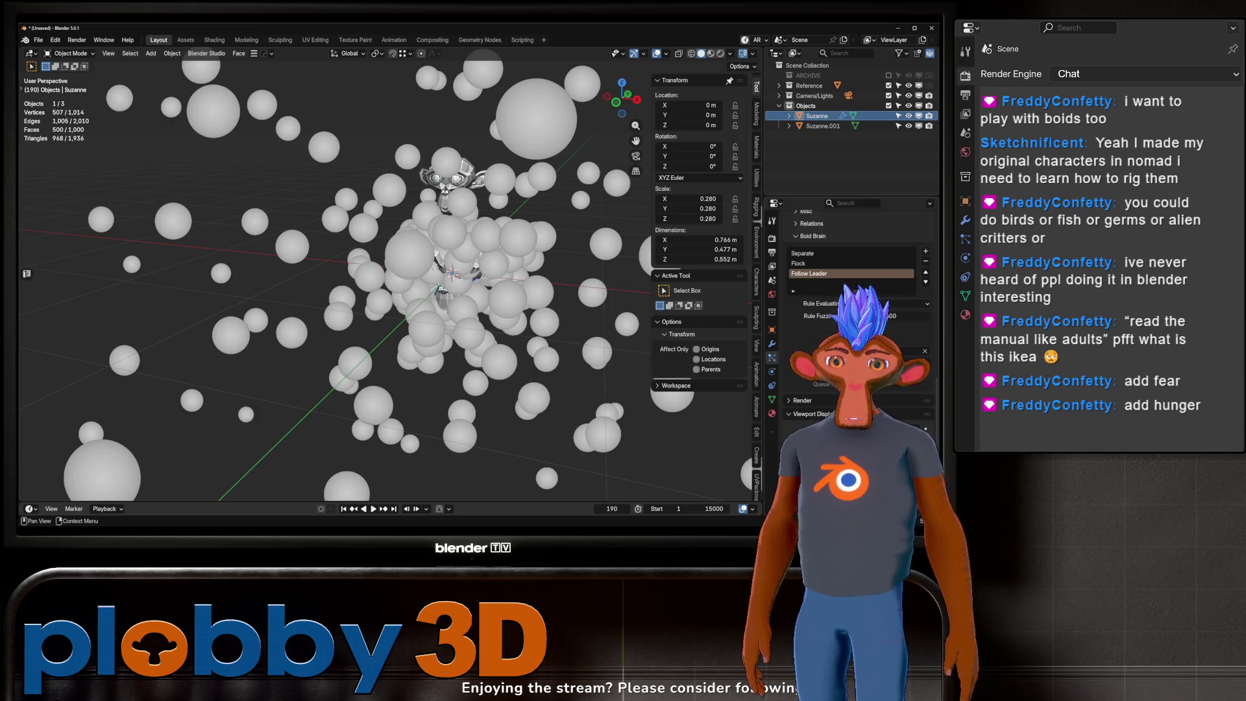
left_click(903, 415)
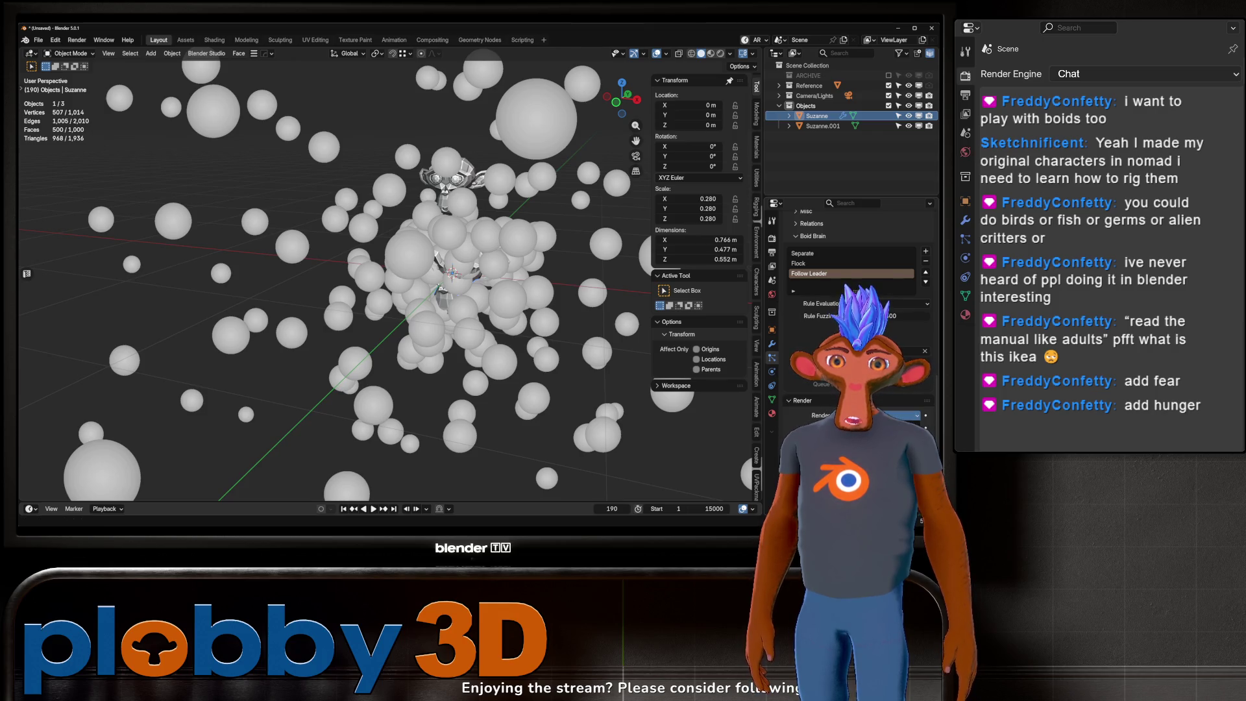
left_click(899, 406)
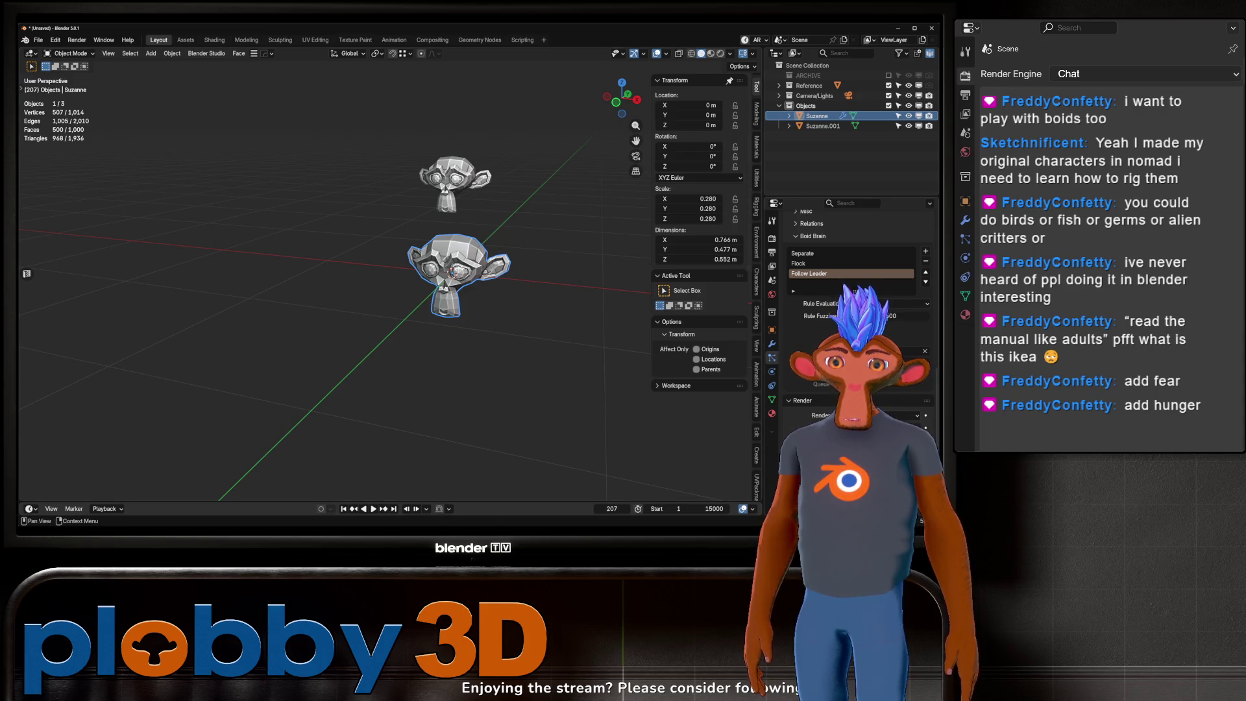
Step: Render the boid particles as Object instances and play the animation
left_click(455, 180)
scroll(457, 273, "up", 5)
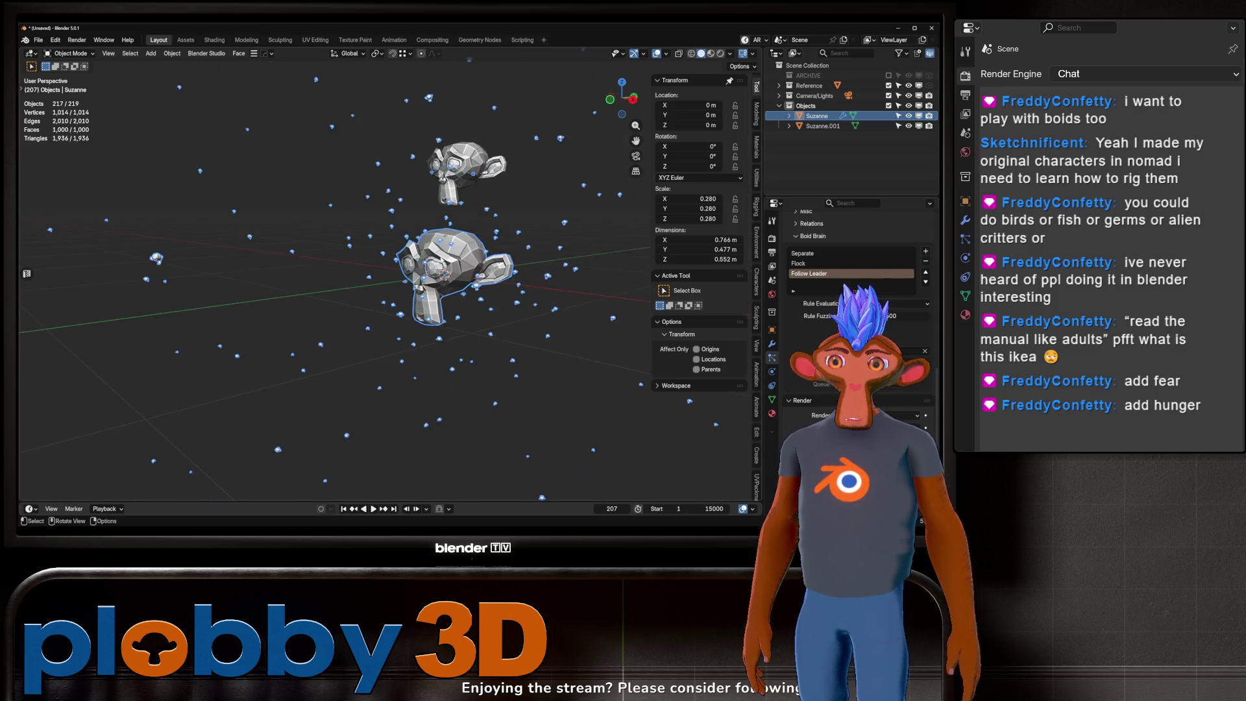
key("space")
scroll(416, 272, "down", 8)
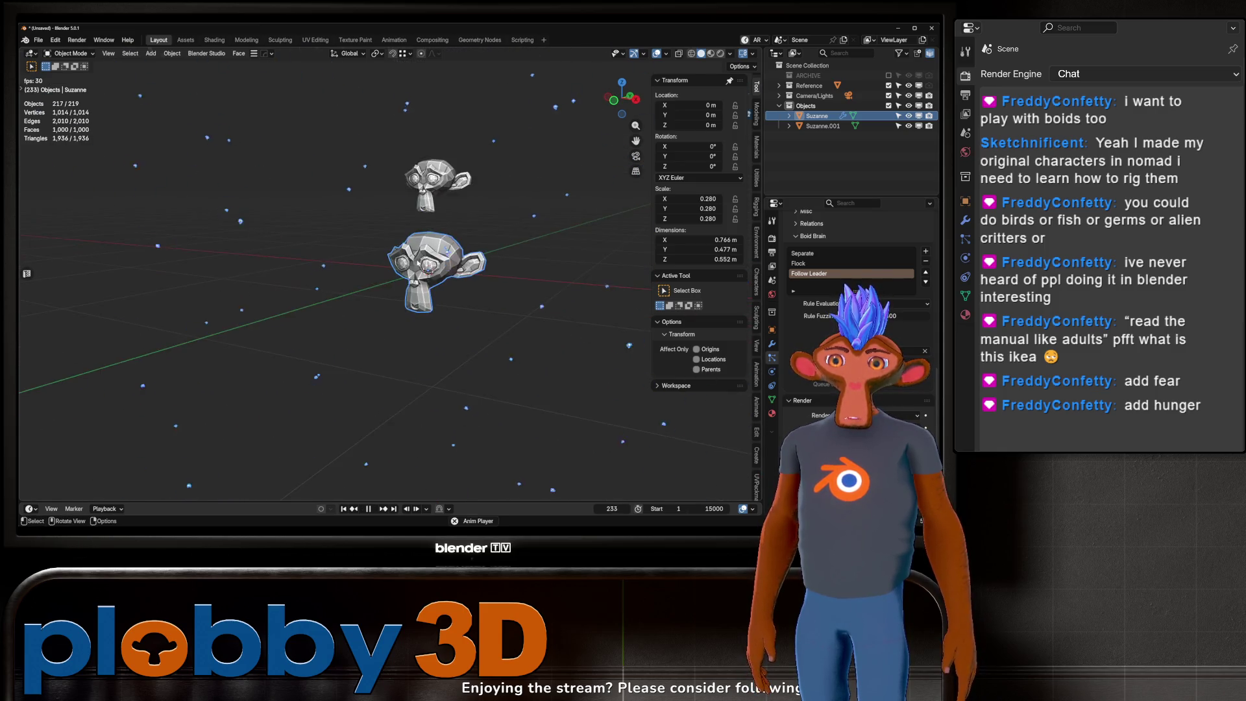
scroll(416, 273, "up", 8)
scroll(416, 272, "down", 5)
Step: Apply Suzanne.001's scale so it reads 1.000 while keeping its size
left_click(399, 257)
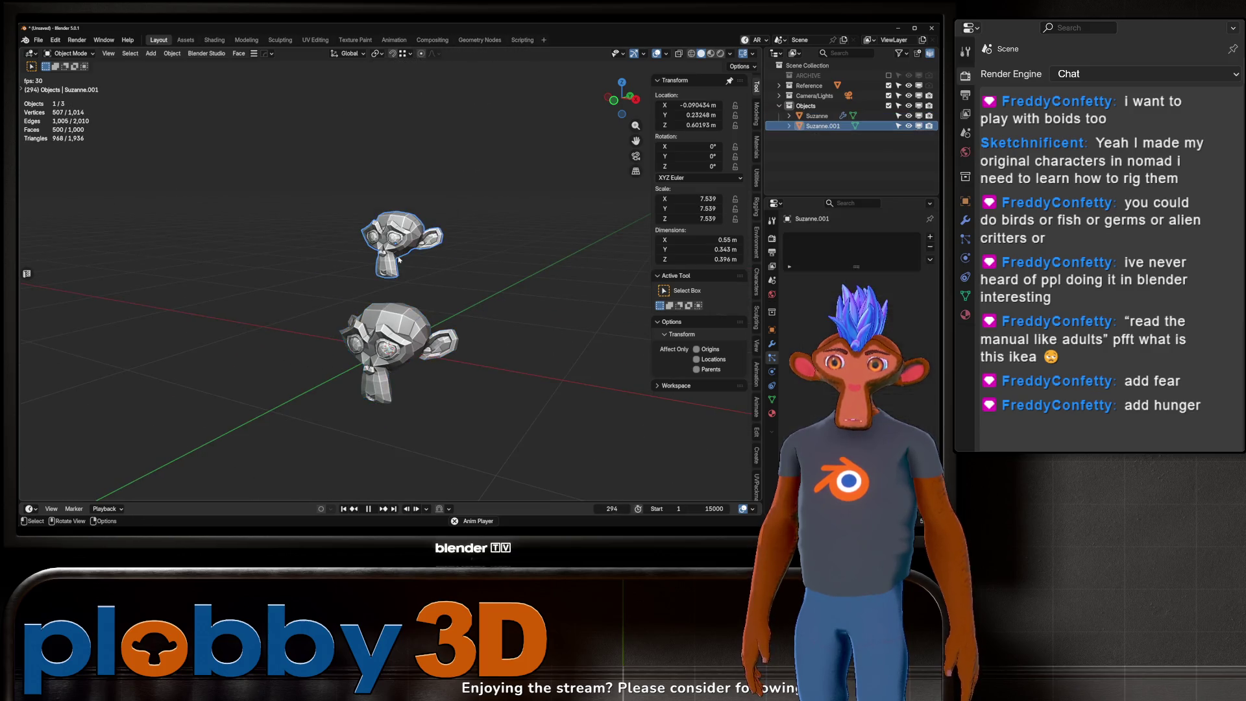
scroll(398, 257, "up", 2)
key("ctrl+a")
left_click(398, 261)
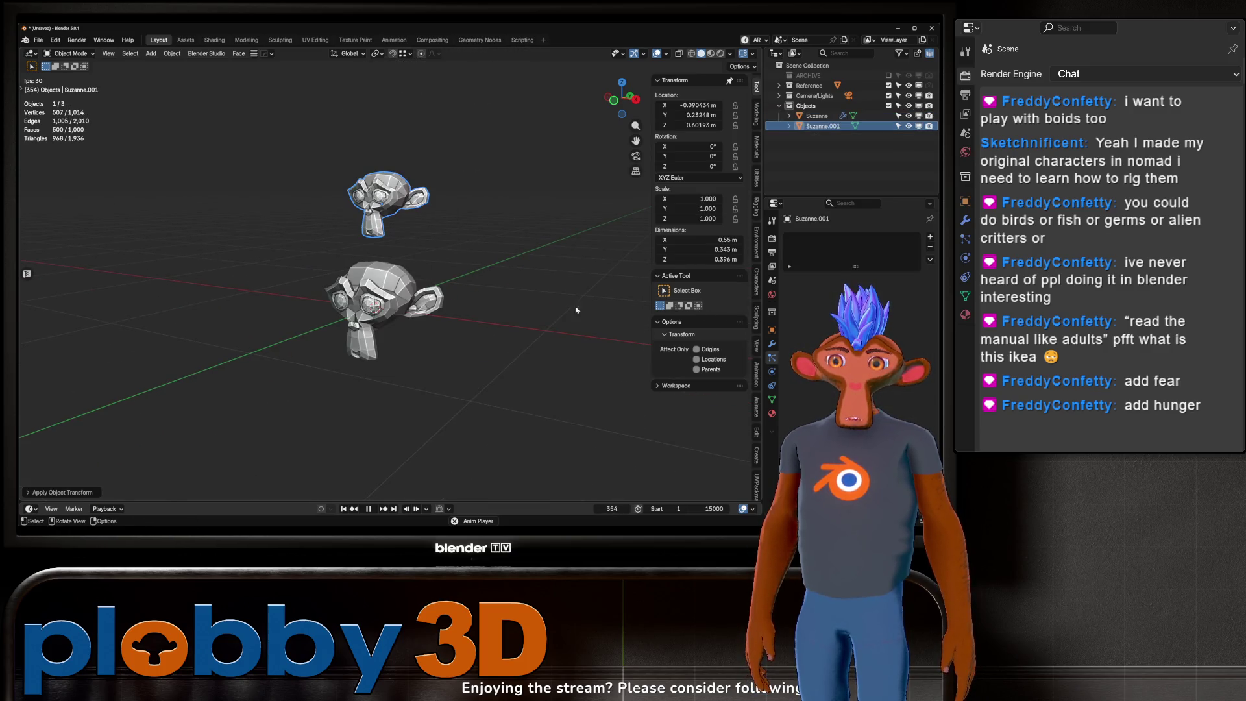
key("space")
Step: Reselect the Suzanne emitter and test-grab it, cancelling the move
left_click(818, 116)
scroll(850, 293, "down", 5)
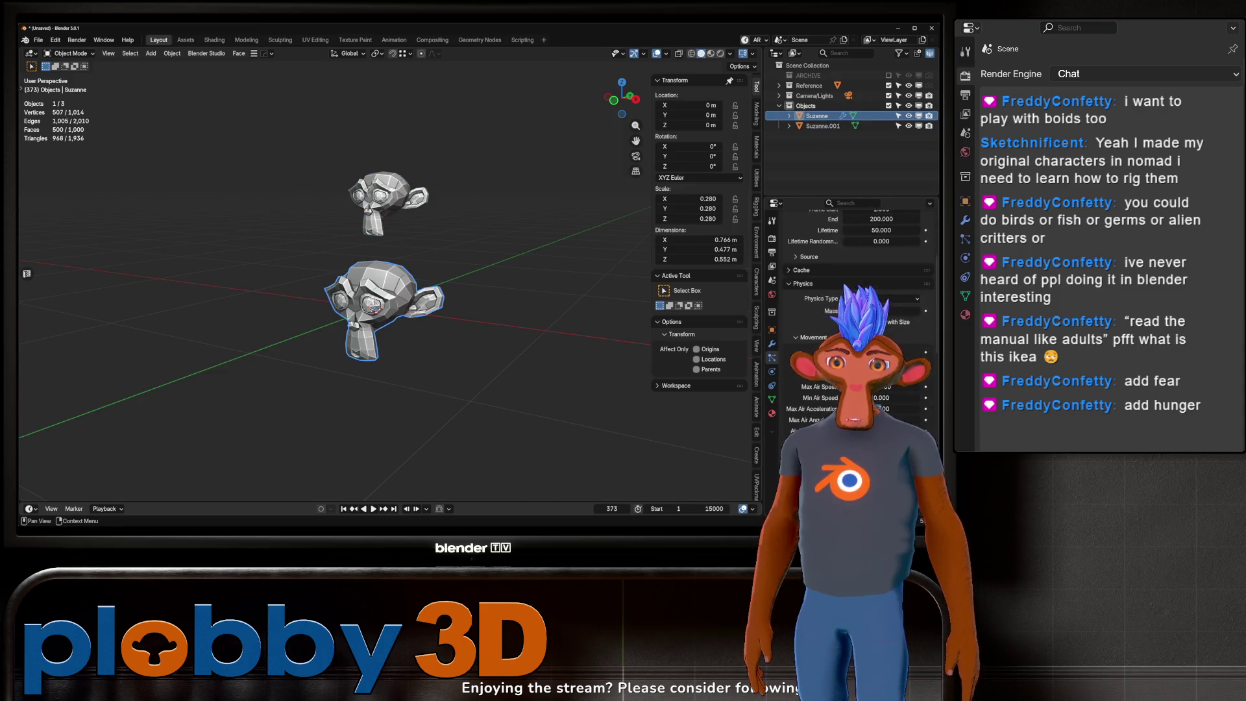
scroll(911, 388, "down", 1)
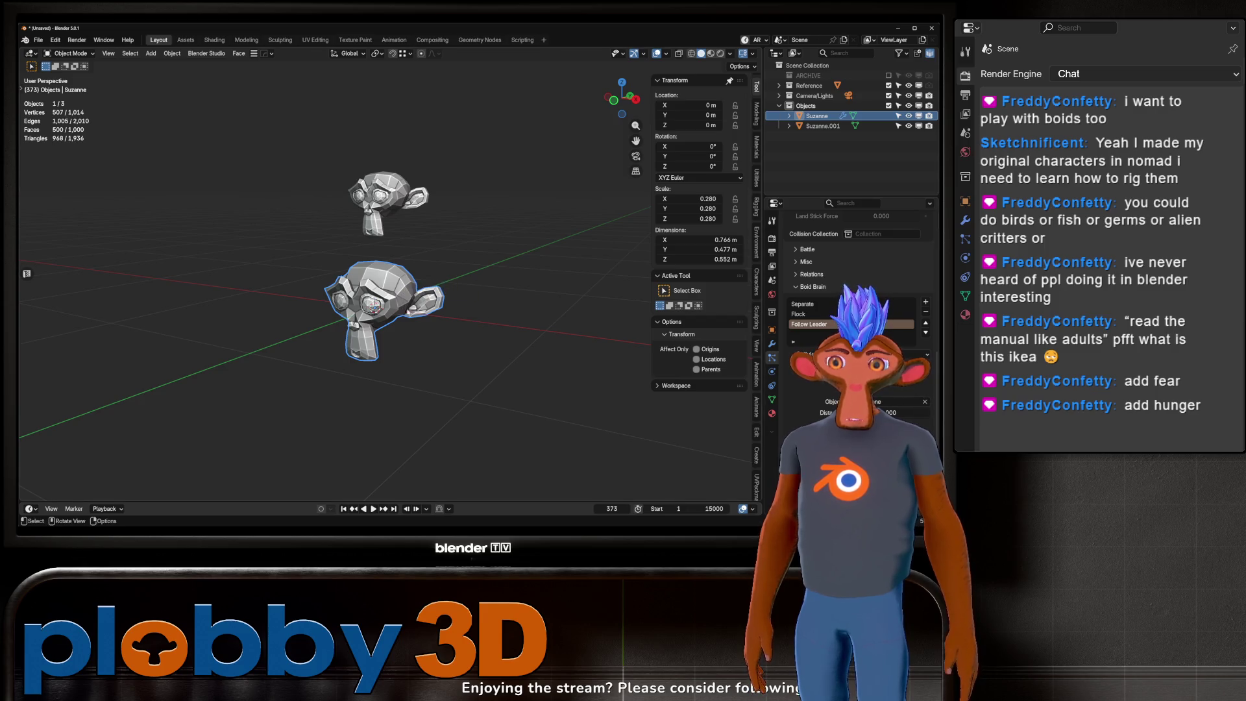
key("g")
key("Escape")
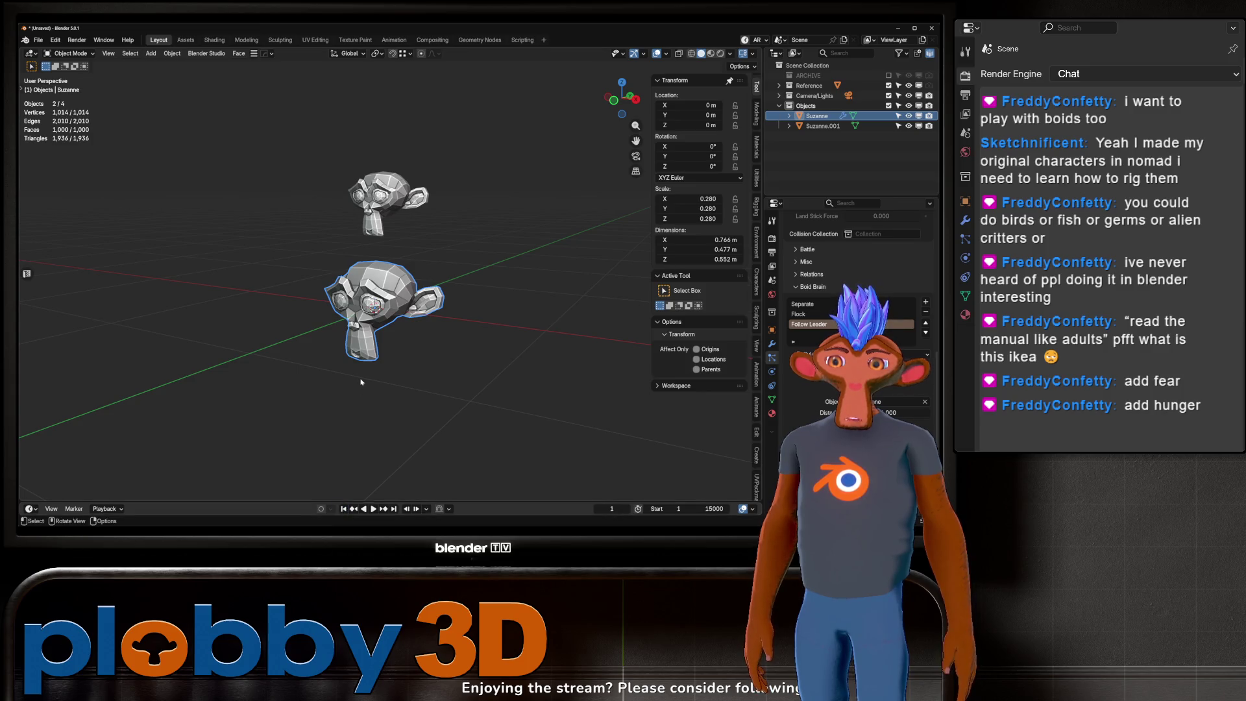
Step: Test-grab the emitter during playback, cancel back to origin, stop and rewind to frame 1
key("g")
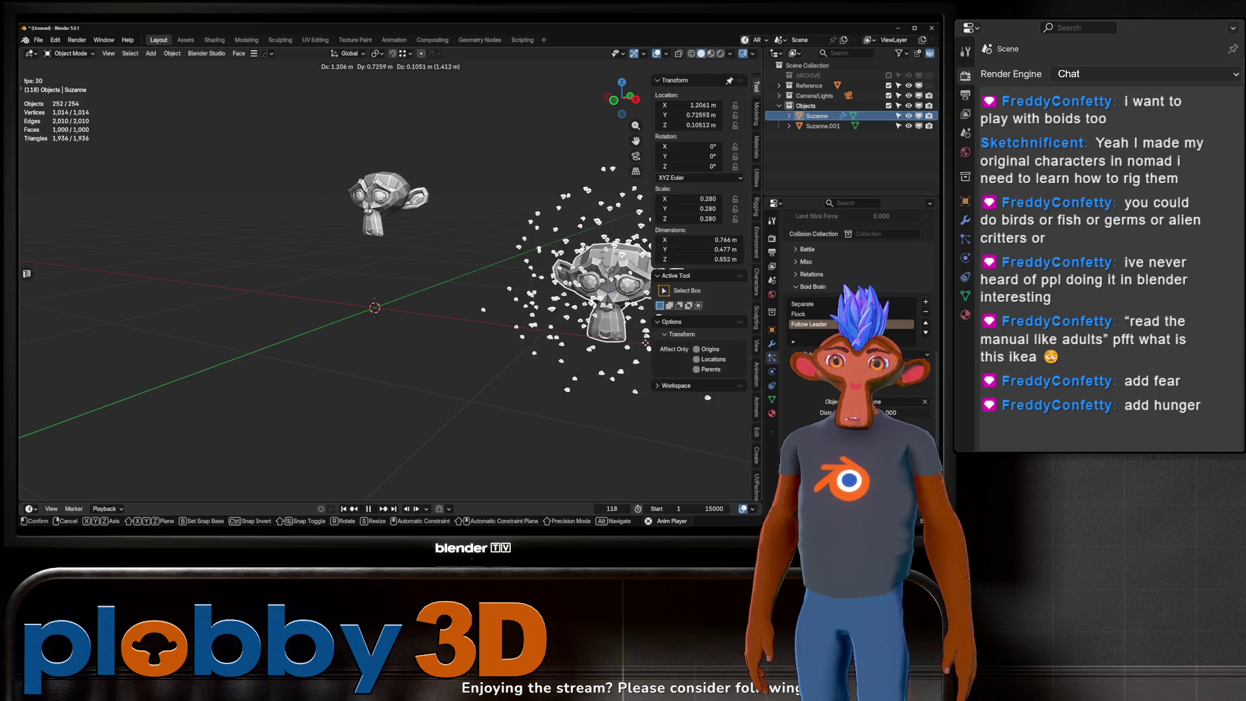
key("Escape")
key("space")
left_click(343, 509)
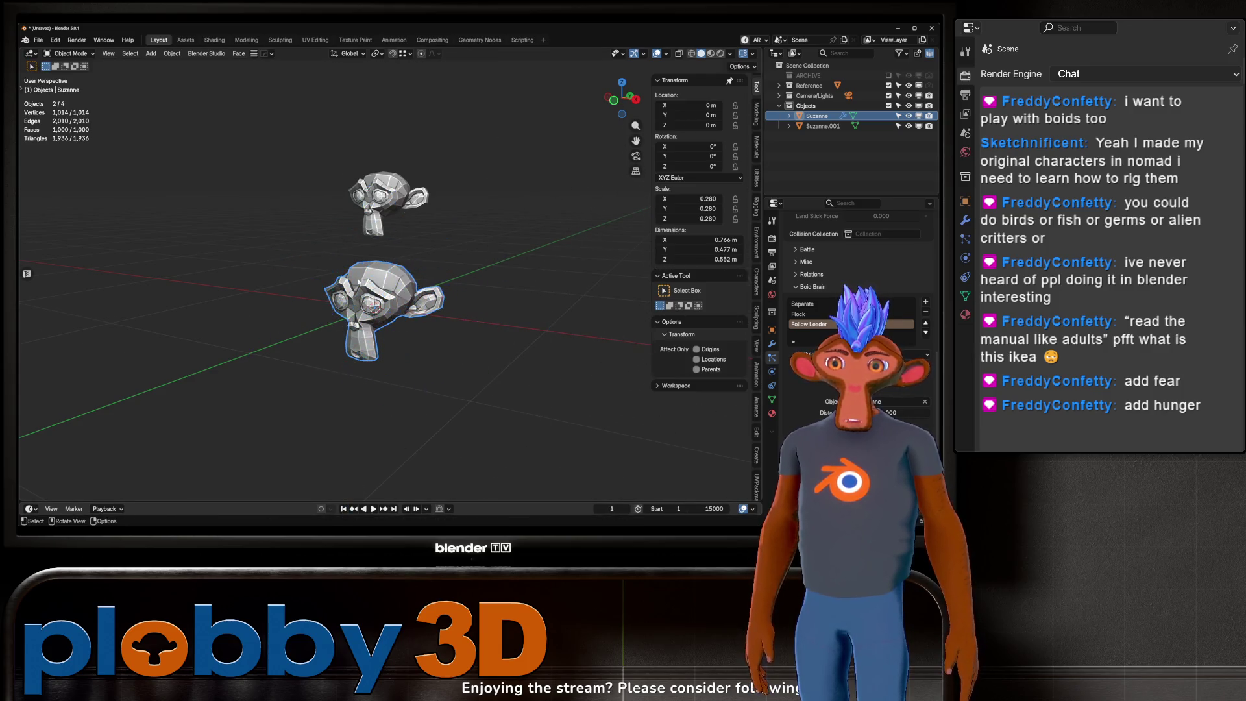
Step: Raise the particle instance scale from 0.050 to about 0.18 and watch the monkey swarm
middle_click_drag(416, 335, 453, 338)
scroll(857, 312, "down", 2)
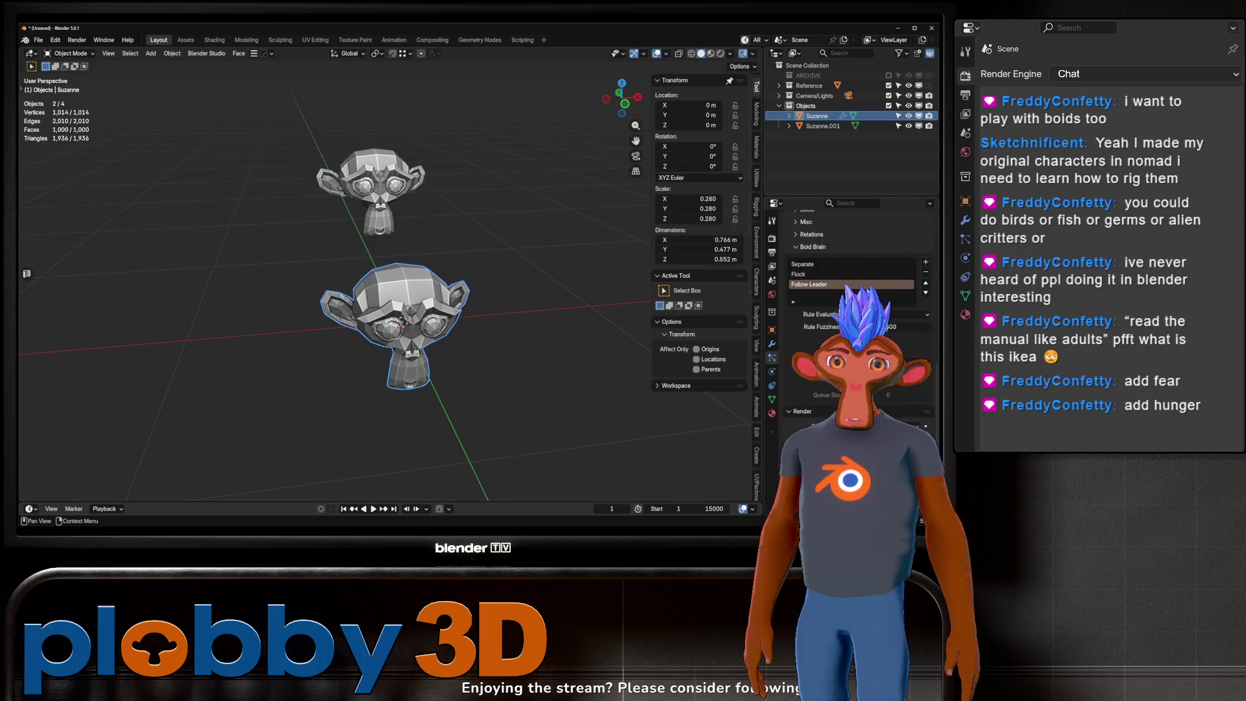
scroll(857, 311, "down", 8)
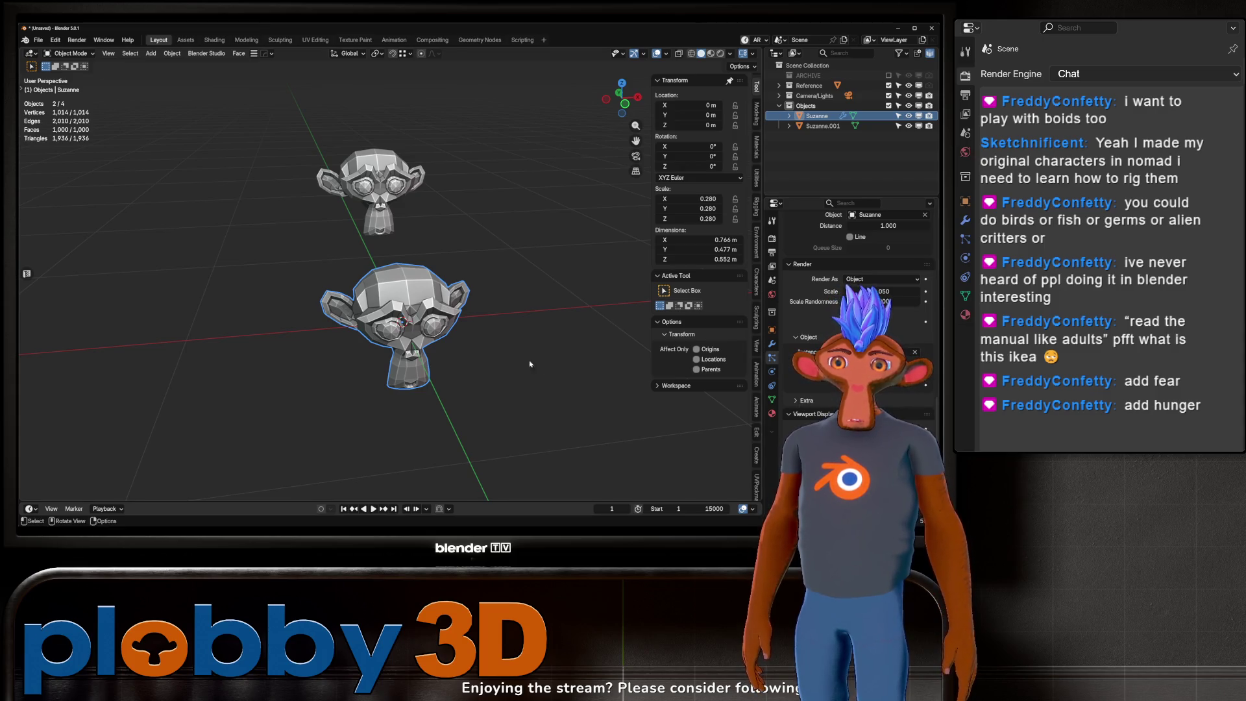
middle_click_drag(530, 364, 531, 335)
mouse_move(883, 291)
left_mouse_down()
mouse_move(948, 292)
mouse_move(899, 292)
left_mouse_up()
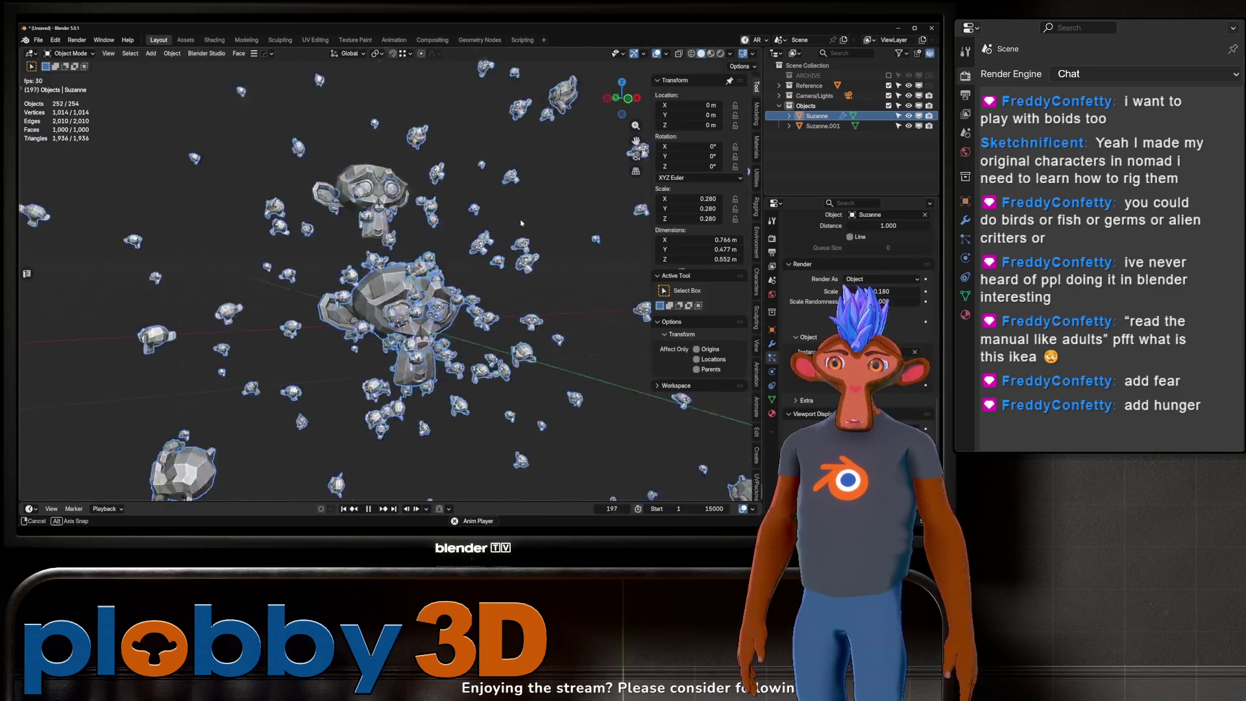
mouse_move(482, 242)
middle_mouse_down()
mouse_move(342, 266)
mouse_move(513, 249)
middle_mouse_up()
key("space")
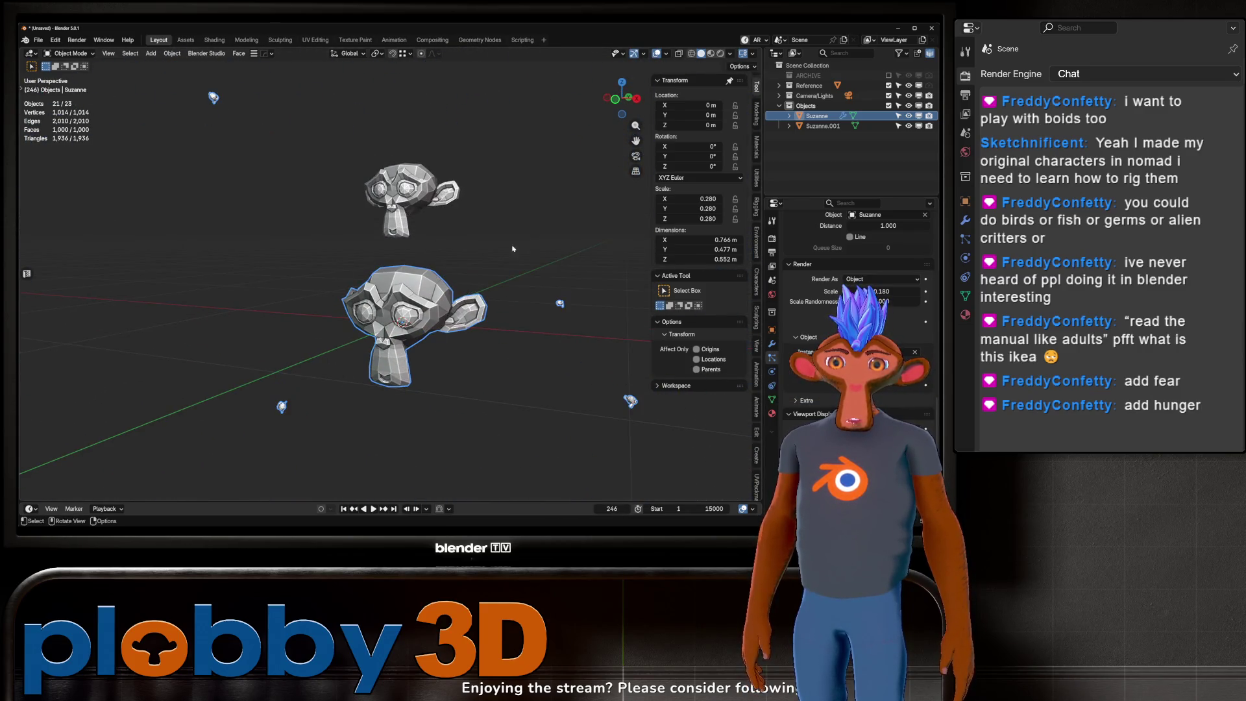
left_click(421, 199)
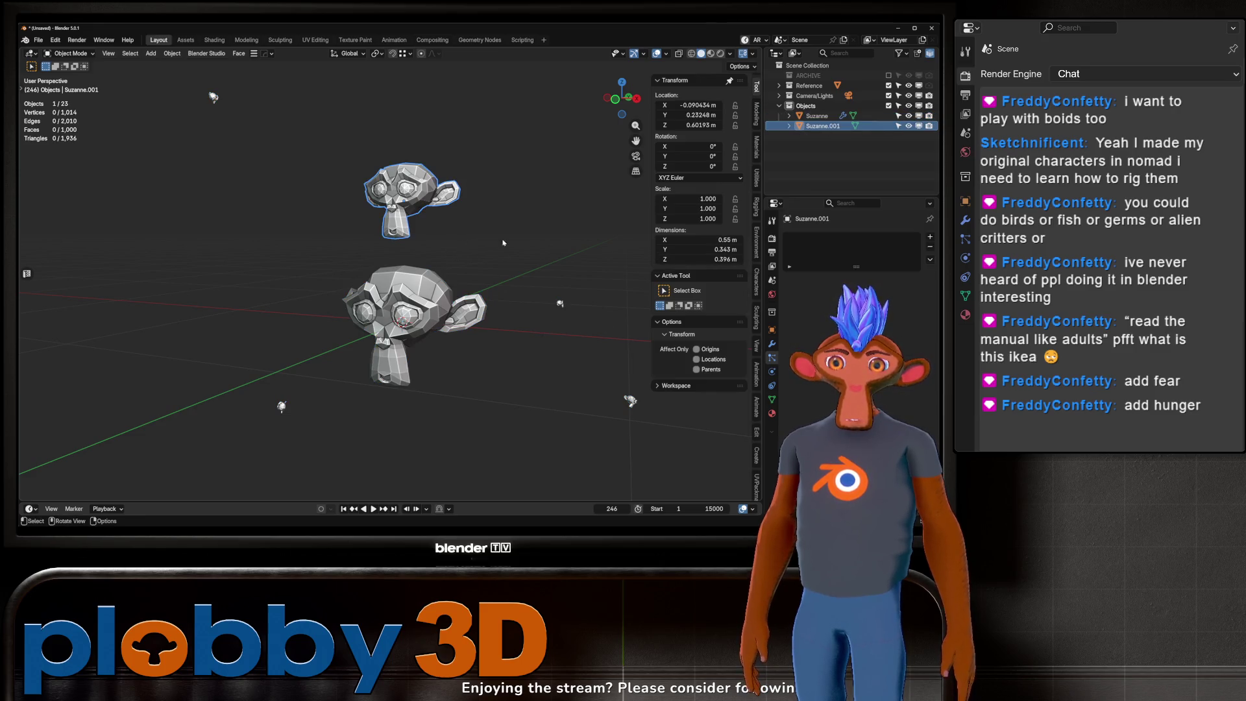
Step: Move Suzanne.001 away along negative X in two X-locked grabs
key("g")
key("x")
left_click(156, 256)
scroll(326, 275, "down", 3)
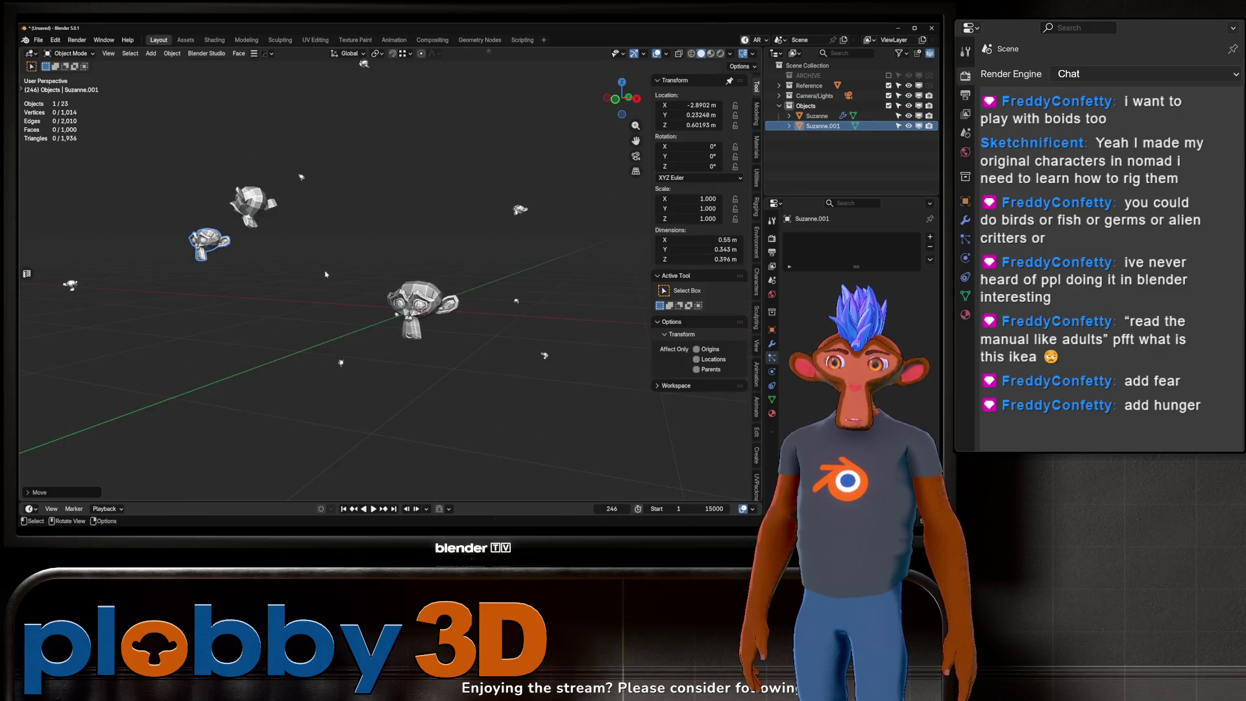
scroll(326, 275, "up", 3)
key("g")
key("x")
left_click(635, 290)
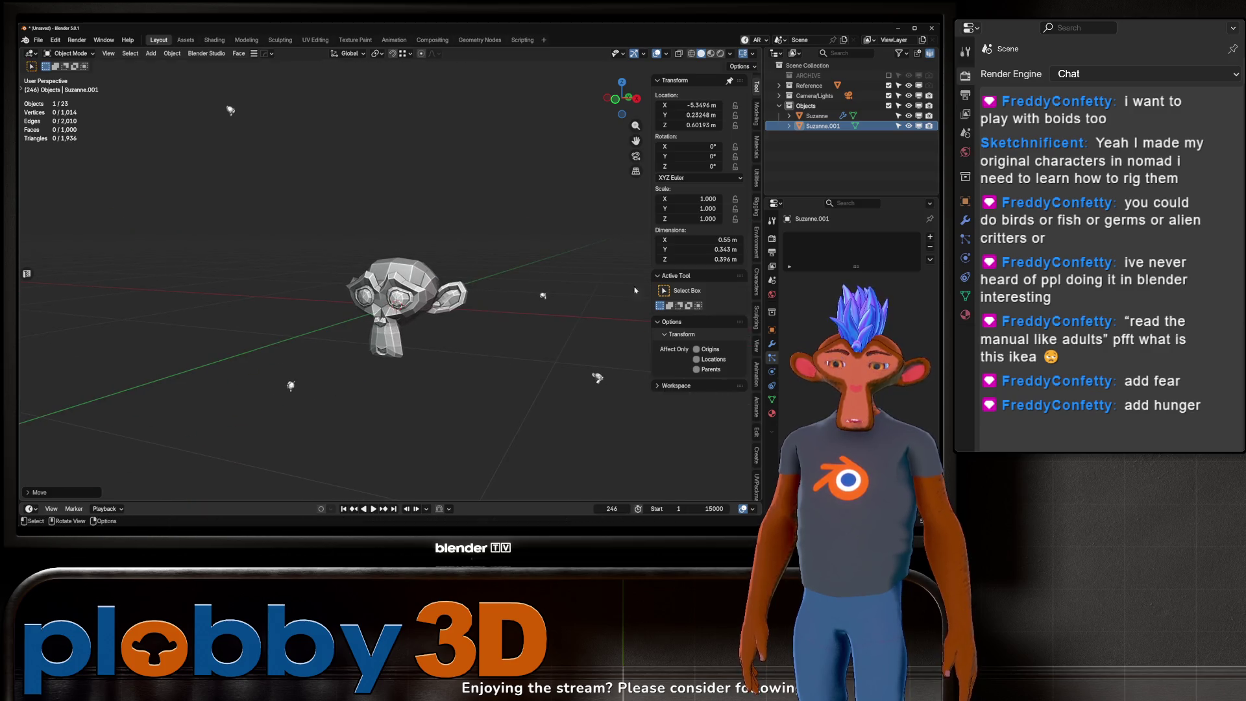
Step: Select Suzanne, play the animation and test-grab it with its boids, cancelling the move
left_click(368, 338)
middle_click_drag(634, 364, 571, 364)
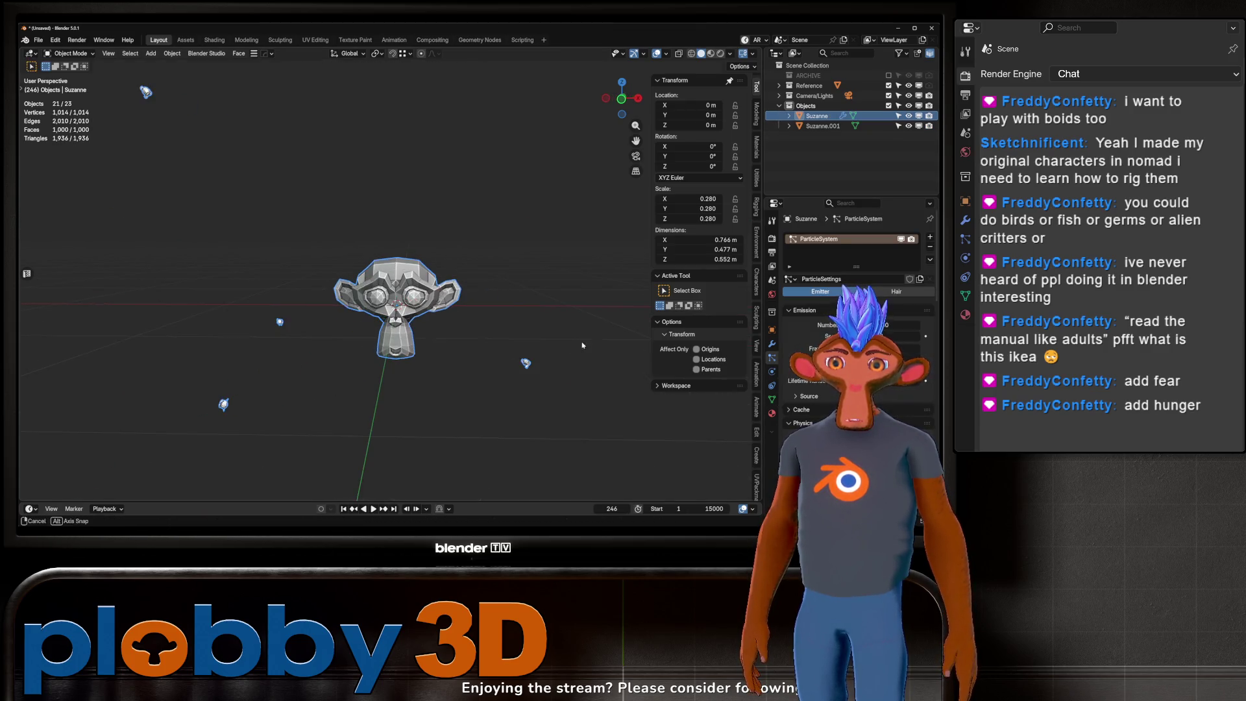
scroll(856, 324, "down", 8)
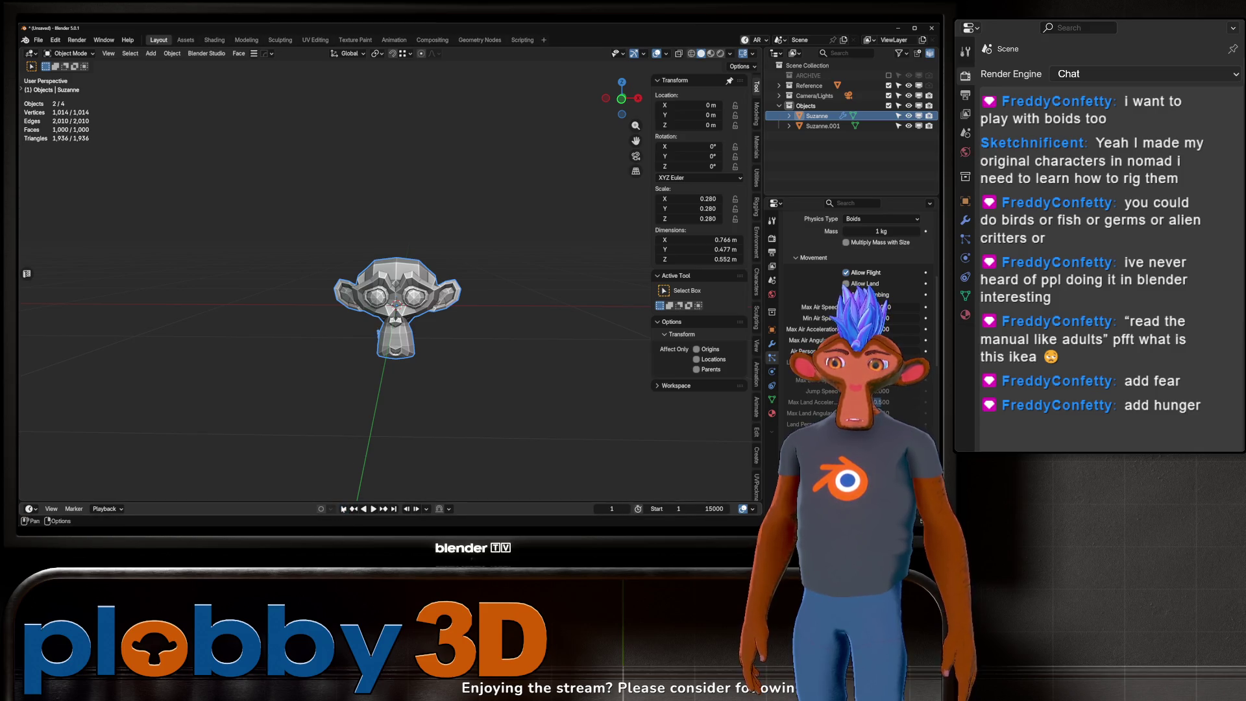
key("space")
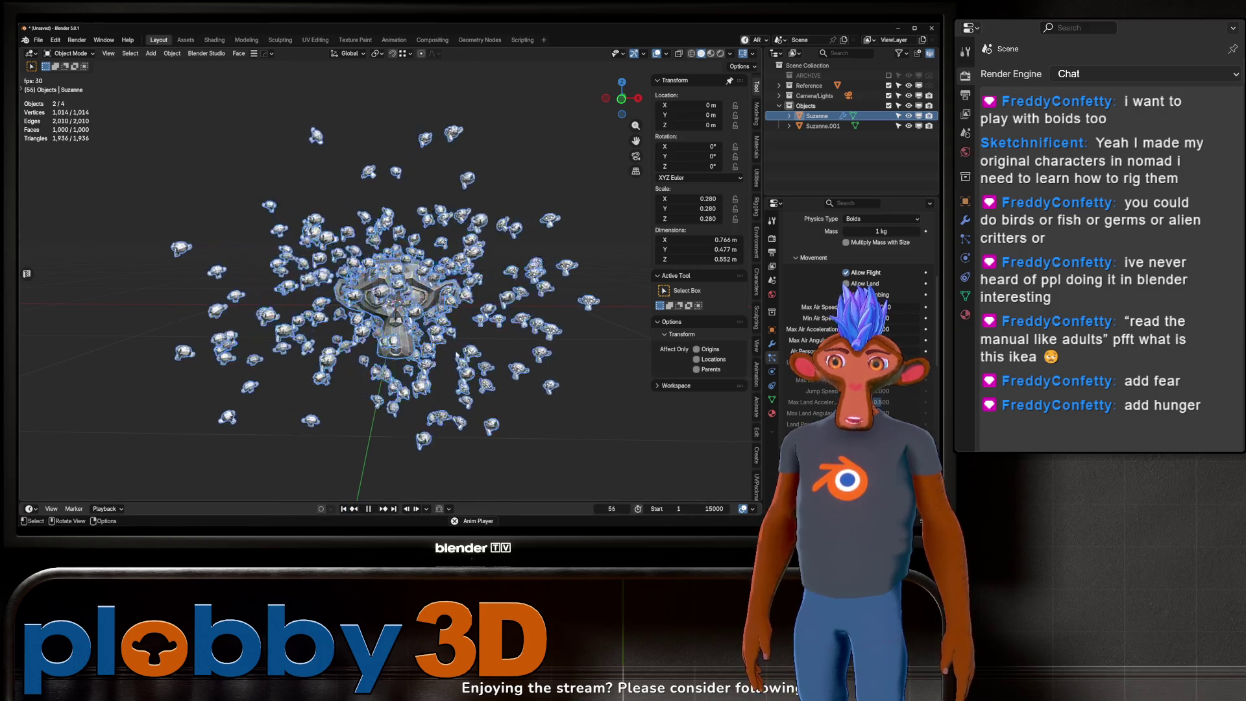
key("g")
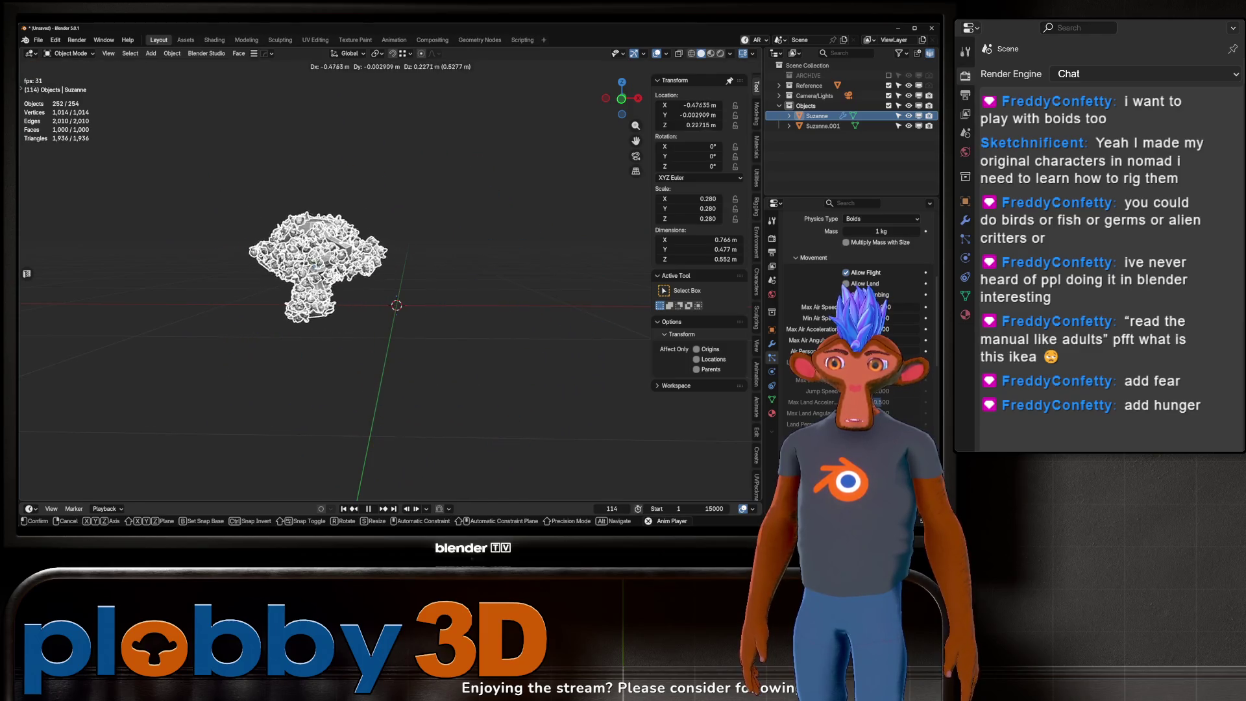
right_click(303, 270)
key("space")
Step: Reframe the view and bring up the Add > Mesh menu
middle_click_drag(325, 172, 350, 207)
middle_click_drag(506, 289, 471, 287, "shift")
key("shift+a")
mouse_move(470, 286)
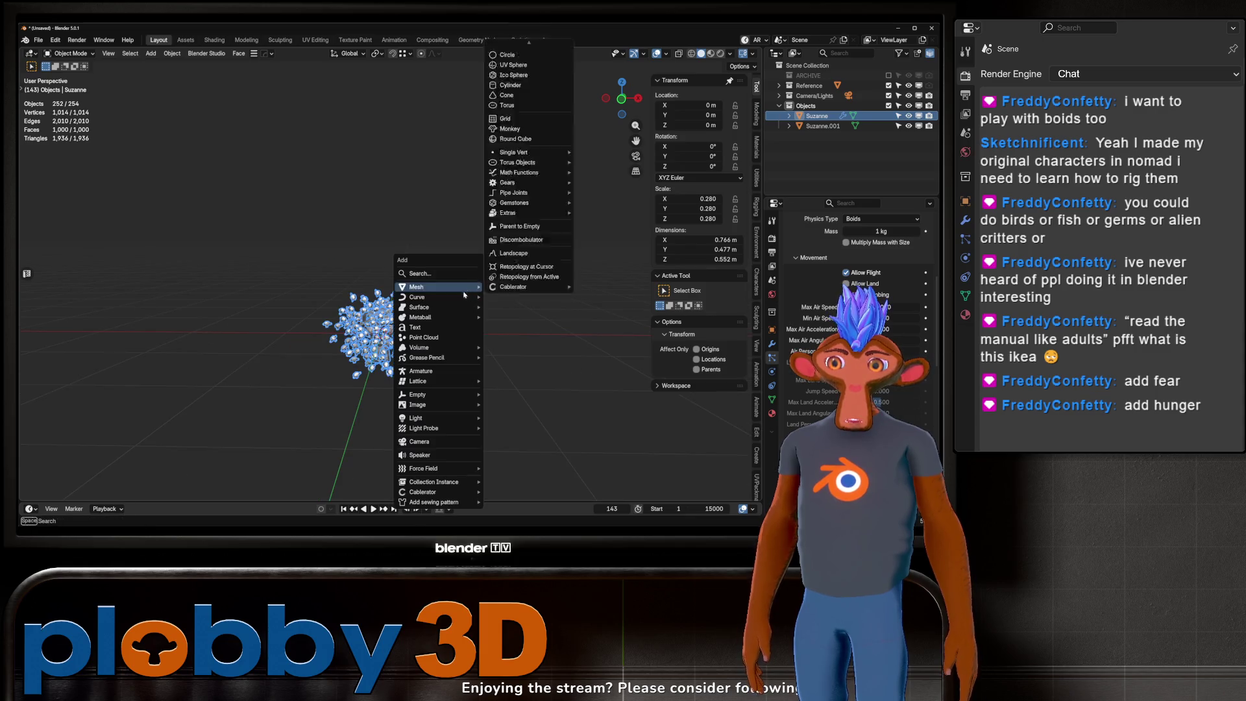
Step: Add a small UV sphere up-left of Suzanne and apply its scale to 1.000
left_click(536, 68)
key("s")
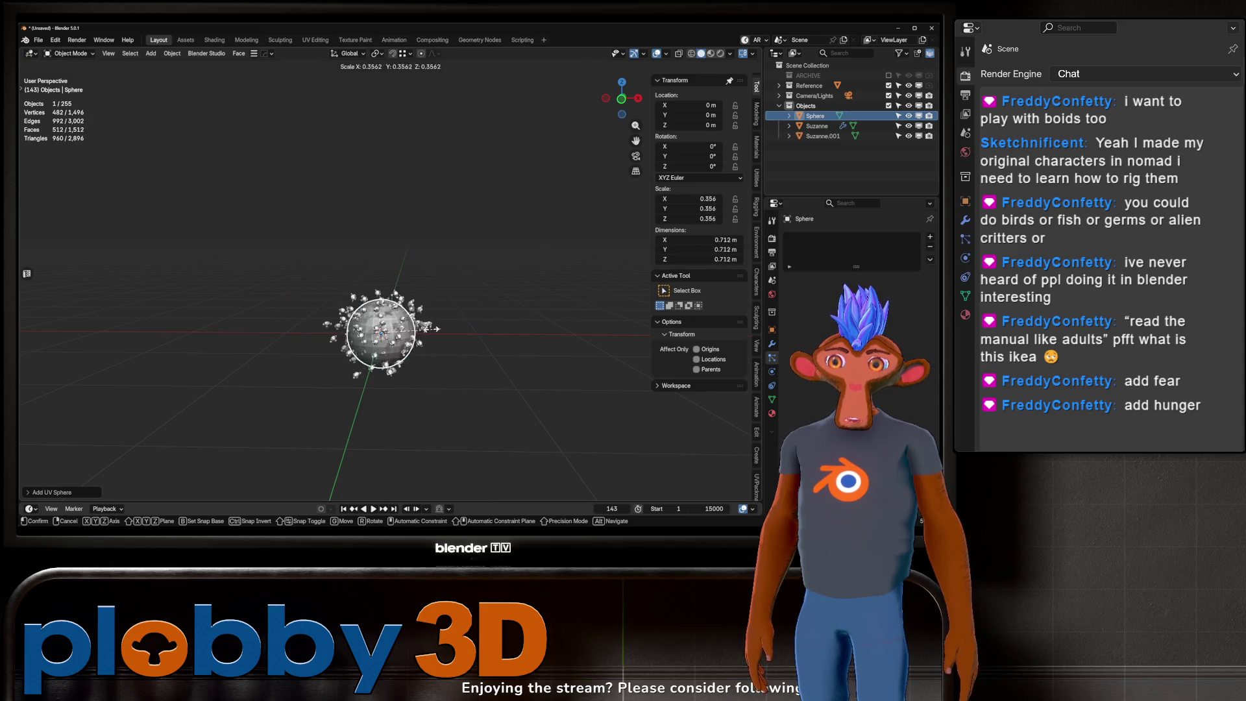
left_click(351, 273)
key("g")
left_click(334, 258)
key("ctrl+a")
left_click(337, 255)
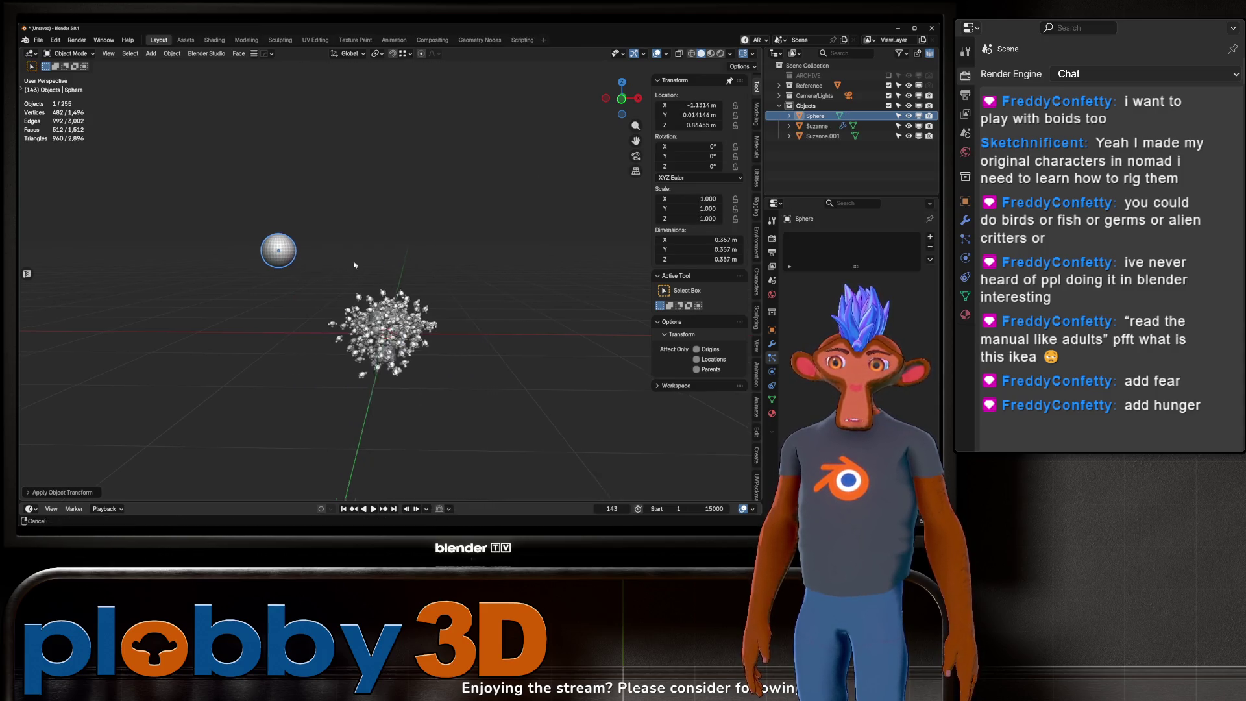
scroll(446, 338, "up", 5)
Step: Select Suzanne and replay the boid simulation from frame 1, then stop and rewind
left_click(816, 126)
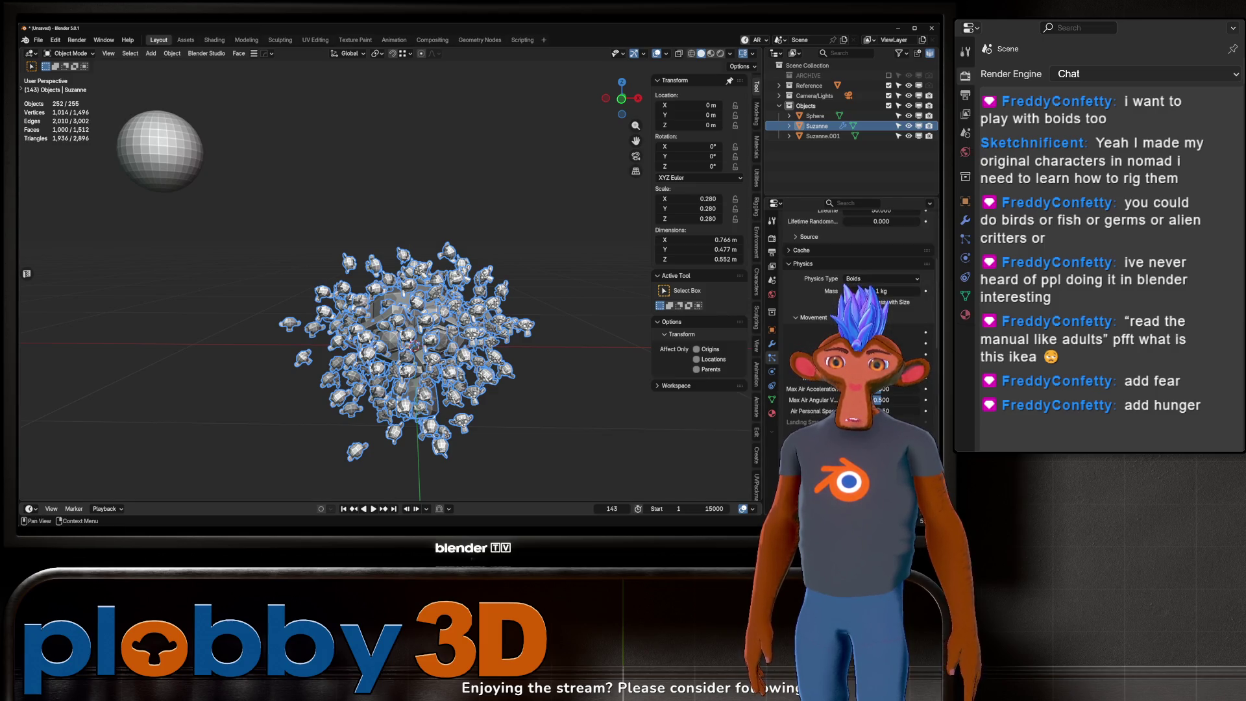
scroll(857, 311, "down", 10)
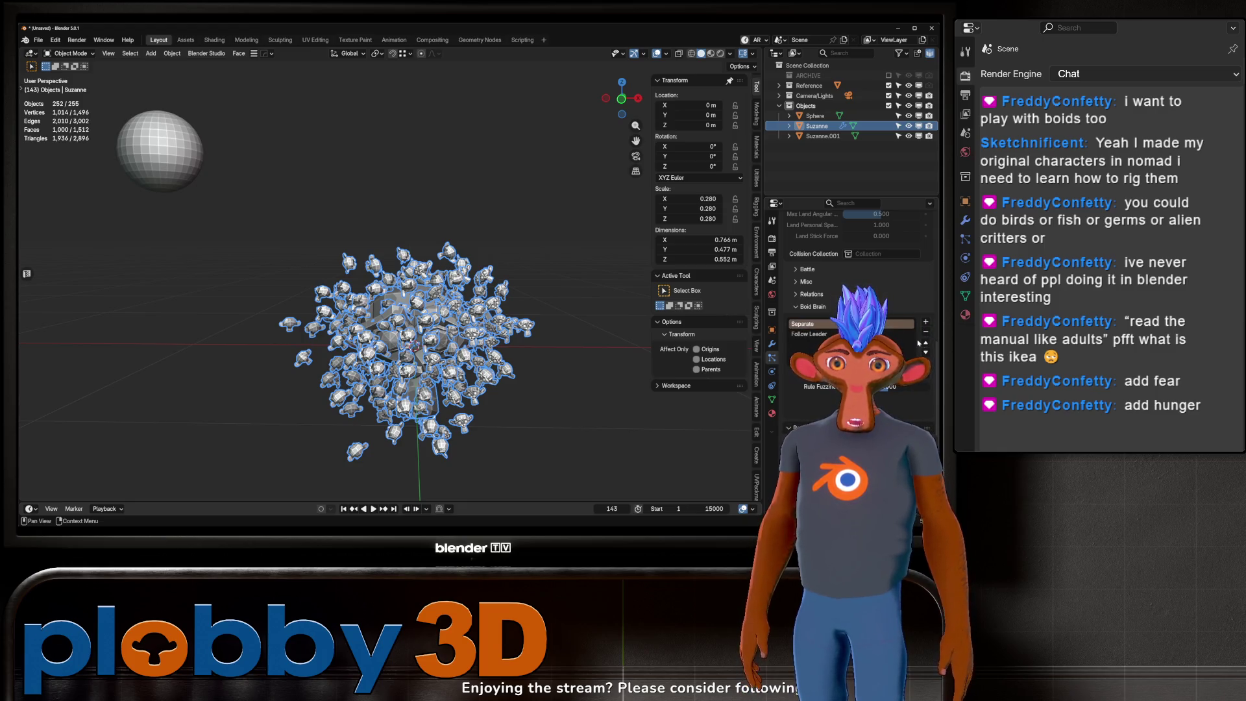
left_click(344, 511)
key("space")
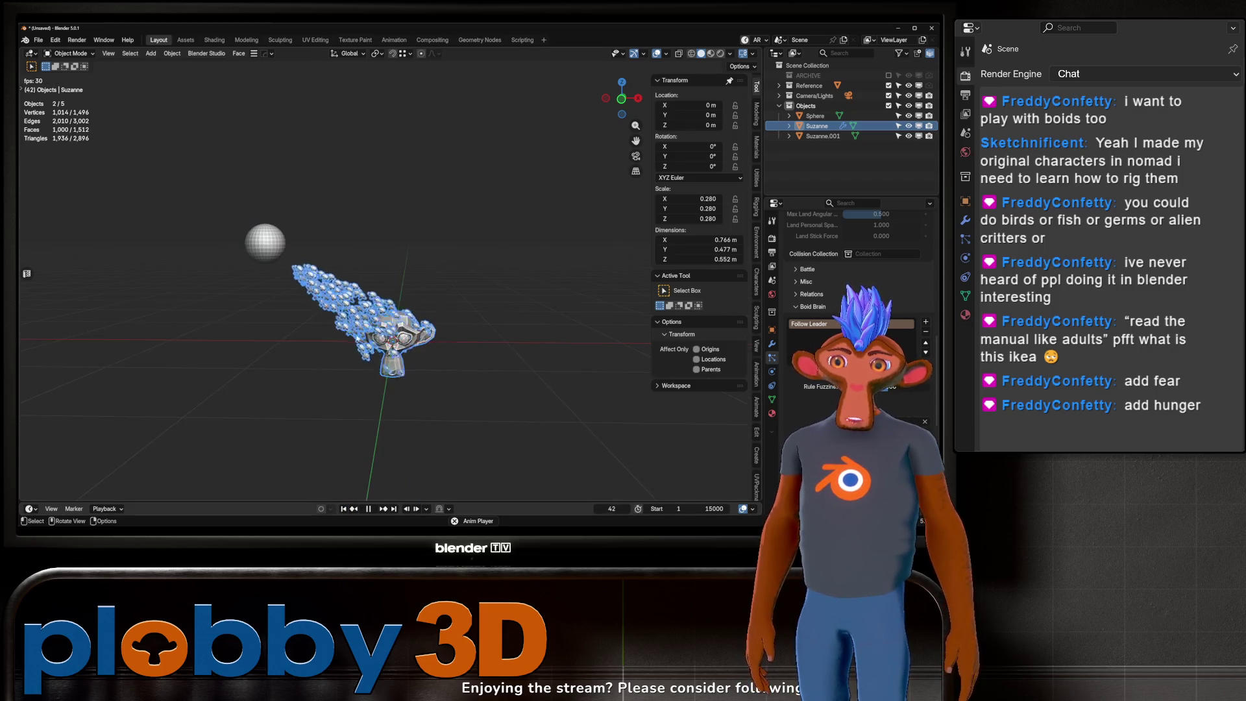
scroll(542, 299, "up", 3)
mouse_move(493, 305)
middle_mouse_down()
mouse_move(542, 299)
mouse_move(253, 263)
mouse_move(282, 266)
mouse_move(270, 256)
middle_mouse_up()
key("space")
key("shift+Left")
Step: Grab and move the sphere to test the boids chasing it, then reselect Suzanne
left_click(216, 194)
left_click_drag(211, 224, 214, 219)
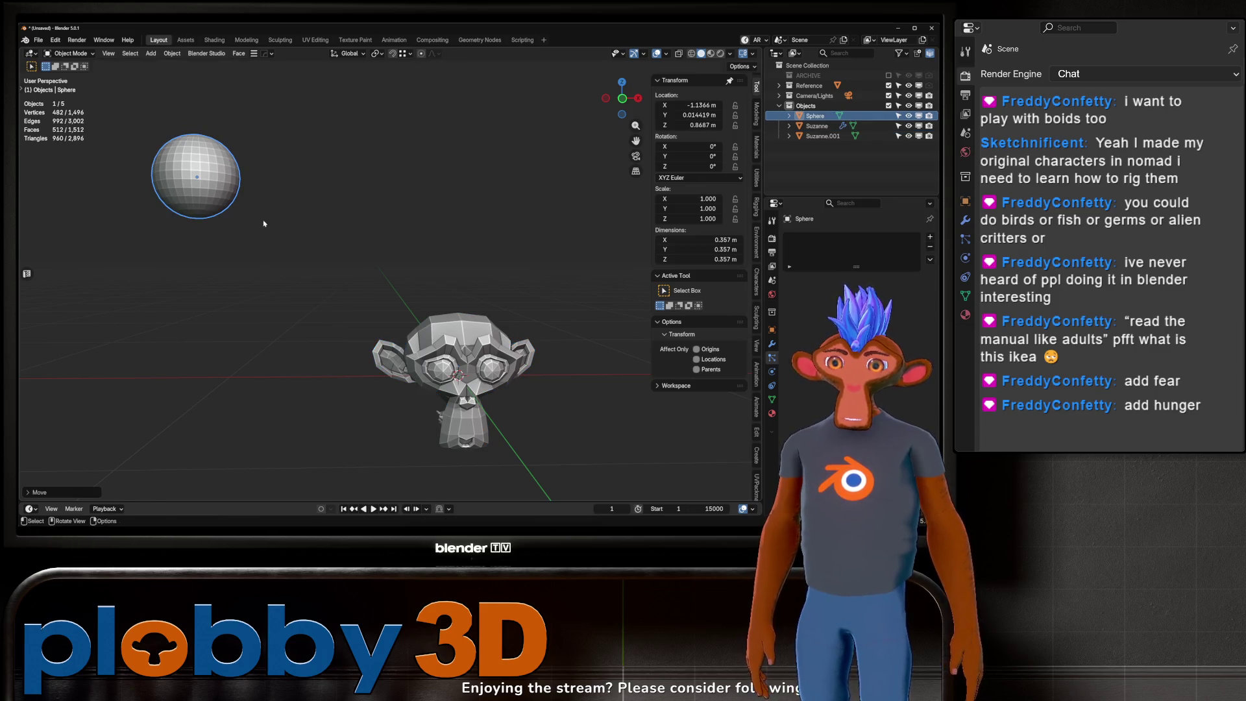
right_click(224, 209)
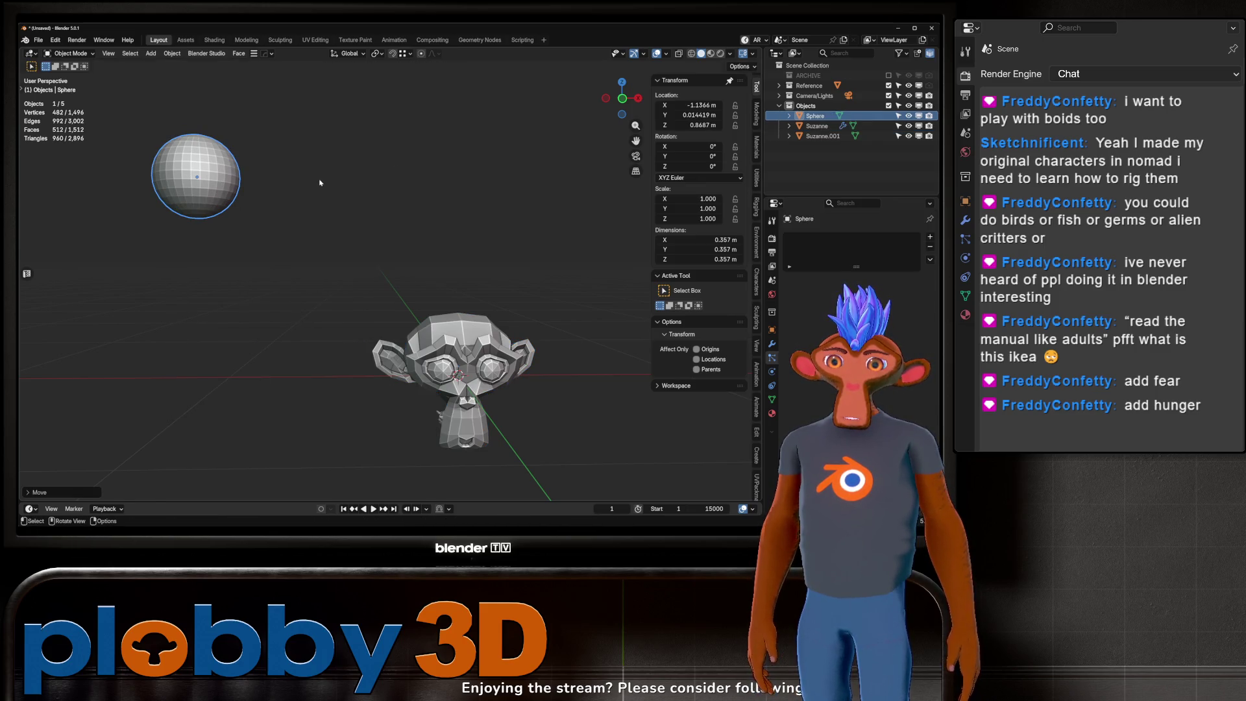
key("g")
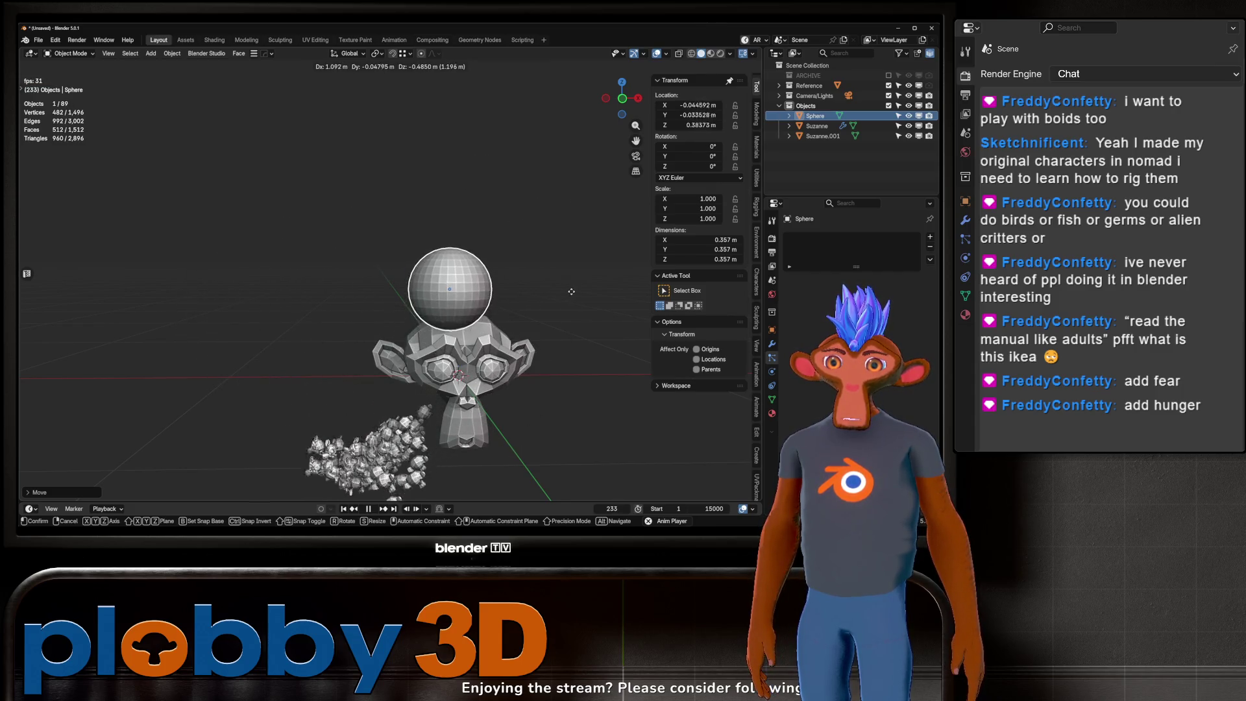
left_click(313, 182)
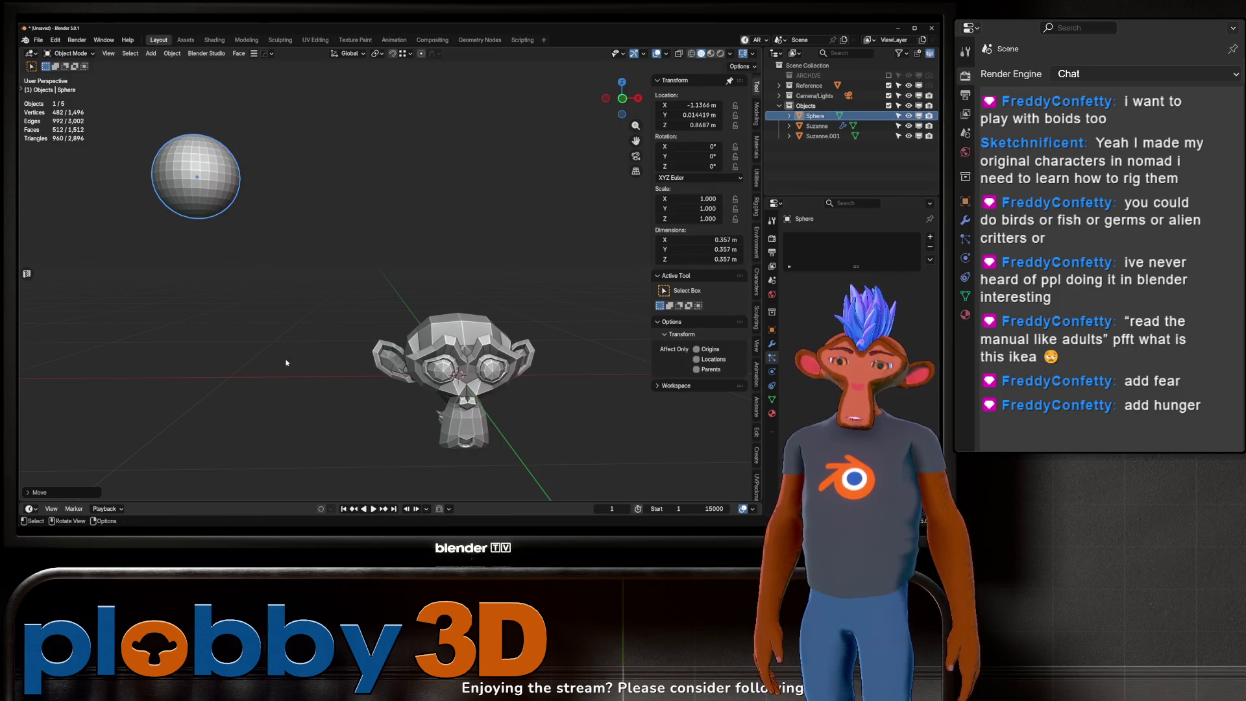
left_click(455, 370)
scroll(850, 318, "down", 10)
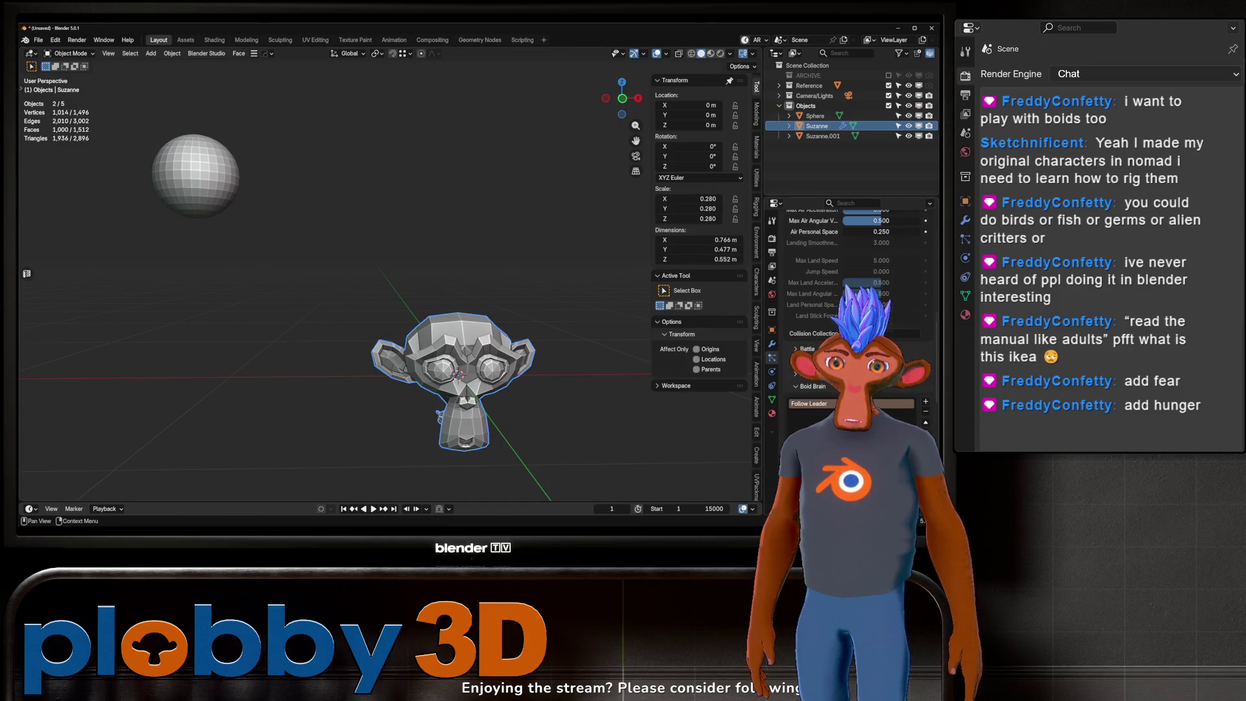
Step: Stop playback, rewind to the first frame, and reposition the sphere
scroll(850, 311, "down", 5)
scroll(850, 312, "up", 2)
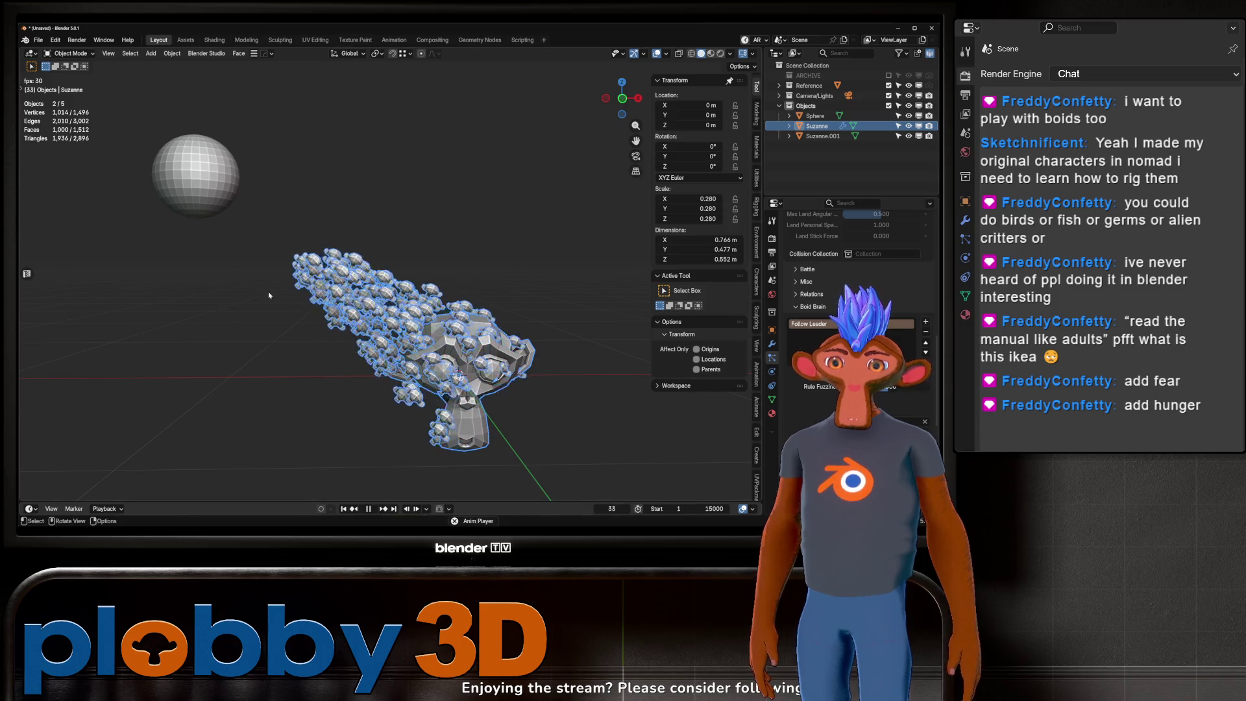
key("space")
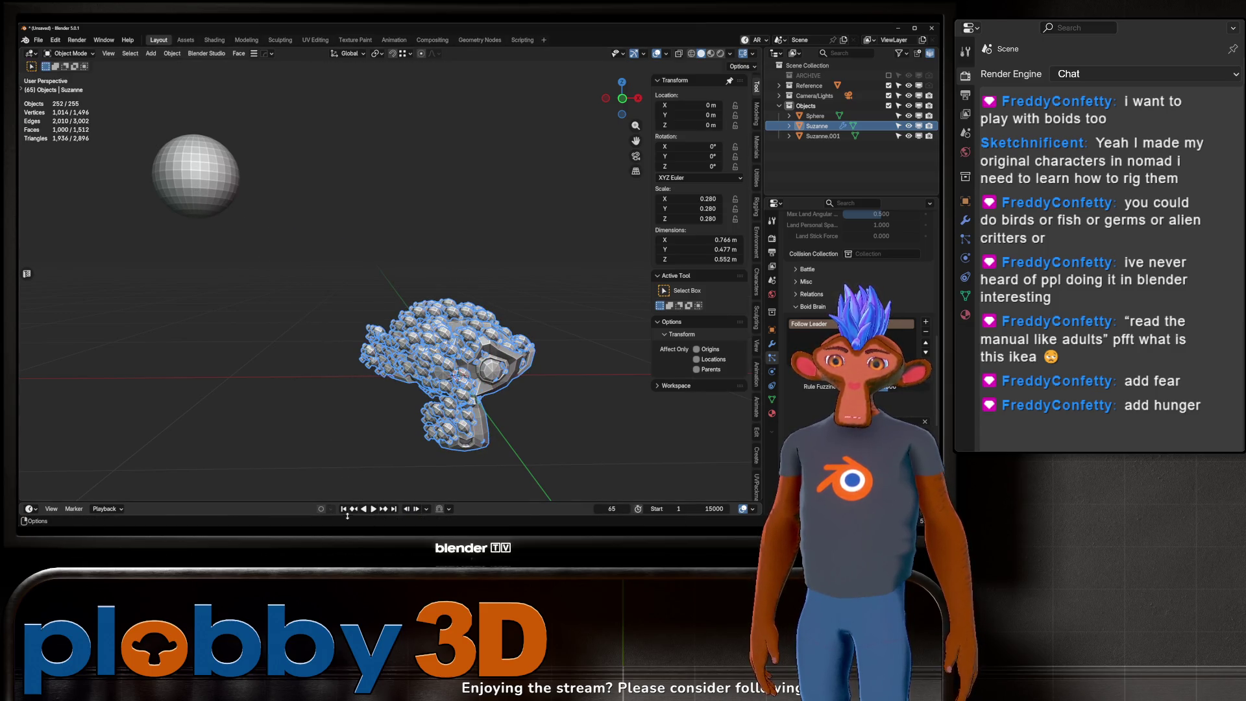
left_click(344, 509)
left_click(195, 156)
key("g")
left_click(195, 156)
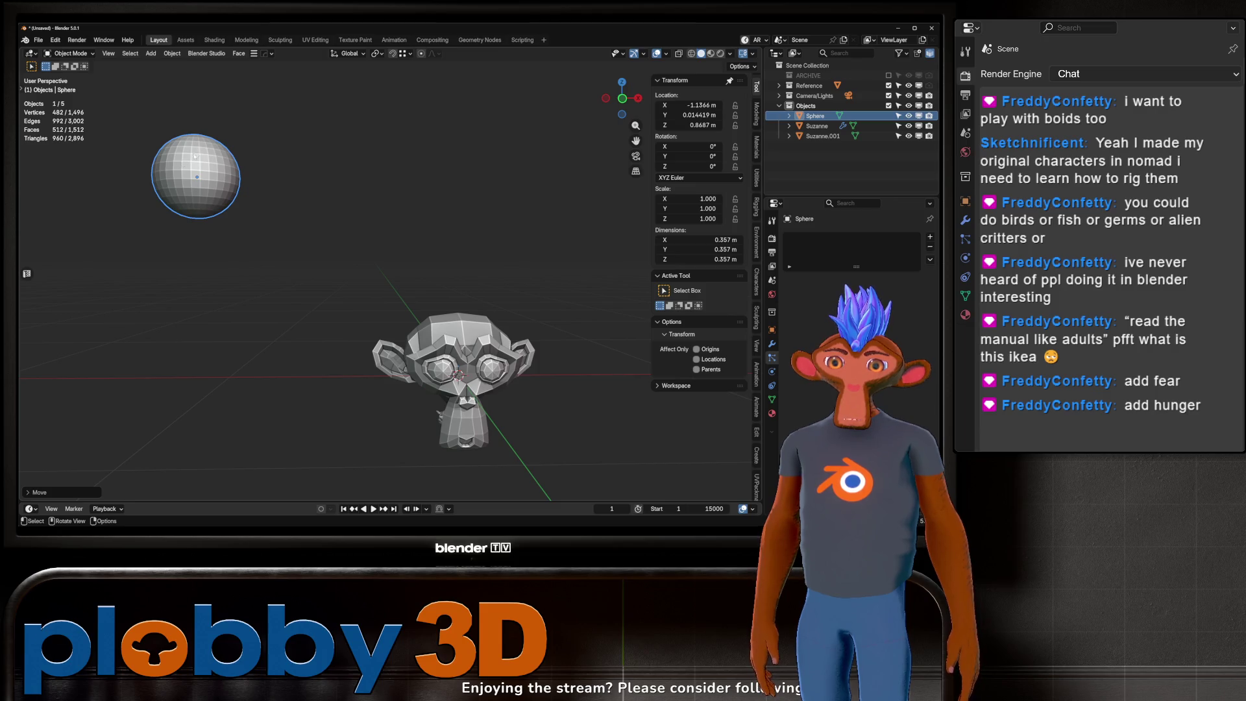
Step: Play the boid simulation while raising the sphere, then pause and orbit around the swarm
right_click(195, 156)
key("space")
key("g")
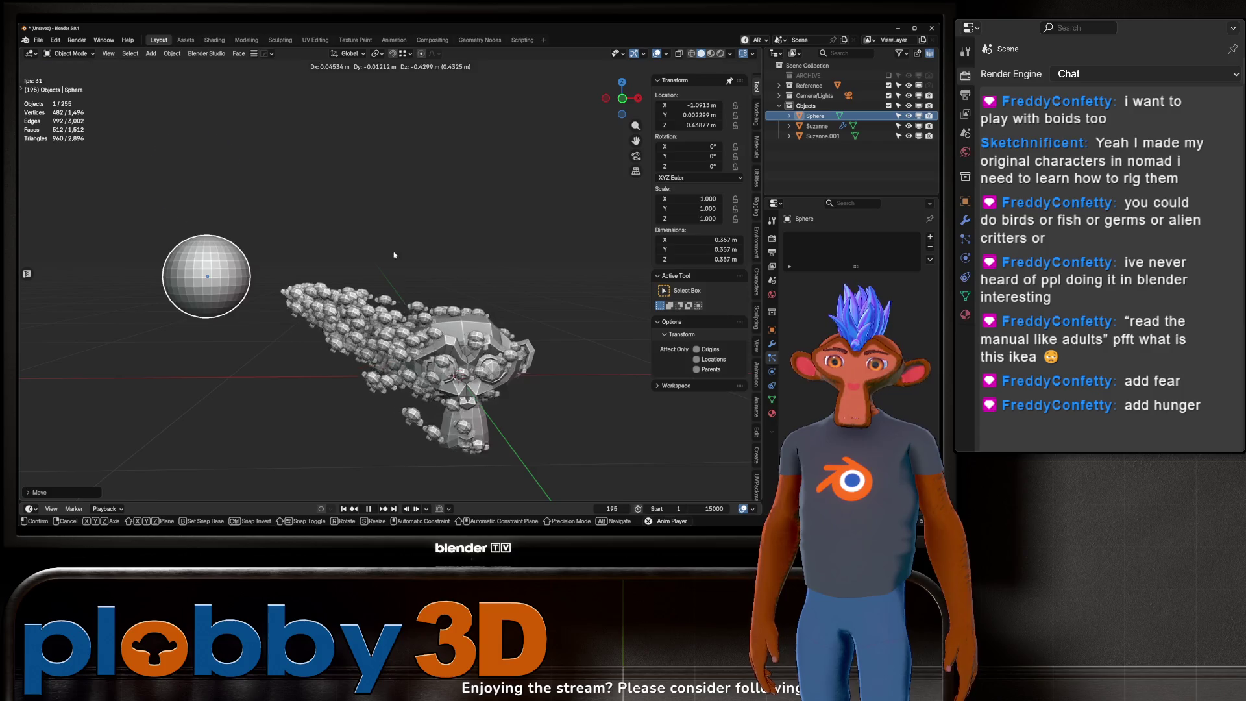
left_click(278, 217)
key("space")
mouse_move(278, 194)
middle_mouse_down()
mouse_move(368, 205)
mouse_move(263, 248)
middle_mouse_up()
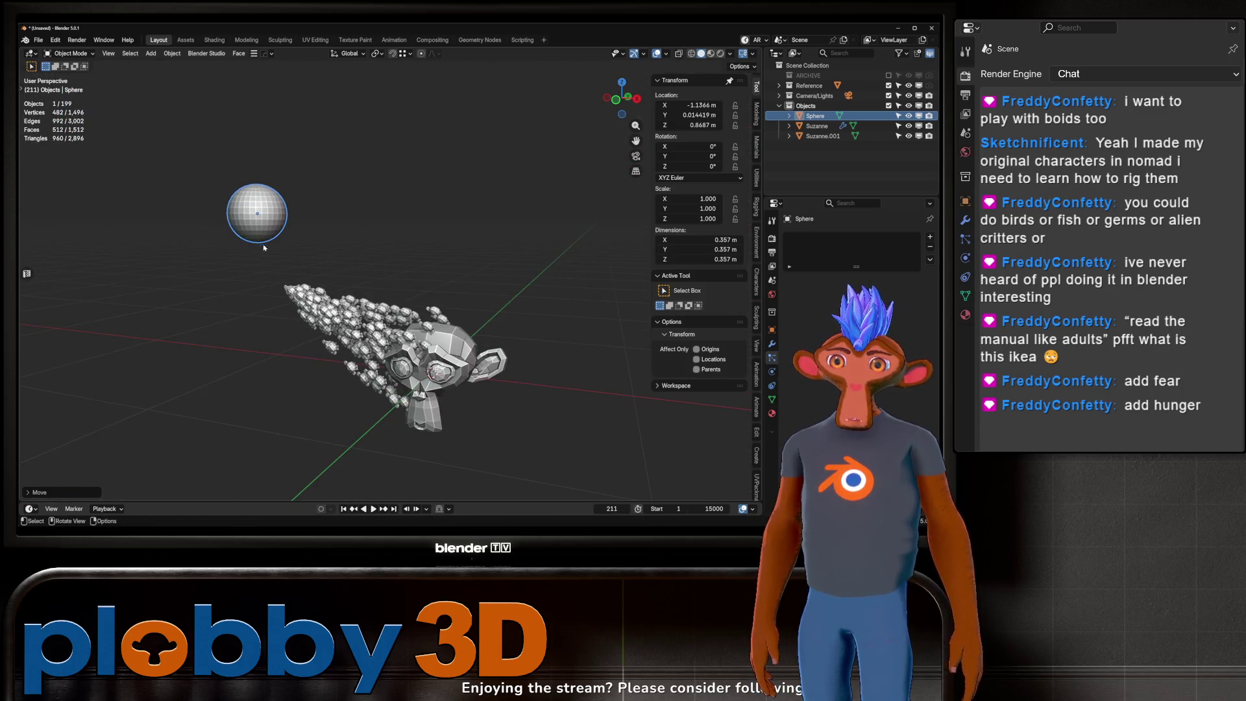
scroll(263, 247, "up", 3)
Step: Undo the stray Suzanne selection, drag the sphere during playback, reset, and select Suzanne
left_click(467, 390)
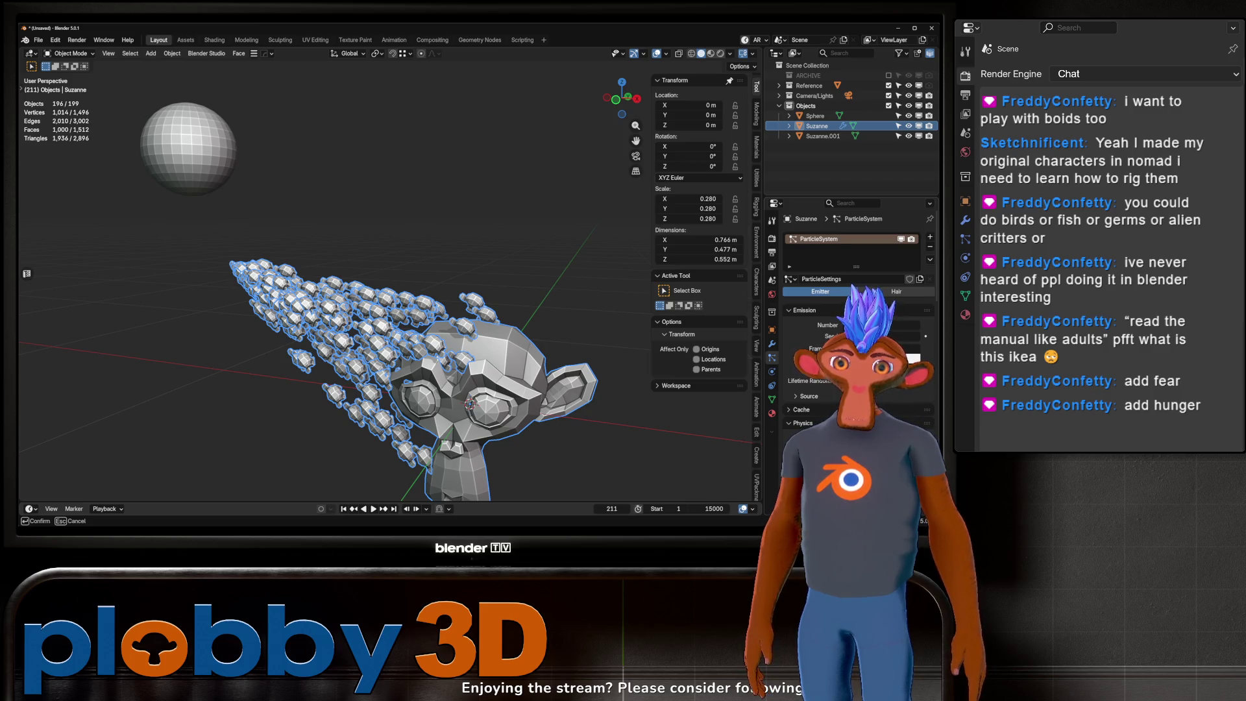
key("ctrl+z")
scroll(354, 481, "down", 5)
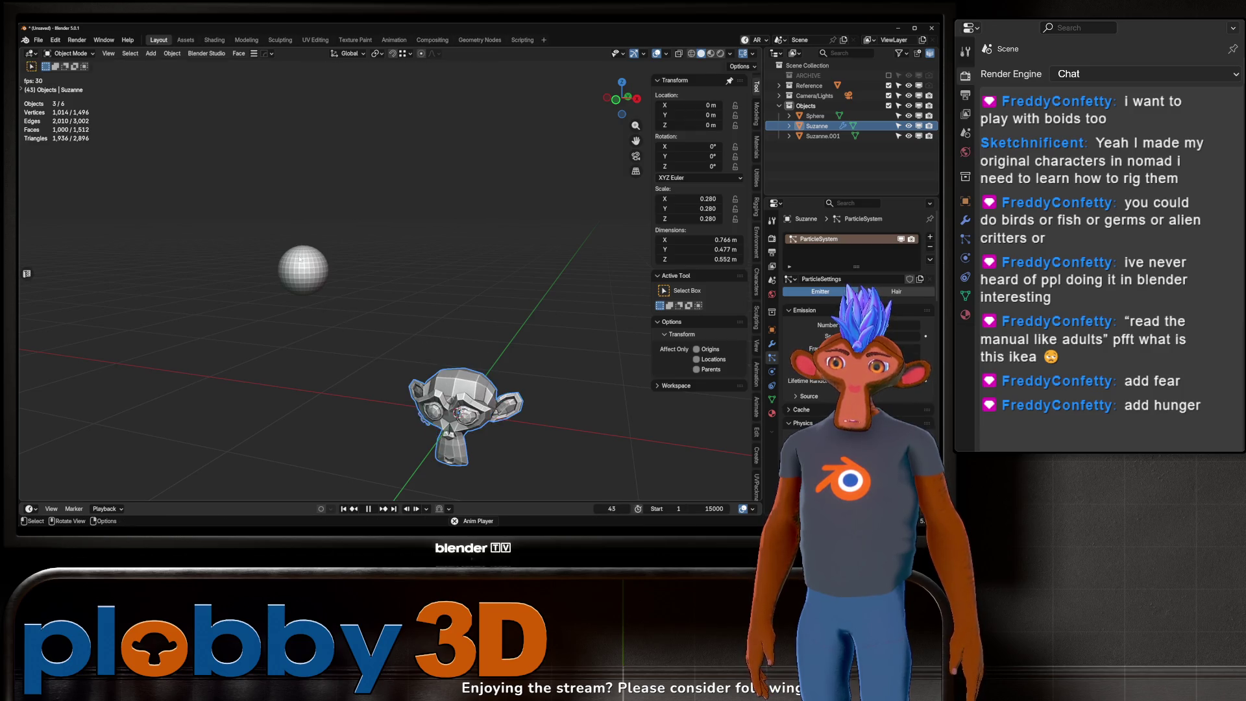
left_click(312, 266)
key("g")
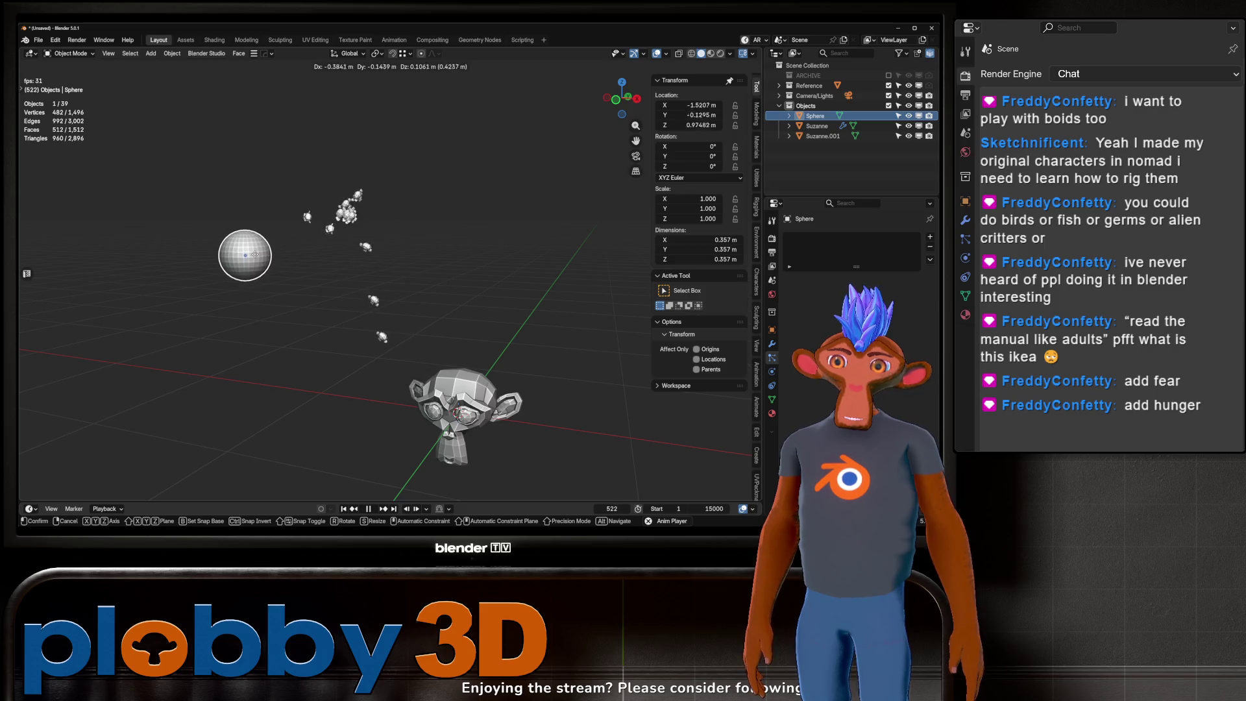
key("Escape")
key("Escape")
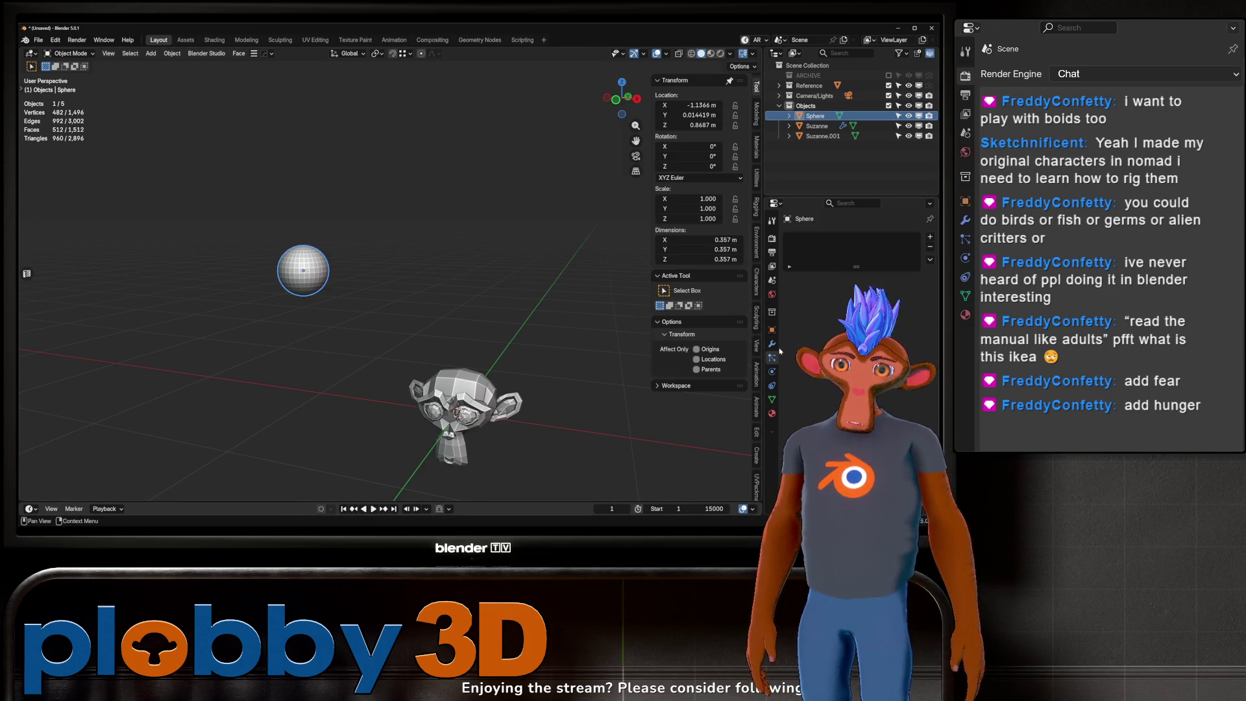
left_click(494, 431)
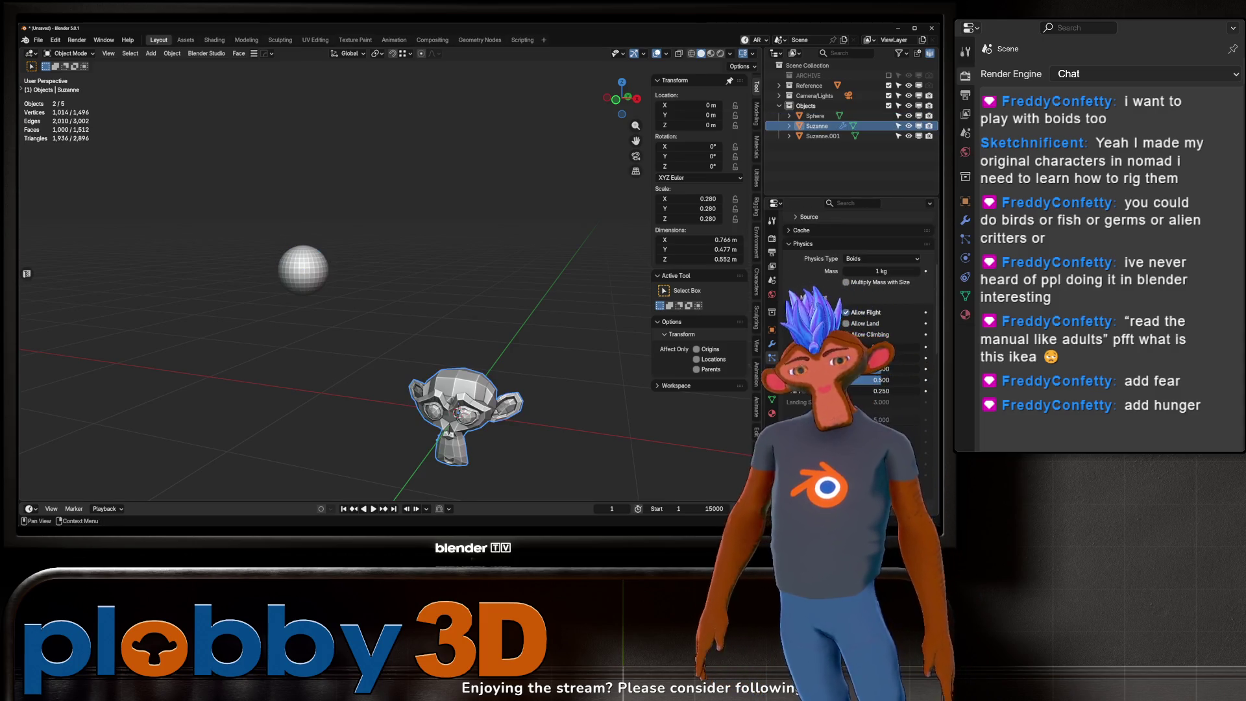
Step: Move the sphere upward during playback to test the boids follow, then reset to frame one
scroll(798, 344, "down", 3)
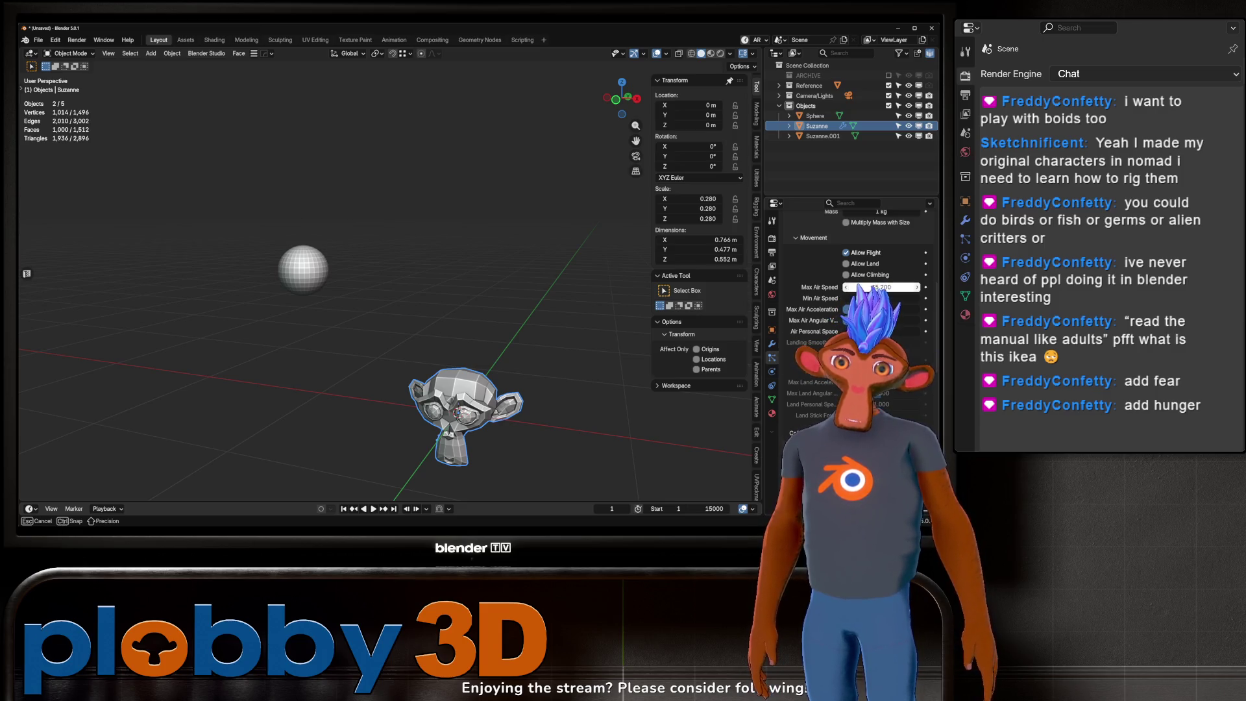
left_click(303, 268)
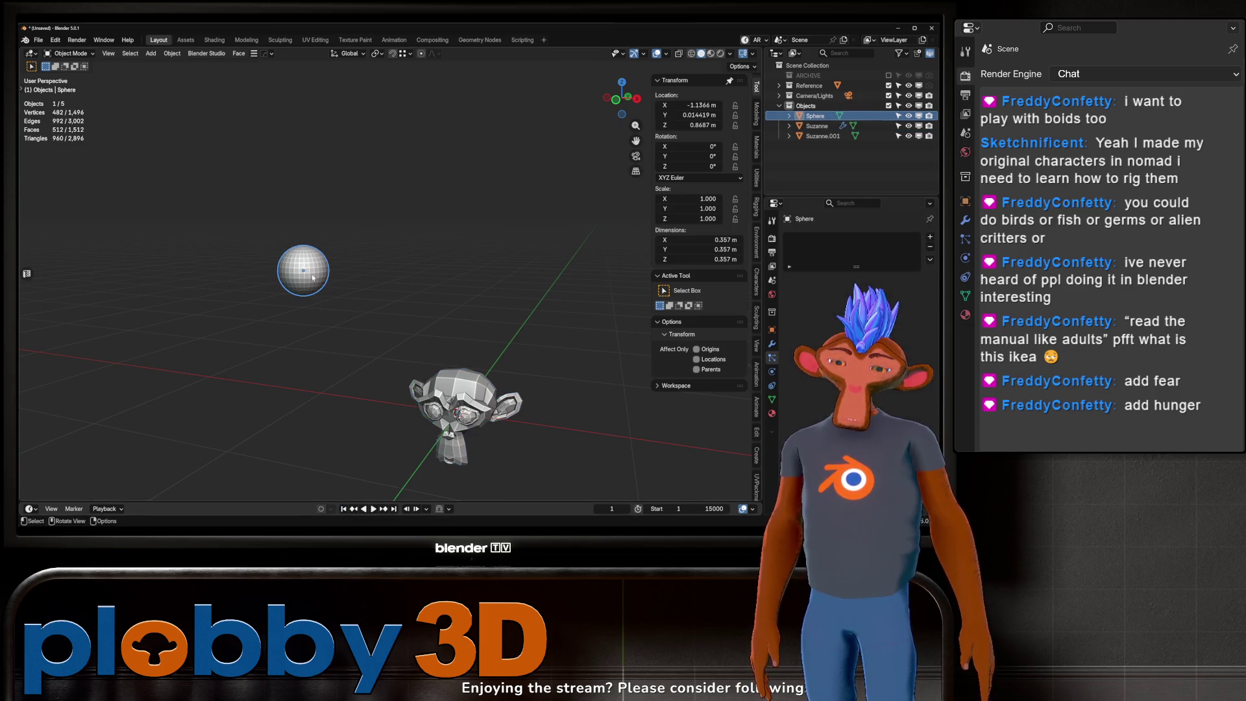
key("g")
left_click(321, 273)
right_click(364, 276)
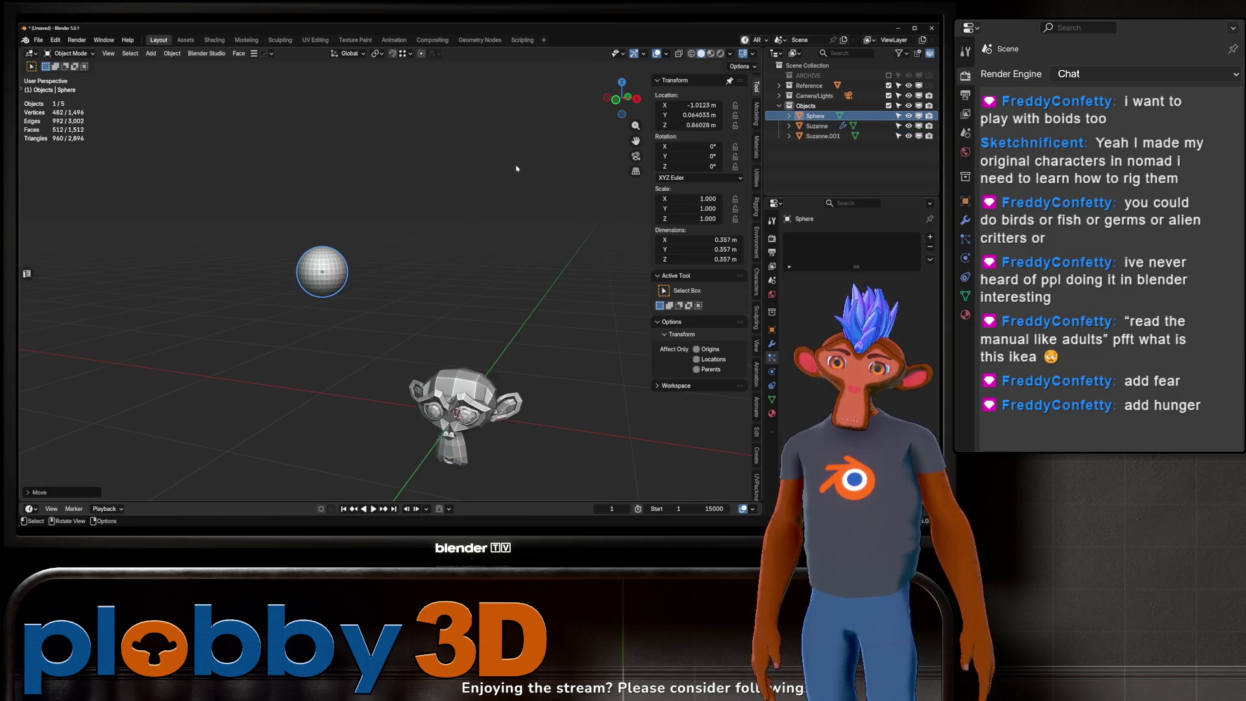
key("g")
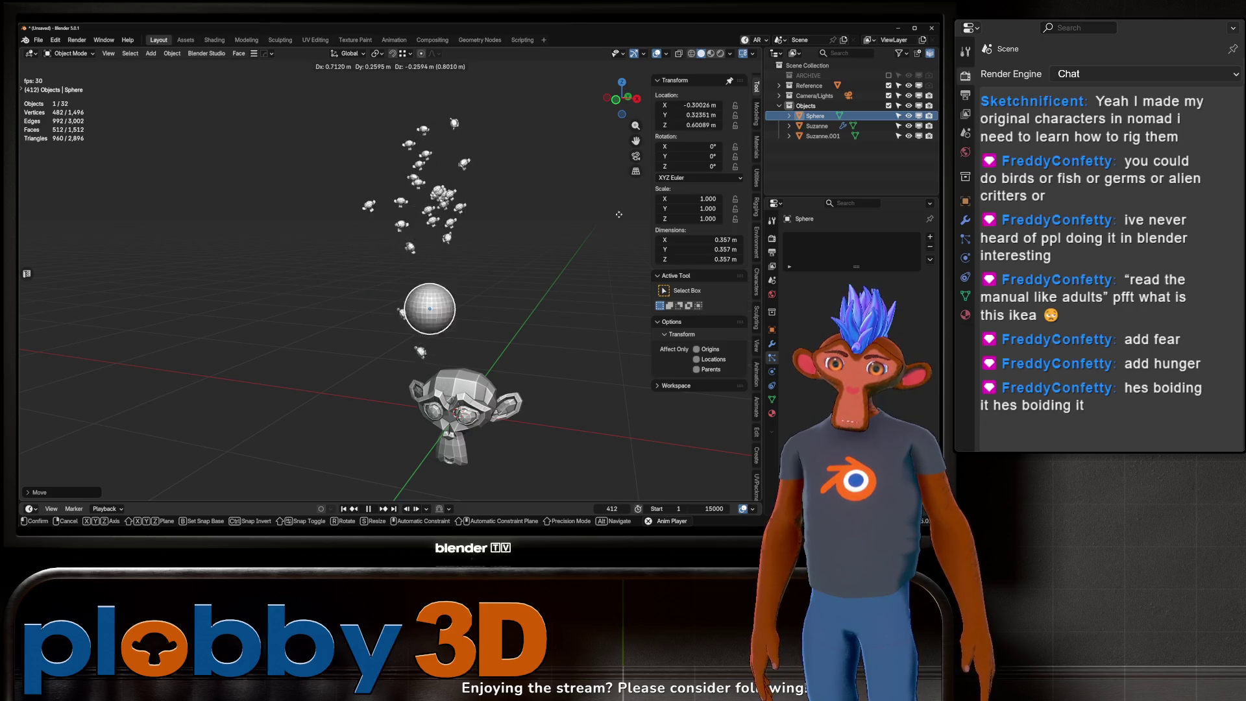
key("Escape")
key("Escape")
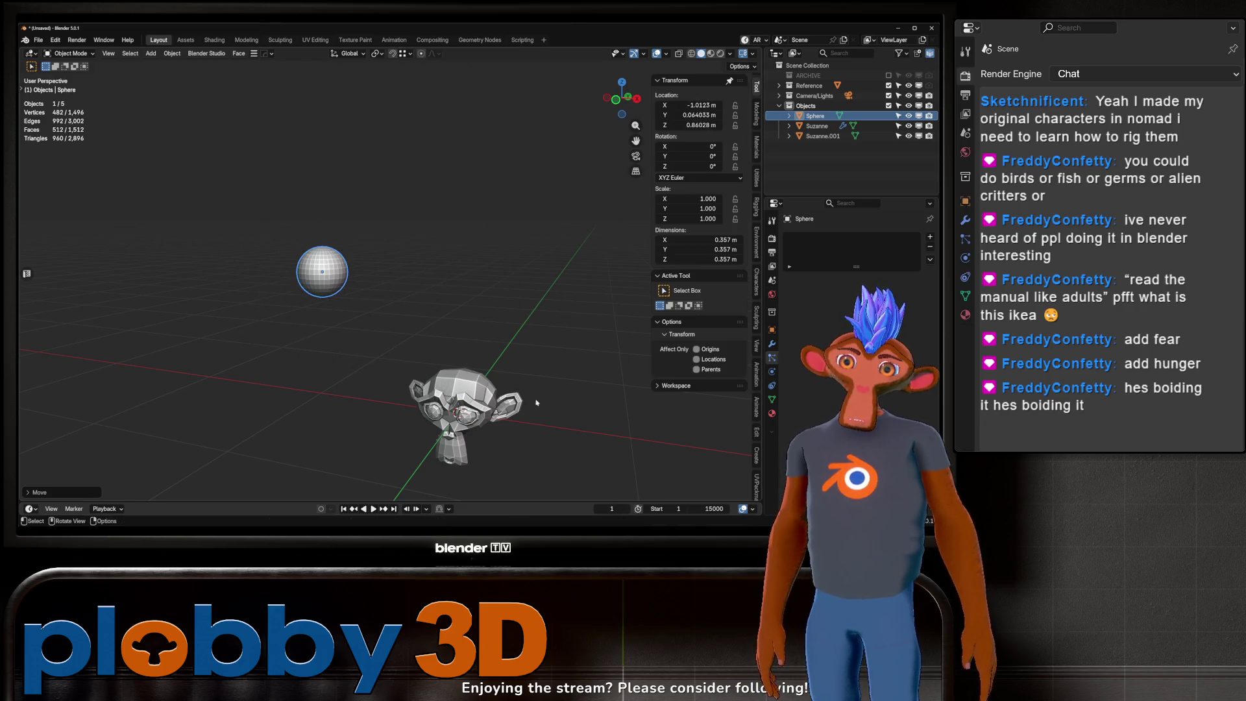
Step: Adjust Suzanne's boid Max Air Acceleration and open the Boid Brain add-rule list
left_click(817, 126)
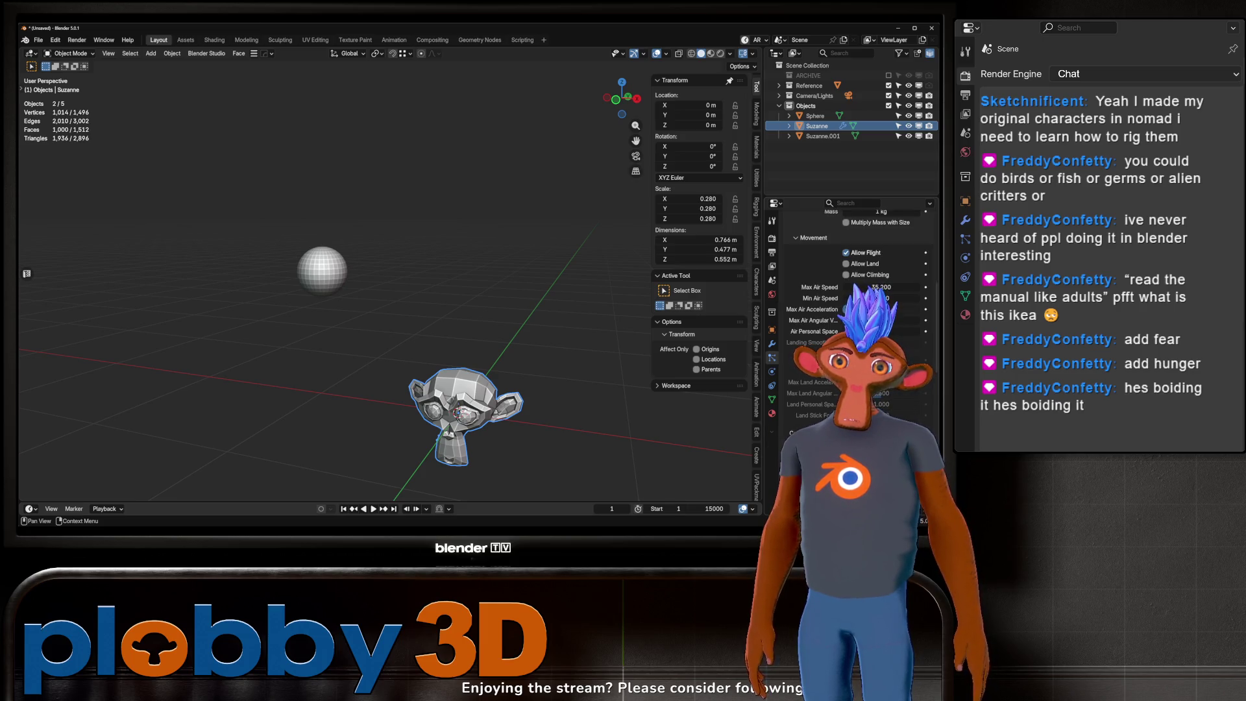
left_click_drag(883, 309, 896, 311)
scroll(850, 292, "down", 3)
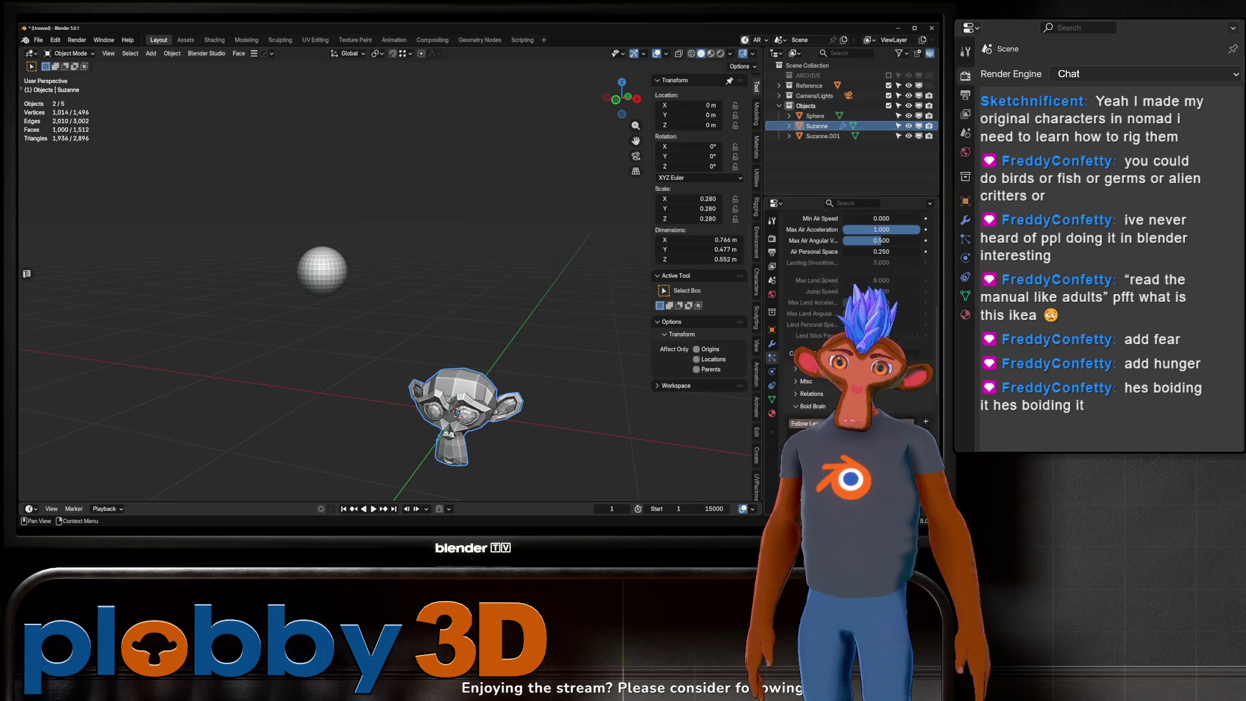
right_click(753, 355)
key("Escape")
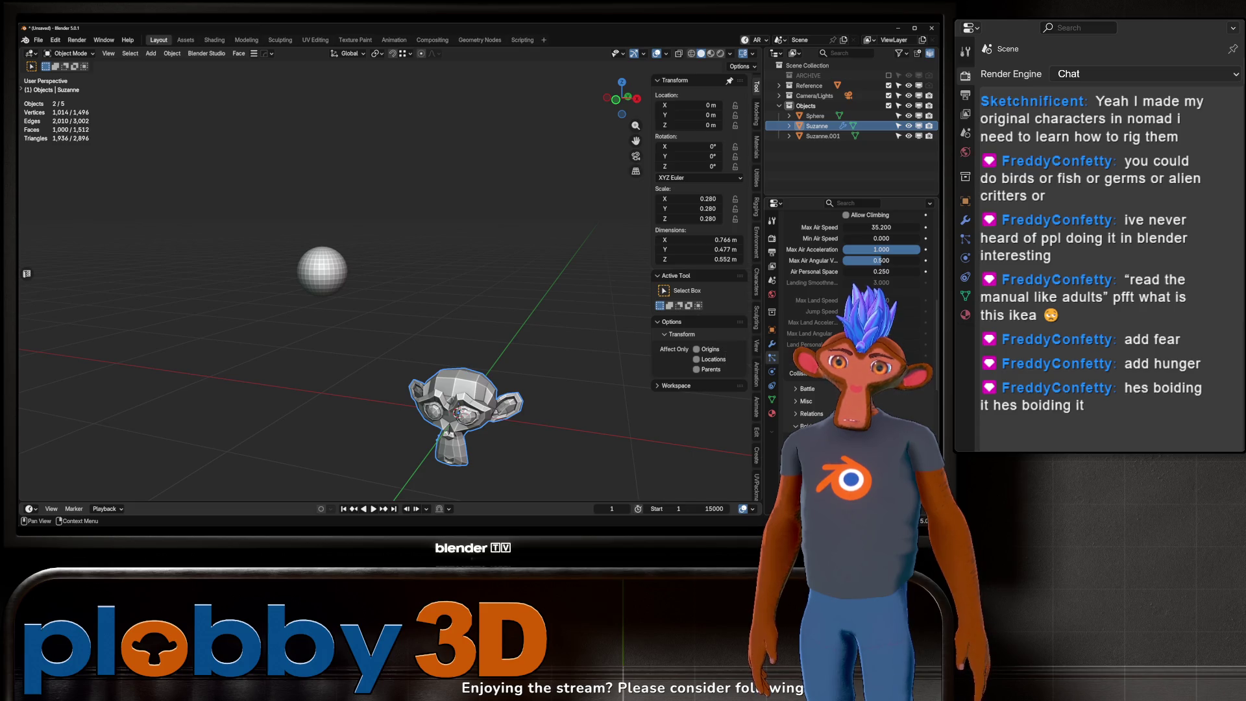
scroll(788, 402, "down", 8)
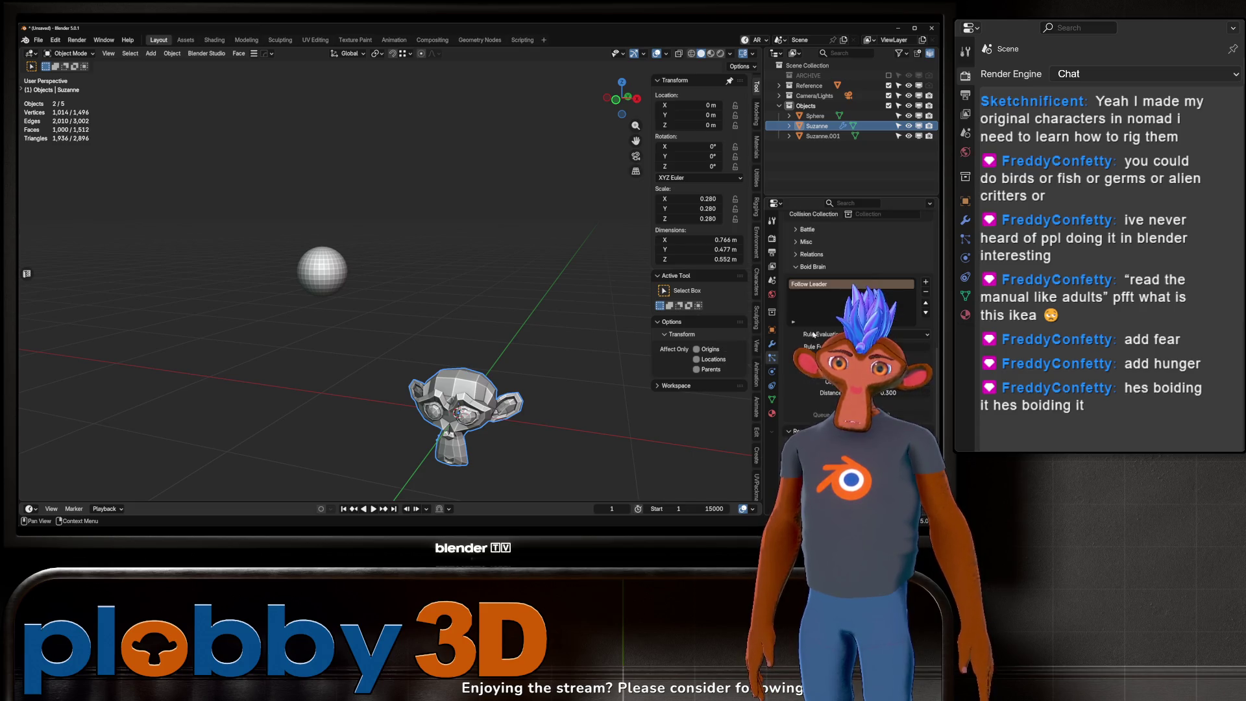
left_click(926, 284)
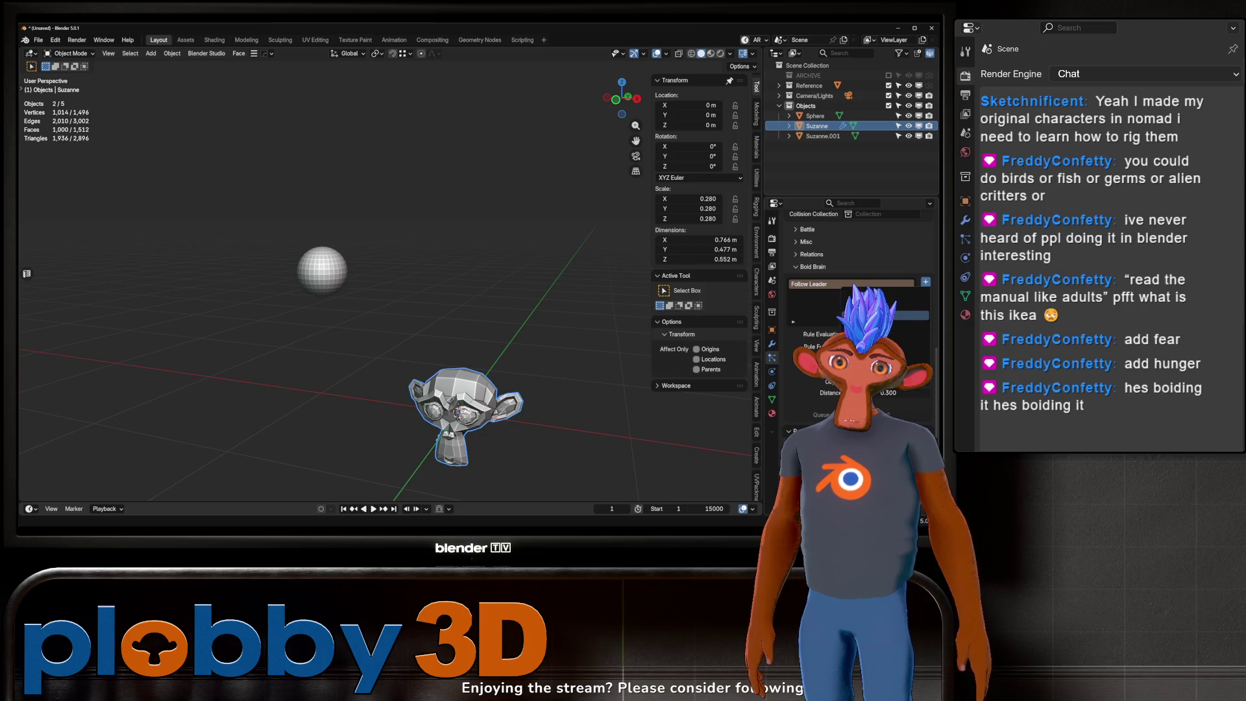
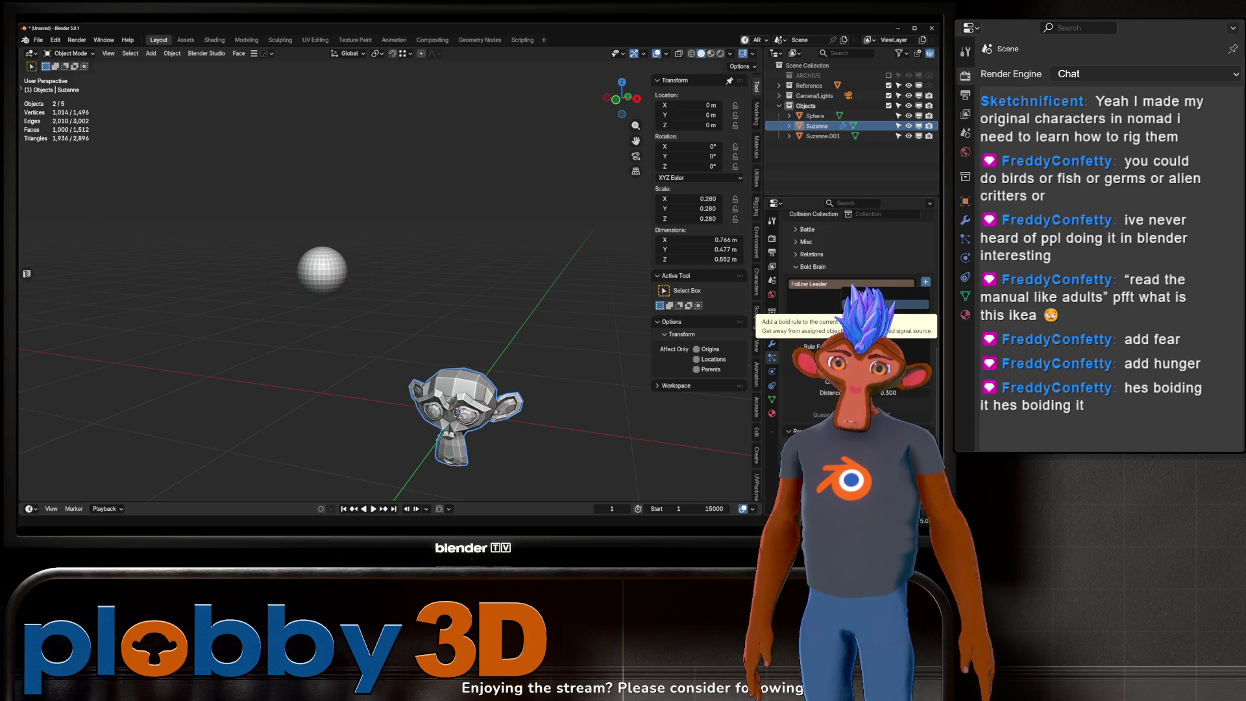
Step: Add a Flock rule to the boid brain, then test the swarm by moving the sphere during playback
left_click(909, 337)
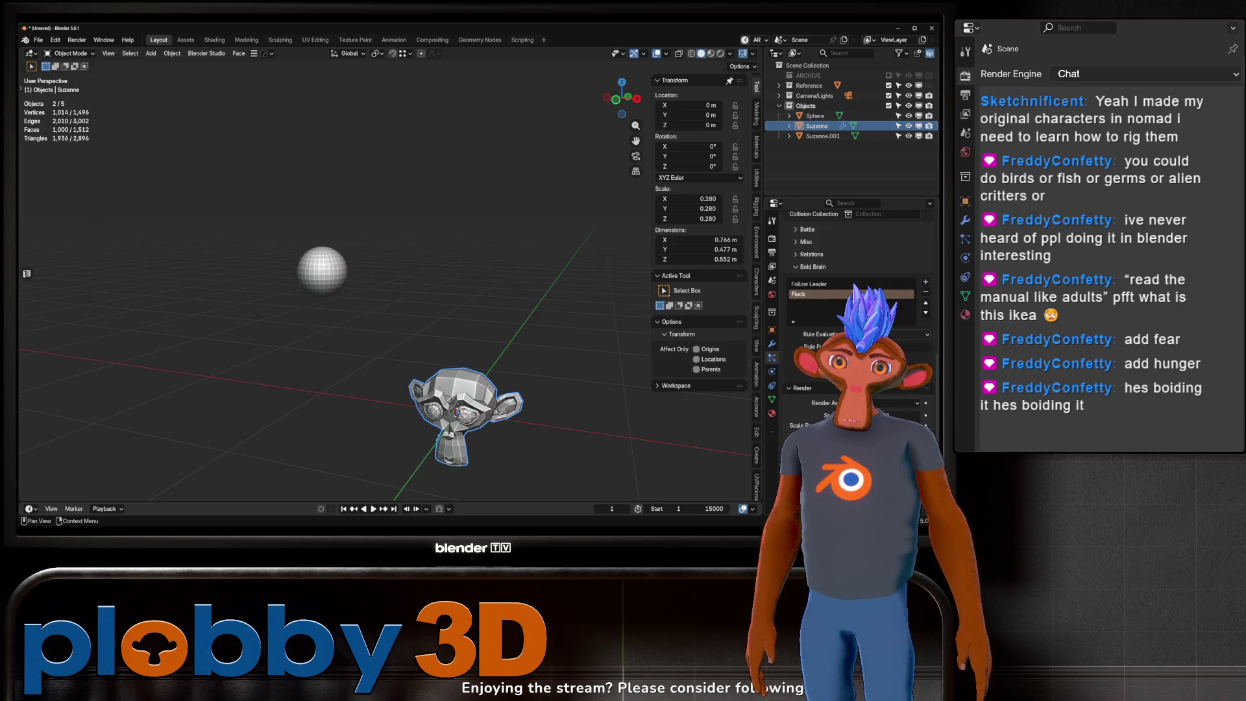
left_click(320, 290)
key("space")
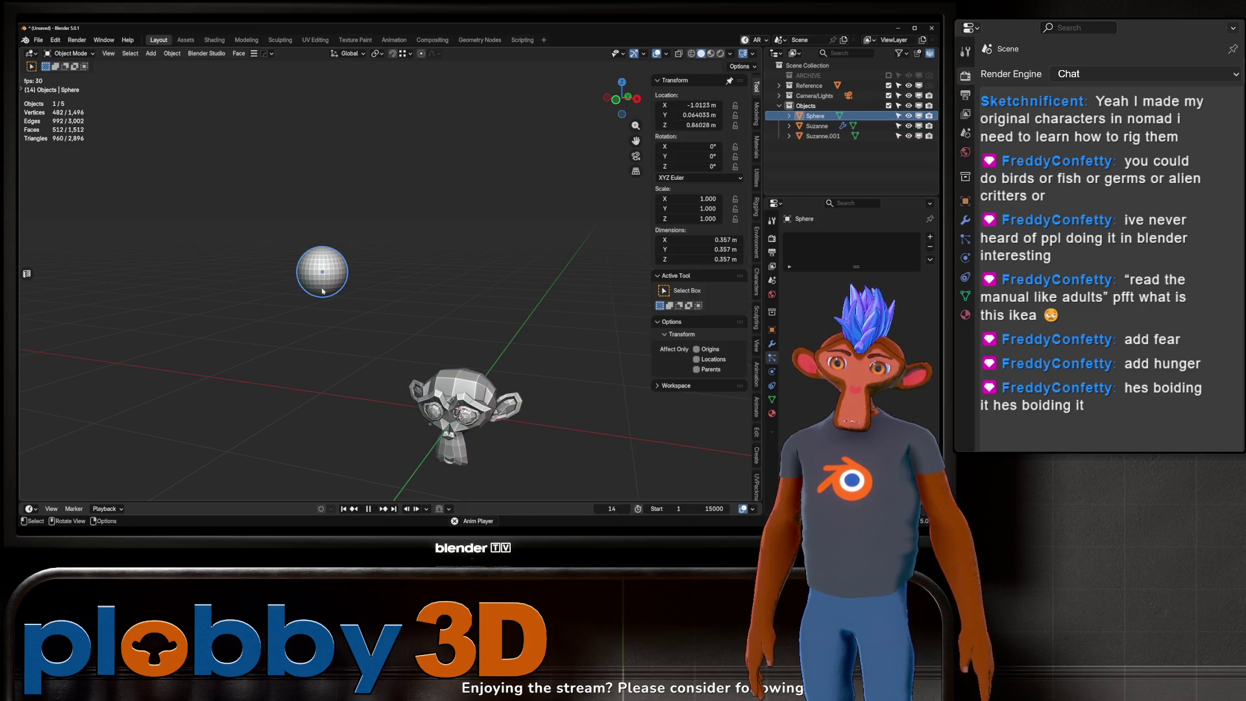
key("g")
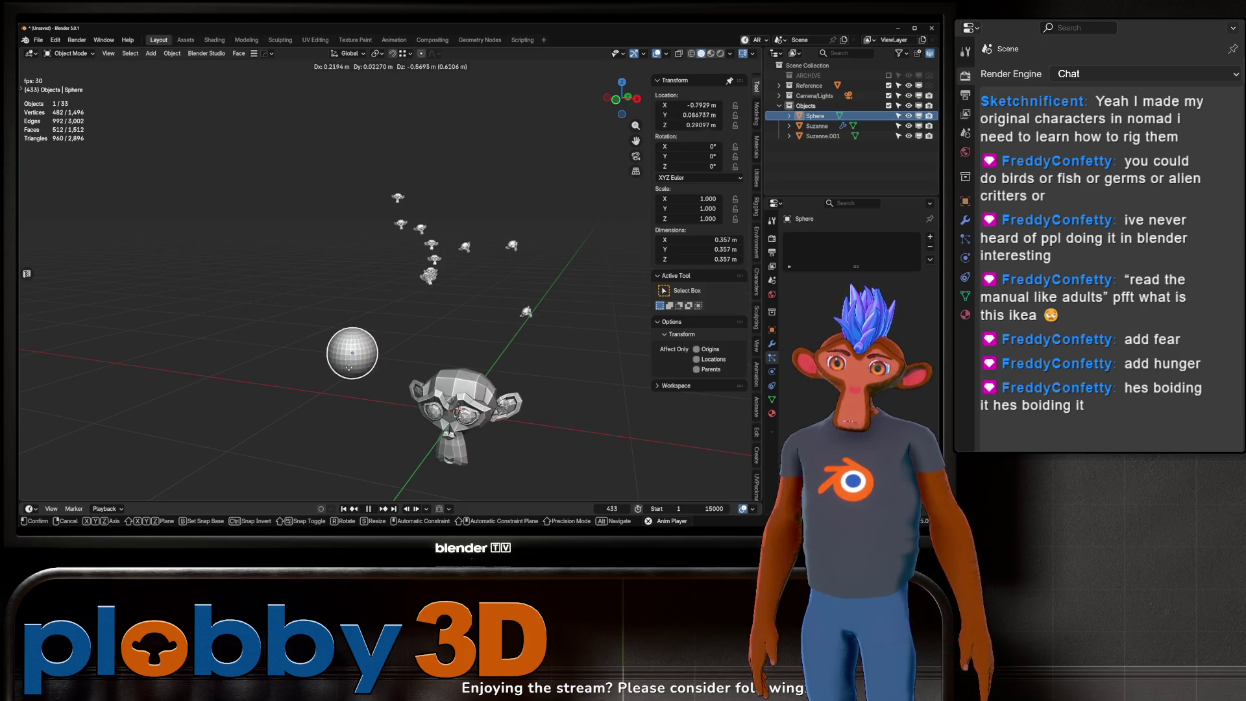
key("Escape")
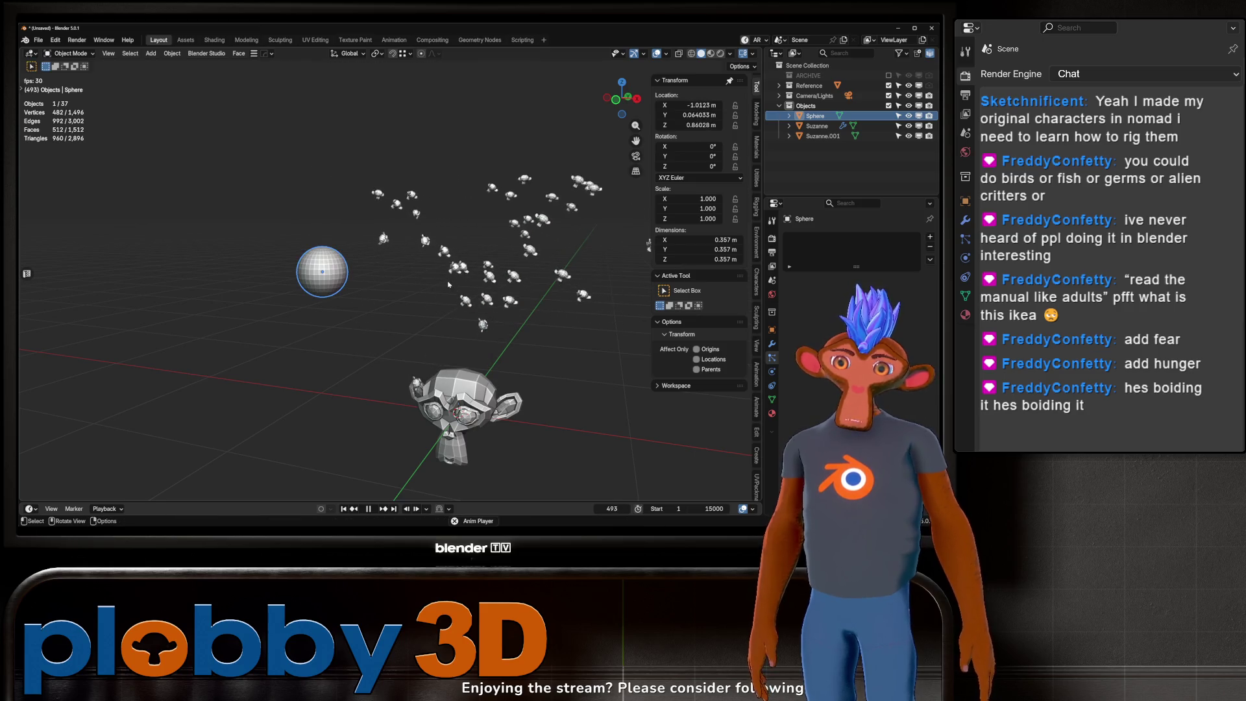
key("Escape")
right_click(311, 260)
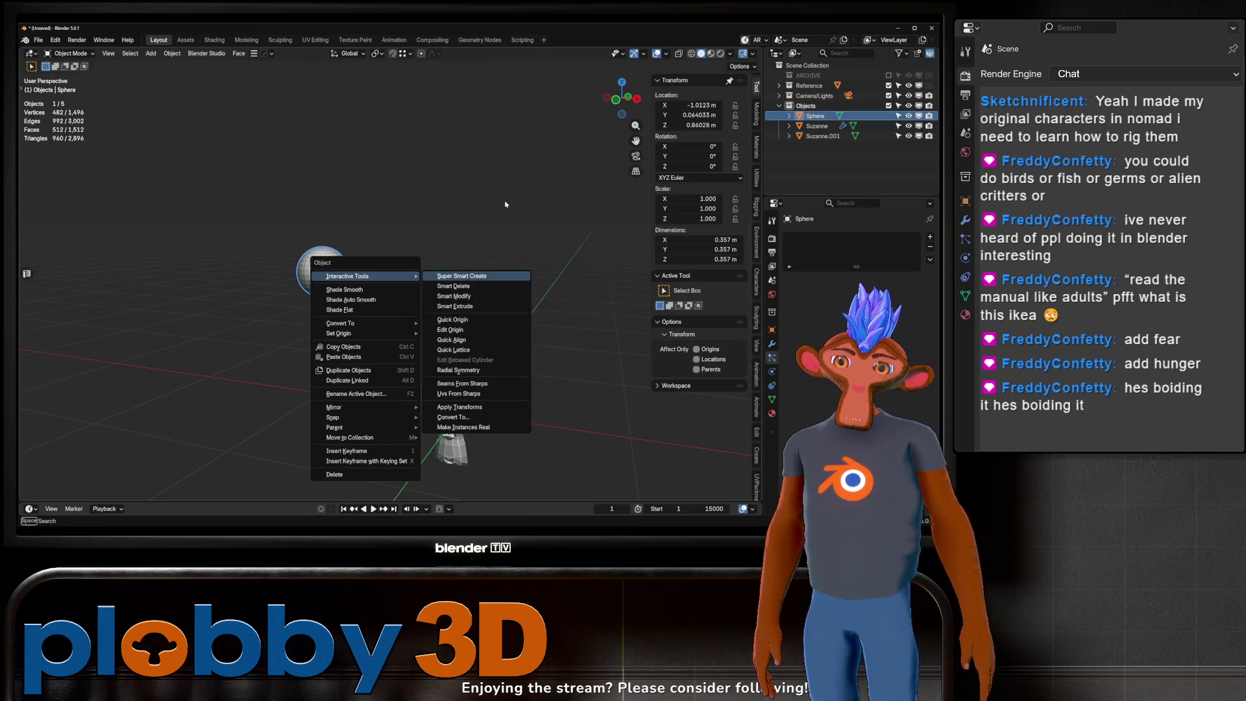
Step: Set Suzanne's boid Max Air Speed to 35.2
middle_click_drag(403, 286, 477, 299)
left_click(465, 331)
scroll(856, 312, "down", 5)
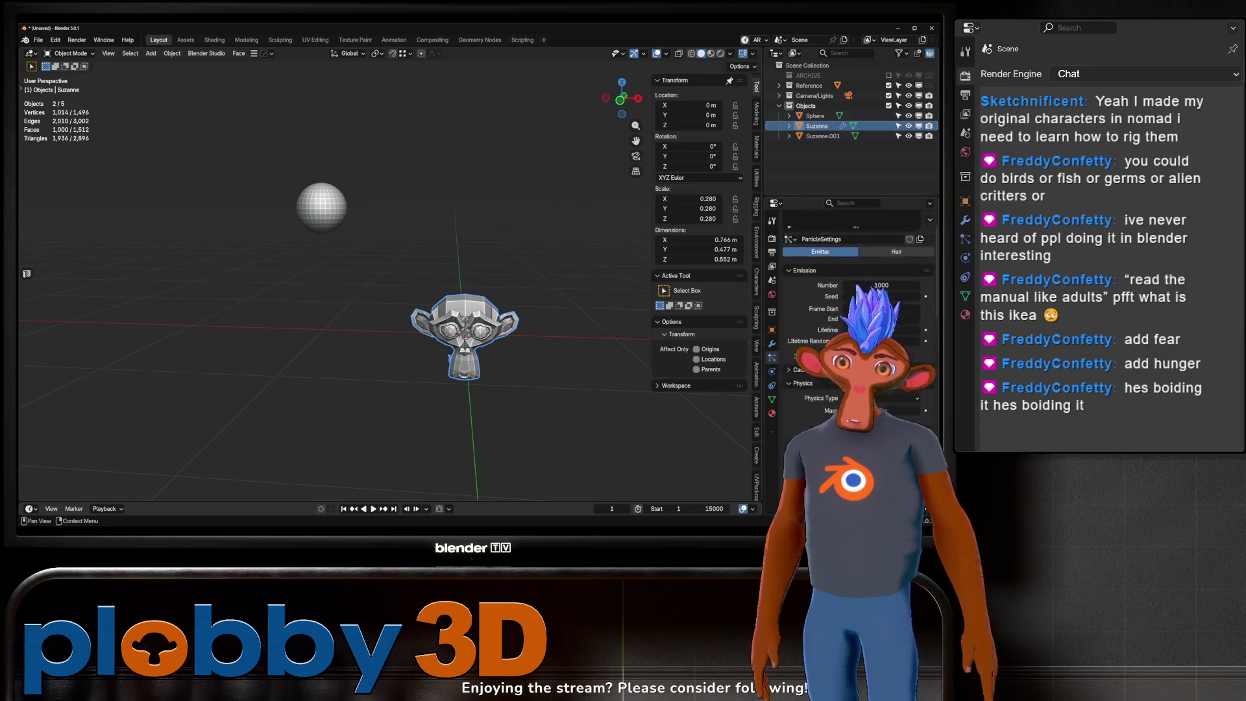
scroll(857, 312, "down", 3)
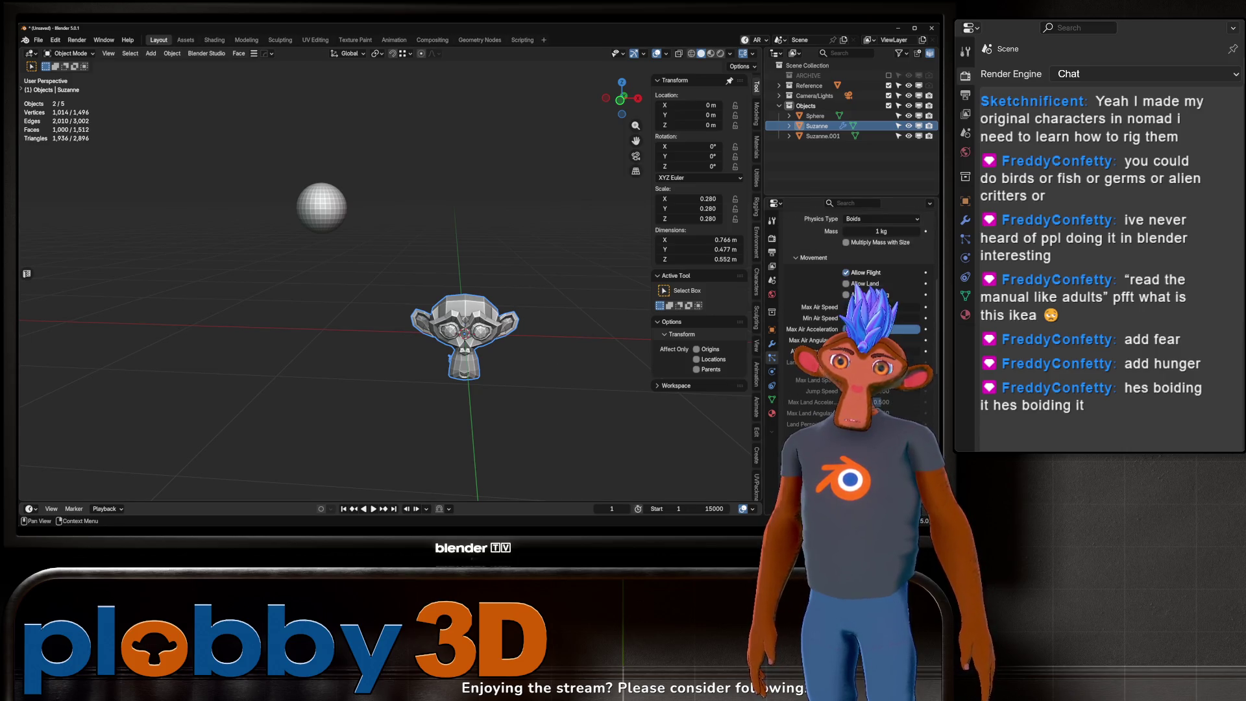
left_click_drag(908, 317, 912, 318)
Step: Add an Avoid Collision boid rule and test the swarm by moving the sphere during playback
scroll(857, 311, "down", 3)
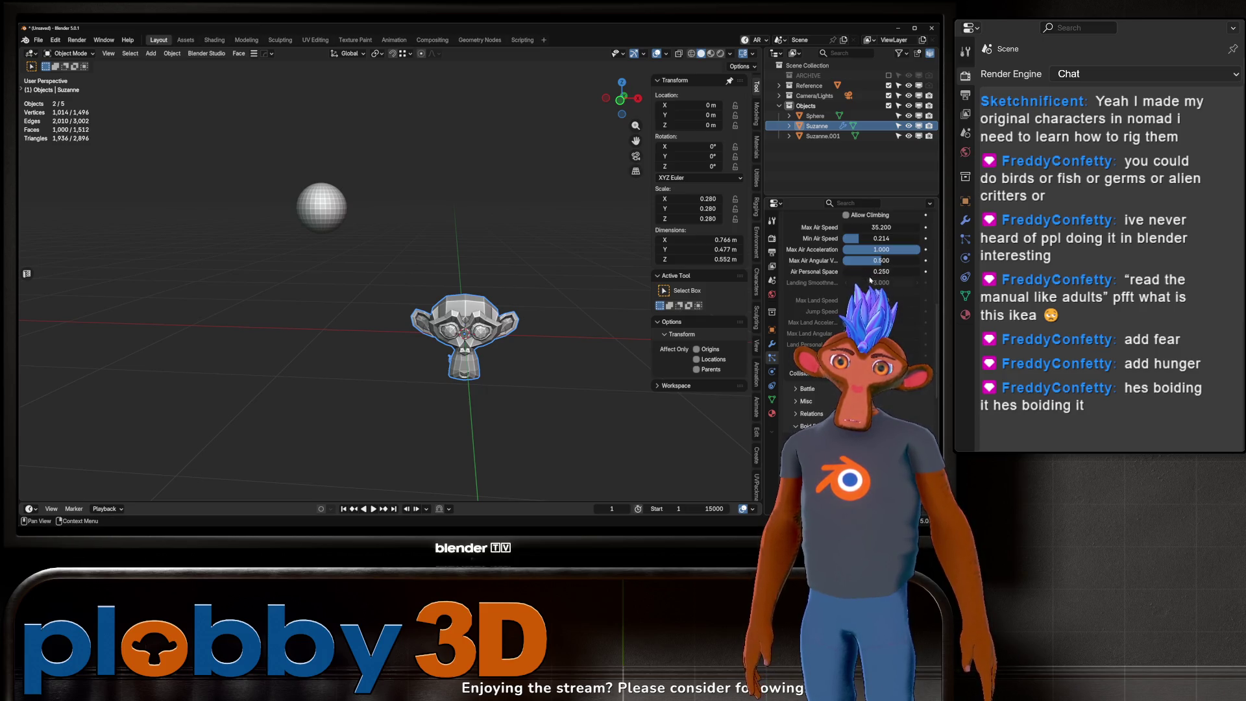
scroll(857, 312, "down", 4)
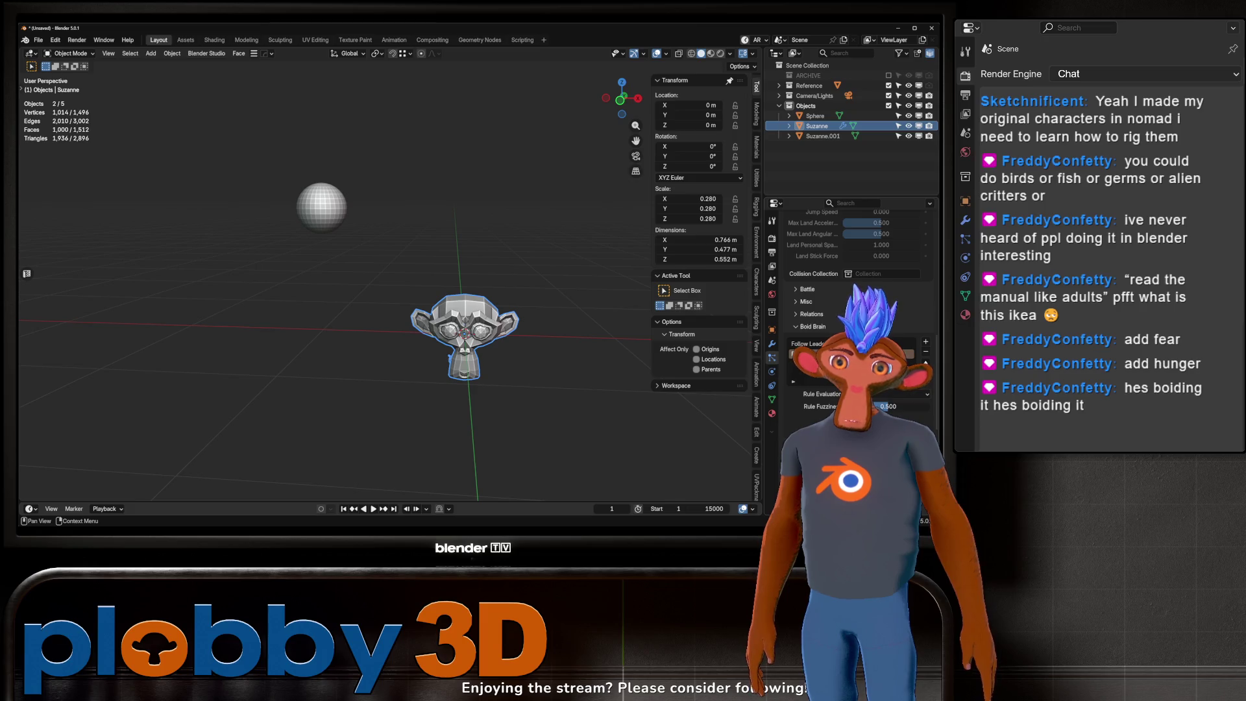
left_click(926, 341)
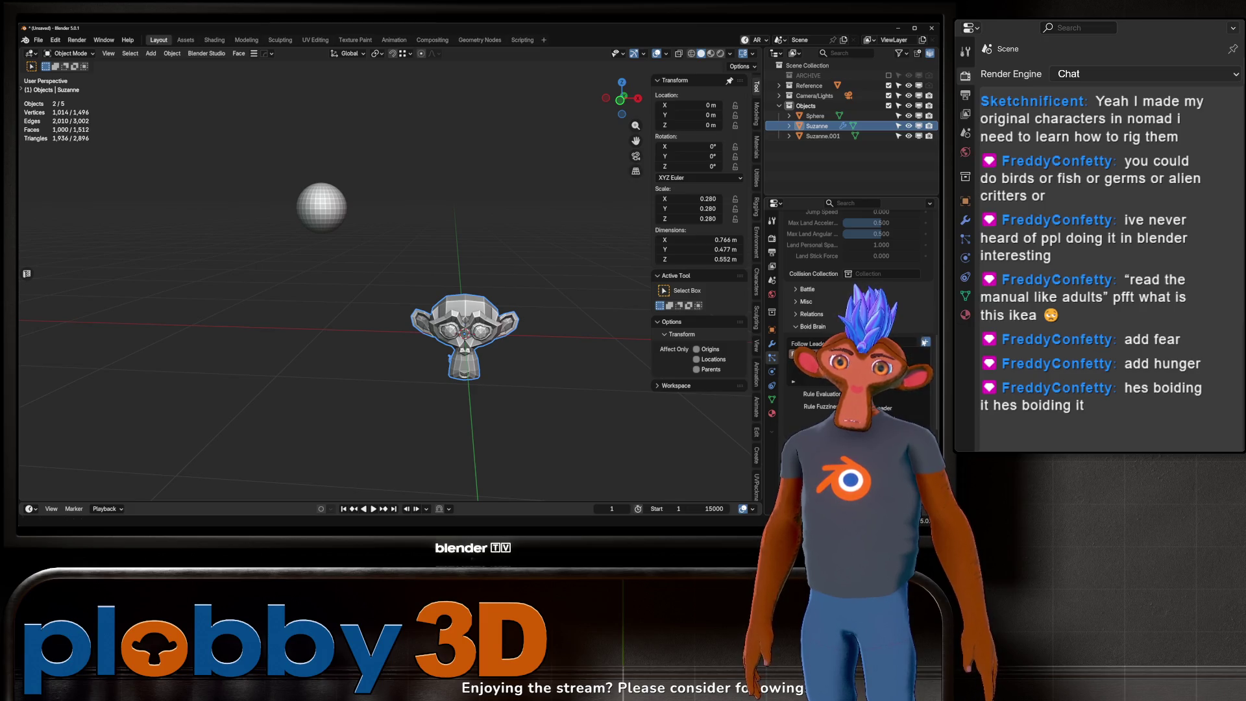
left_click(877, 397)
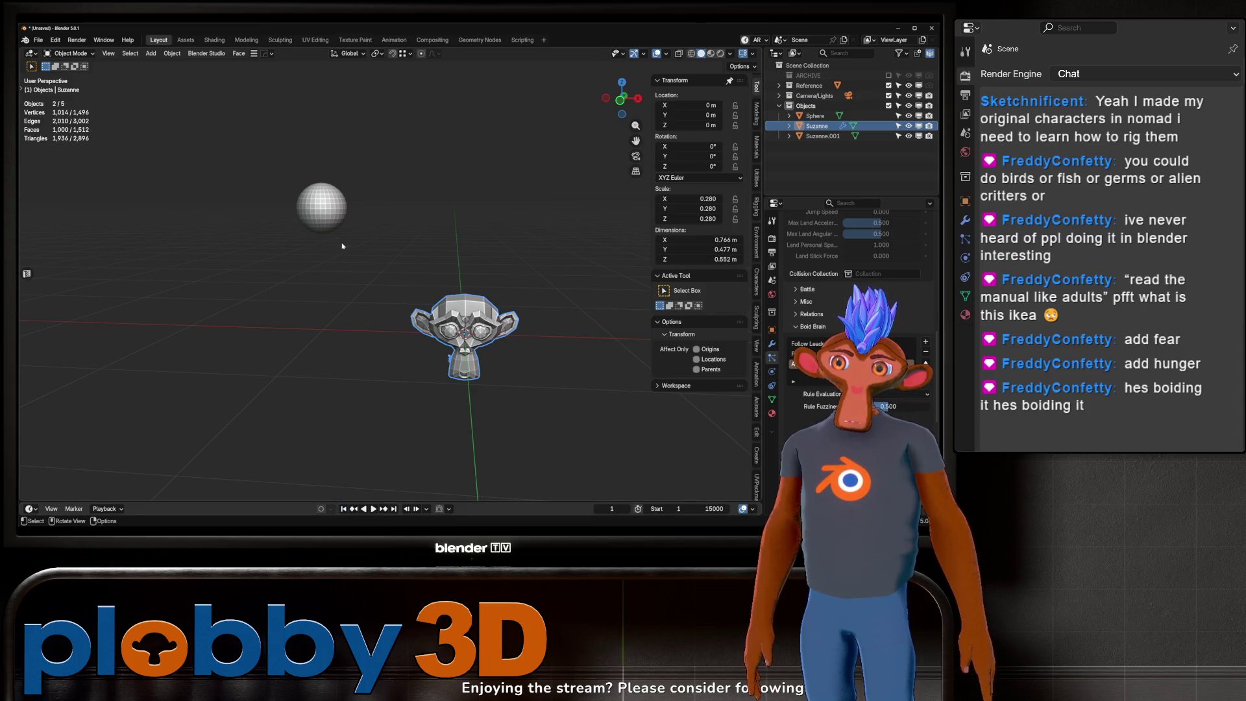
left_click(321, 206)
key("space")
key("g")
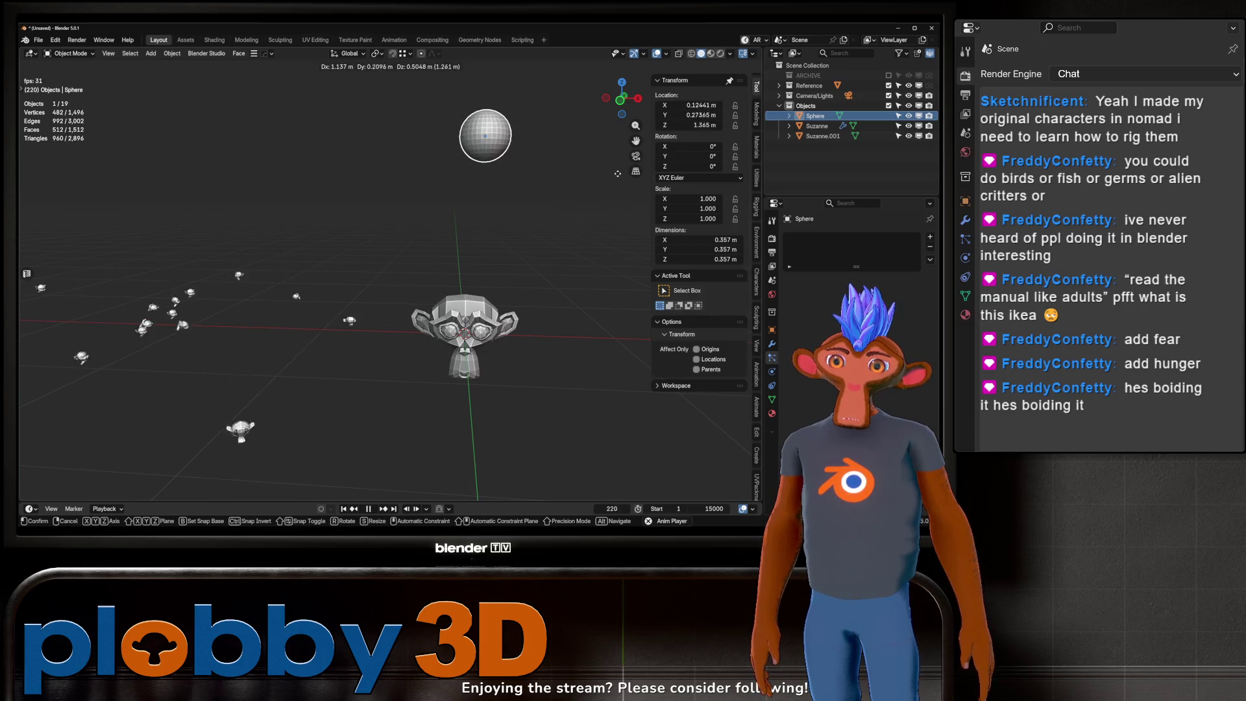
key("Escape")
key("space")
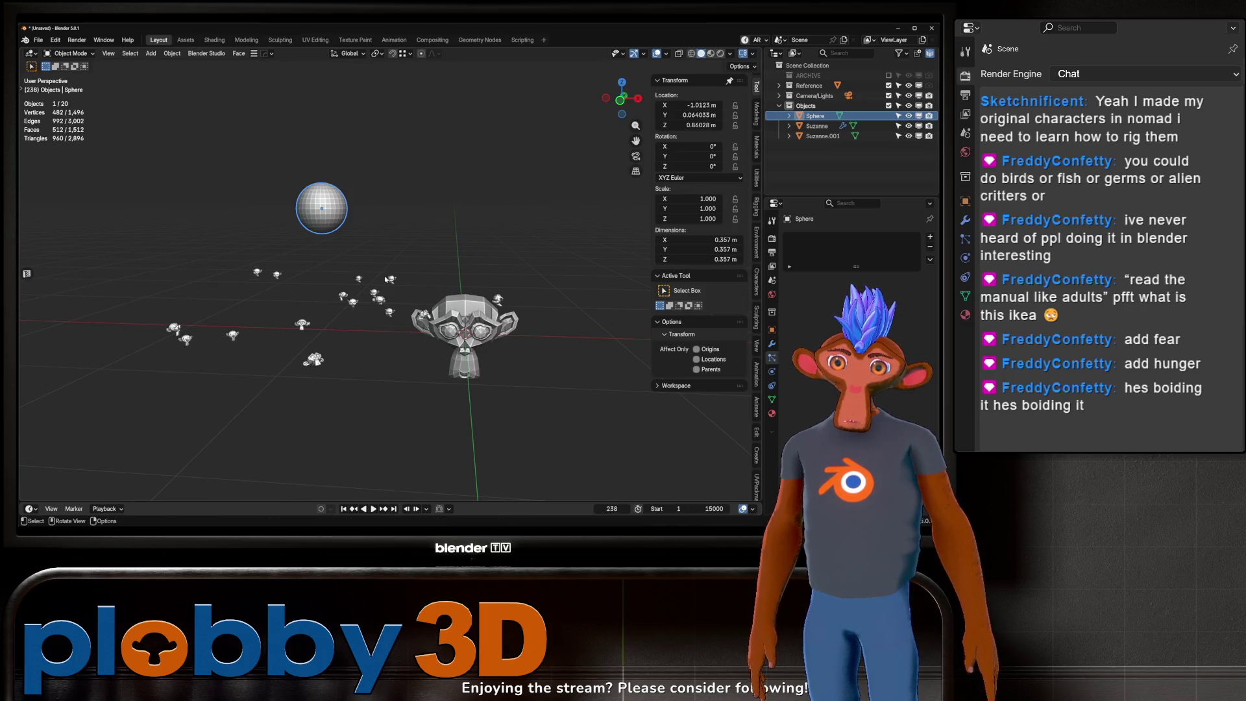
Step: Add a Separate rule to Suzanne's boid brain and replay the simulation from frame 1
left_click(429, 318)
scroll(857, 305, "down", 5)
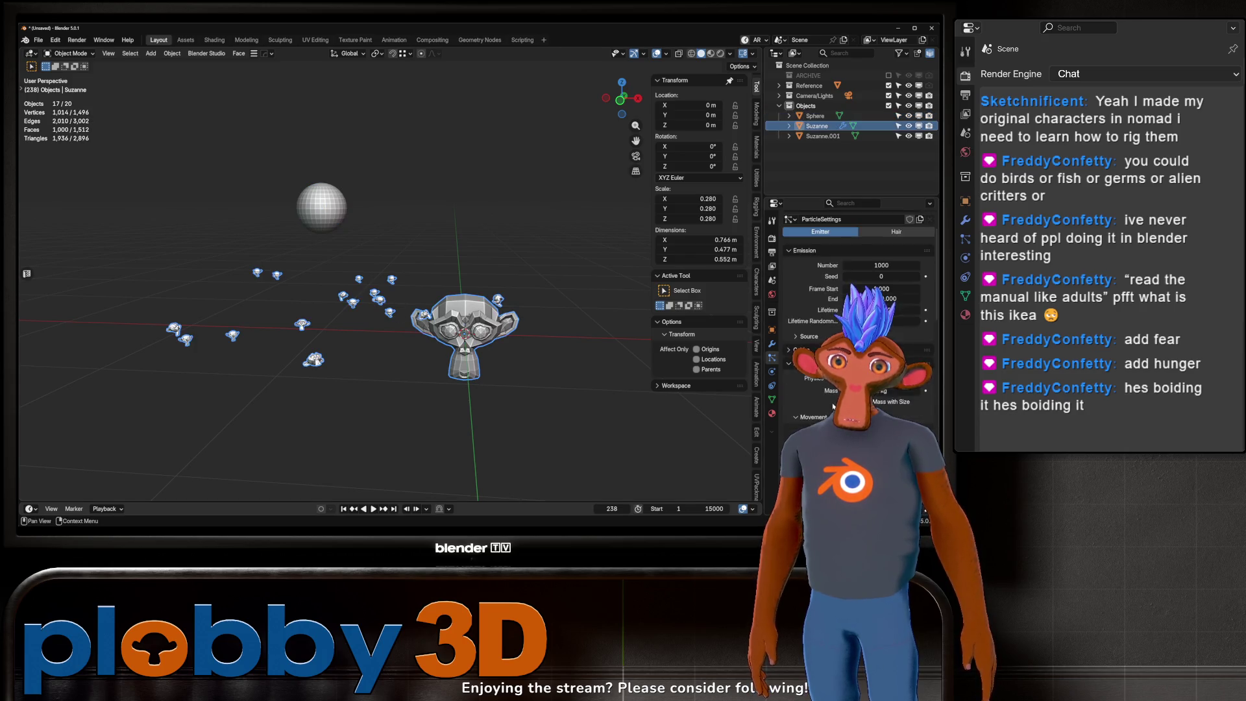
scroll(857, 305, "down", 3)
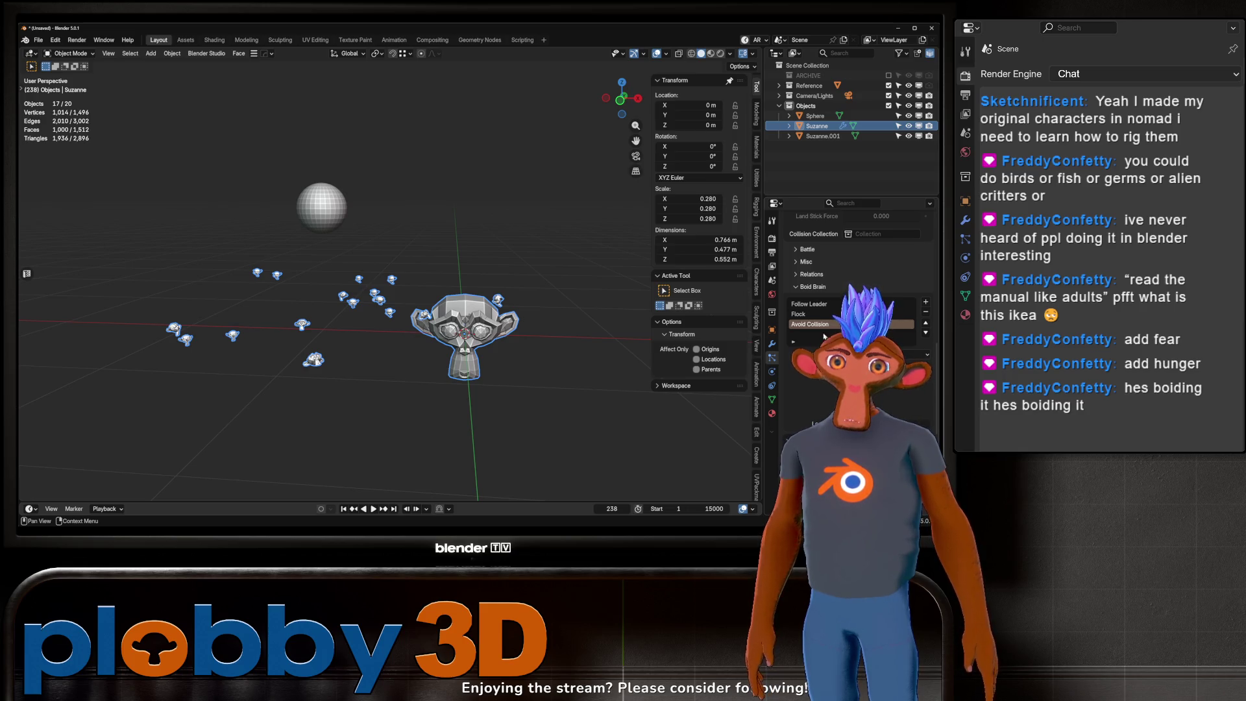
left_click(925, 304)
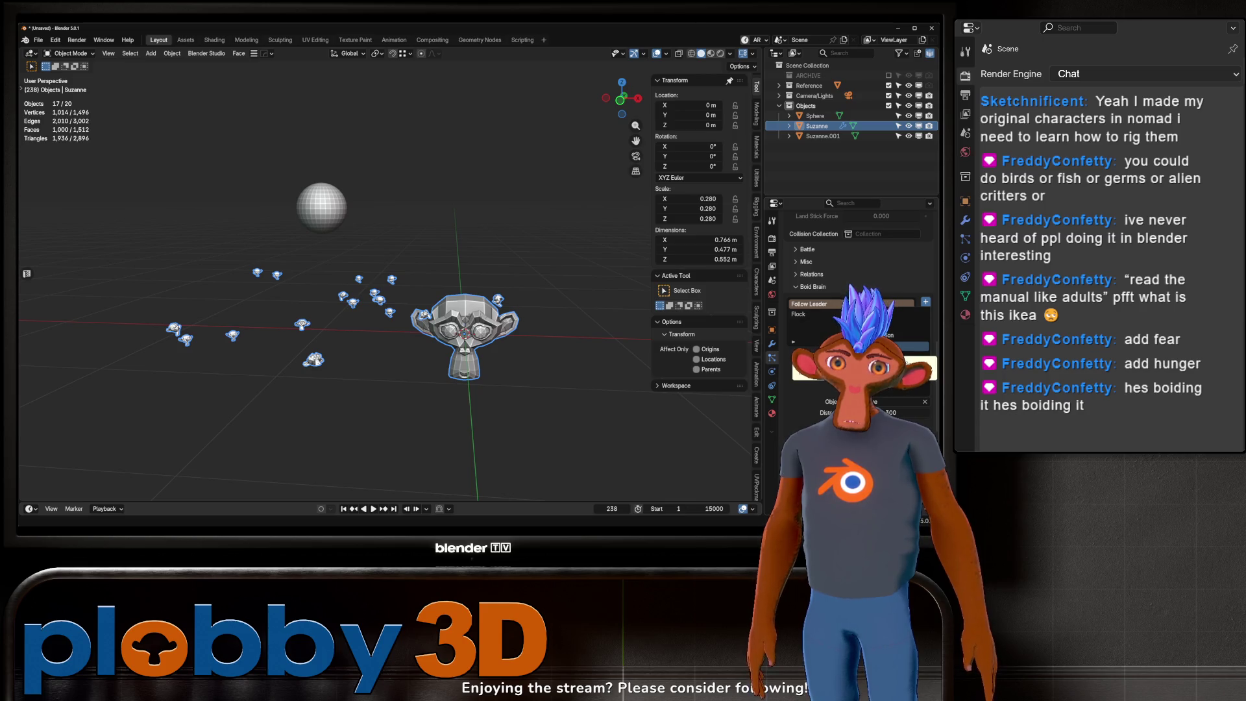
left_click(908, 347)
left_click(343, 509)
key("space")
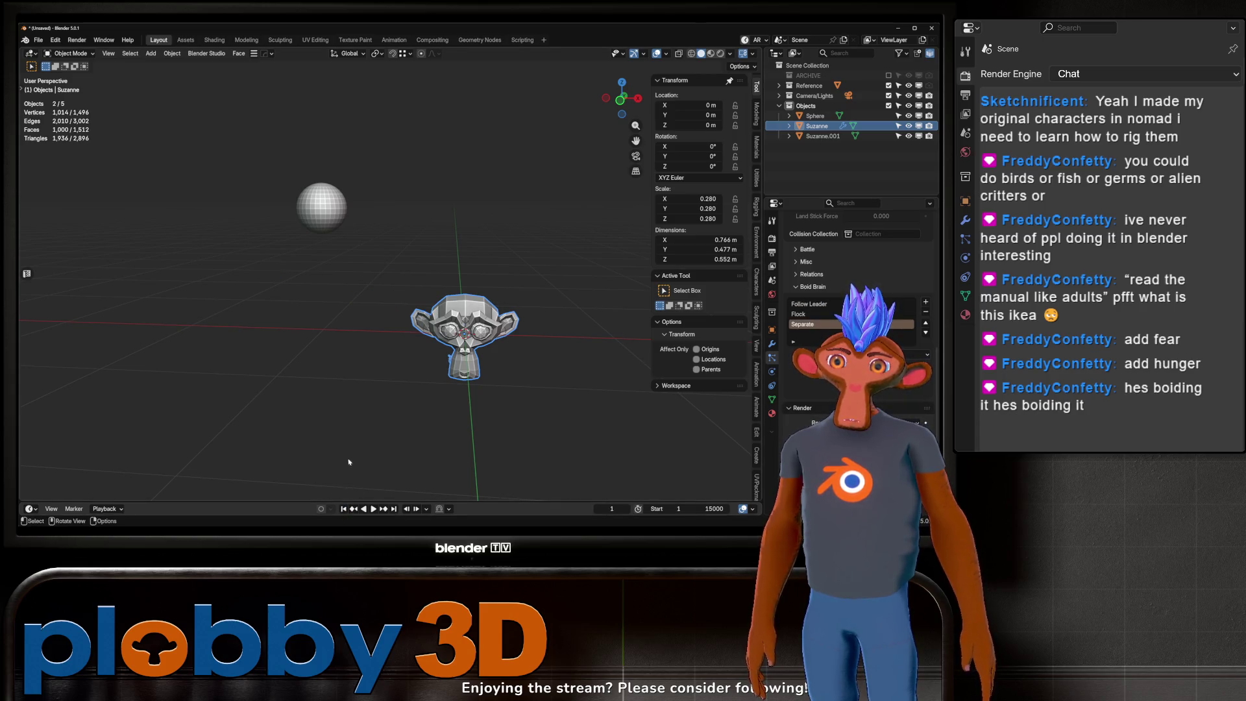
left_click(322, 208)
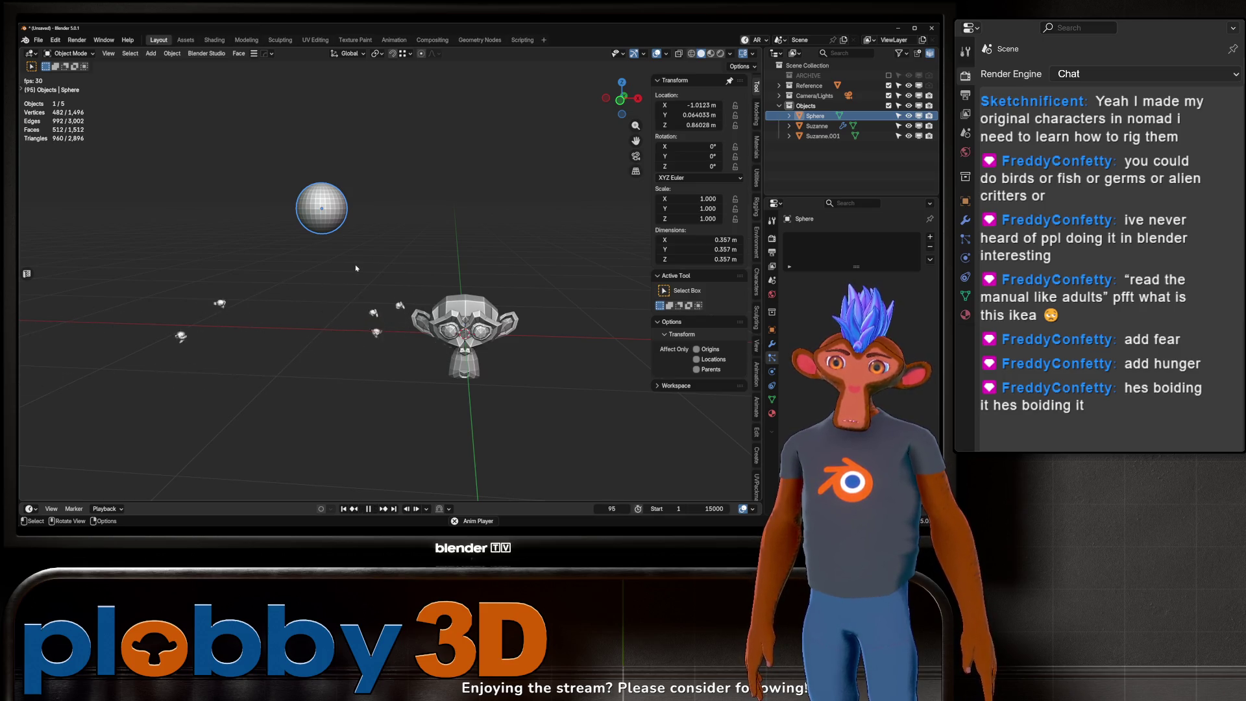
Step: Raise Suzanne's boid Min Air Speed and set the emitted particle number to 10000
key("space")
left_click(368, 322)
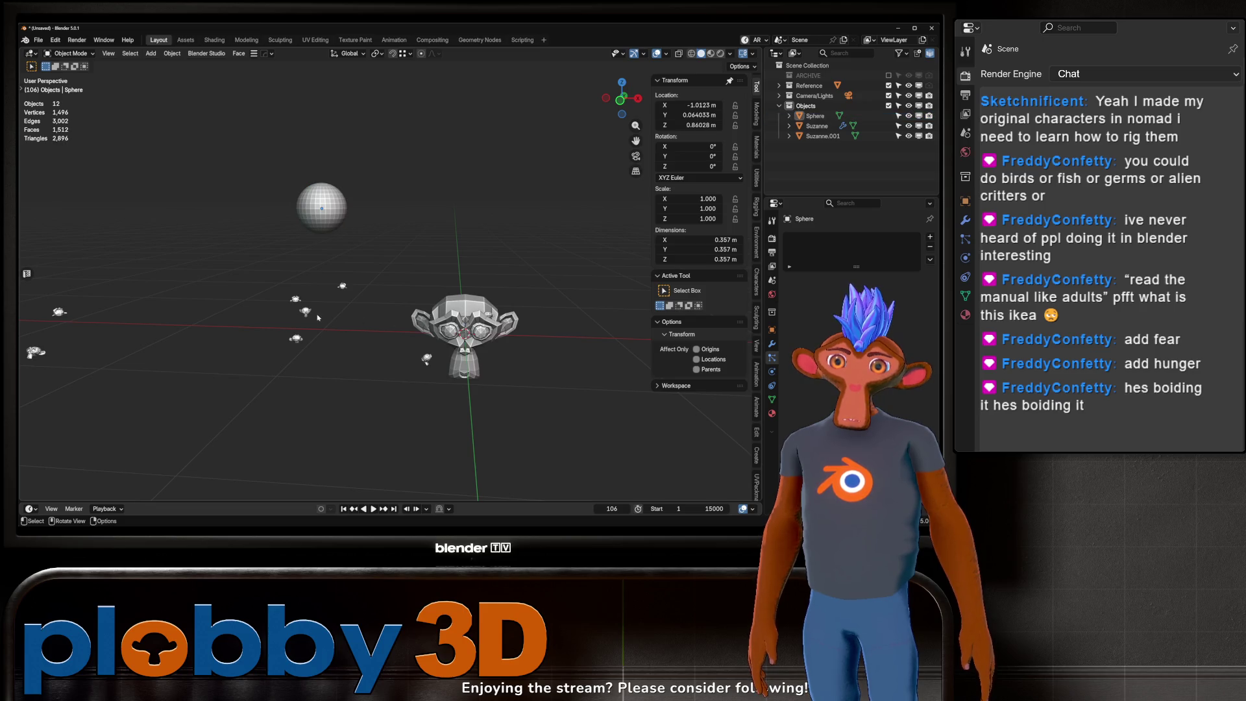
left_click(816, 126)
scroll(856, 292, "down", 10)
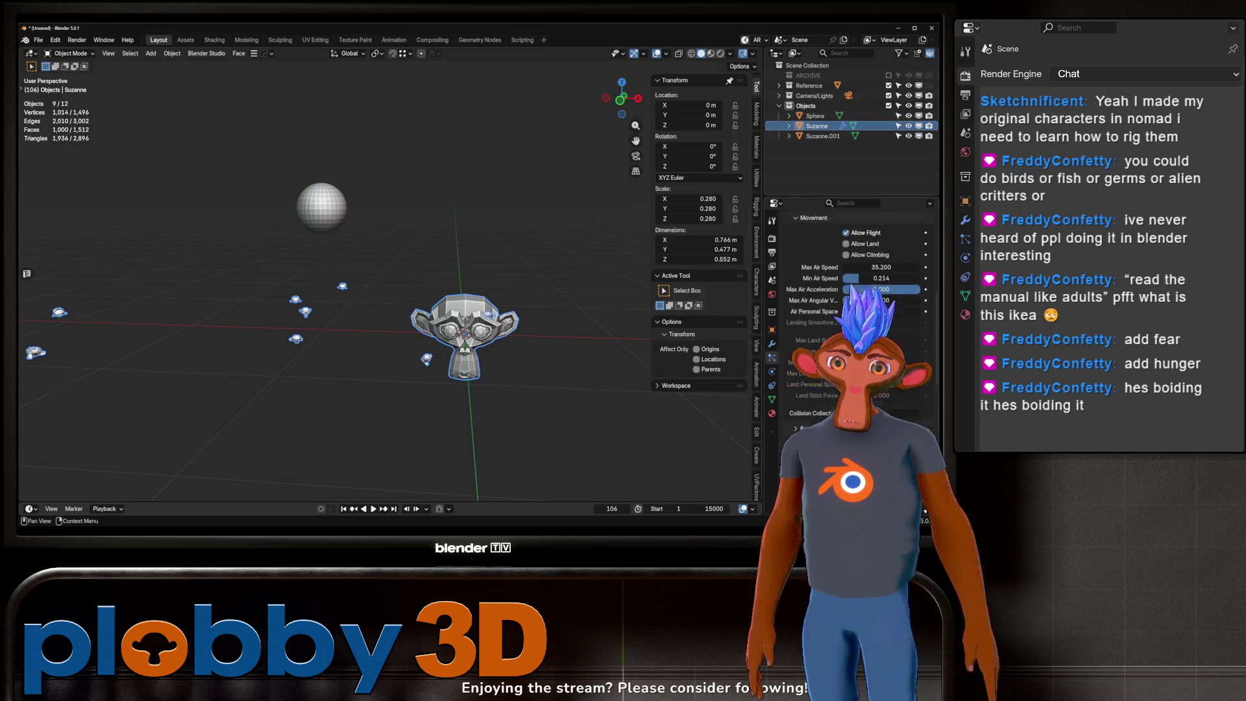
left_click_drag(882, 298, 854, 287)
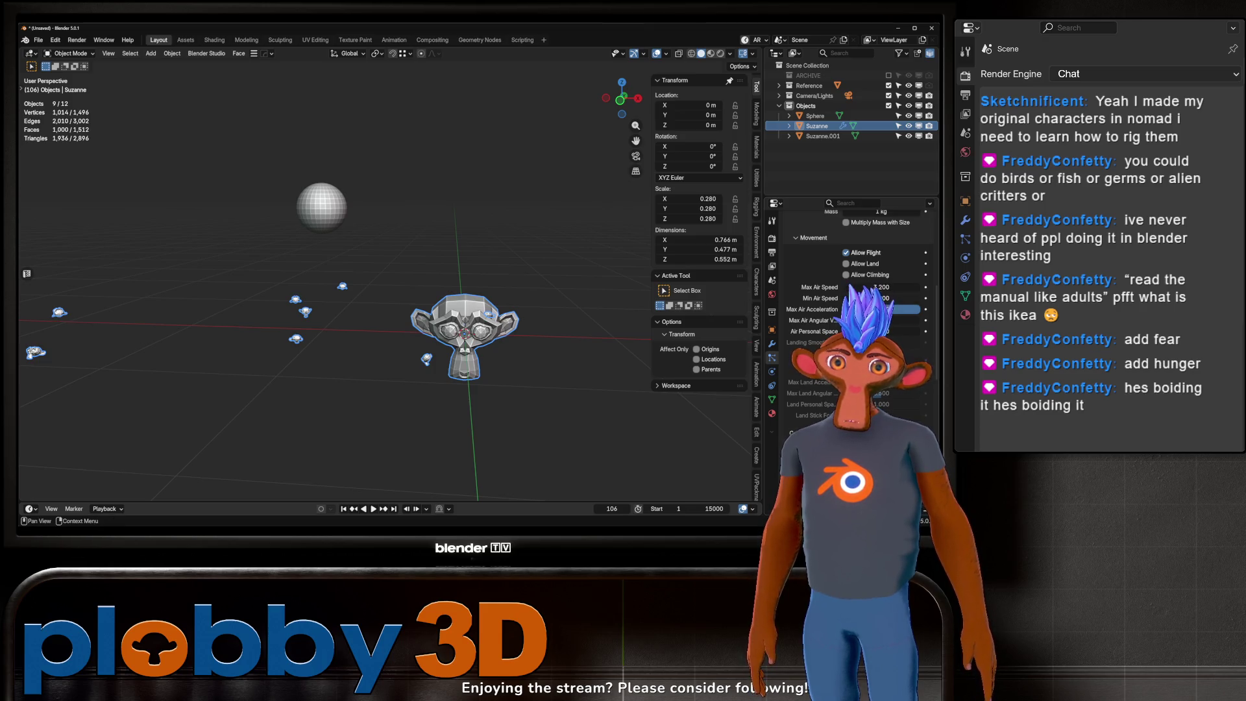
scroll(856, 292, "up", 15)
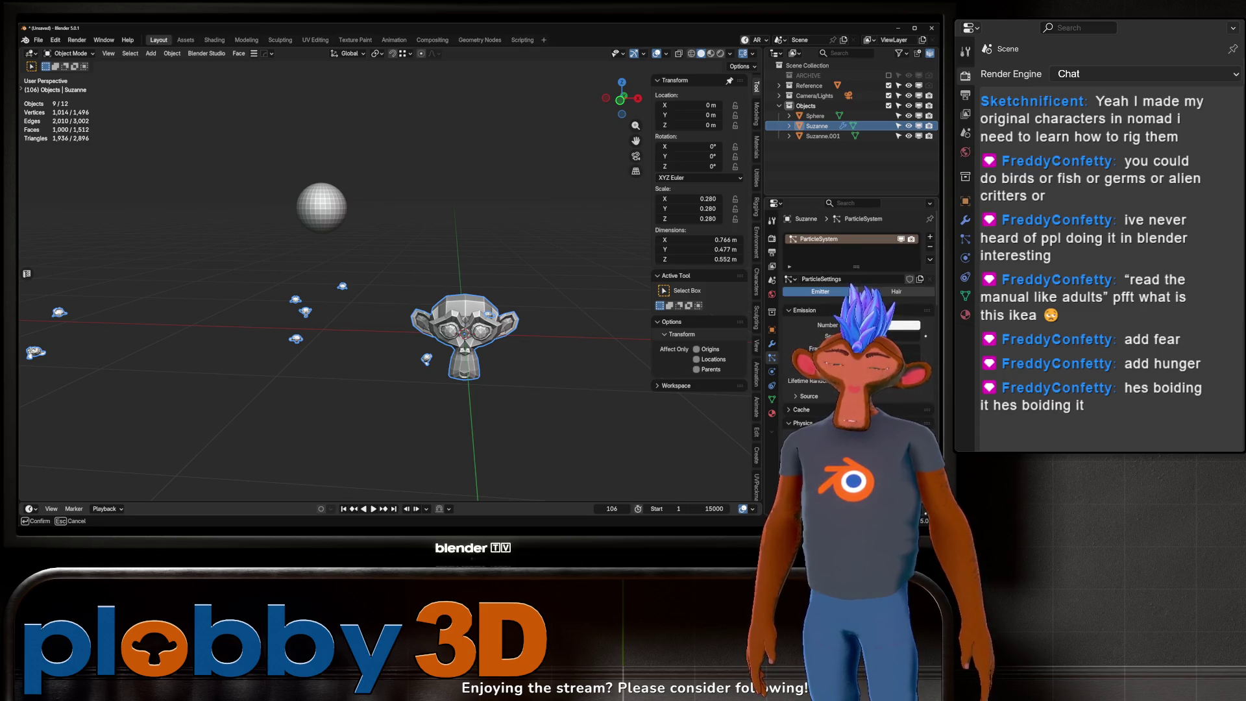
left_click_drag(906, 325, 908, 325)
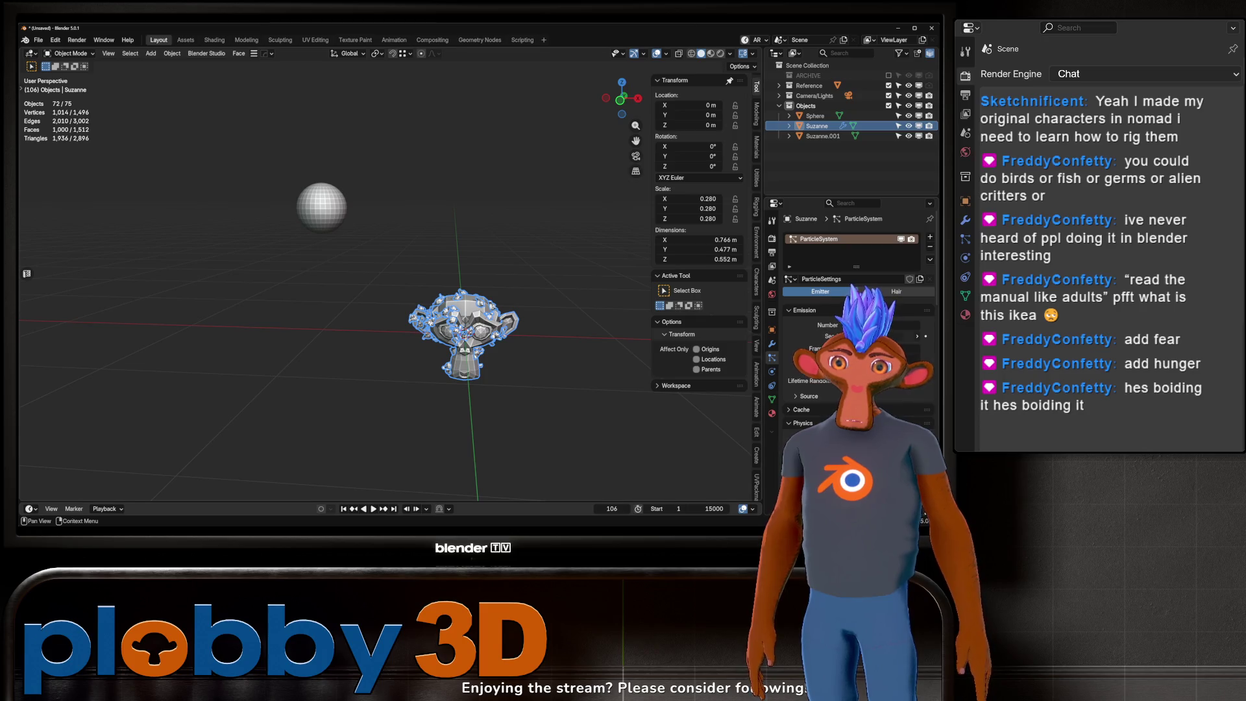
Step: Replay from frame 1 while moving the sphere so the dense swarm chases it
left_click(343, 510)
middle_click_drag(335, 363, 326, 258)
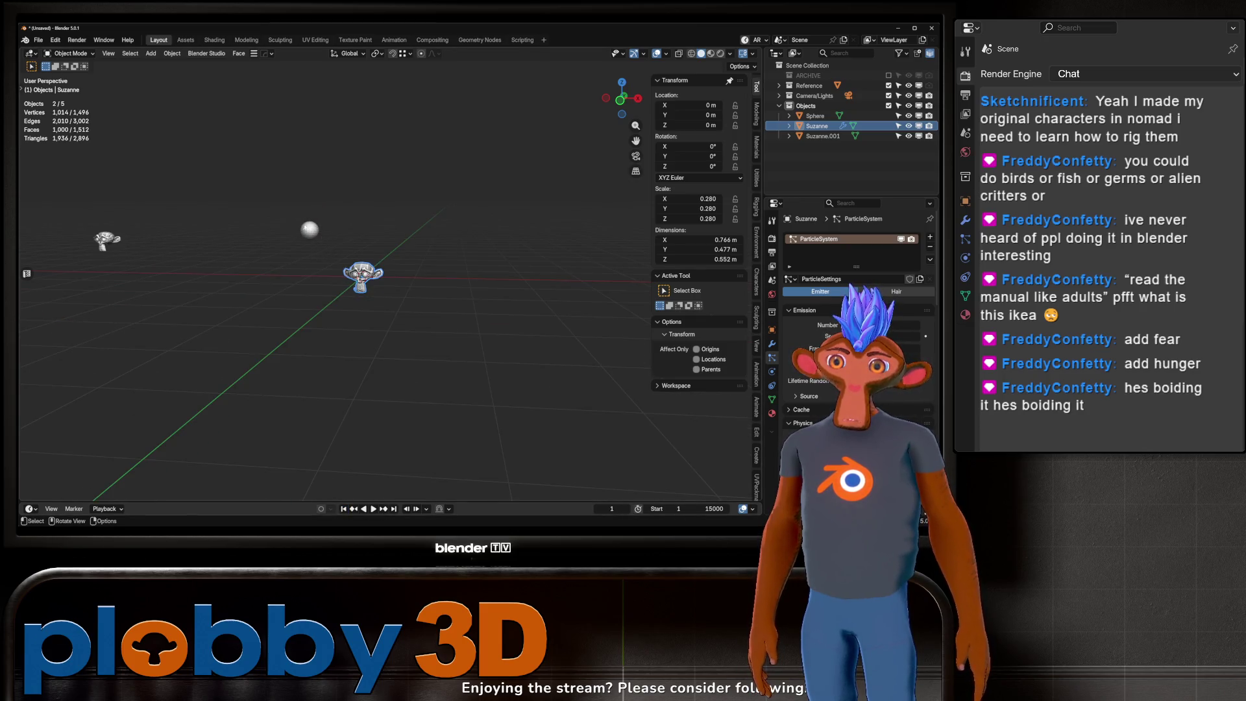
left_click(309, 229)
key("space")
key("g")
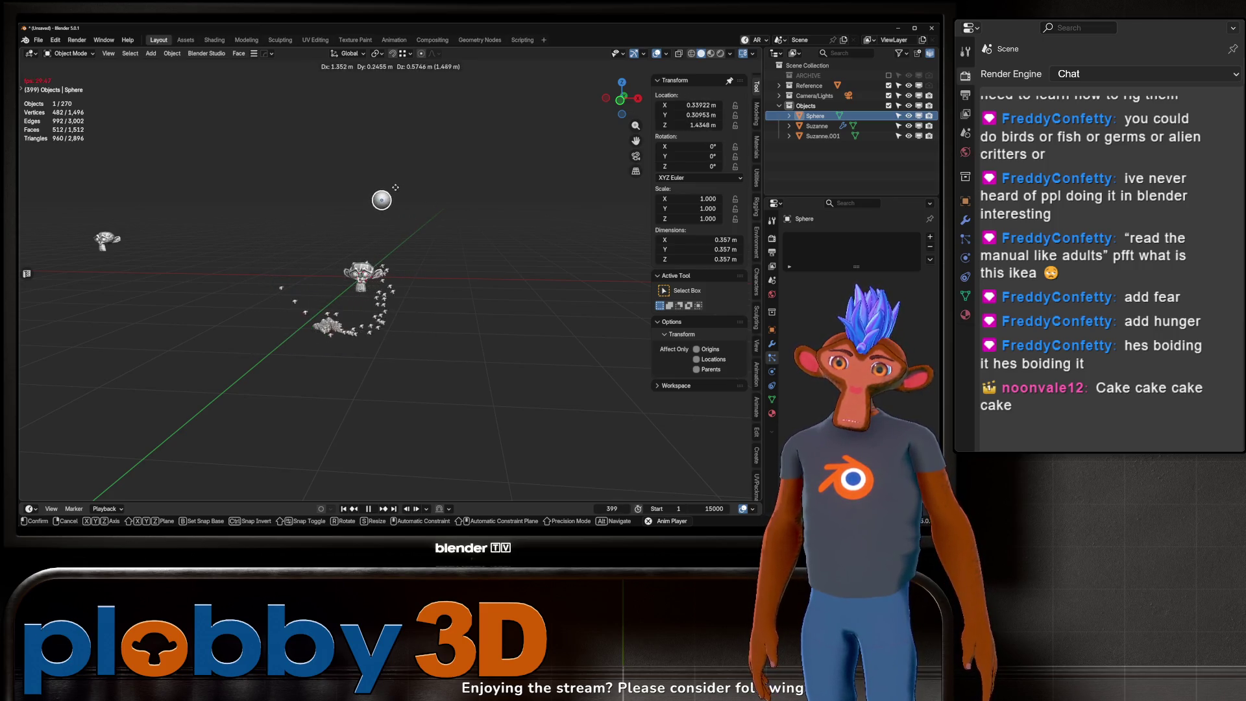
mouse_move(323, 213)
middle_mouse_down("alt")
mouse_move(344, 259)
mouse_move(373, 224)
middle_mouse_up("alt")
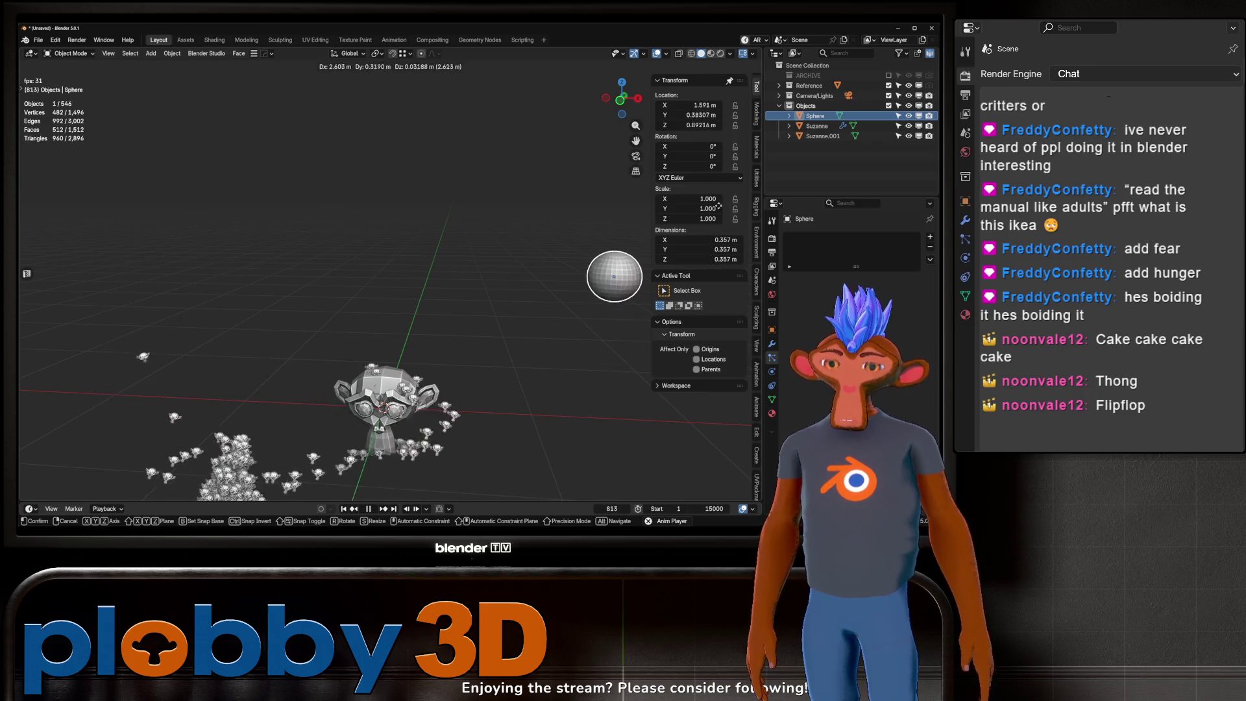
left_click(347, 211)
key("space")
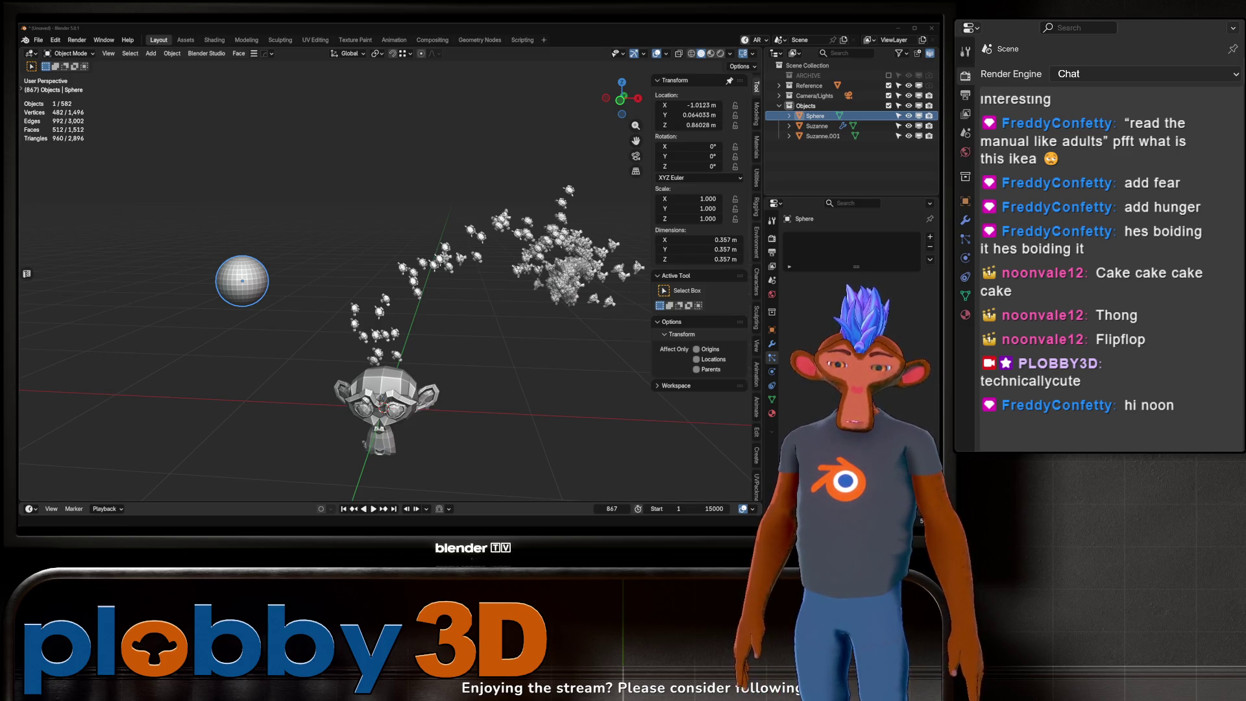
Step: Set the boids' Max Air Acceleration to about 1.7
middle_click_drag(423, 245, 391, 170, "shift")
left_click(392, 170)
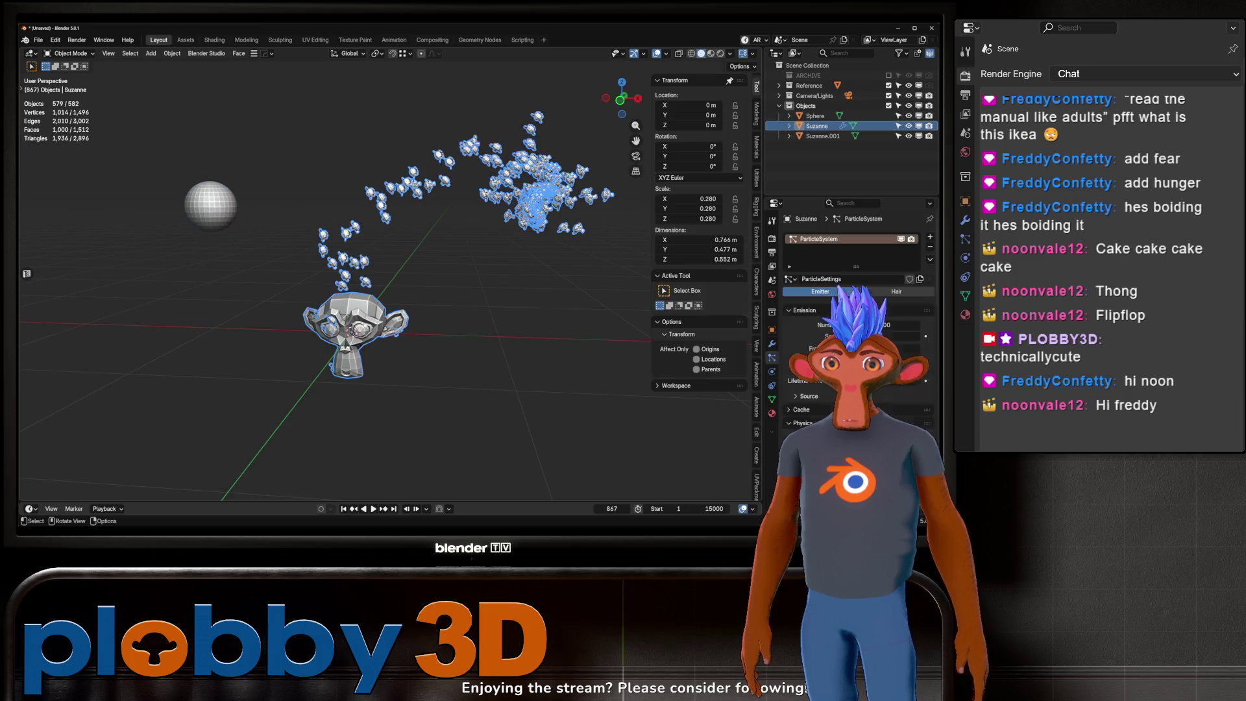
scroll(850, 292, "up", 3)
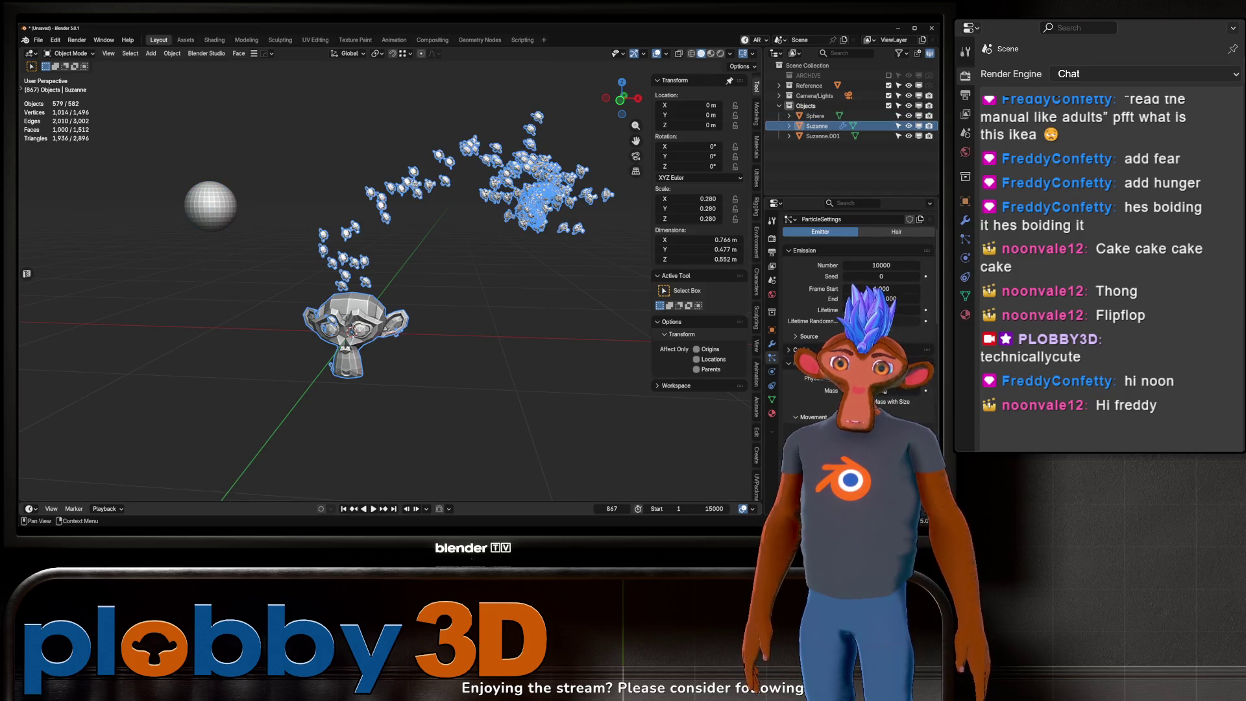
scroll(840, 324, "down", 8)
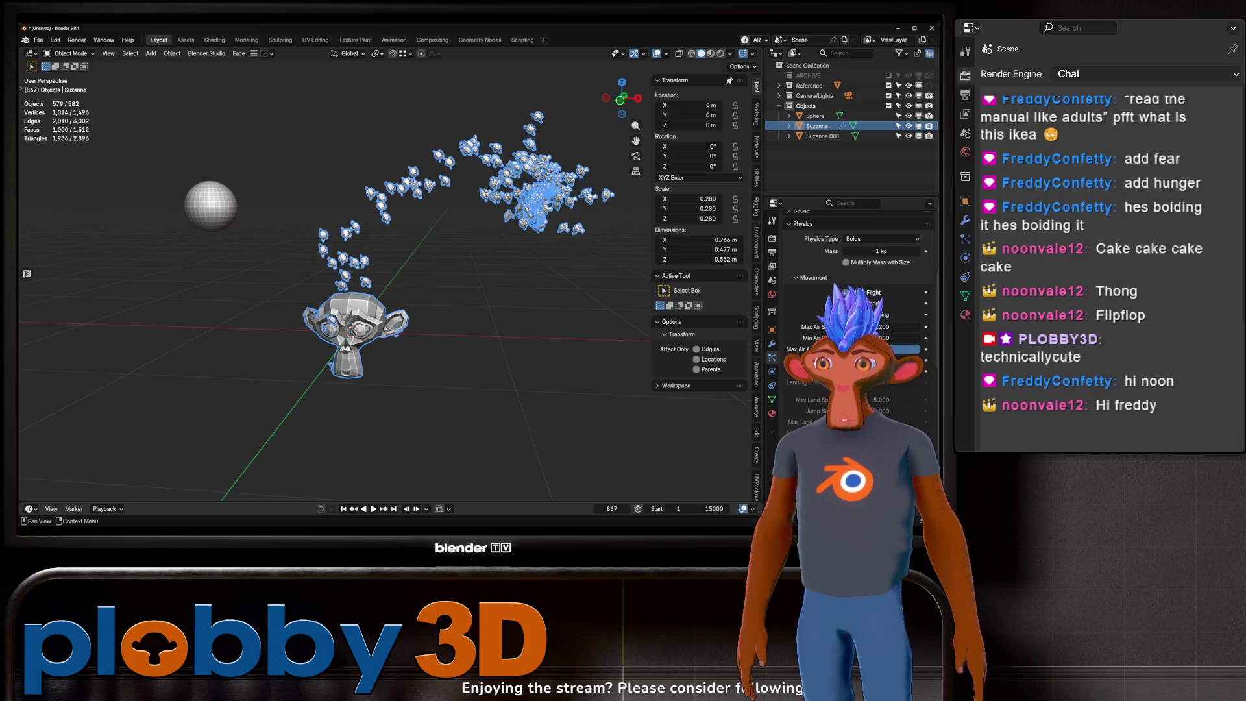
scroll(850, 312, "down", 3)
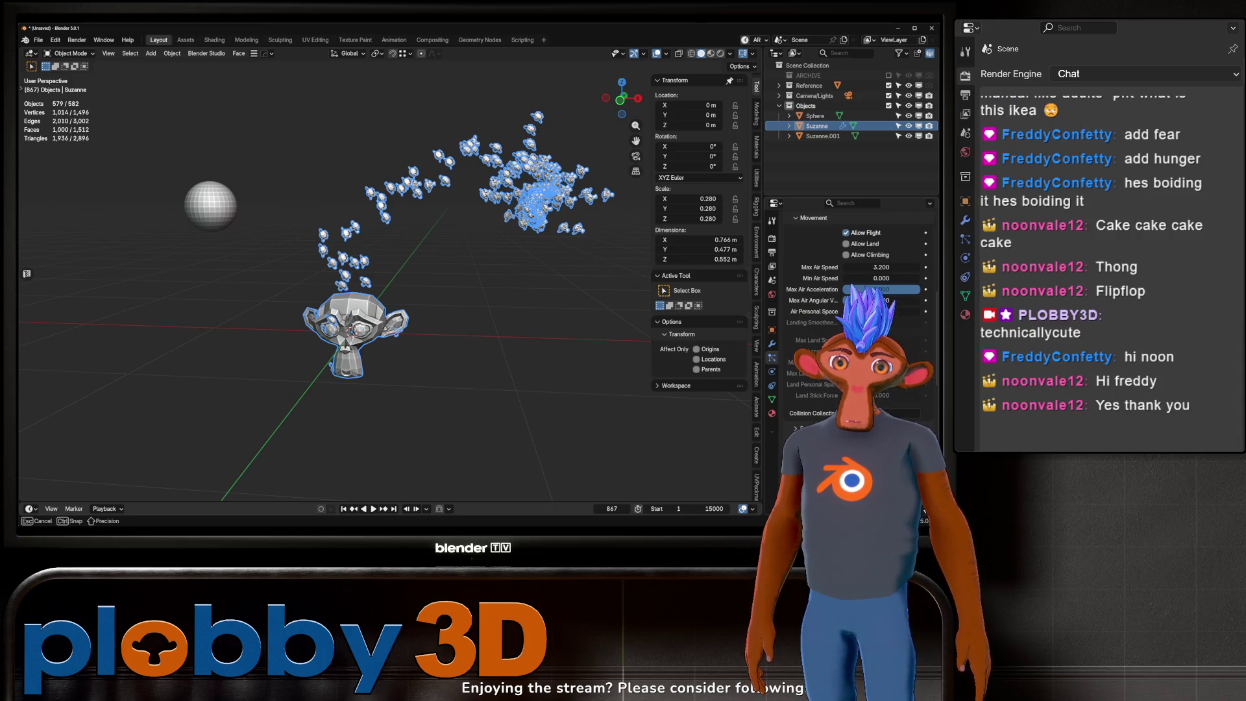
left_click_drag(908, 290, 839, 311)
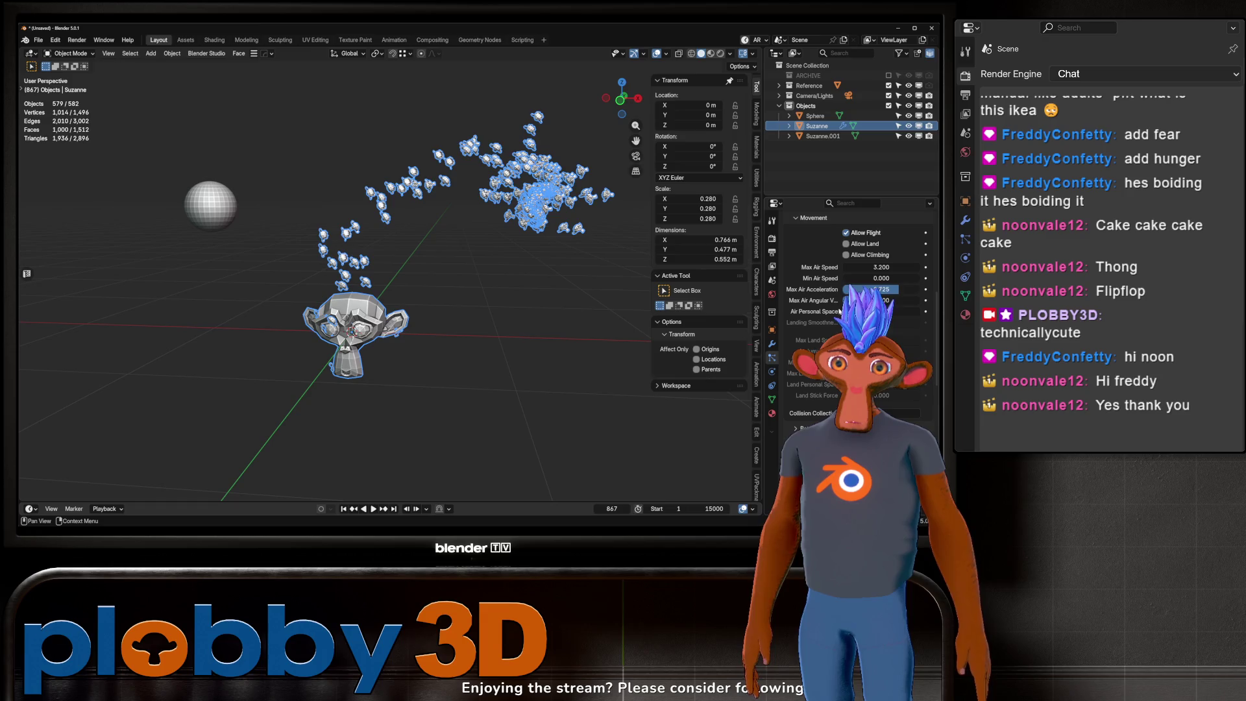
scroll(852, 255, "down", 6)
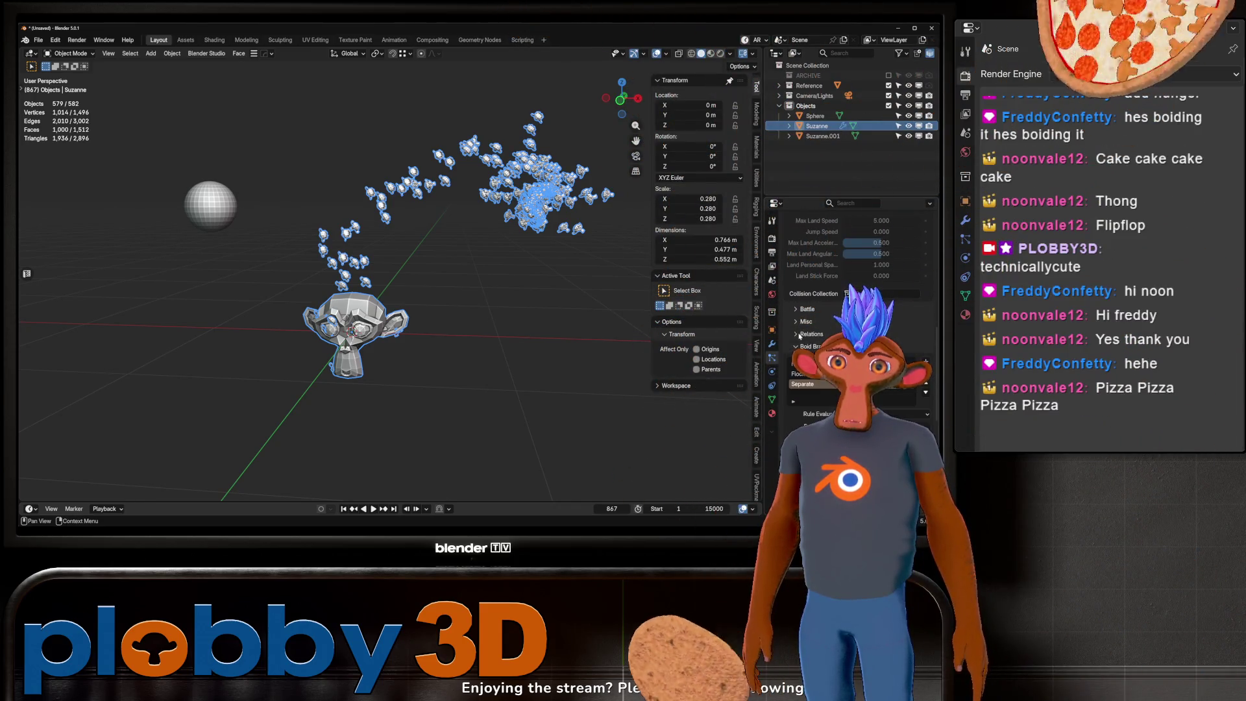
Step: Collapse the Relations panel and shorten the Follow Leader rule's distance
left_click(800, 334)
scroll(800, 334, "down", 2)
scroll(850, 311, "down", 3)
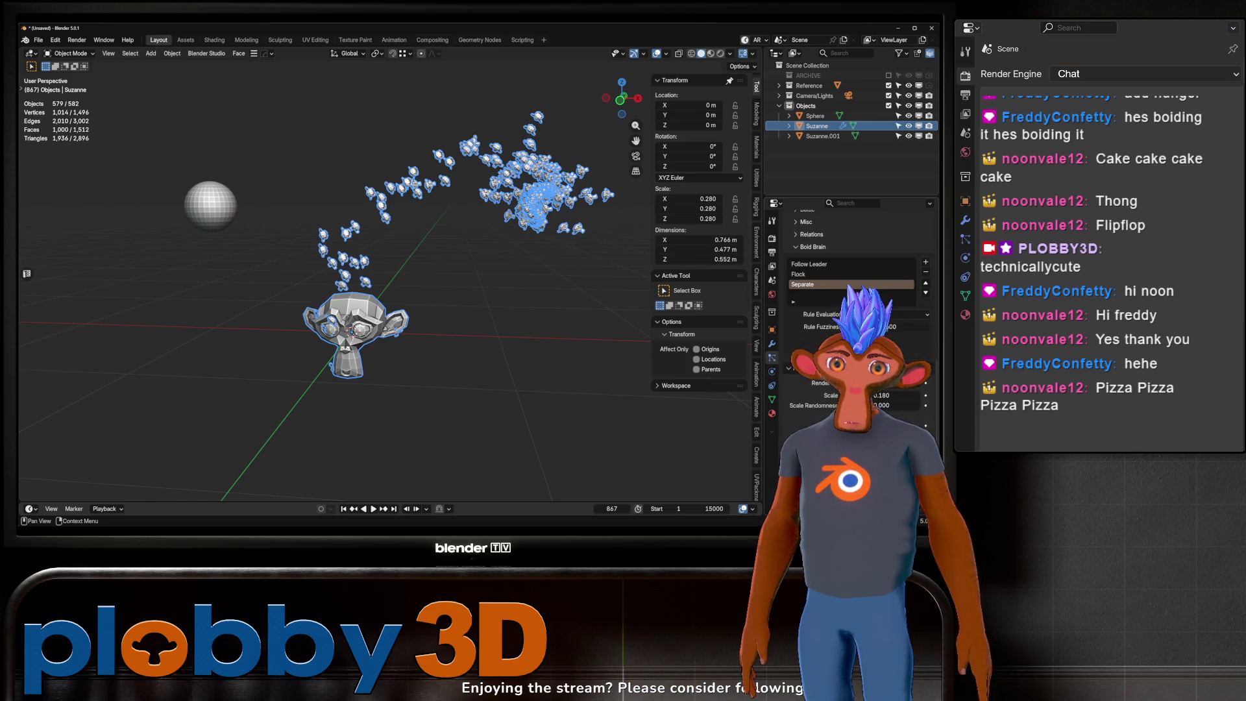
scroll(816, 341, "up", 2)
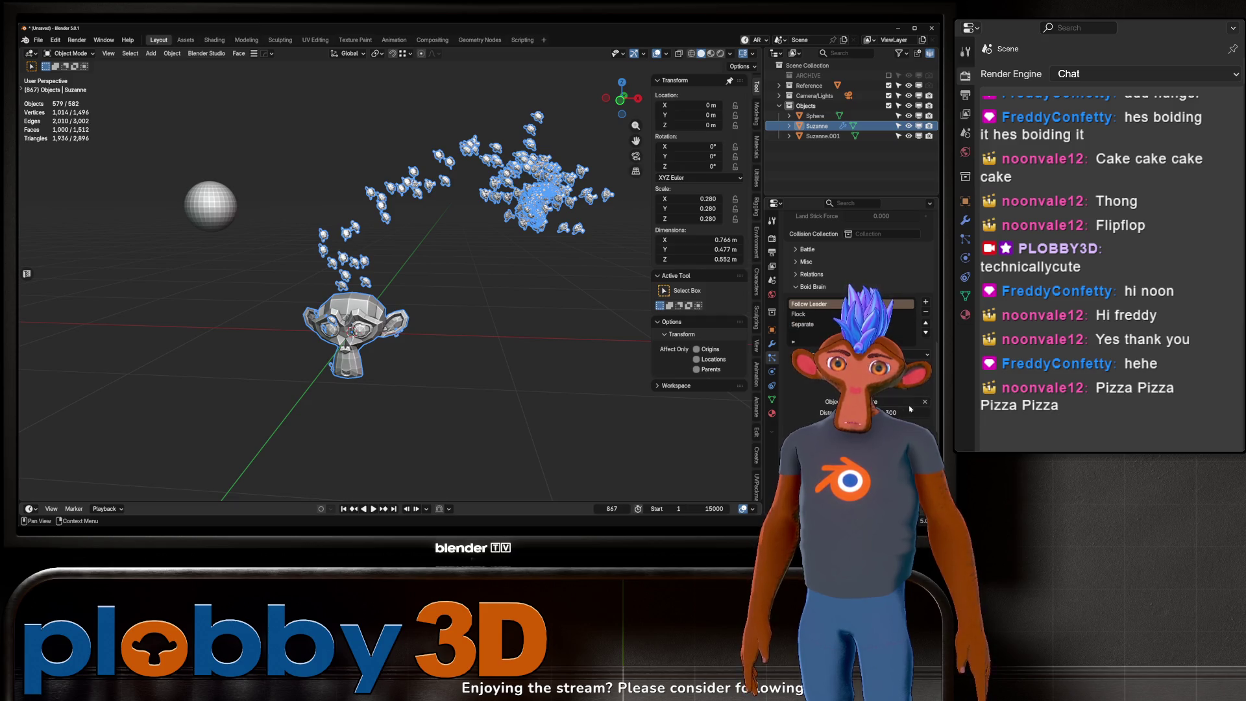
left_click_drag(906, 413, 890, 413)
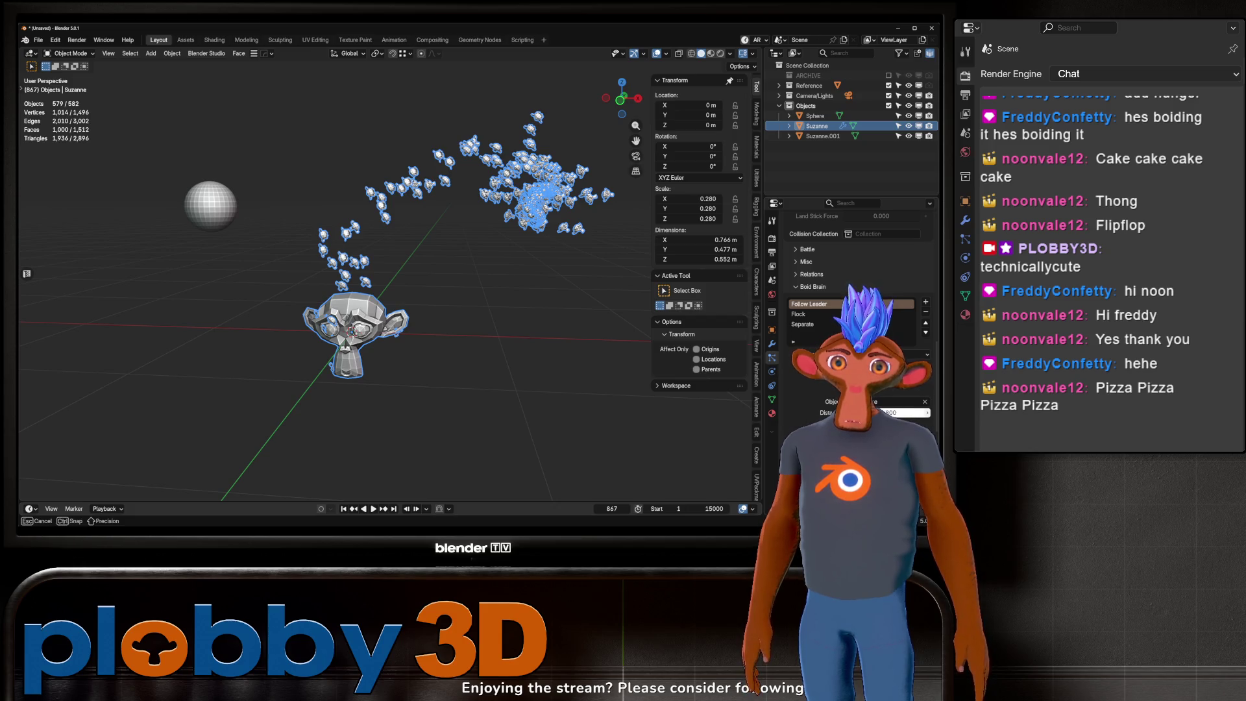
left_click_drag(889, 413, 889, 413)
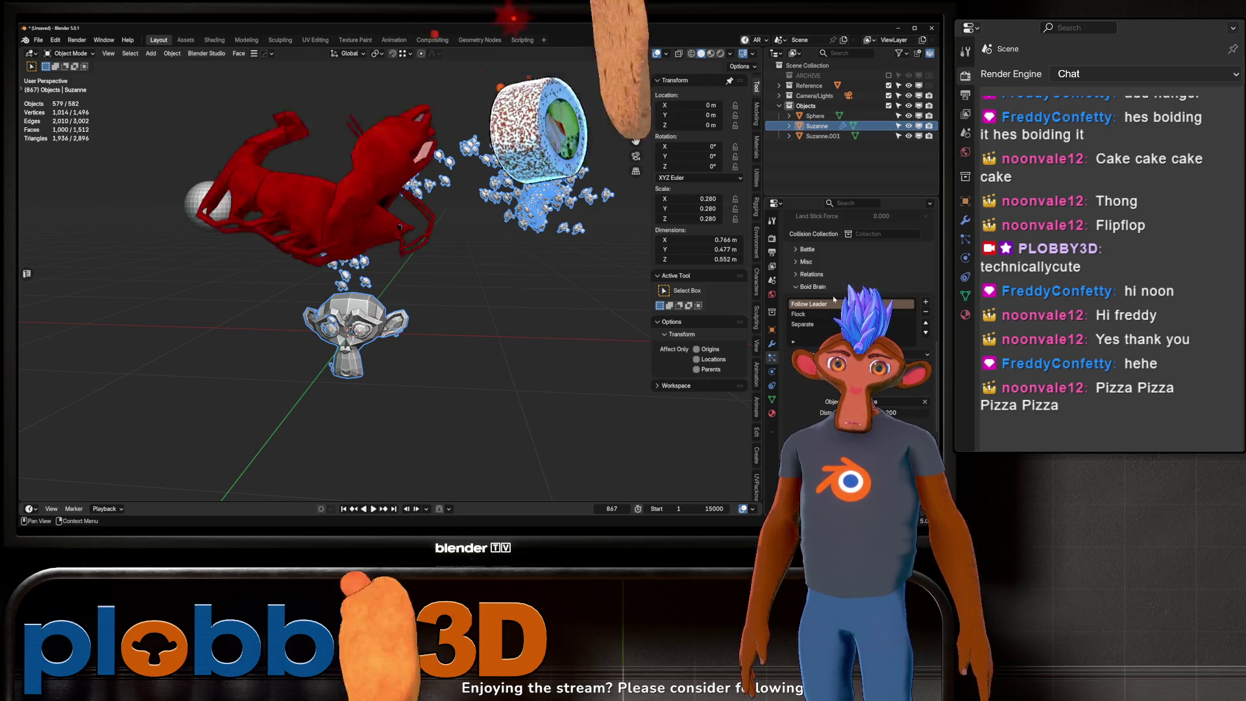
Step: Select the Separate and then Flock rules in the boid brain, and play the animation
left_click(803, 324)
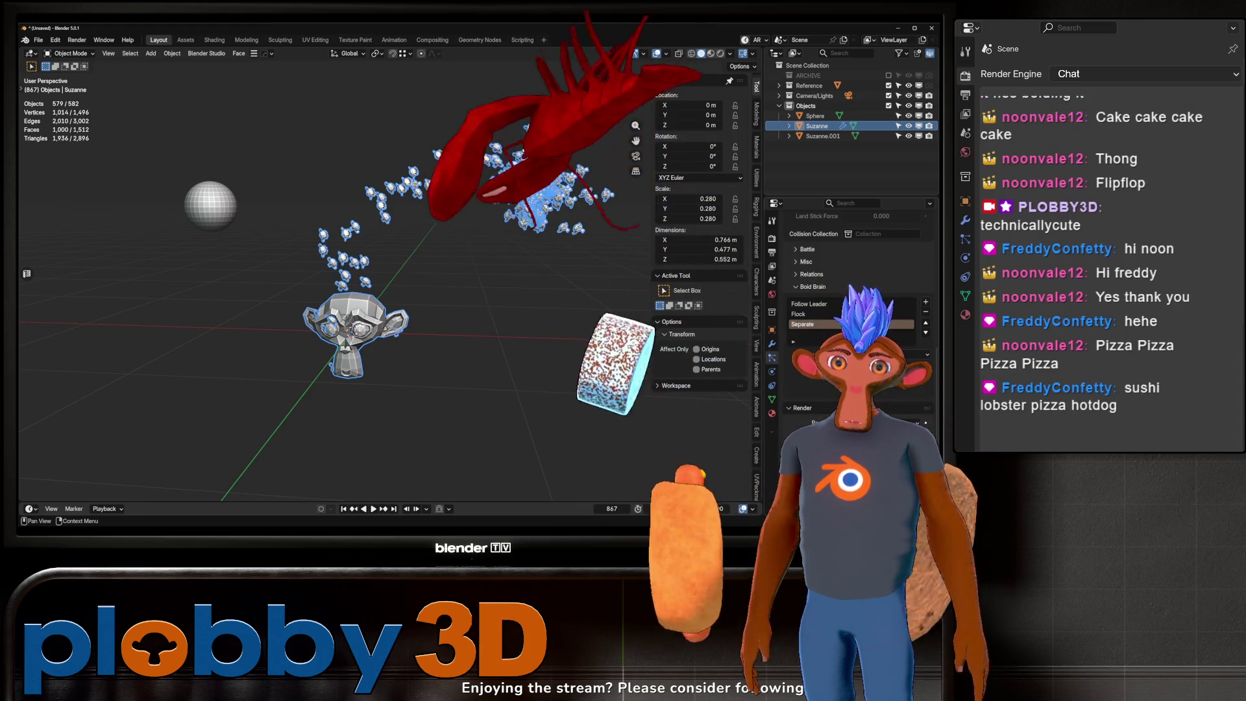
left_click(829, 315)
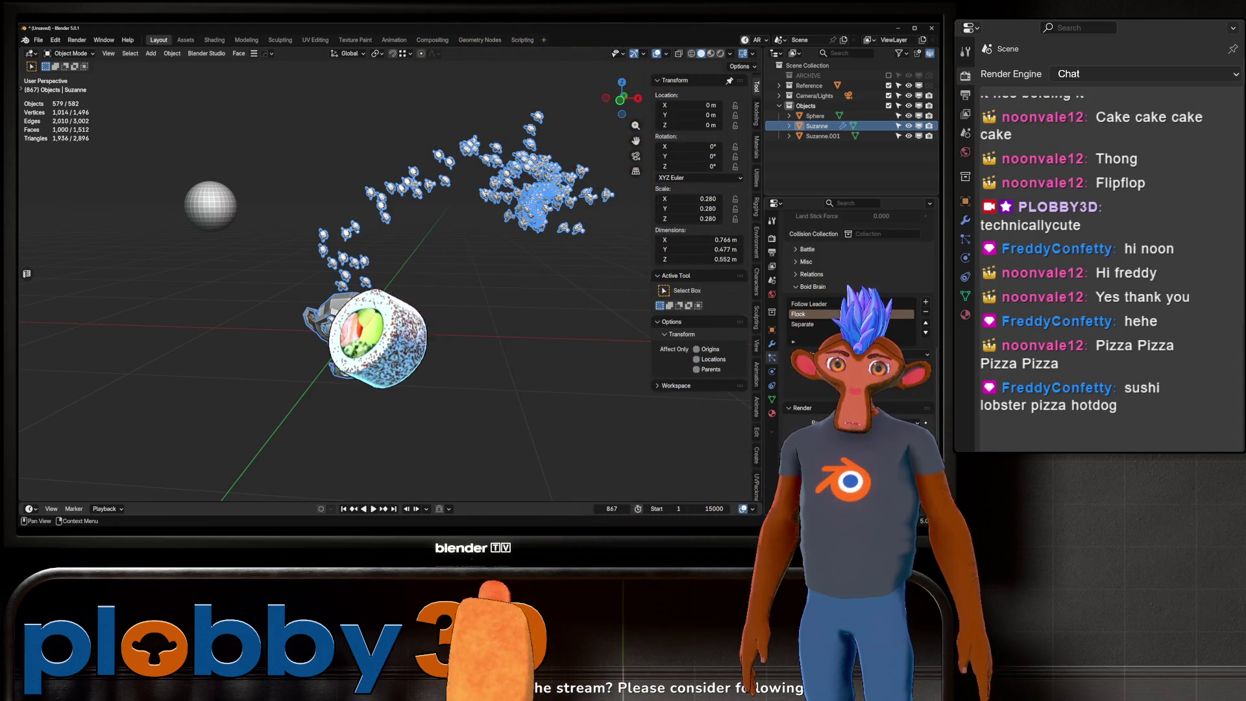
scroll(804, 347, "up", 2)
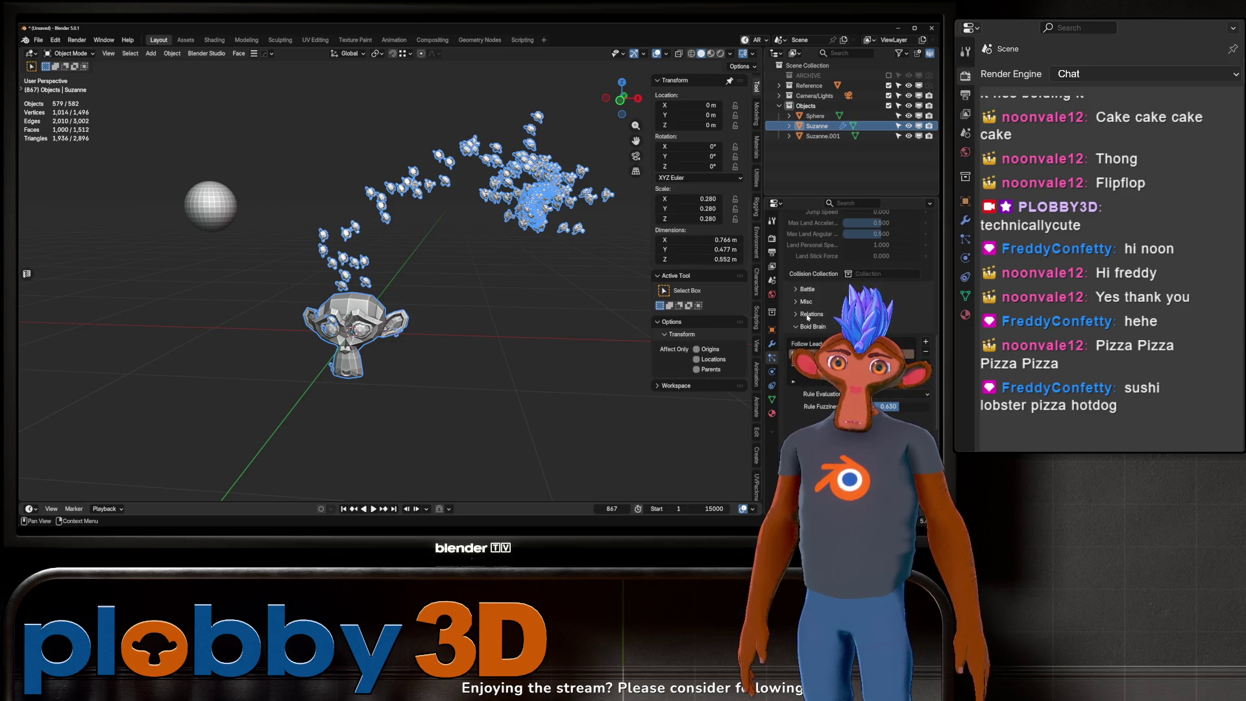
scroll(807, 317, "up", 6)
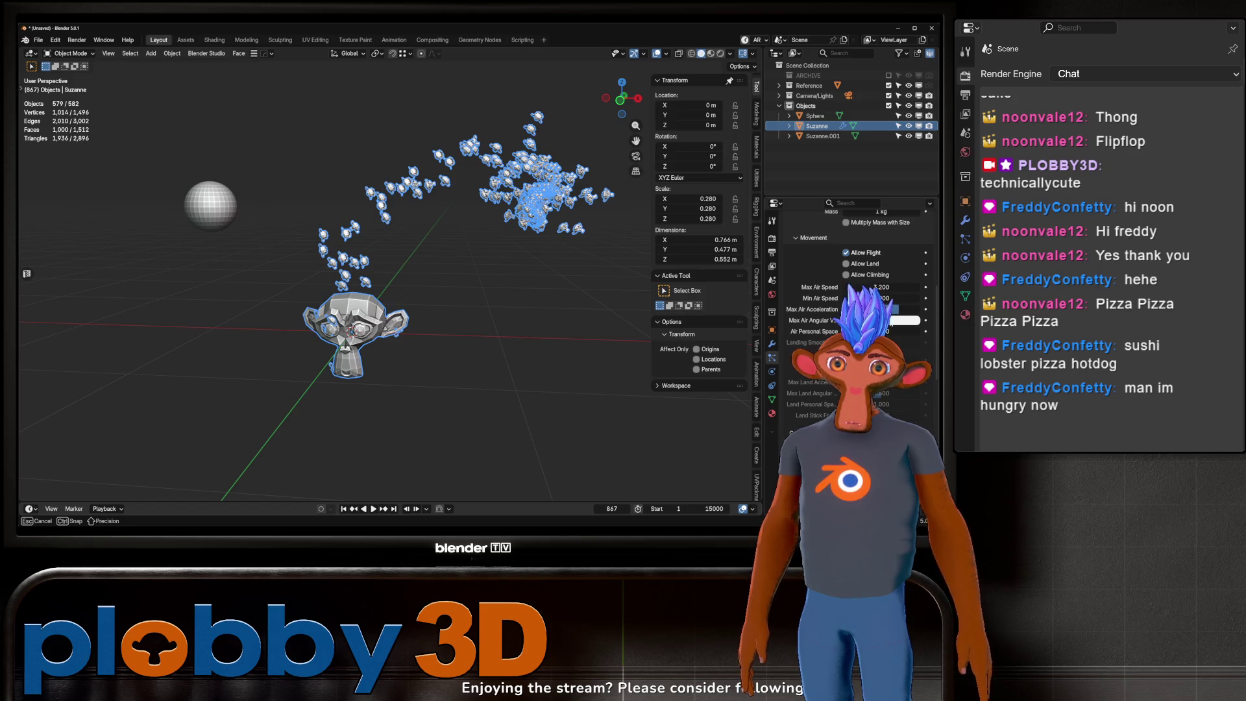
scroll(857, 312, "up", 10)
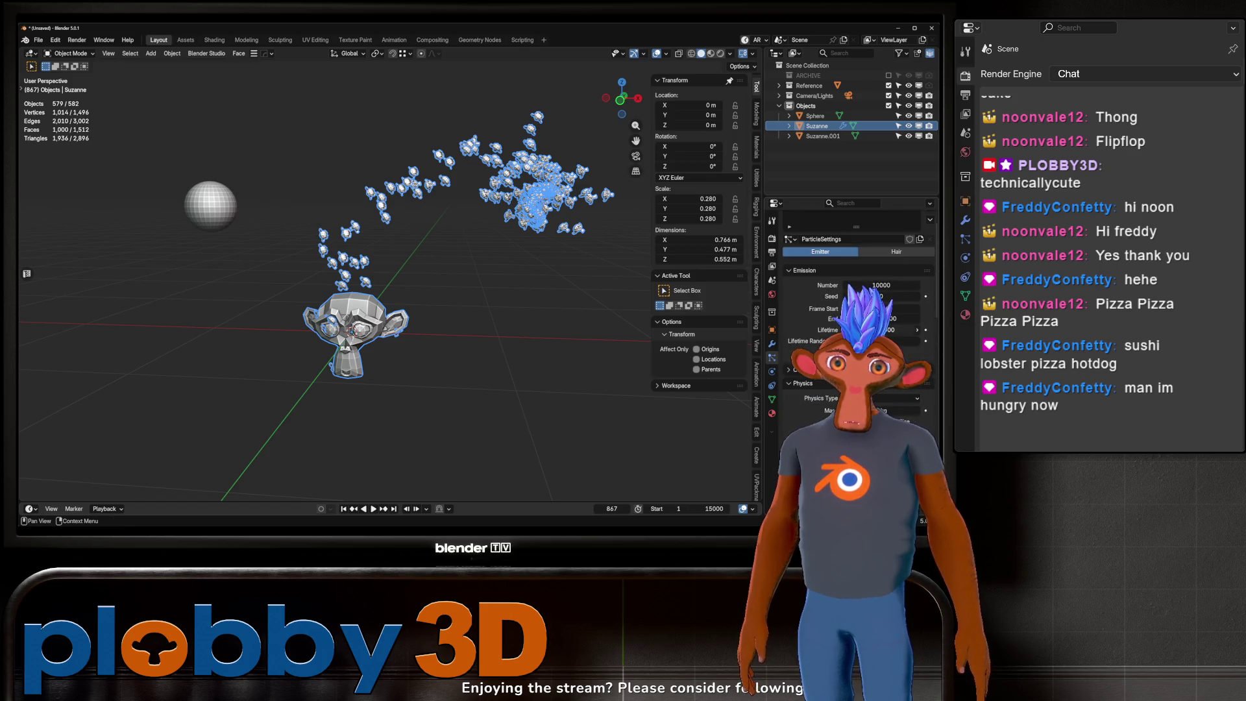
scroll(818, 291, "down", 5)
scroll(812, 280, "down", 15)
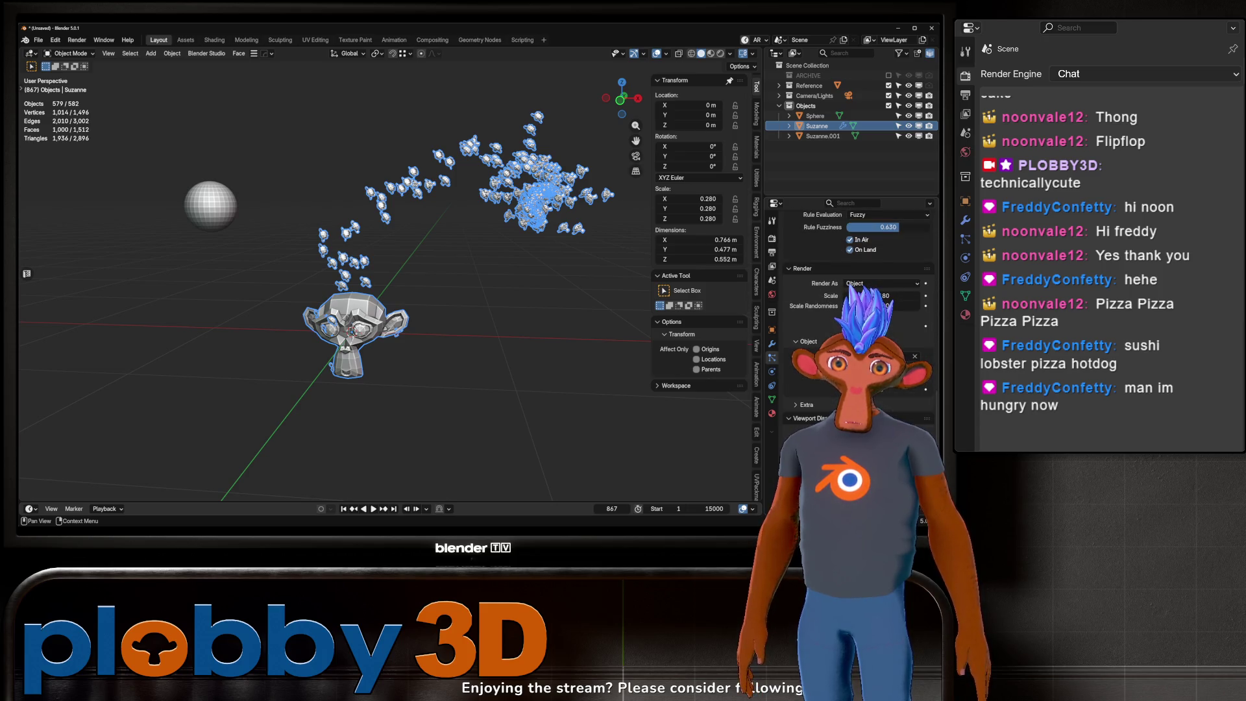
key("space")
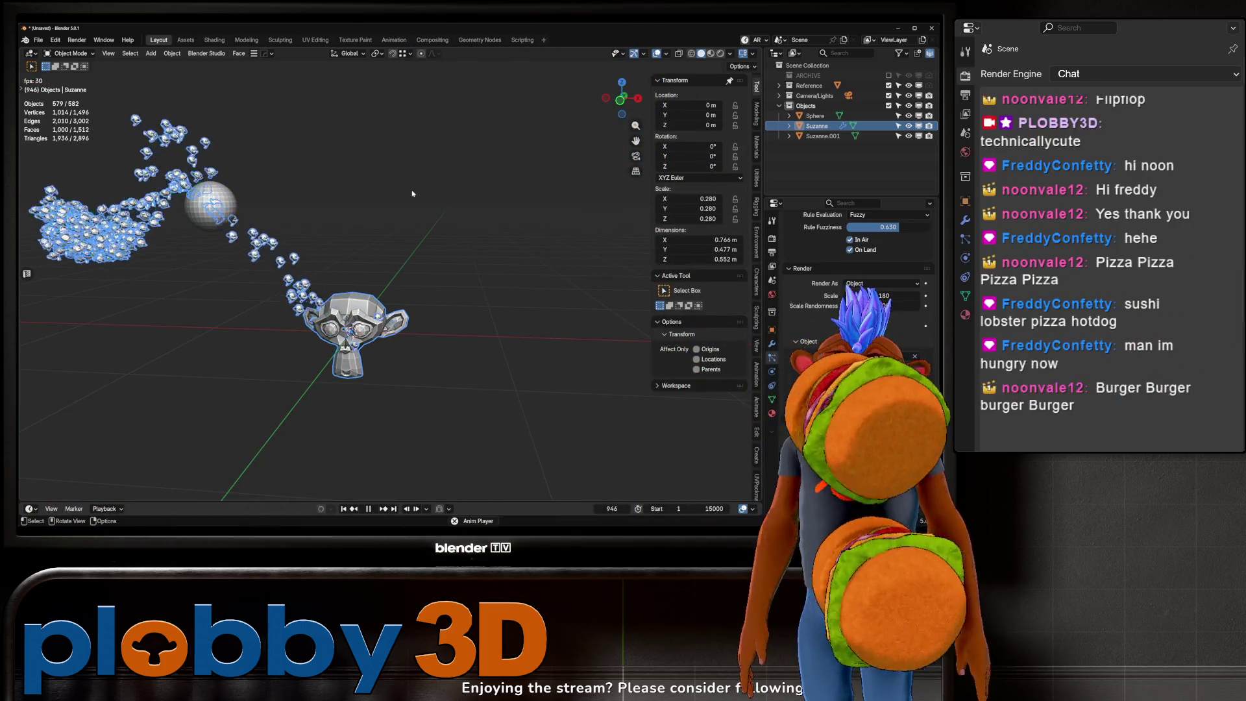
Step: Try moving the leader sphere, cancel to restore its spot, and reselect Suzanne
left_click(224, 207)
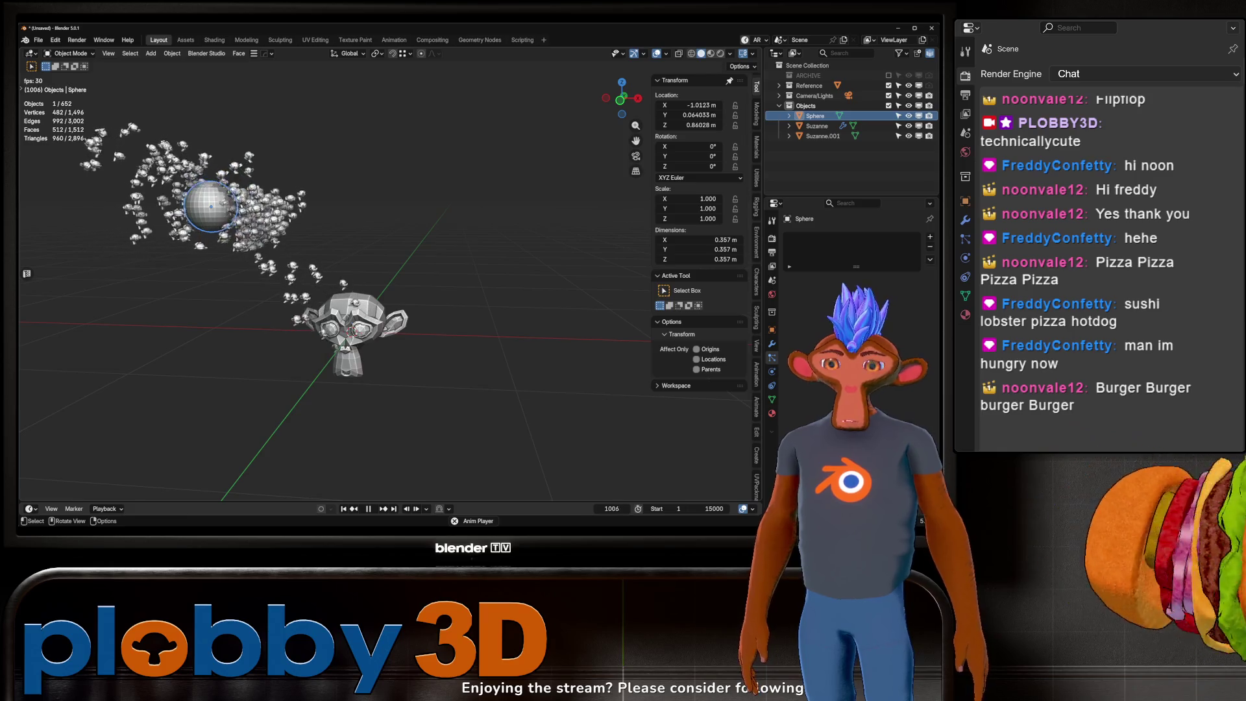
key("g")
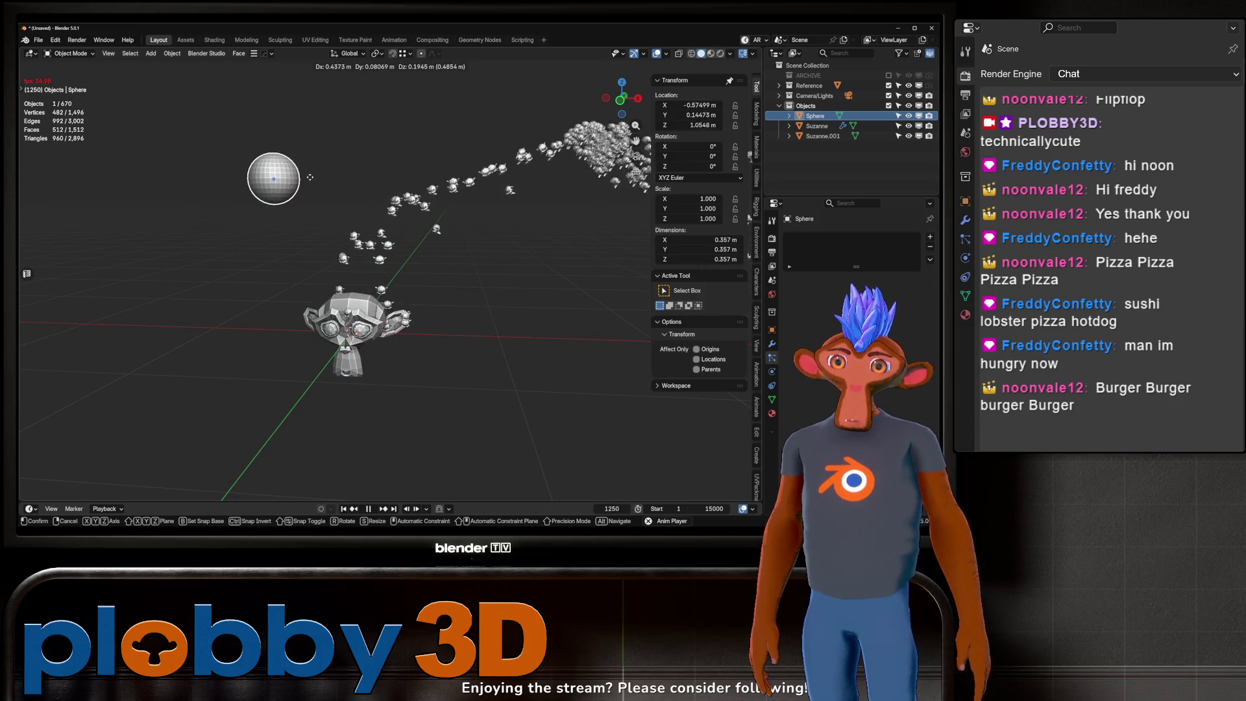
key("Escape")
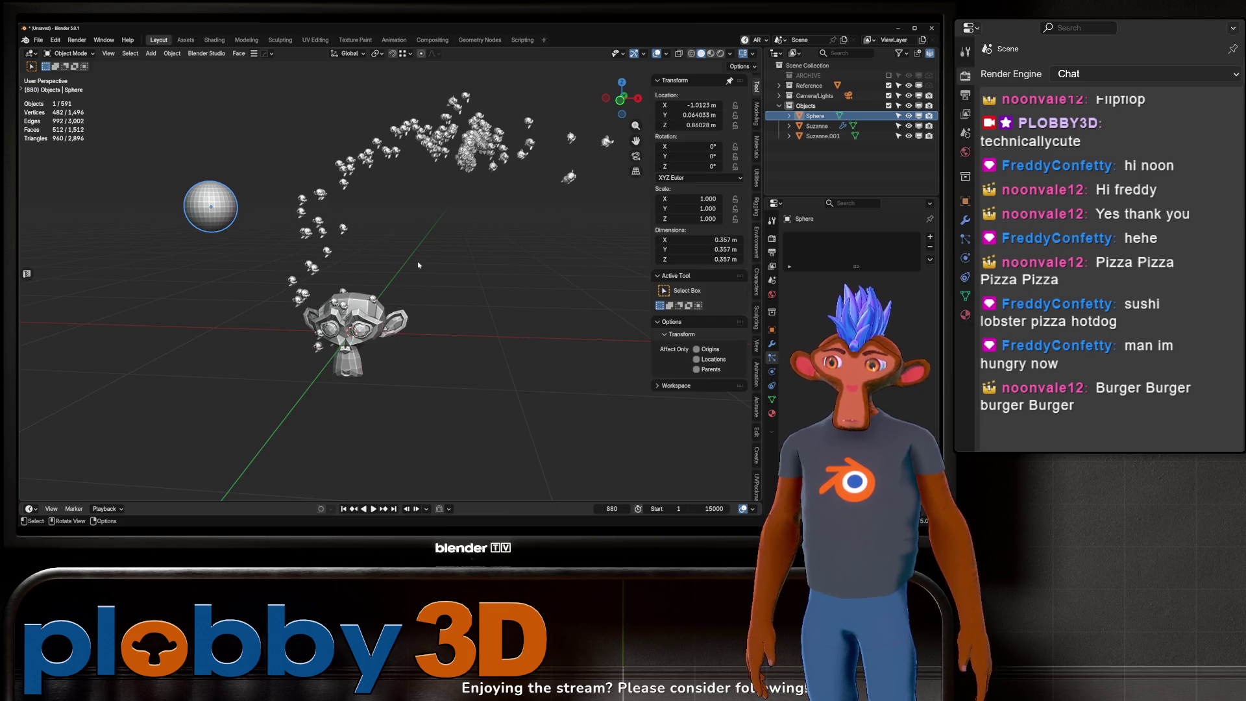
scroll(574, 351, "up", 4)
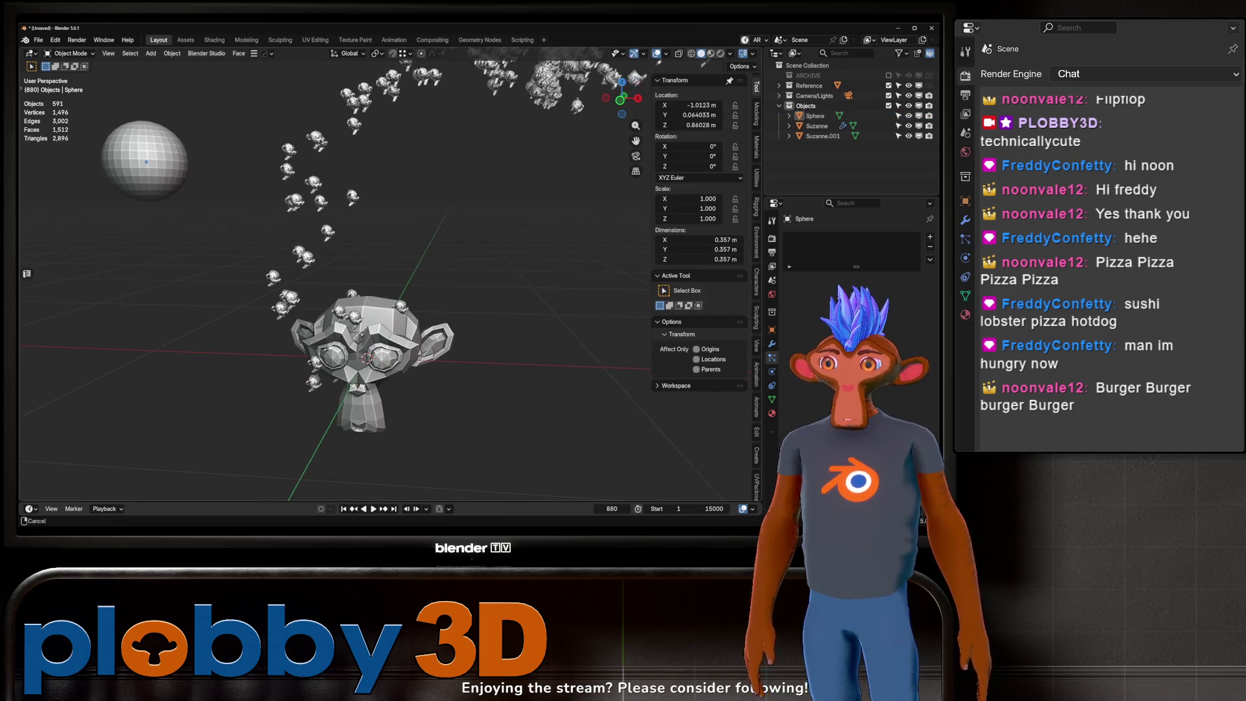
left_click(374, 390)
scroll(857, 325, "down", 5)
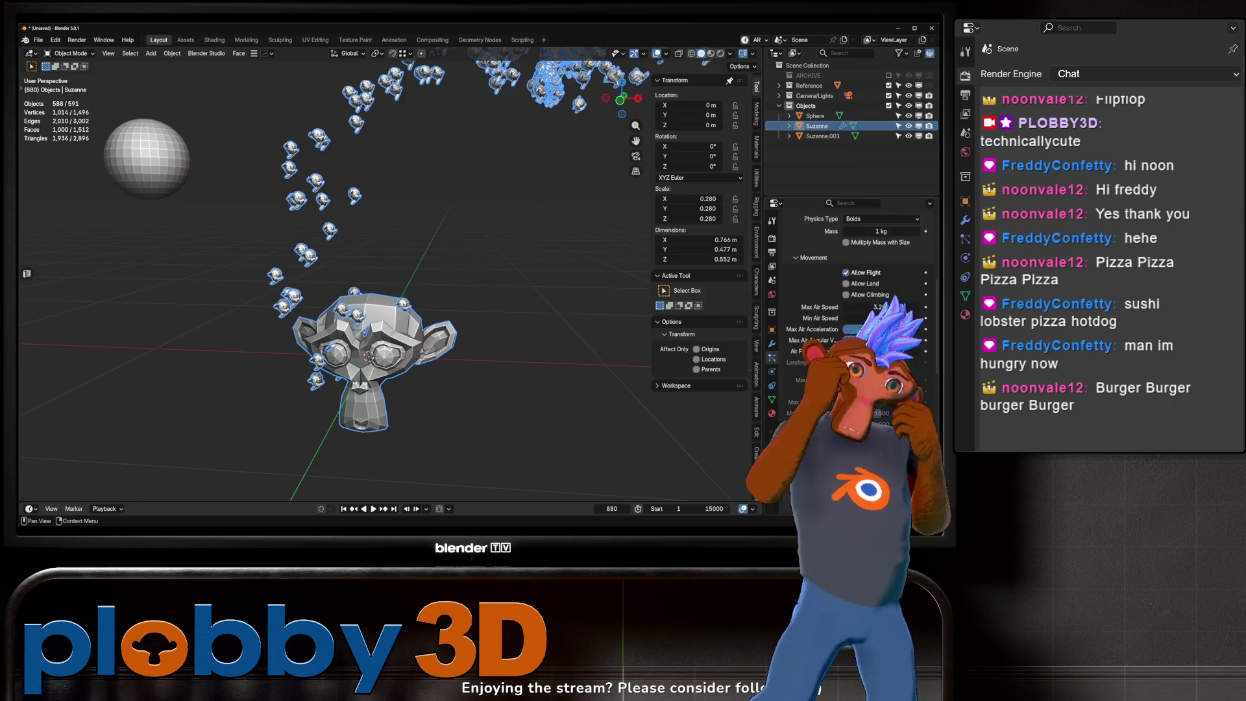
Step: Set the boids' Scale Randomness to about 0.431
scroll(850, 292, "down", 6)
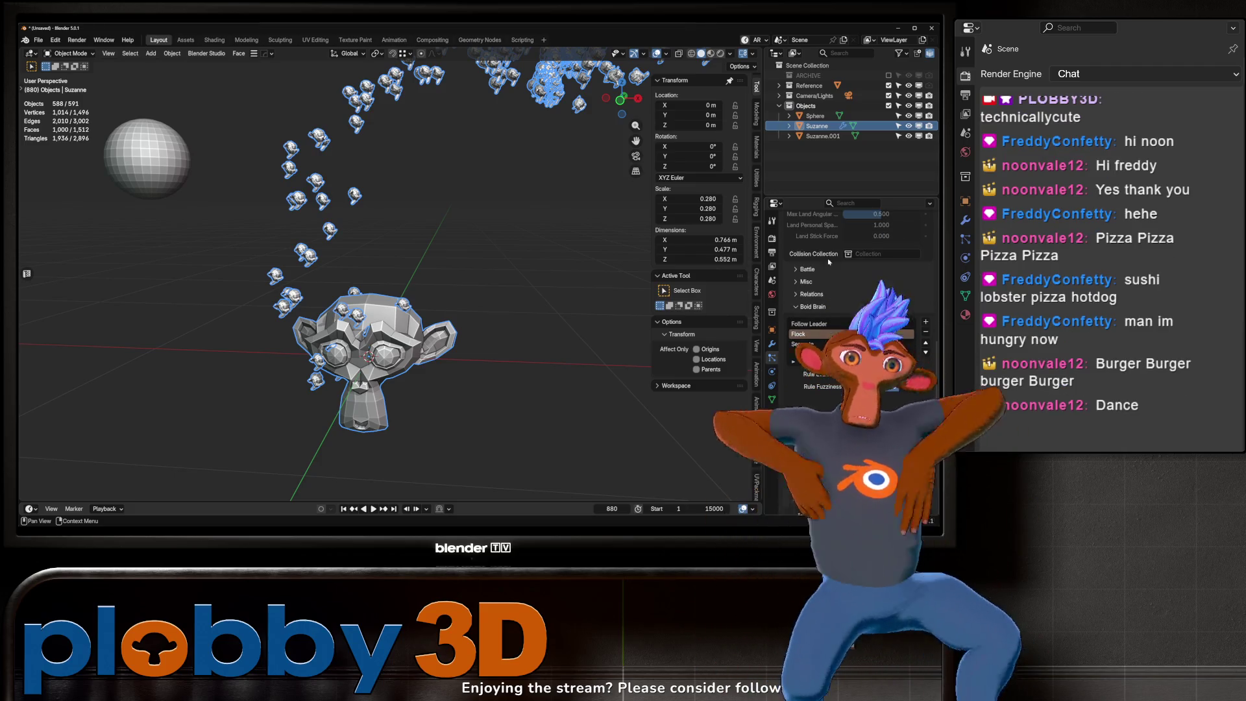
scroll(831, 273, "up", 2)
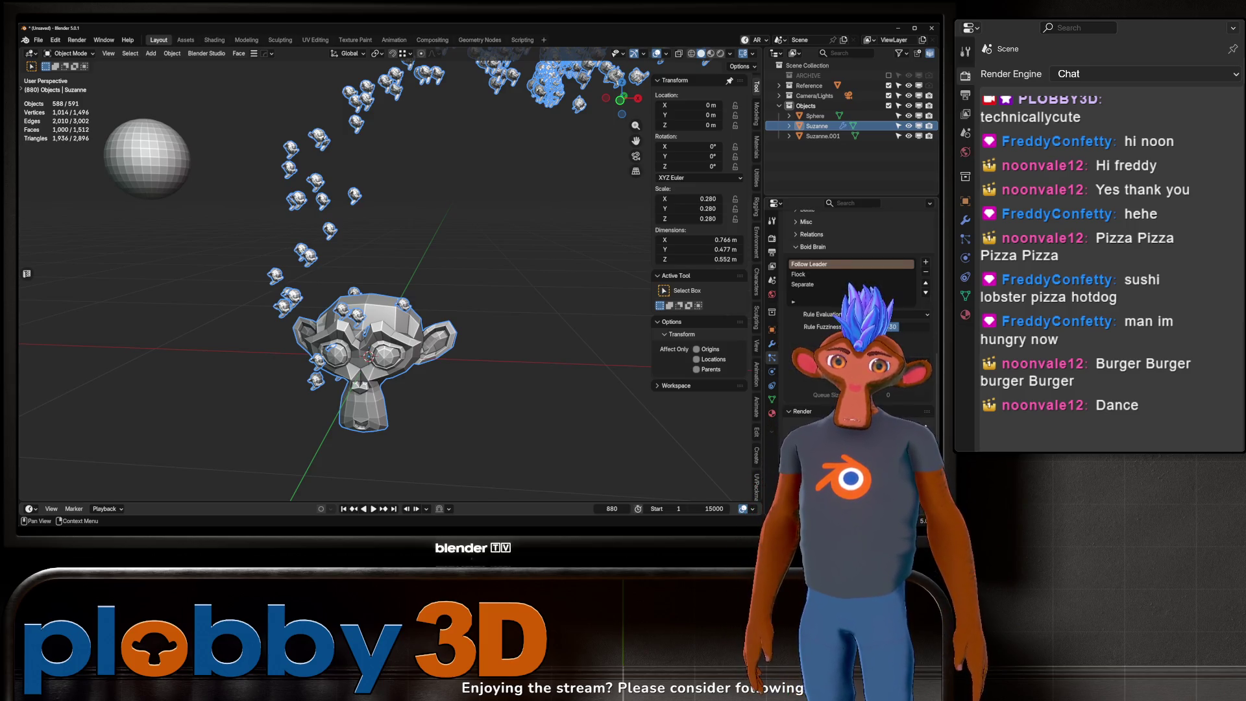
scroll(850, 292, "down", 5)
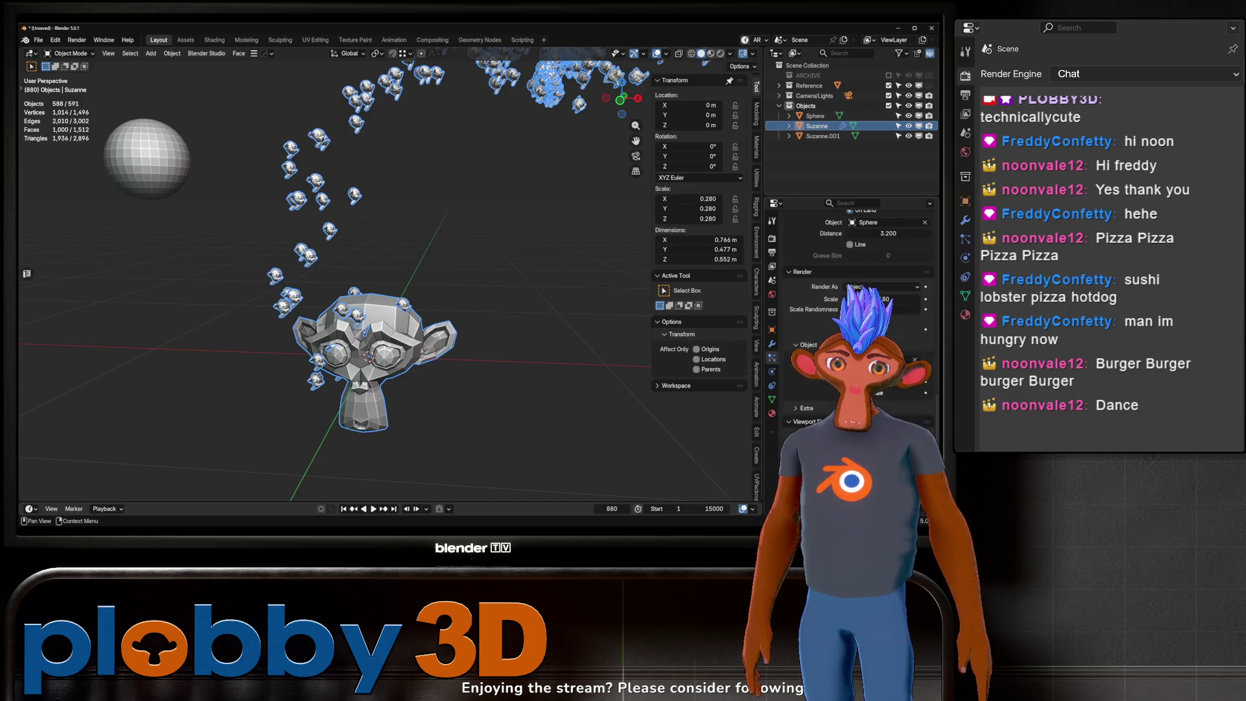
scroll(851, 292, "up", 2)
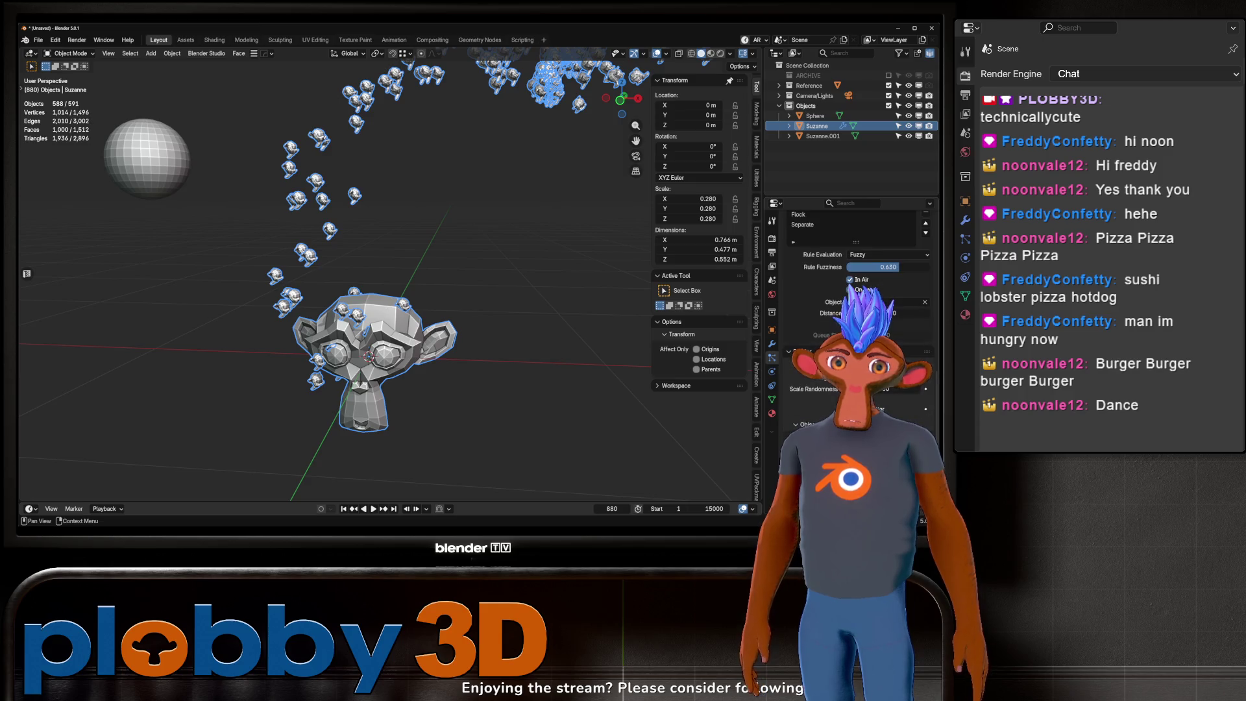
mouse_move(902, 389)
left_mouse_down()
mouse_move(918, 389)
mouse_move(903, 389)
left_mouse_up()
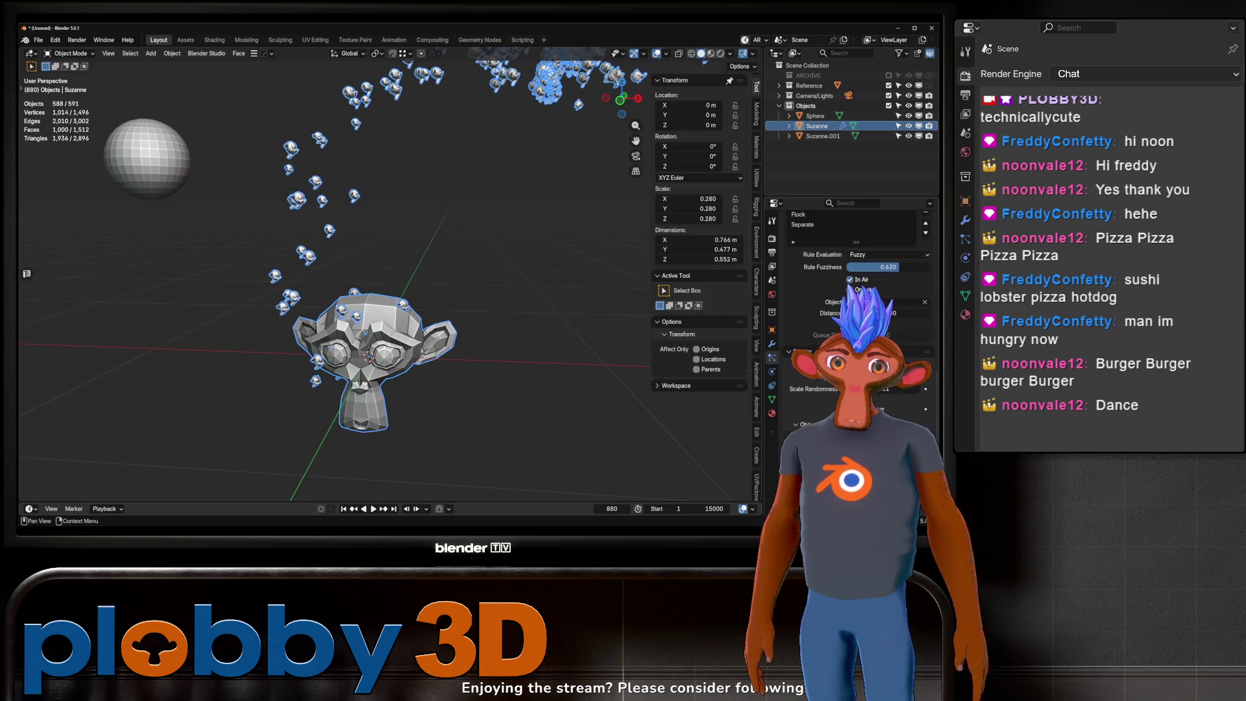
Step: Set the Follow Leader distance to 0.100 and rewind to frame 1
scroll(831, 397, "up", 1)
scroll(832, 413, "down", 2)
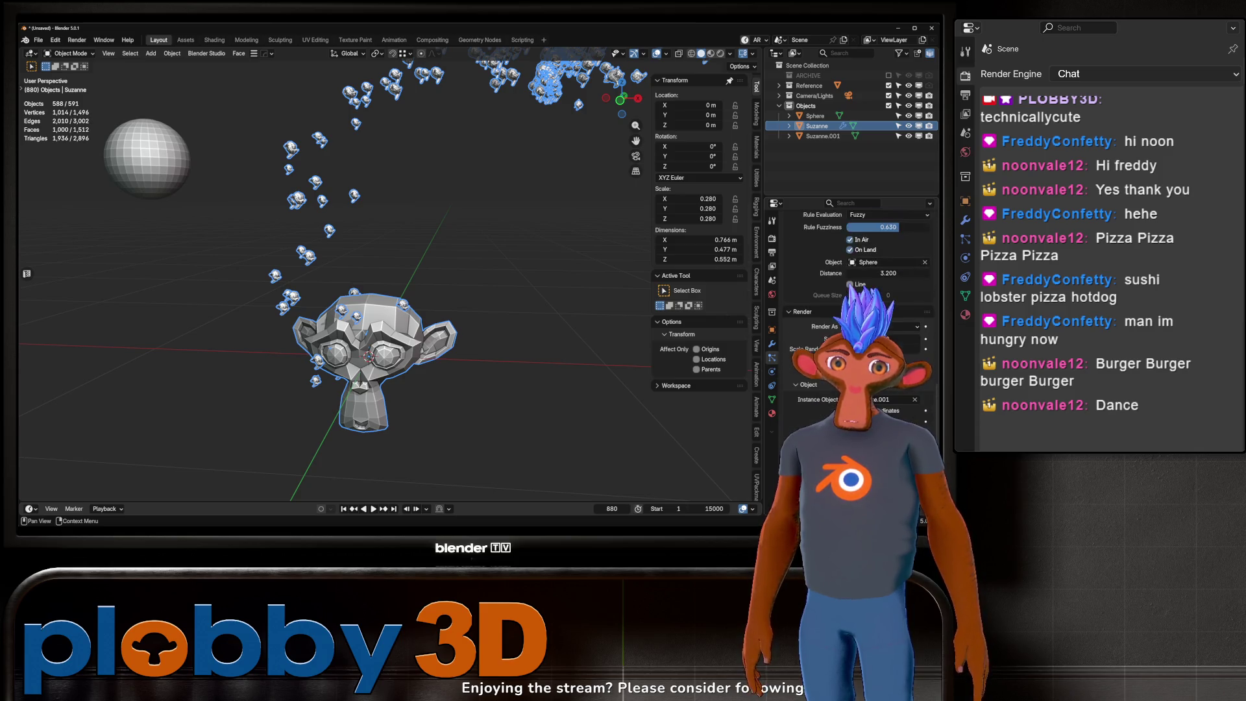
scroll(844, 325, "up", 3)
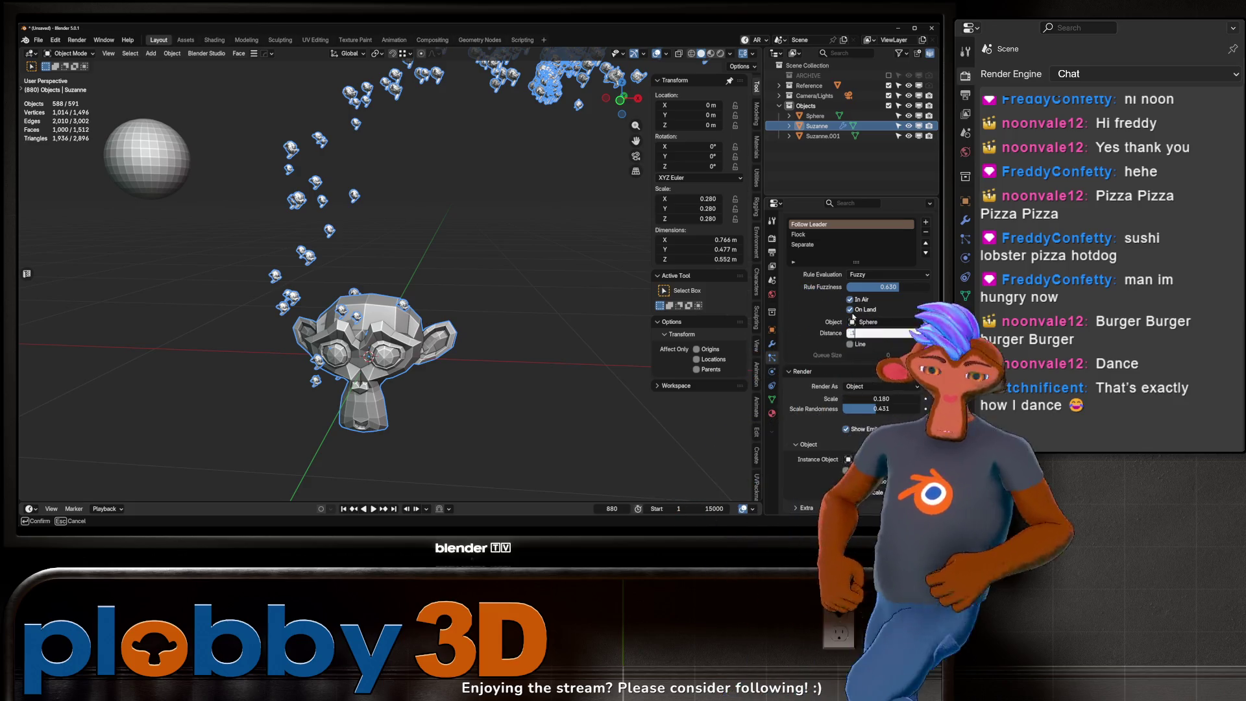
left_click(343, 510)
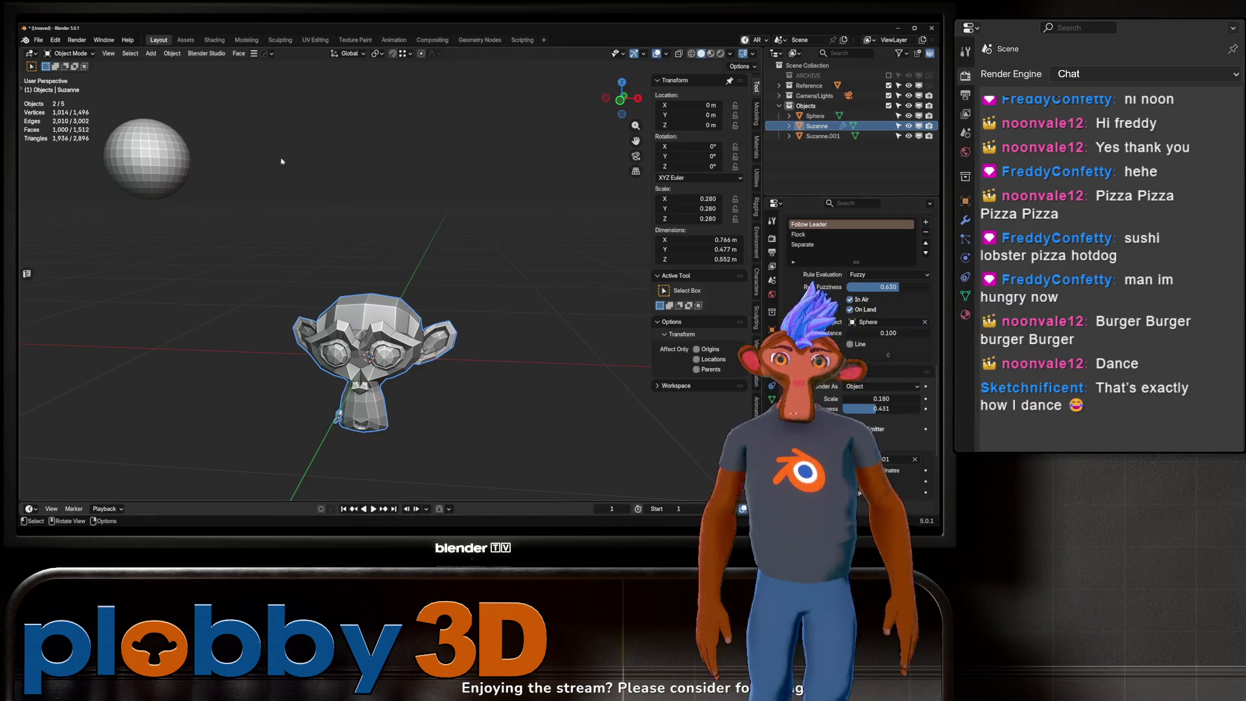
Step: Steer the leader sphere around the viewport, then cancel to restore its position
scroll(292, 260, "down", 4)
left_click(249, 136)
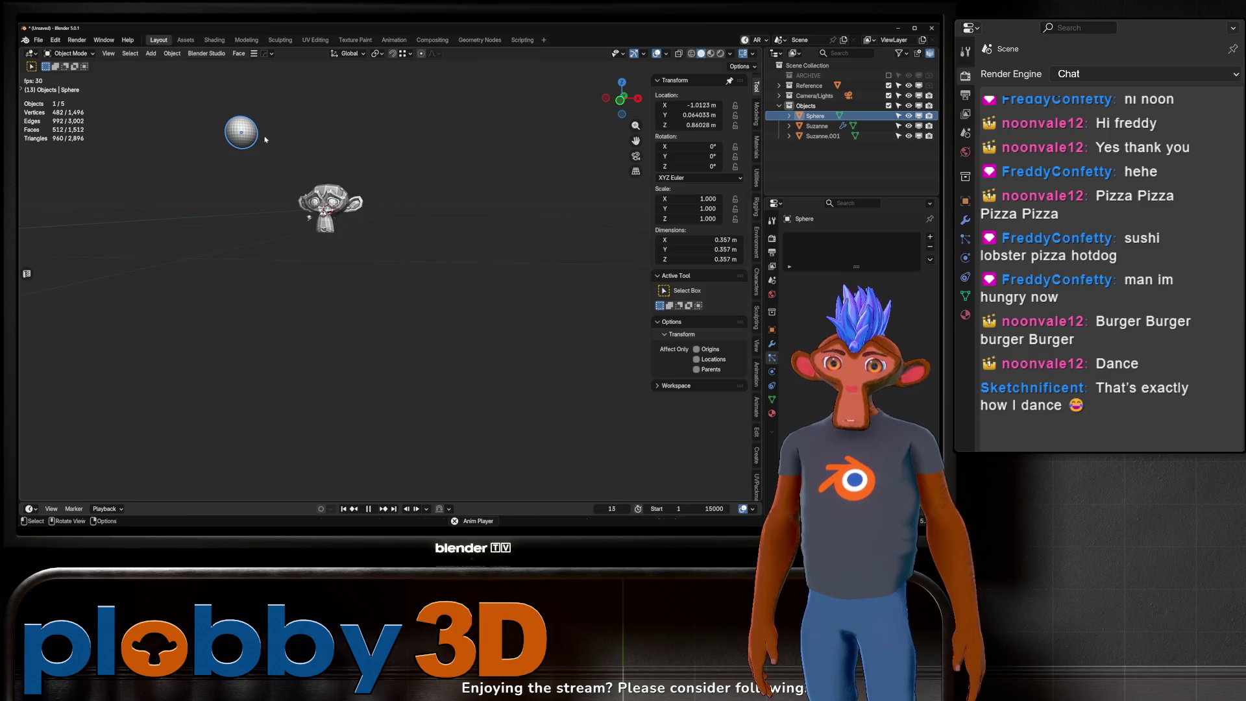
key("g")
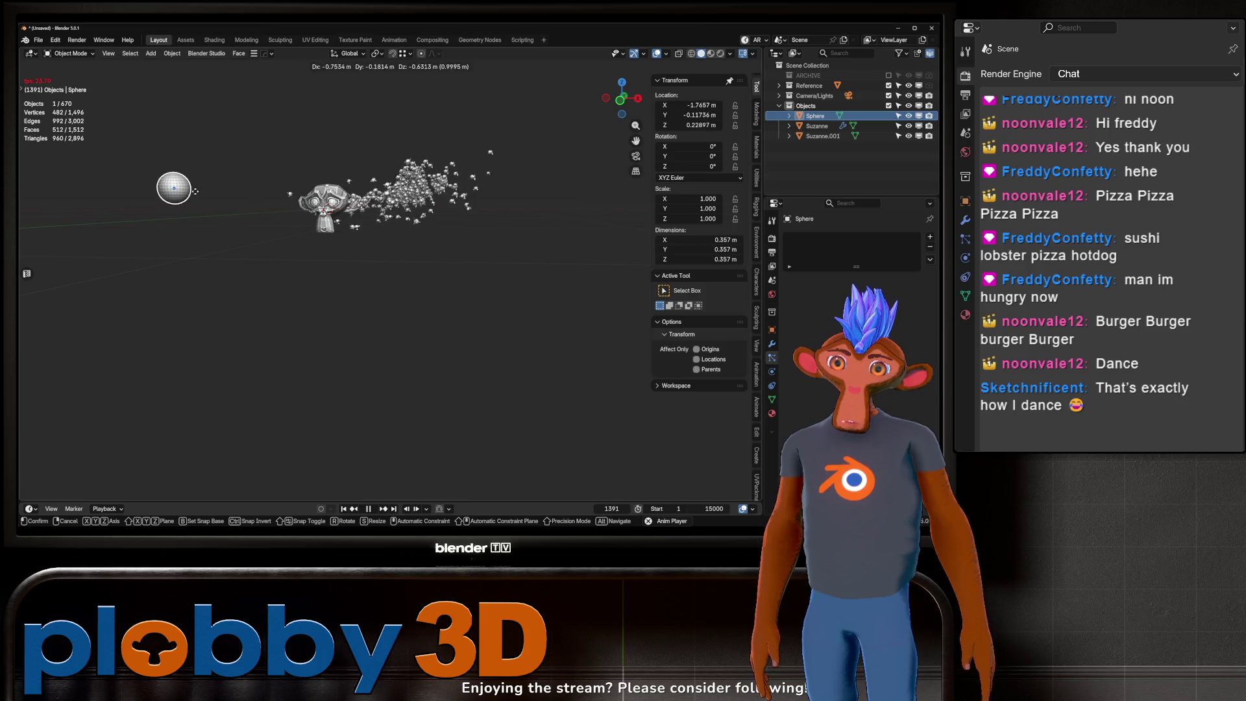
right_click(423, 170)
Step: Select Suzanne to review its particle settings and orbit around the scene
scroll(301, 221, "up", 3)
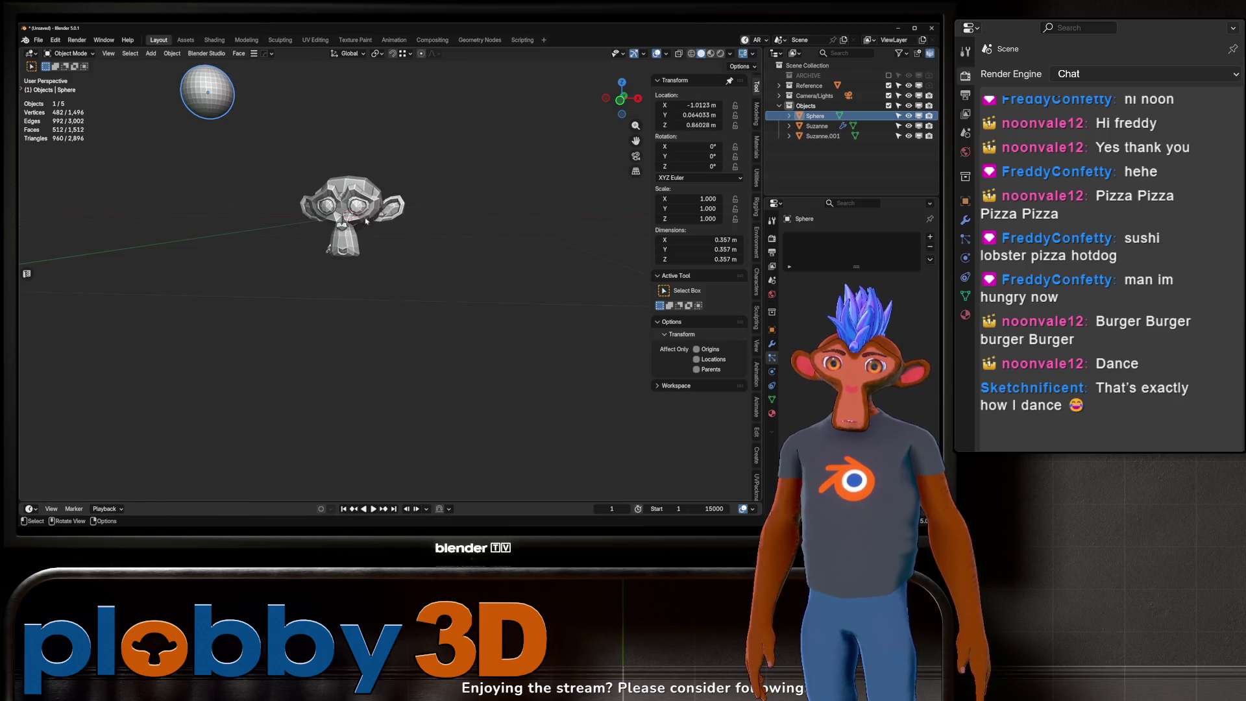
left_click(344, 220)
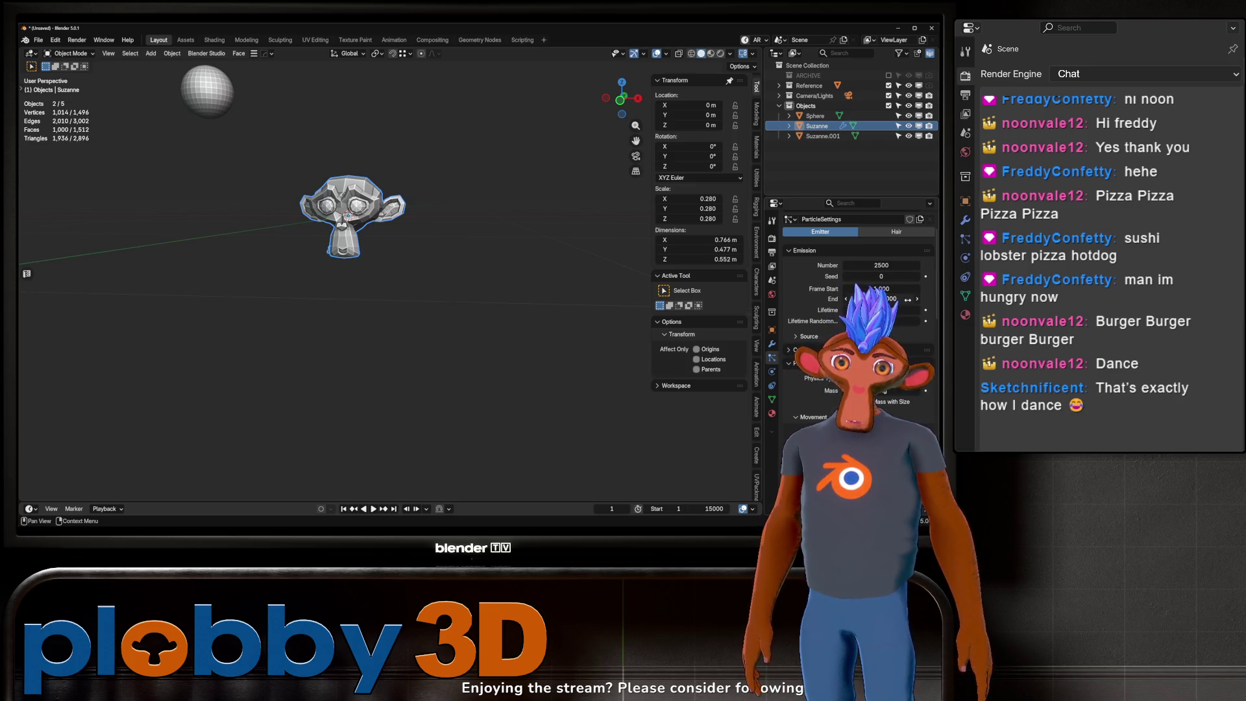
scroll(907, 299, "down", 15)
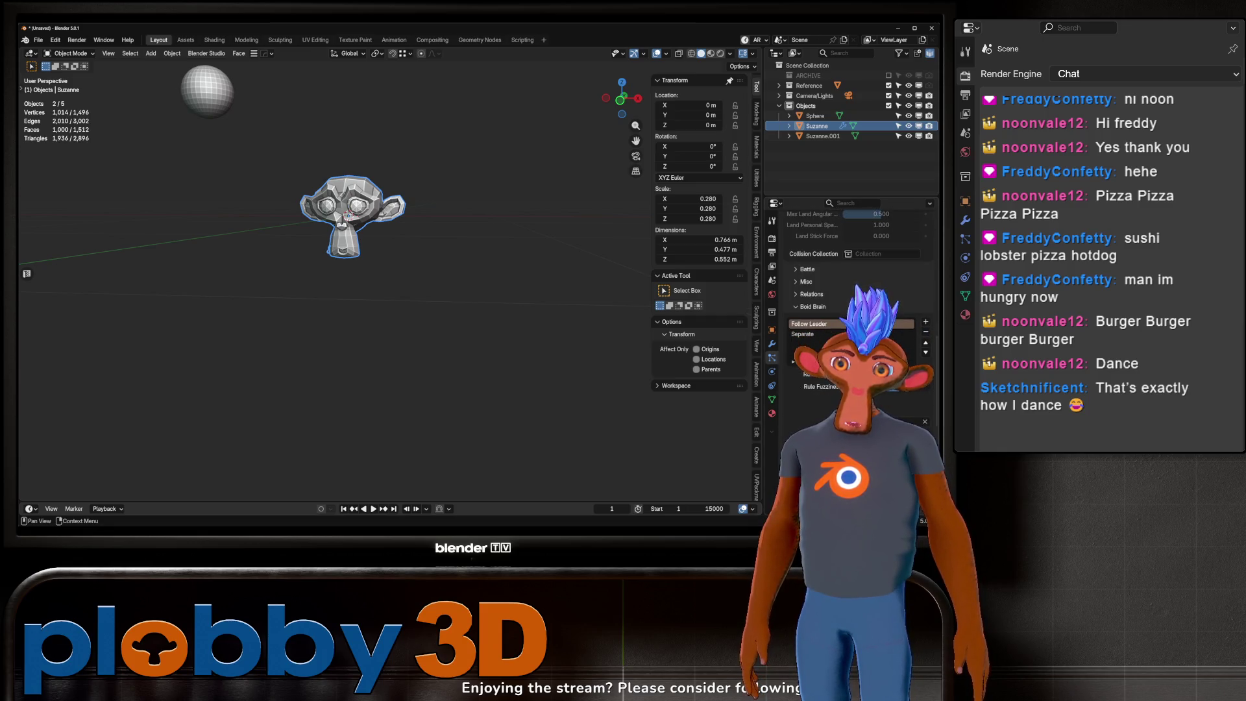
middle_click_drag(325, 214, 297, 199)
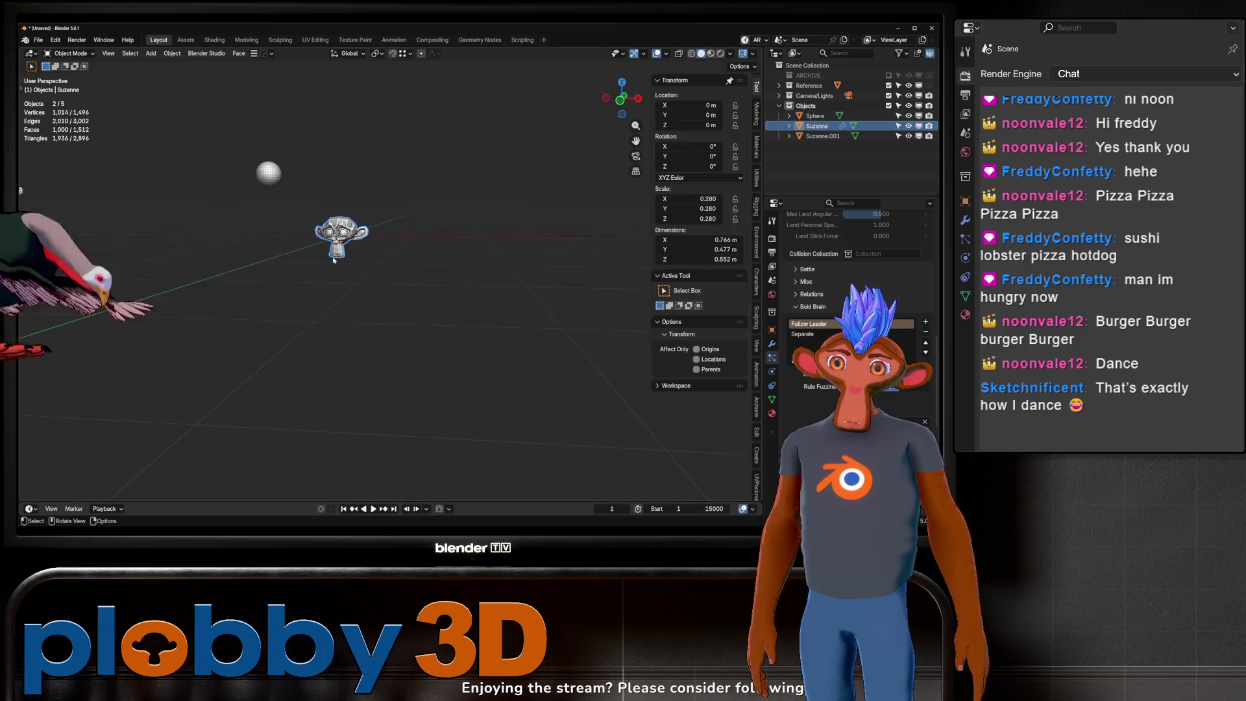
Step: Shade the sphere smooth and start playback while grabbing the sphere
left_click(262, 158)
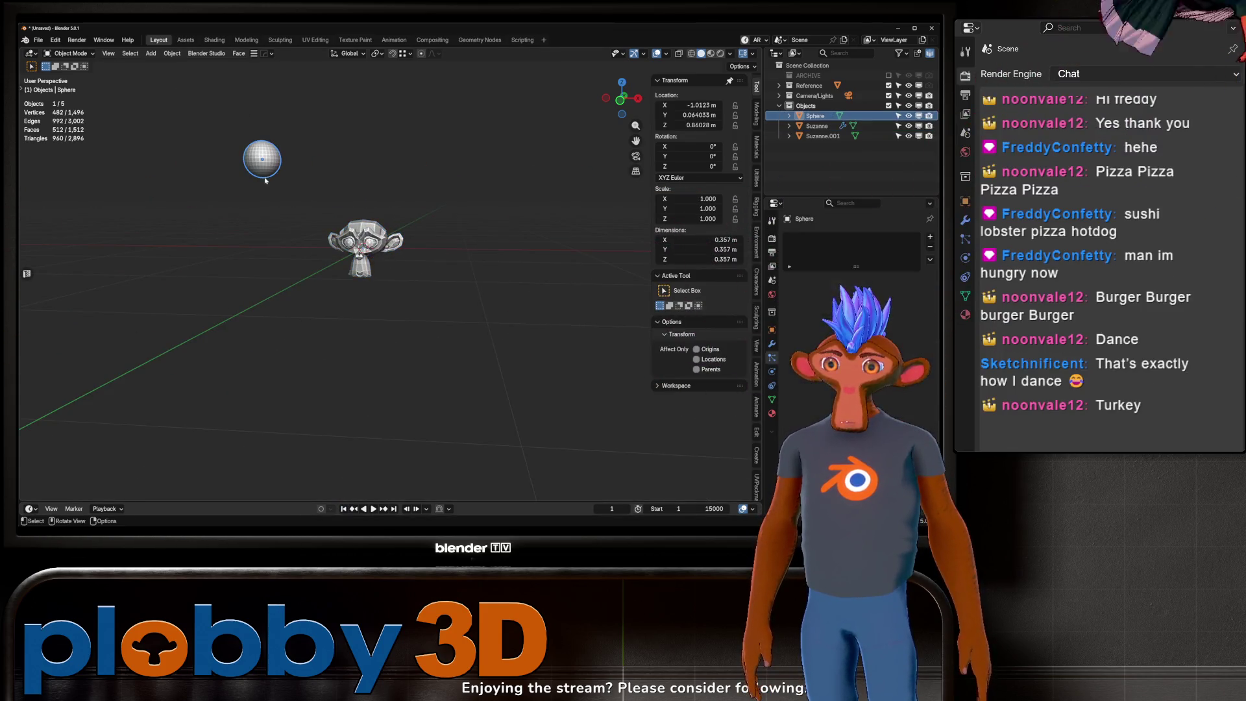
right_click(263, 170)
left_click(247, 179)
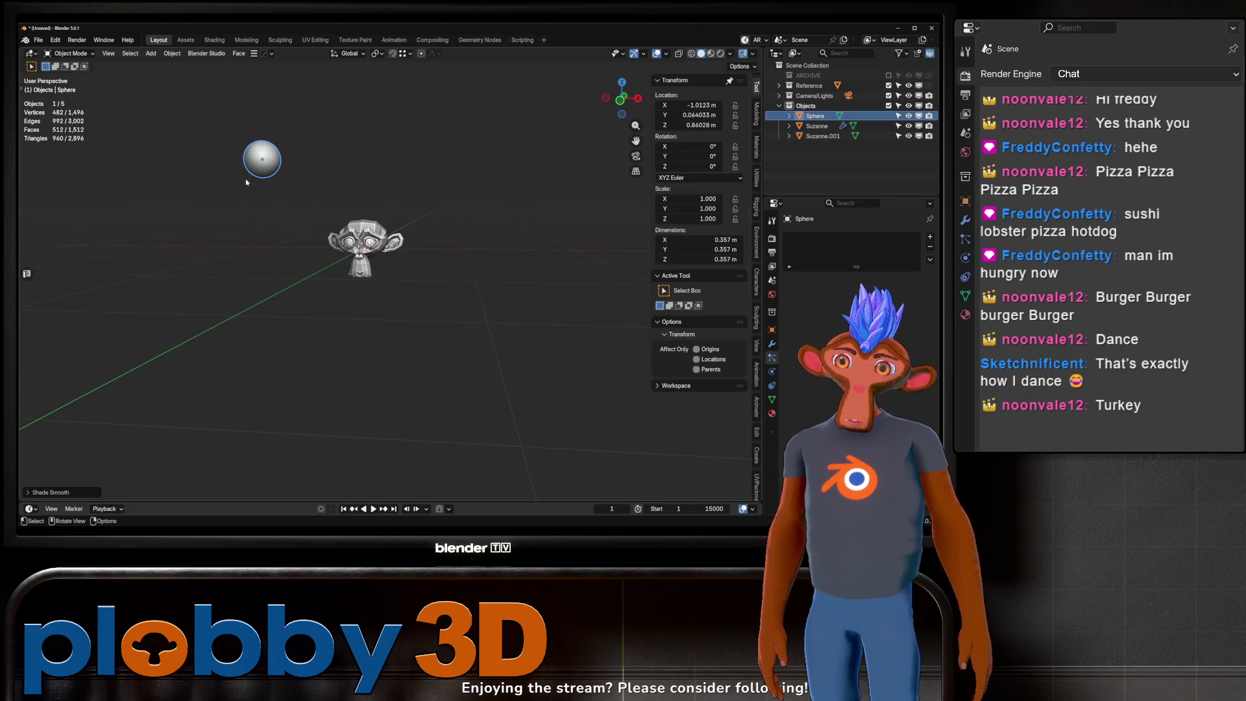
key("space")
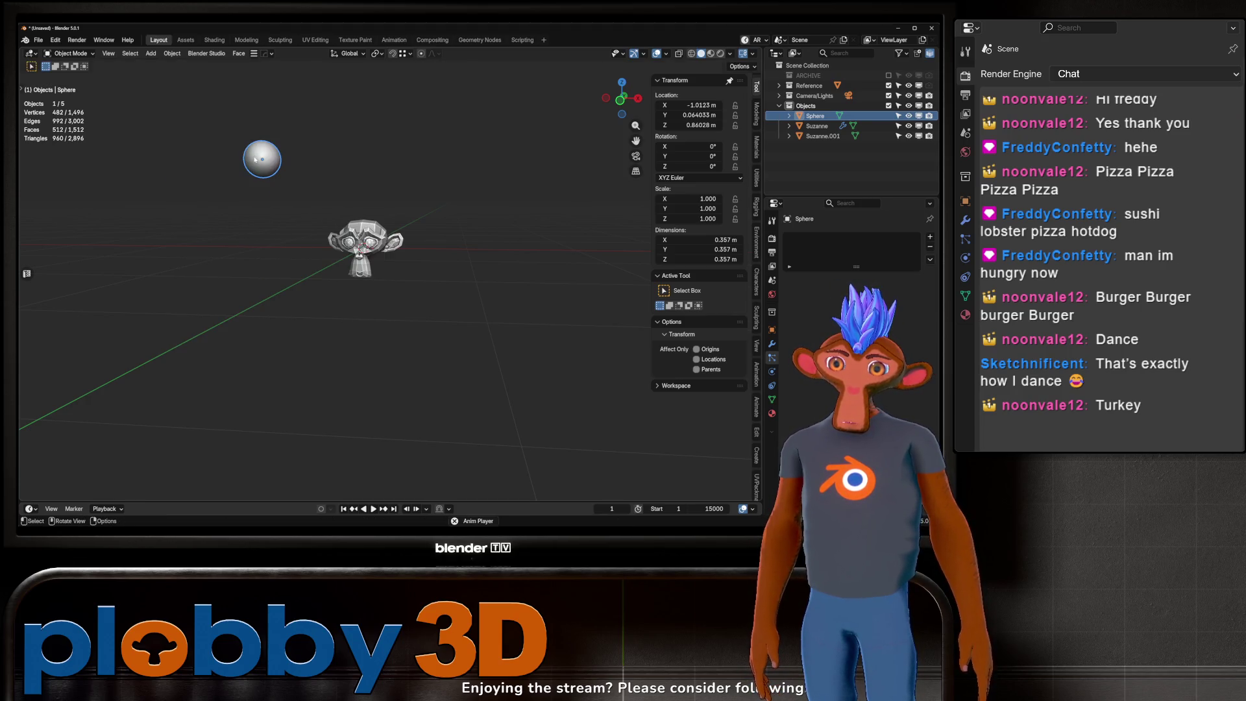
key("g")
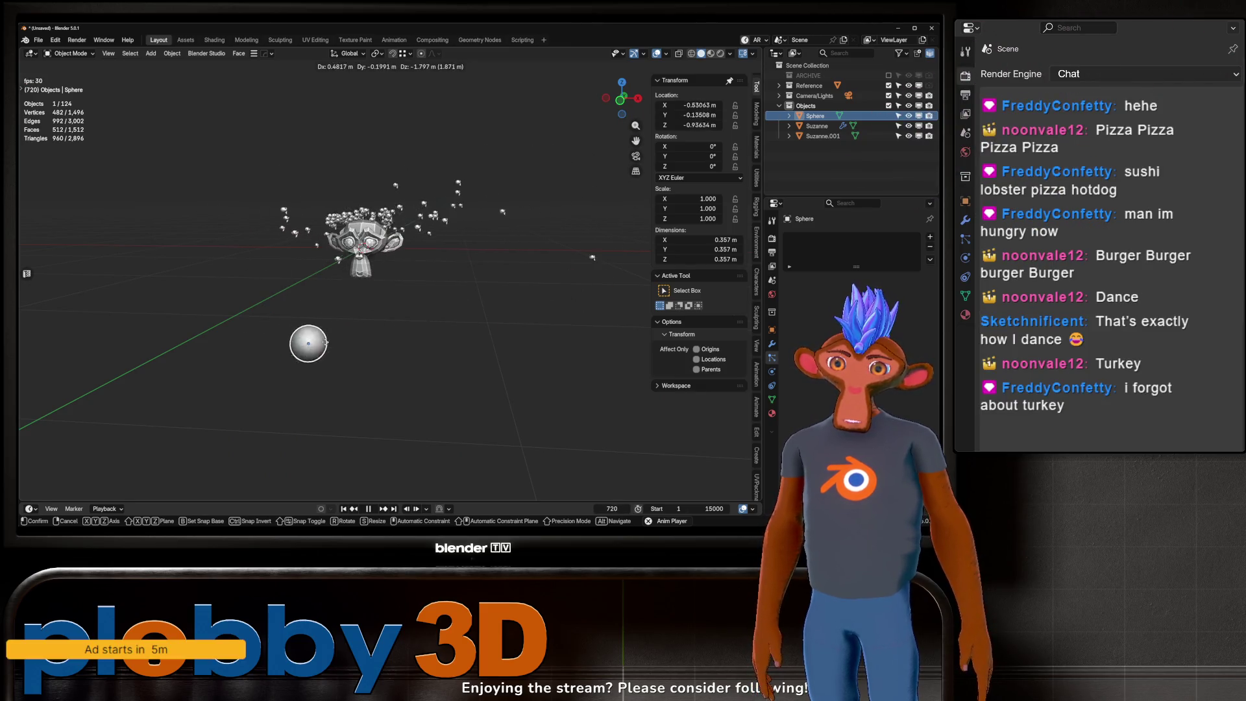
Step: Drop the sphere at its new spot and pause playback at frame 1339
left_click(480, 134)
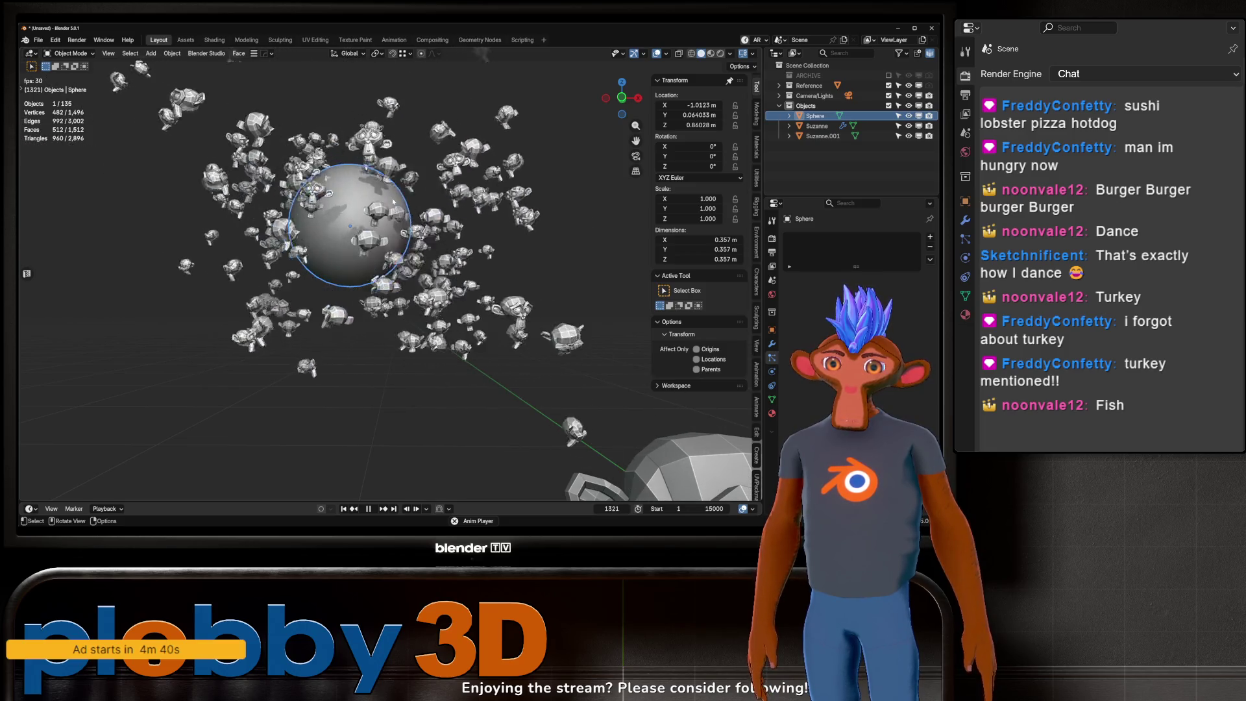
key("space")
Step: Orbit around the swarm, rewind to frame 1 and replay the simulation
middle_click_drag(364, 214, 519, 228)
middle_click_drag(282, 156, 326, 162)
scroll(327, 161, "down", 3)
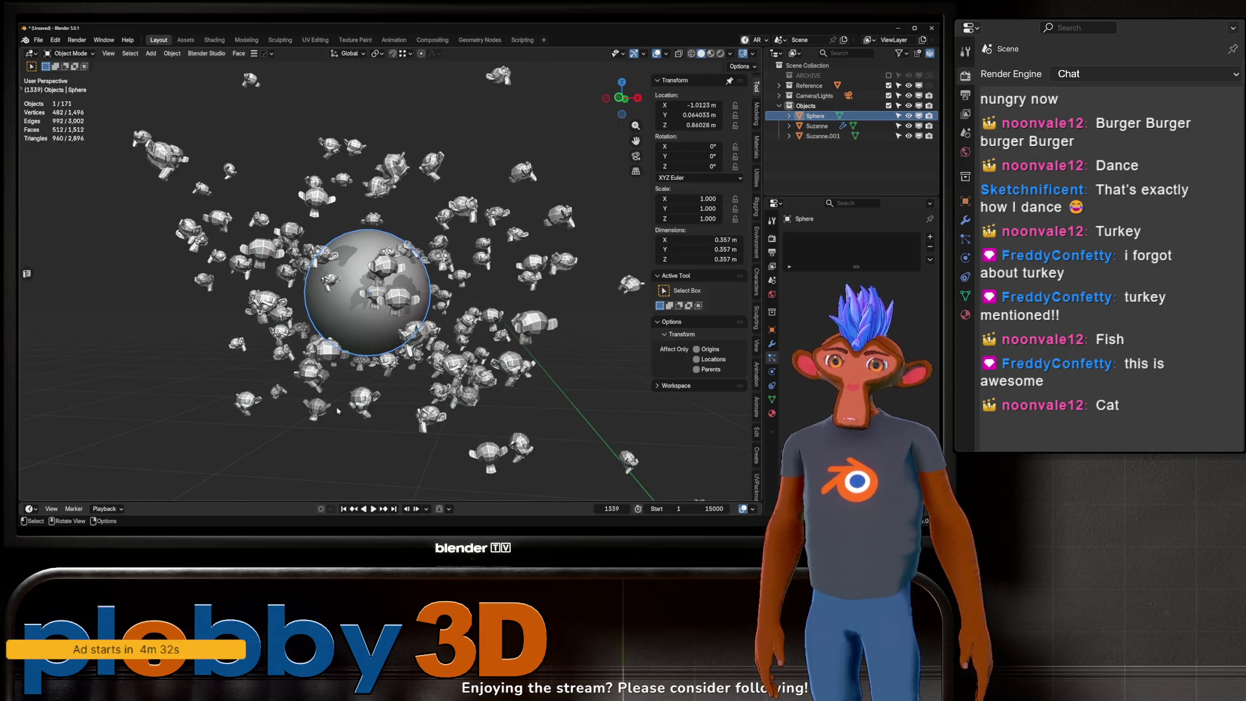
left_click(344, 509)
key("space")
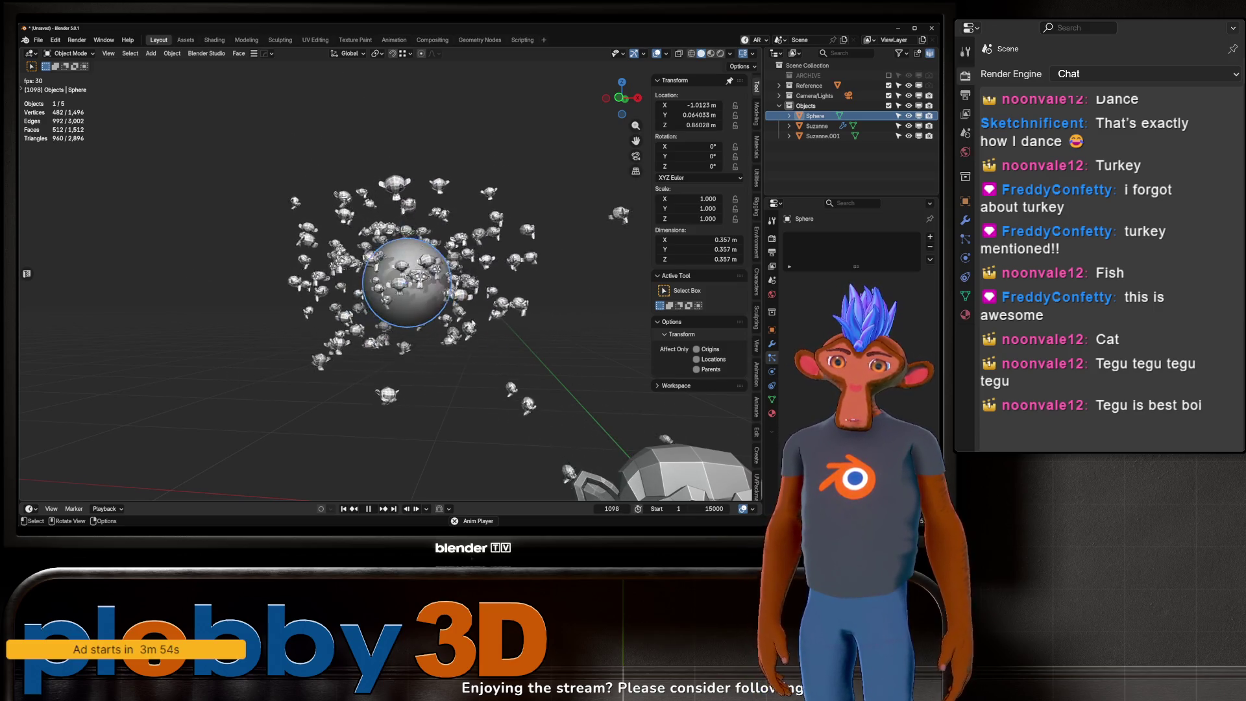
Step: Orbit and zoom around the sphere to watch the monkey swarm up to frame 1578
scroll(255, 293, "up", 5)
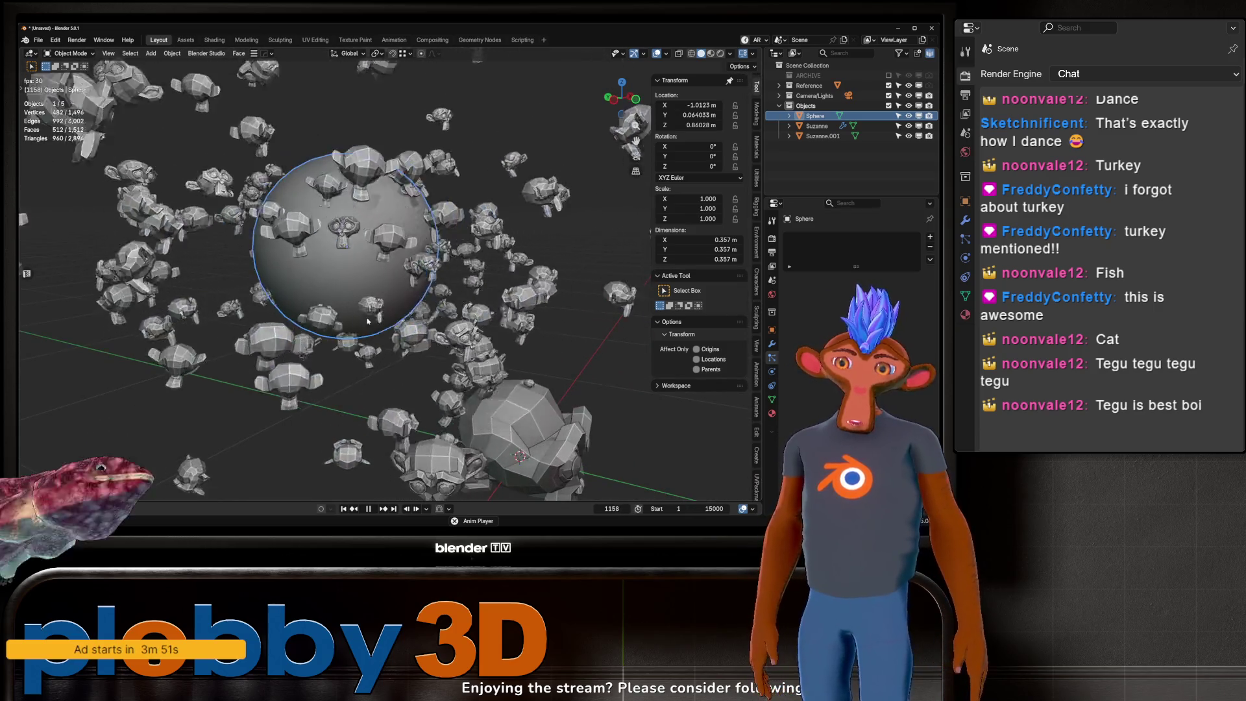
scroll(254, 293, "down", 5)
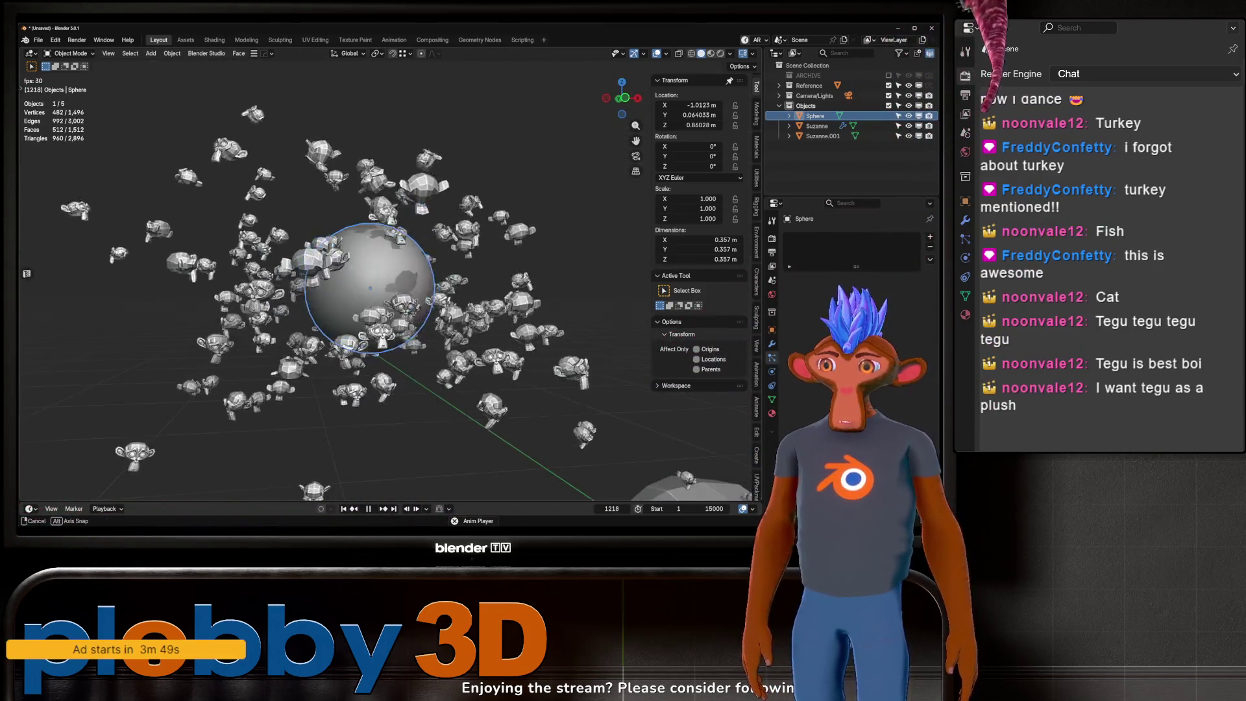
middle_click_drag(351, 305, 403, 293)
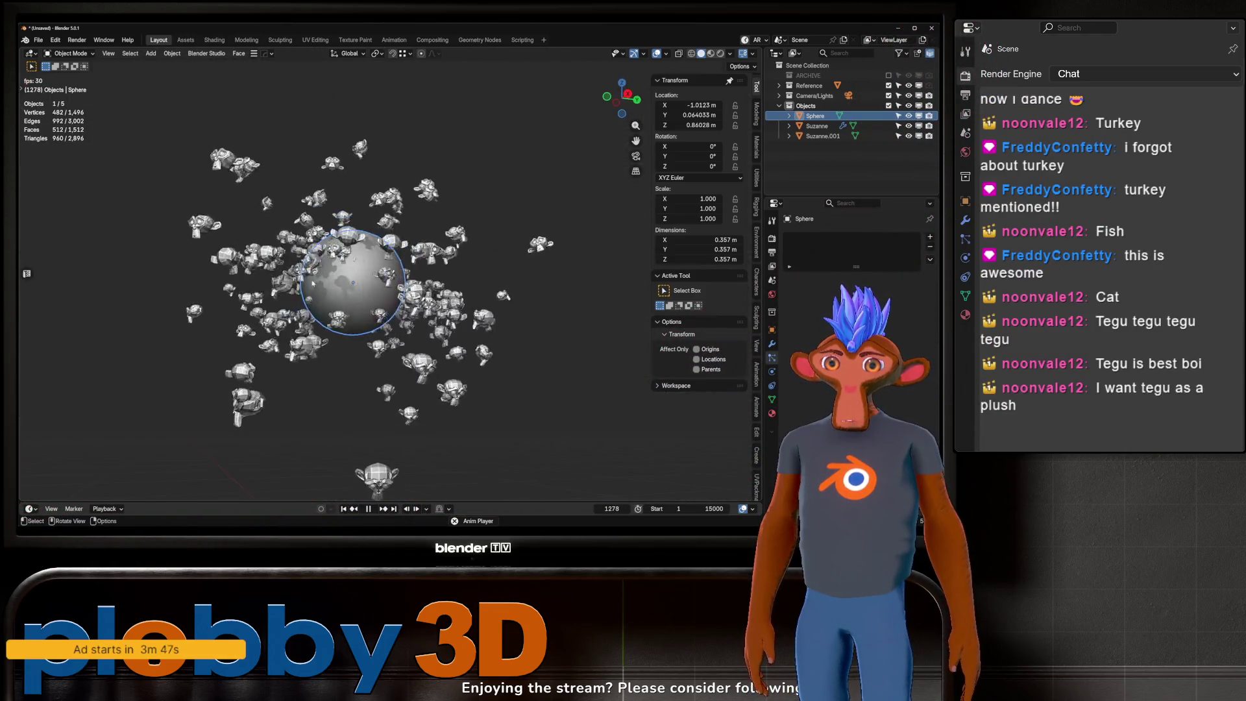
scroll(357, 293, "up", 3)
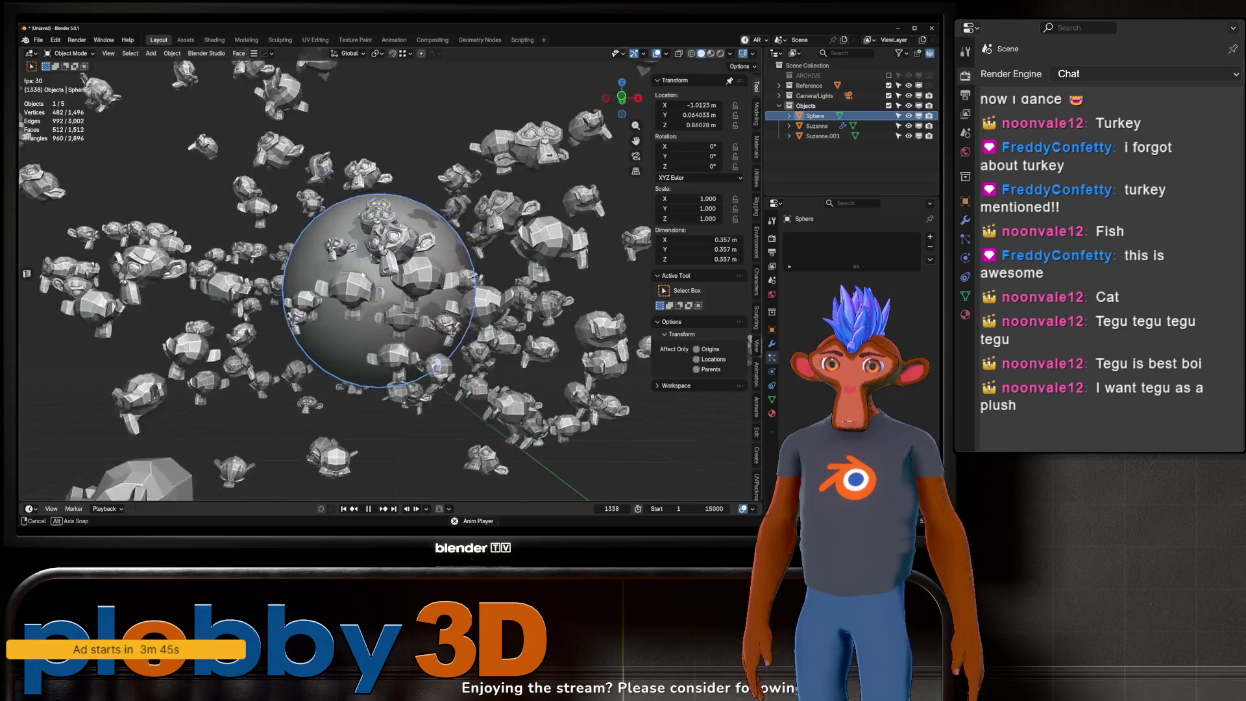
middle_click_drag(357, 293, 356, 276)
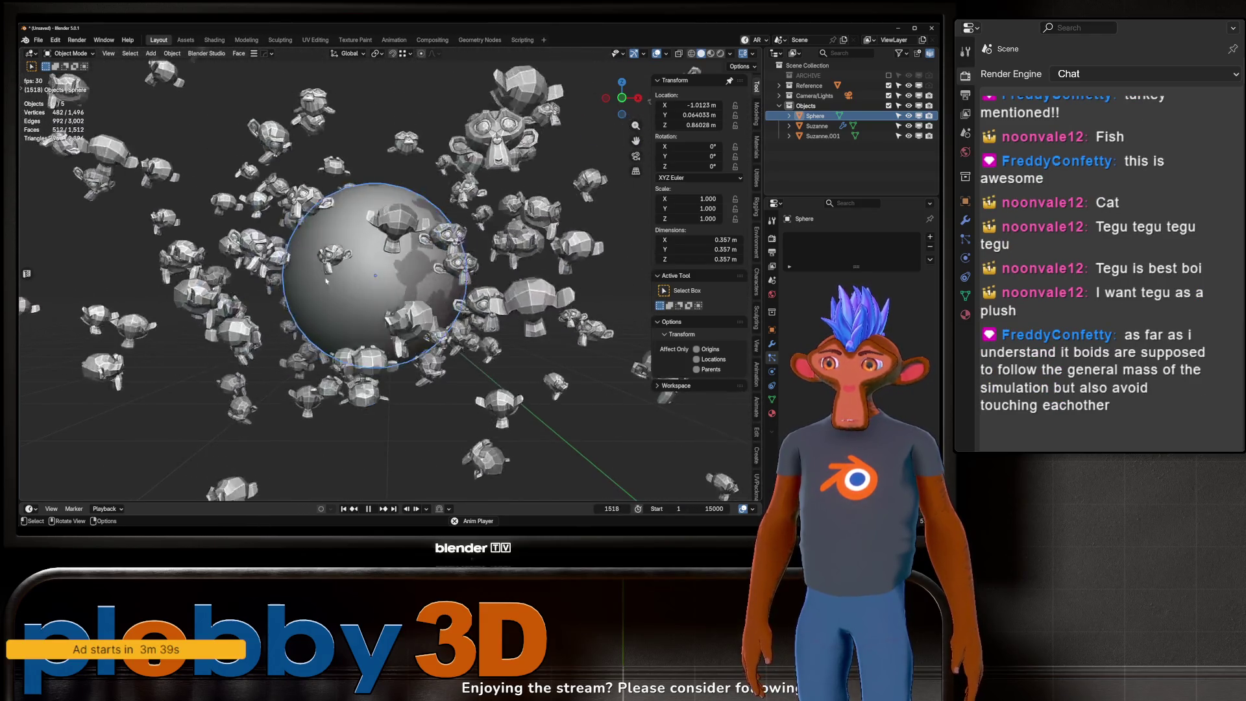
scroll(356, 273, "down", 6)
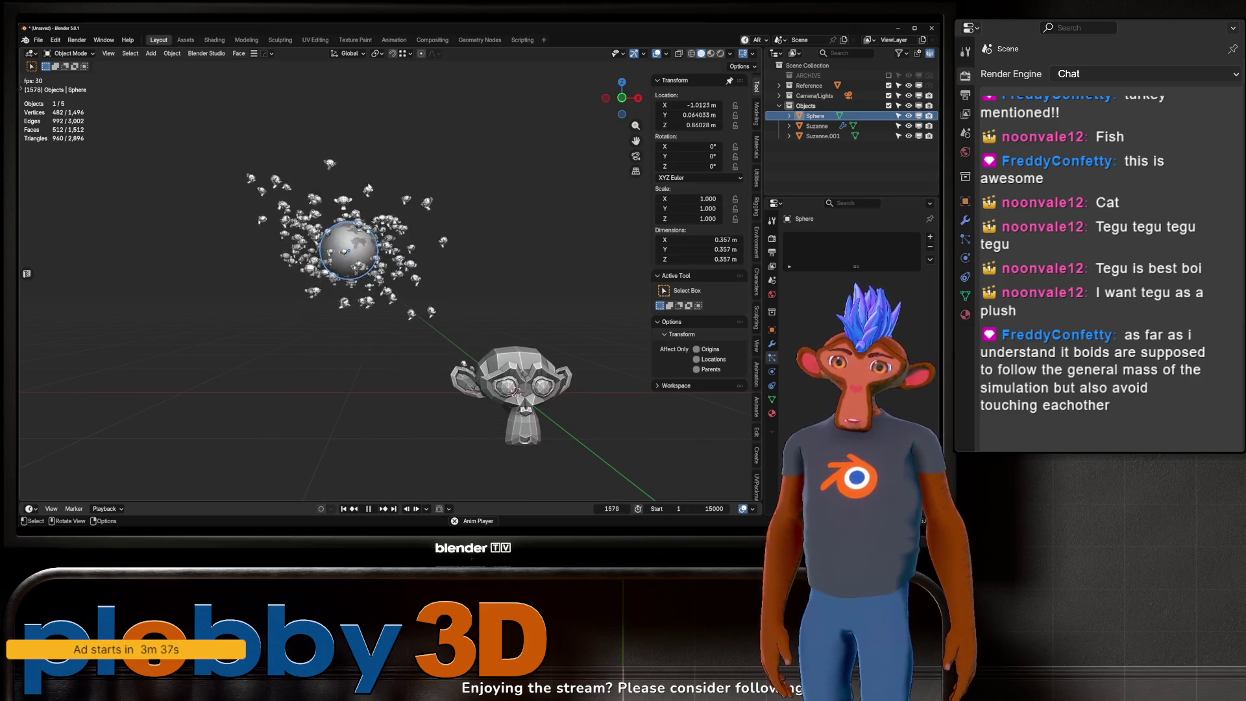
scroll(309, 279, "up", 4)
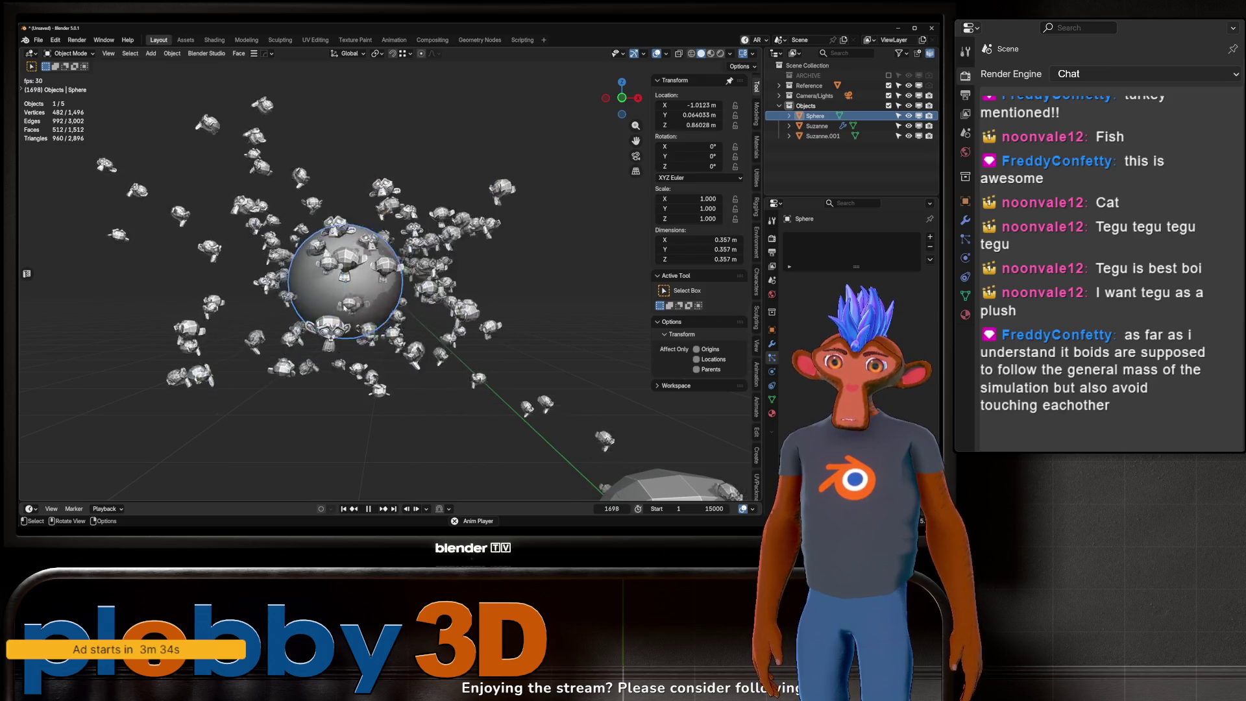
Step: Add an Avoid Collision rule to the Suzanne emitter's Boid Brain, then rewind to frame 1
left_click(817, 125)
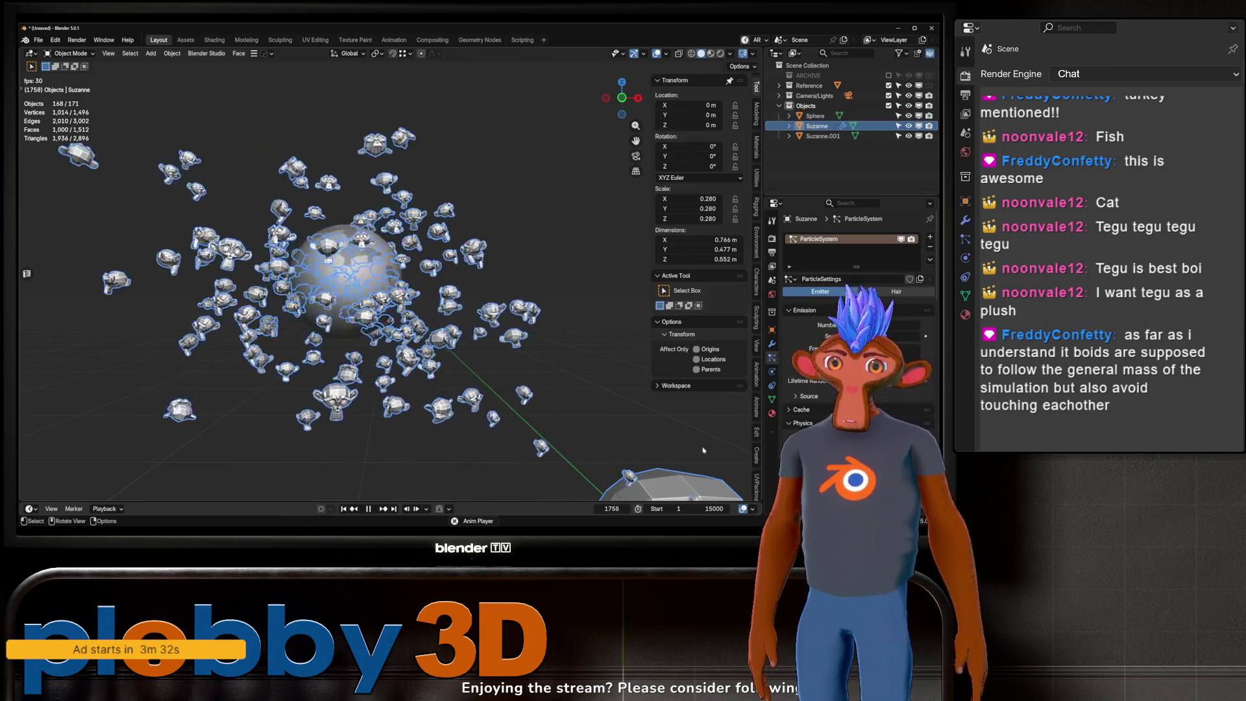
scroll(851, 312, "down", 10)
scroll(850, 312, "up", 2)
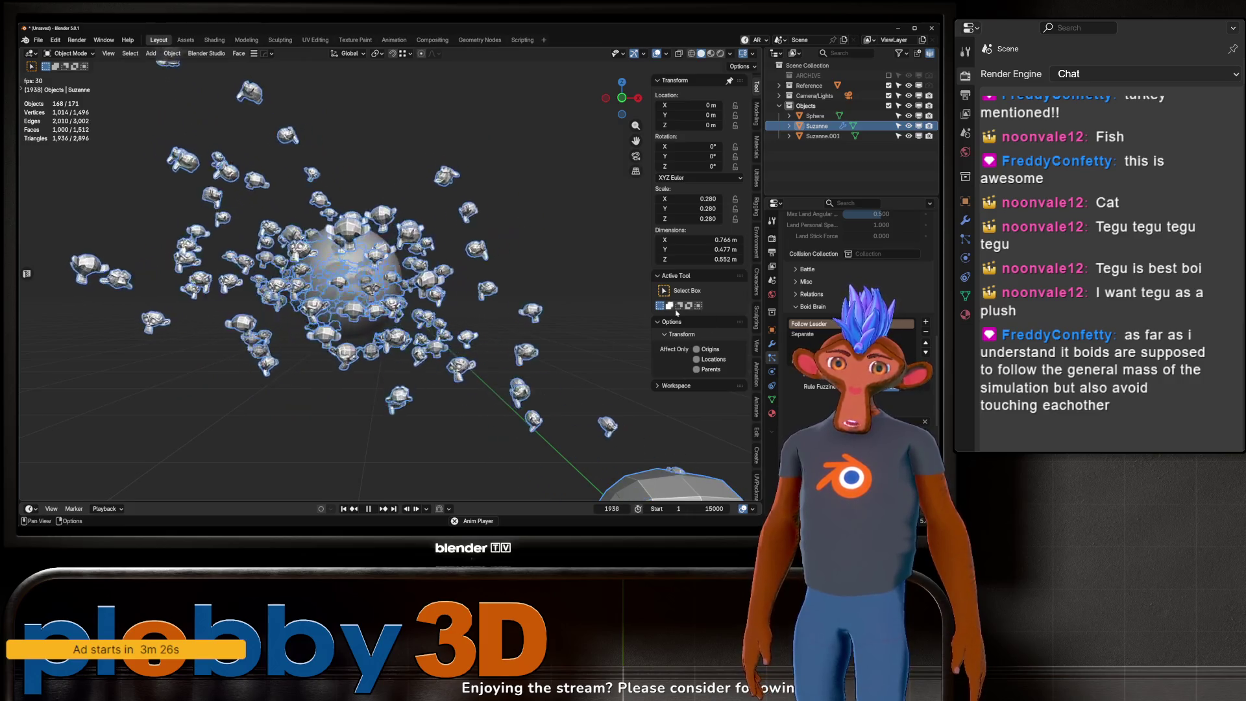
left_click(925, 322)
left_click(870, 355)
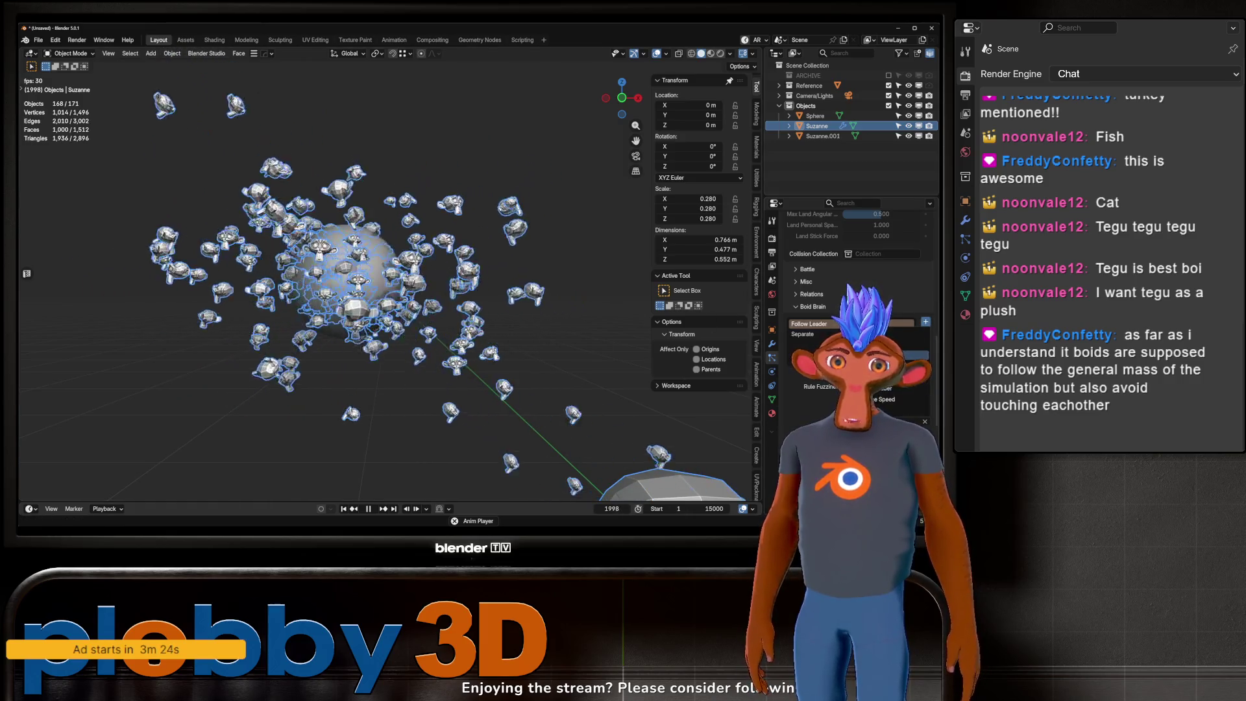
key("shift+Left")
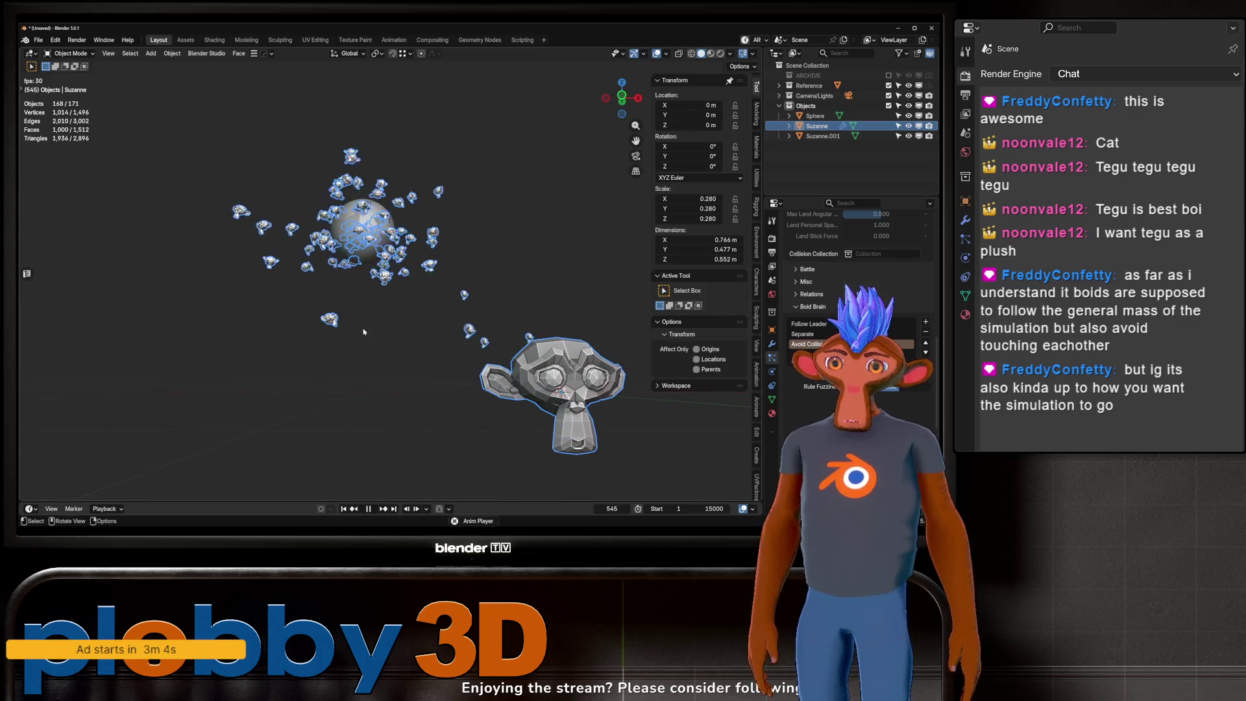
Step: Delete the leader sphere and add a monkey scaled to 0.157, placed among the flock
key("Delete")
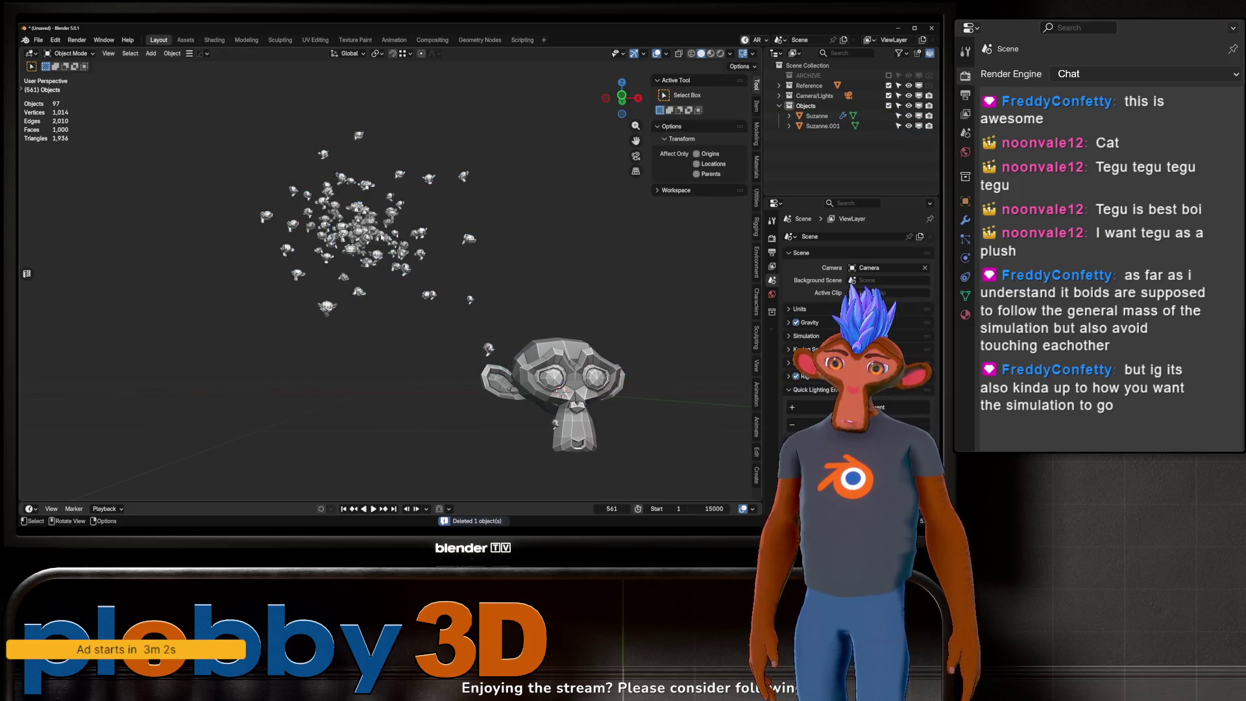
key("shift+a")
mouse_move(390, 287)
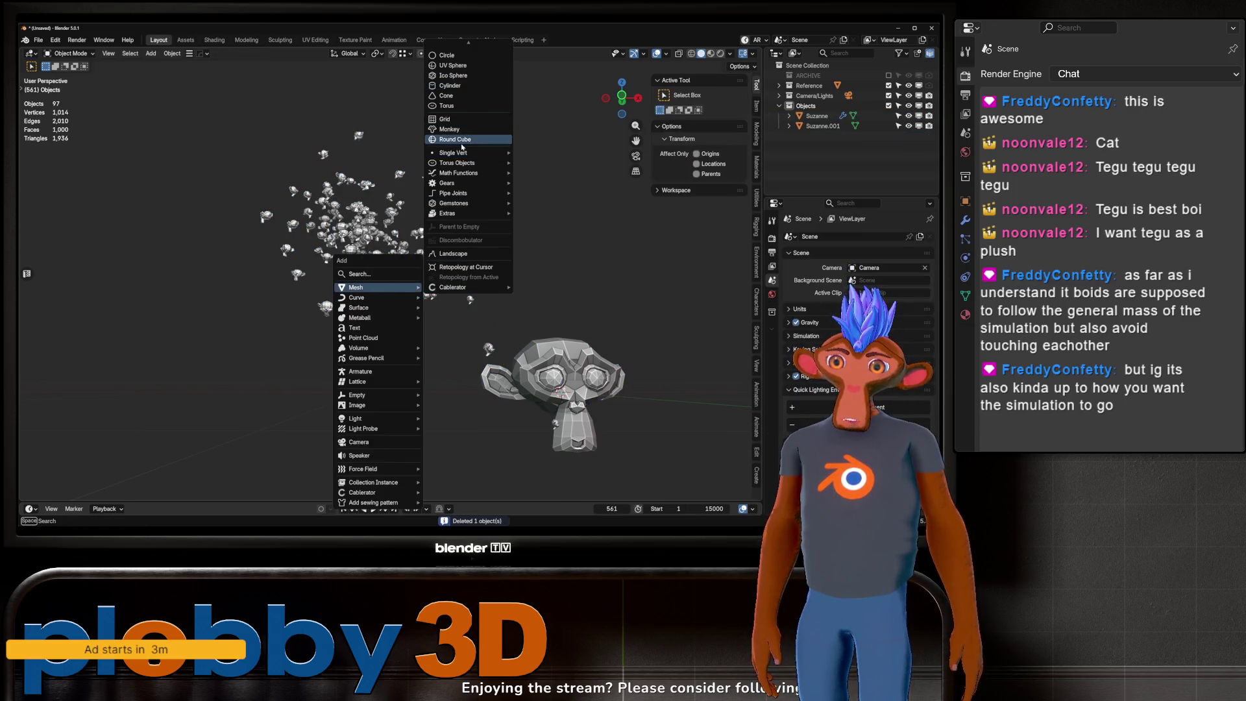
left_click(464, 133)
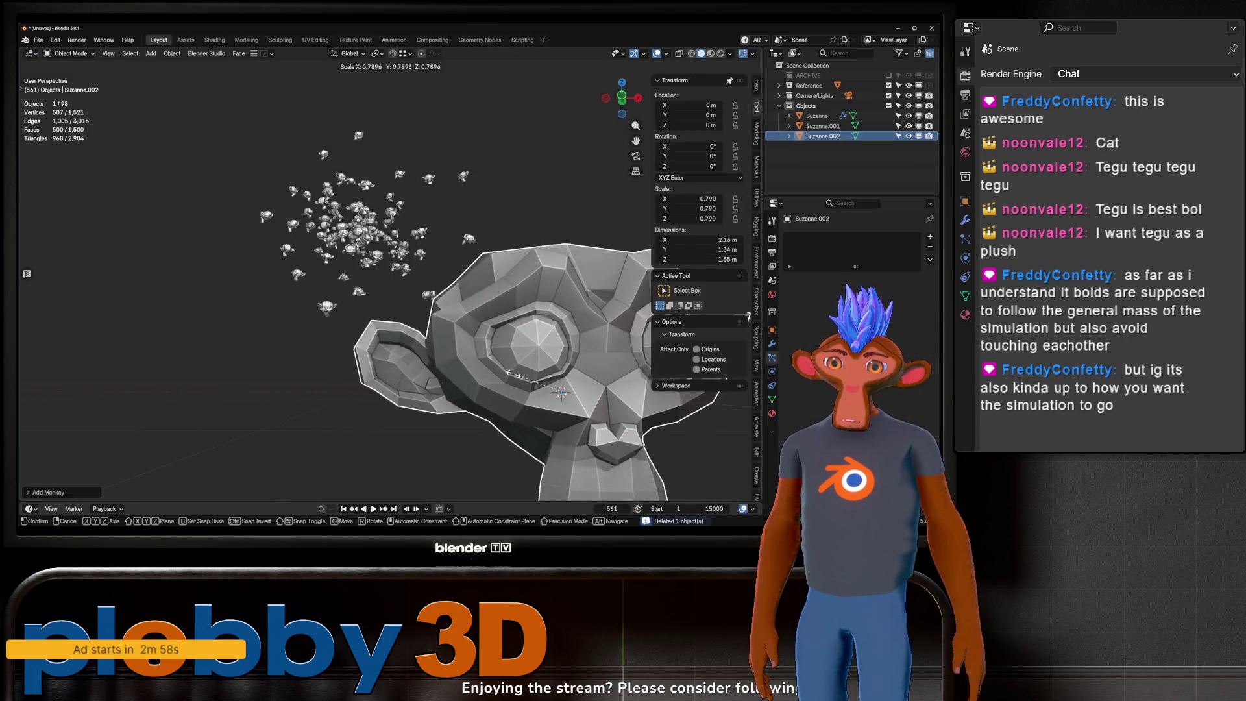
key("s")
left_click(555, 388)
key("g")
left_click(361, 222)
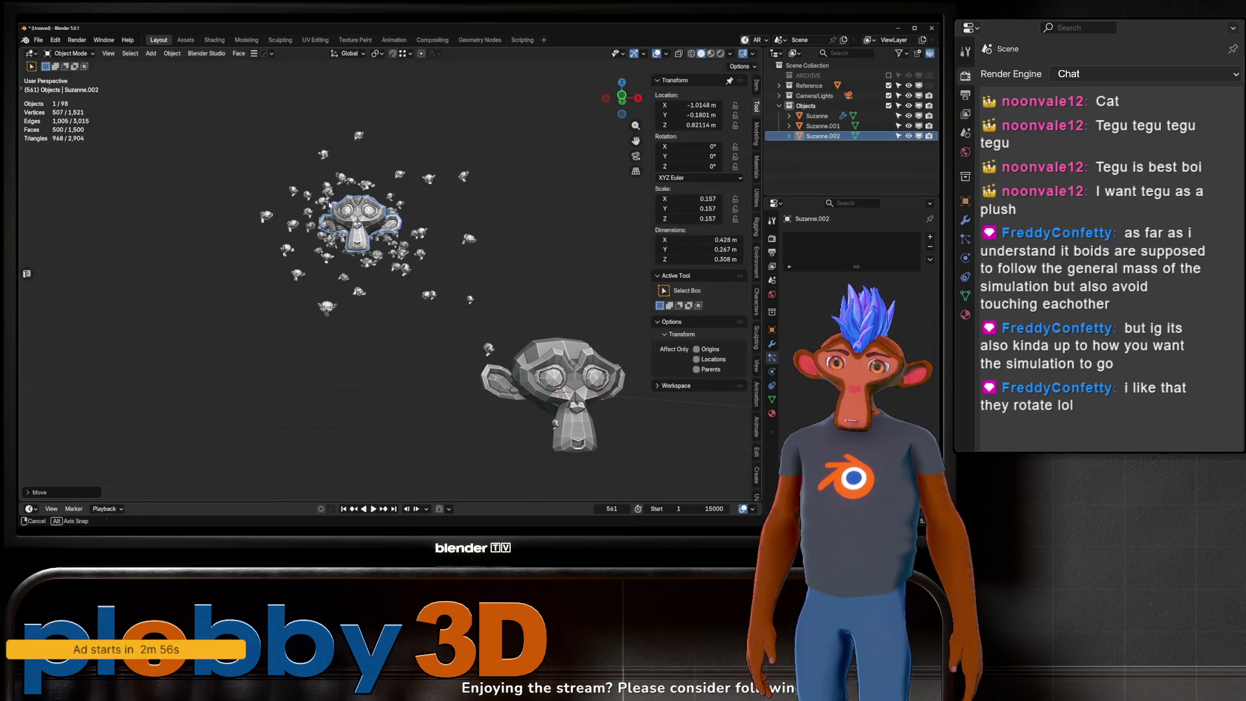
Step: Reselect the Suzanne emitter and replay the swarm from the first frame
mouse_move(362, 223)
middle_mouse_down()
mouse_move(429, 242)
mouse_move(448, 305)
mouse_move(436, 330)
middle_mouse_up()
left_click(477, 342)
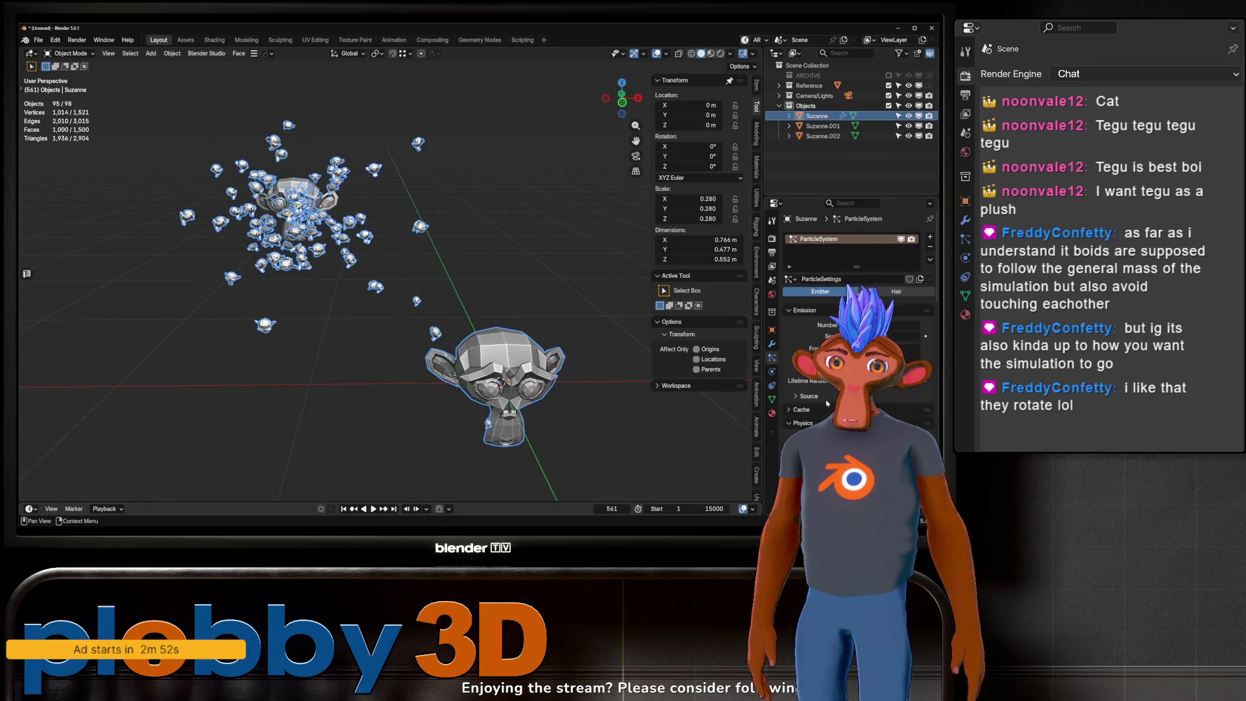
scroll(850, 312, "down", 4)
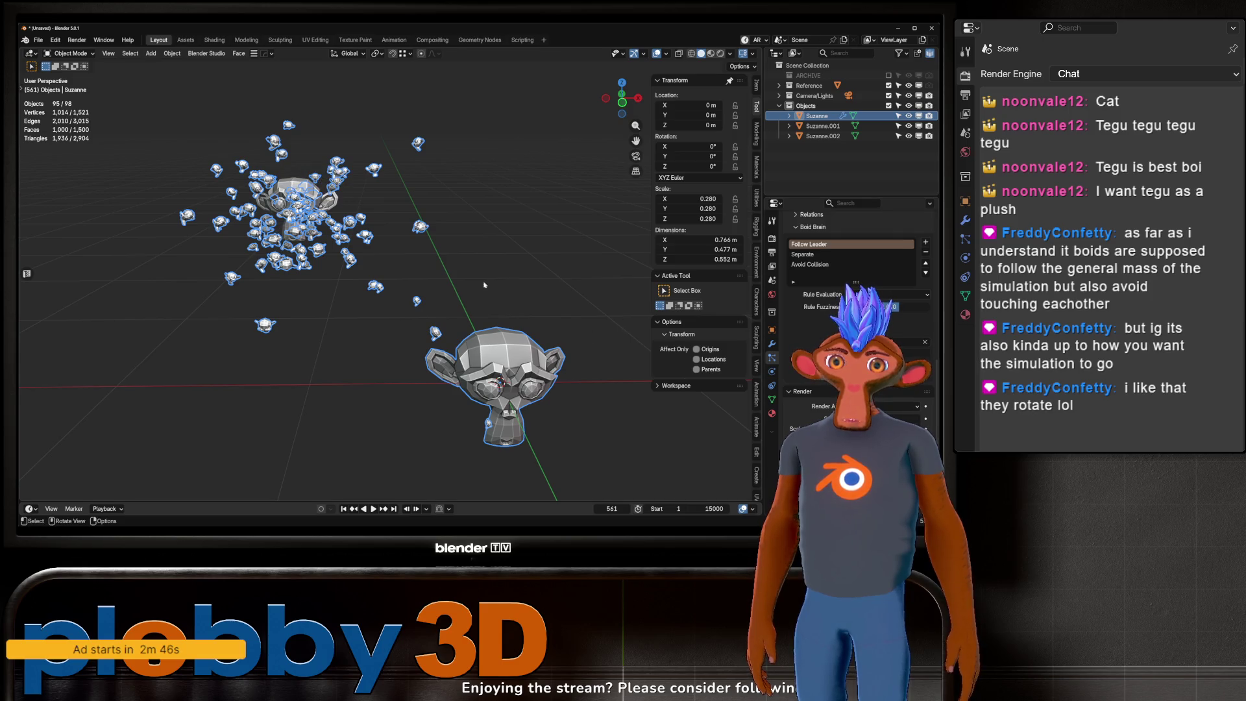
left_click(344, 509)
key("space")
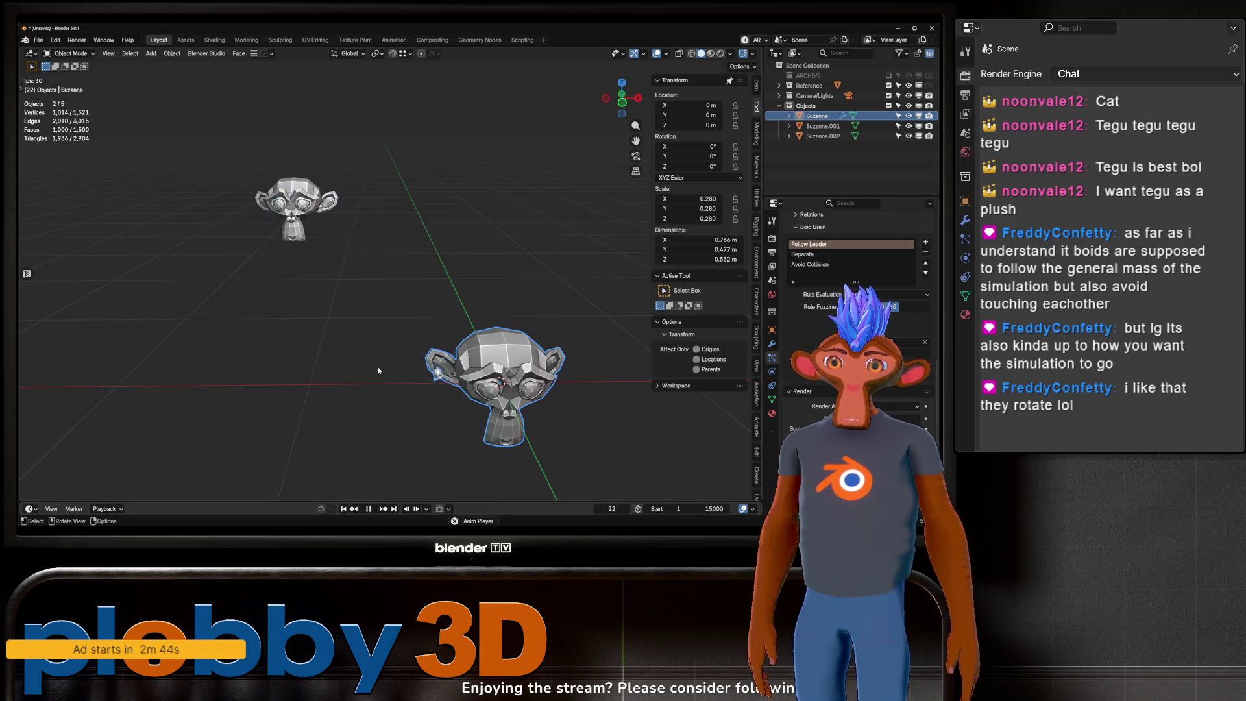
Step: Orbit around the playing swarm, then stop the playback
middle_click_drag(379, 370, 379, 313)
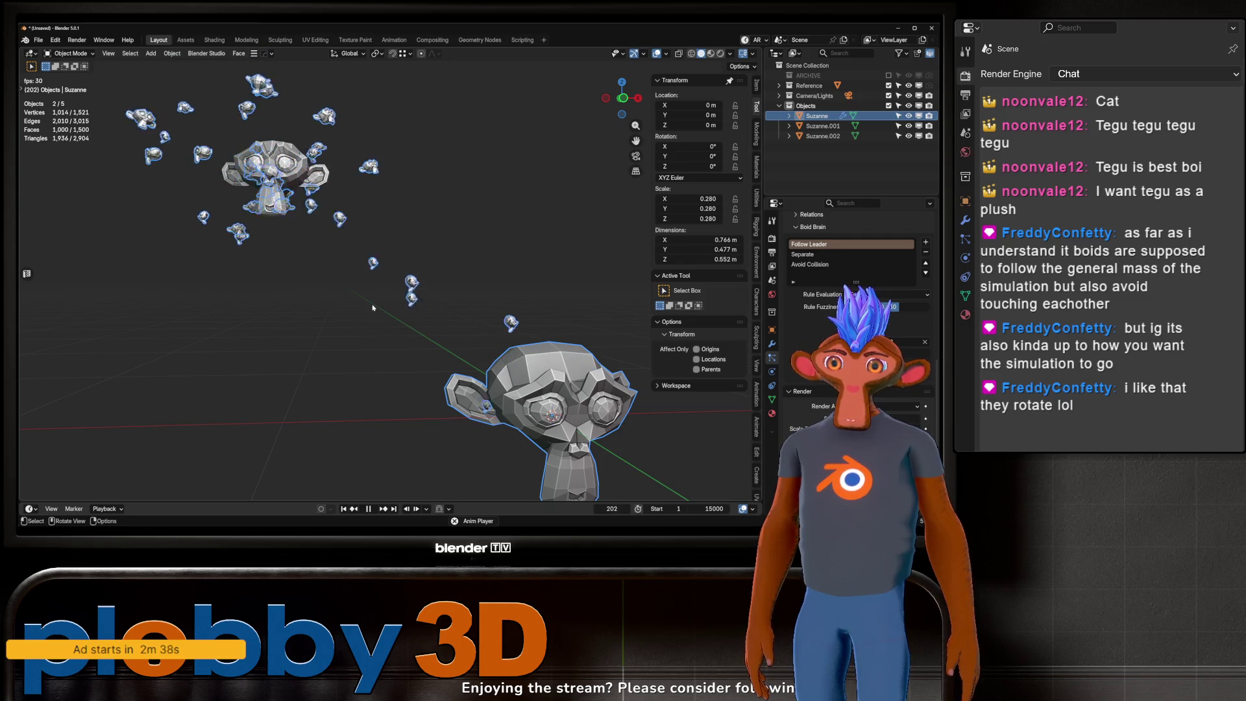
mouse_move(373, 308)
middle_mouse_down()
mouse_move(354, 311)
mouse_move(357, 271)
mouse_move(379, 288)
middle_mouse_up()
key("space")
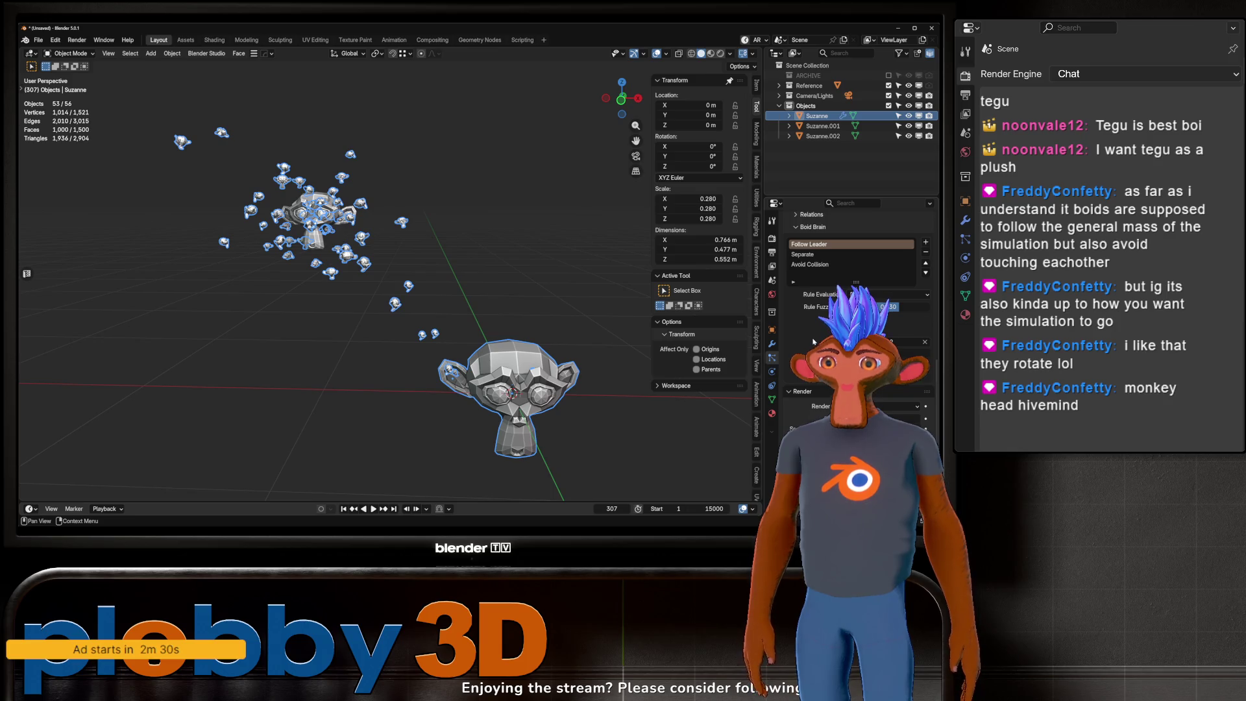
Step: Rewind the simulation to frame 1 and stop the swarm playback again
scroll(814, 342, "down", 5)
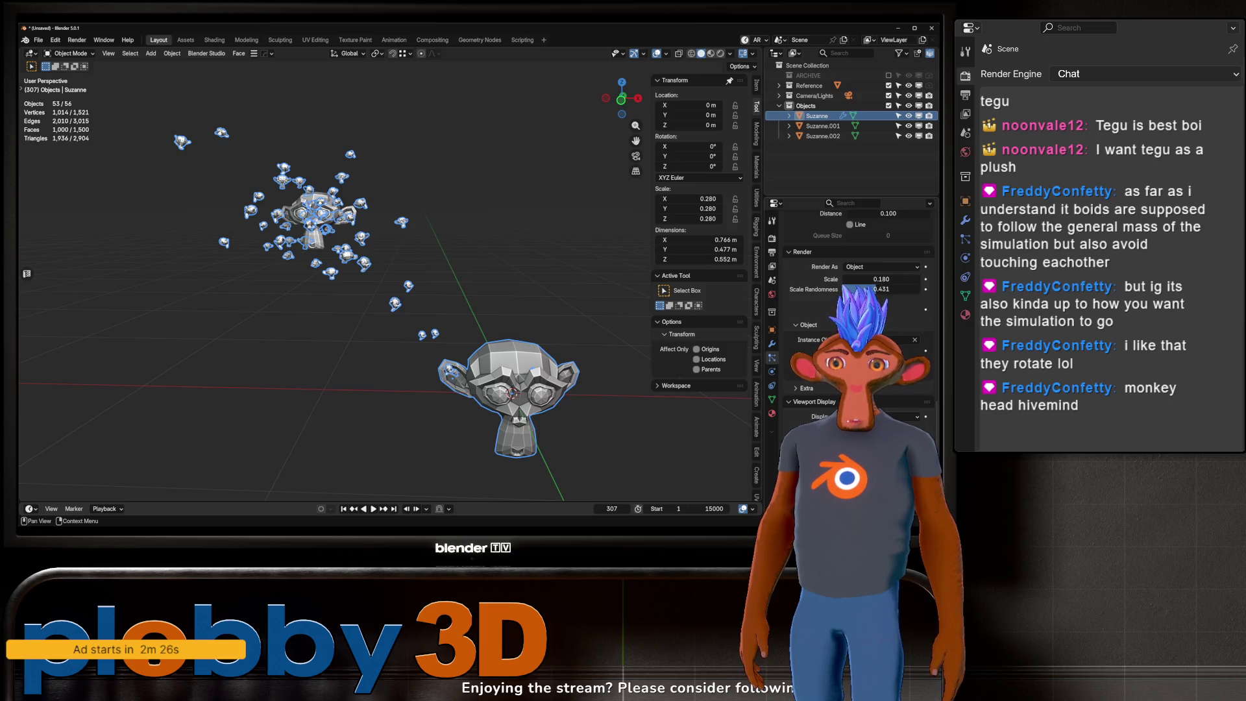
scroll(844, 293, "up", 4)
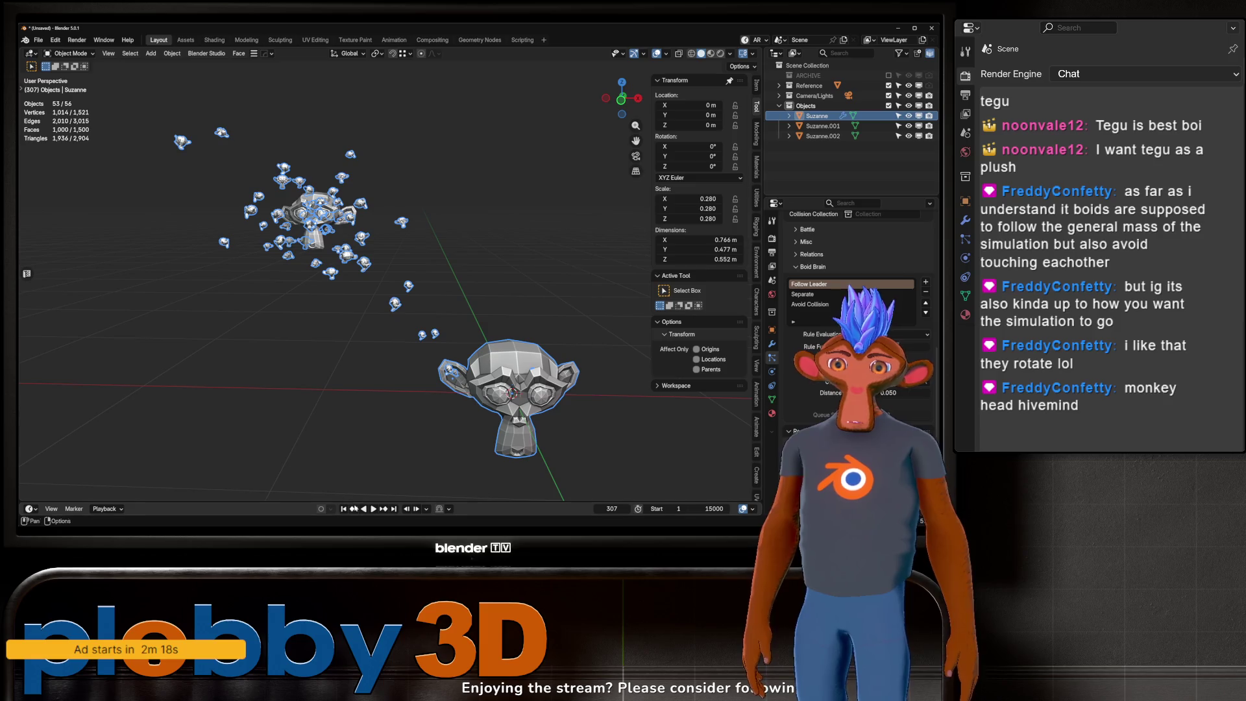
left_click(343, 510)
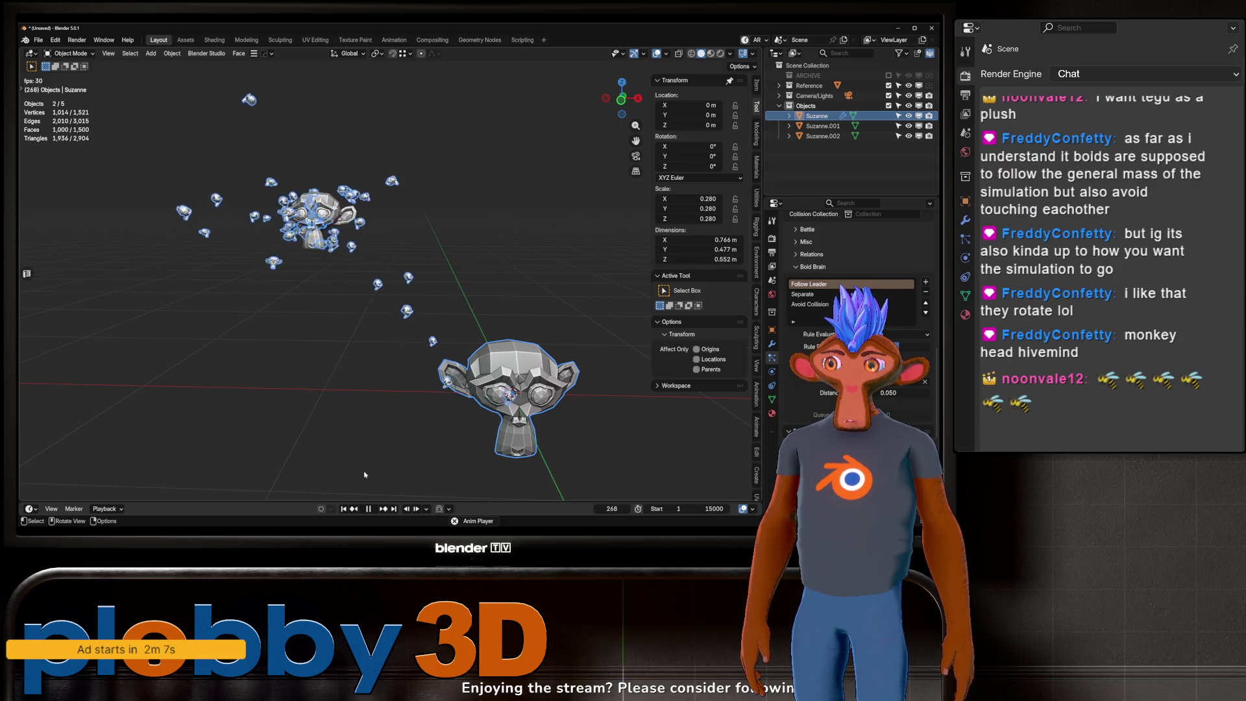
scroll(382, 251, "up", 5)
scroll(382, 252, "down", 5)
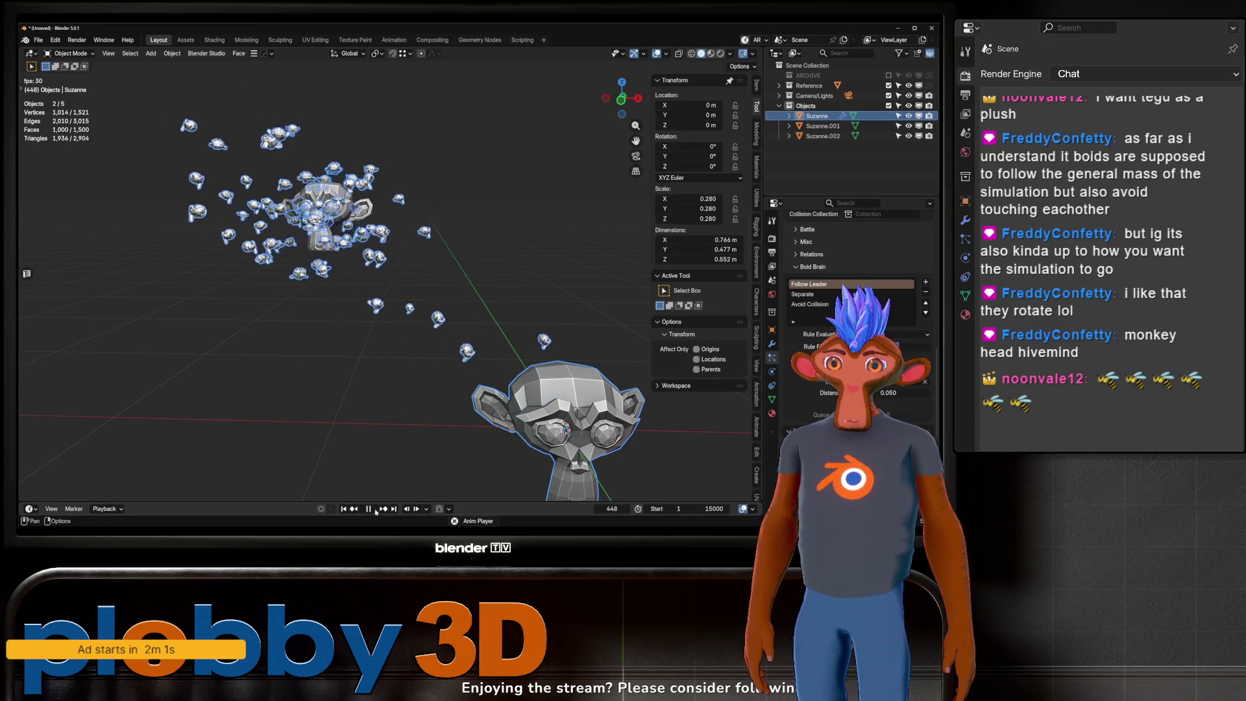
key("space")
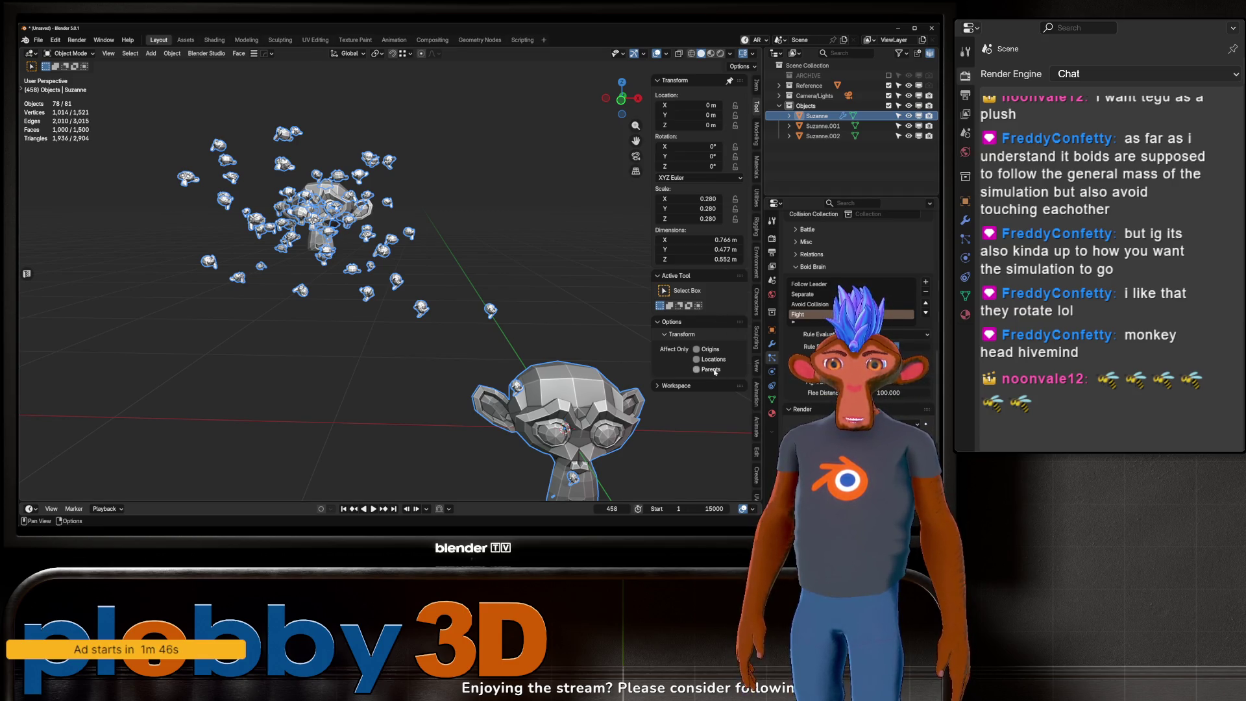
Step: Test the swarm with Fight leading the rules, then stop and rewind to the start
middle_click_drag(582, 334, 568, 326)
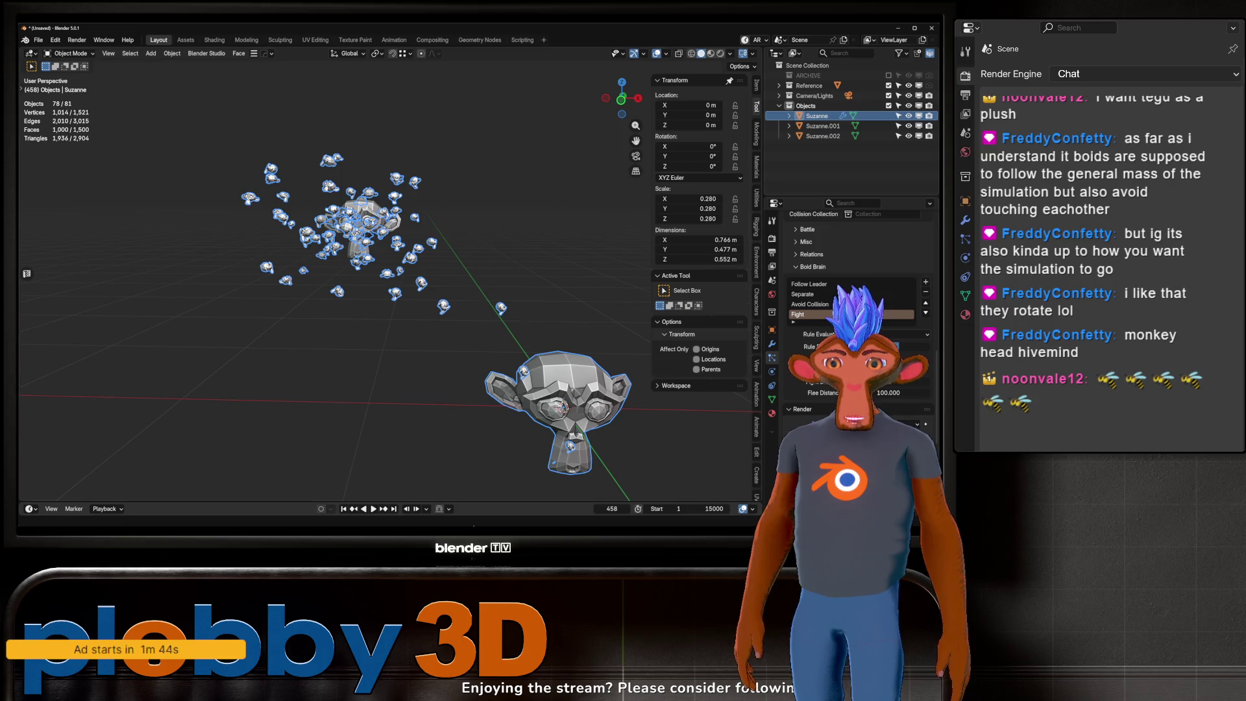
left_click(343, 509)
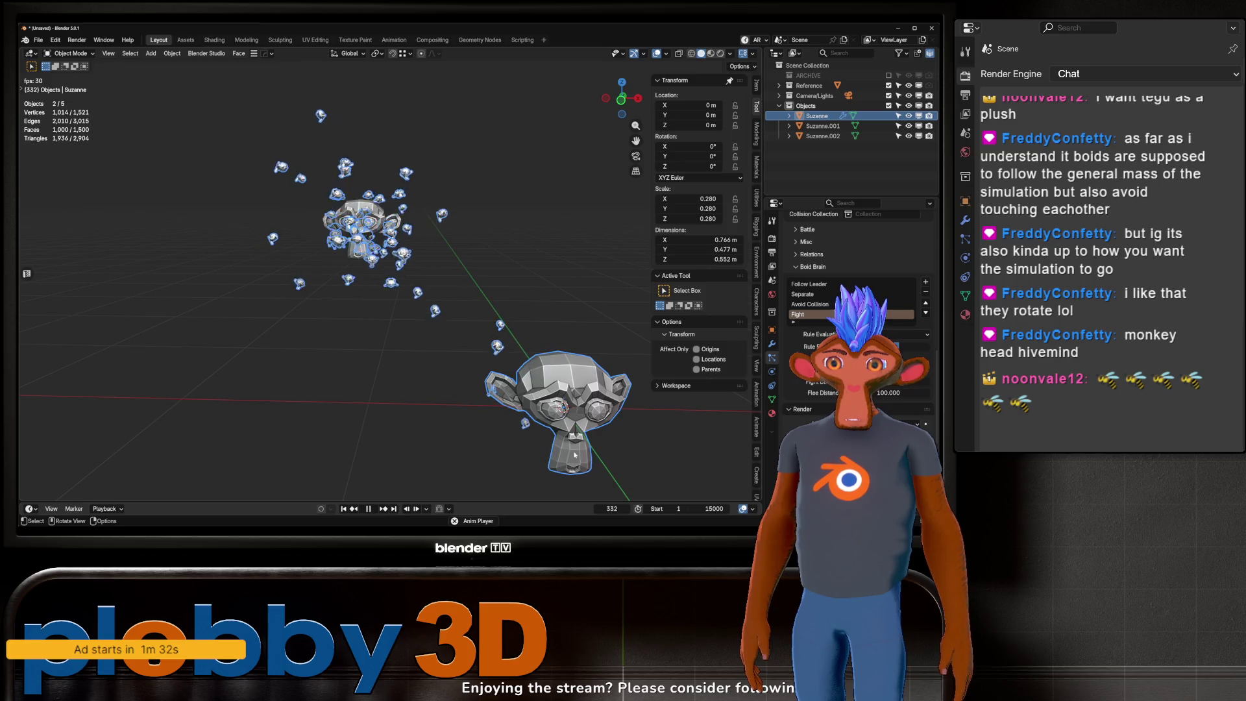
left_click(366, 510)
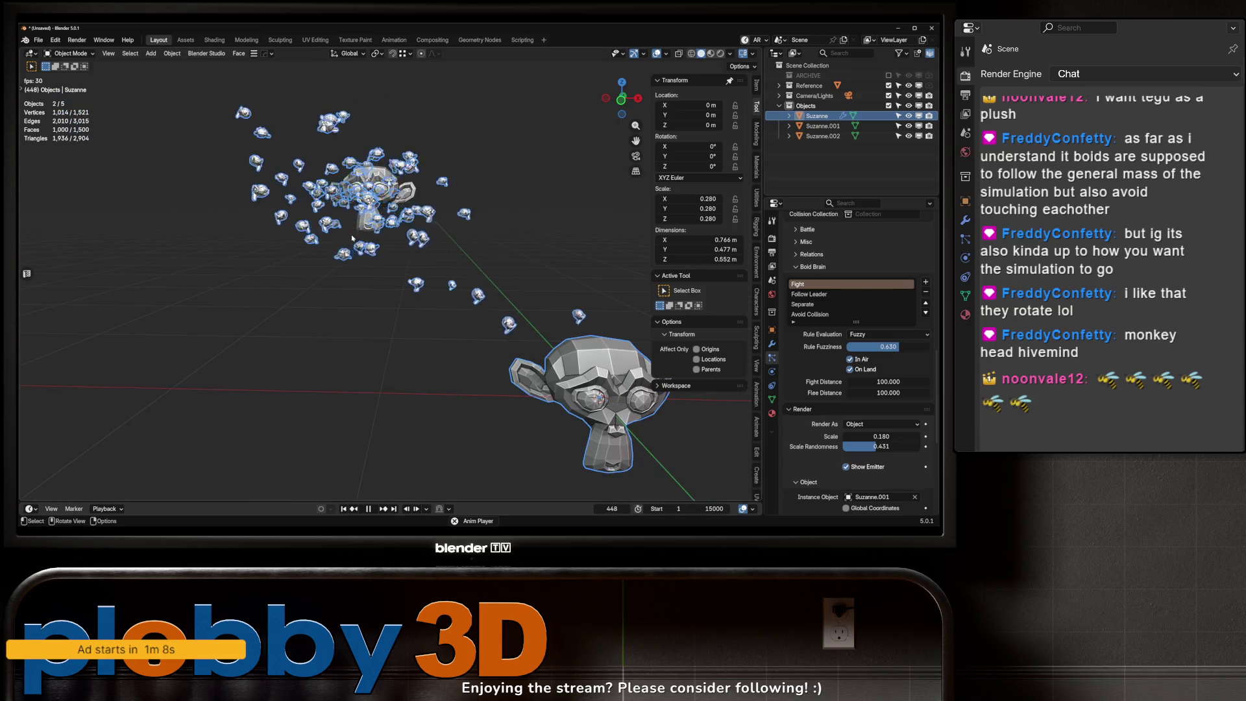
mouse_move(472, 248)
middle_mouse_down()
mouse_move(508, 215)
mouse_move(388, 95)
mouse_move(448, 102)
mouse_move(381, 150)
middle_mouse_up()
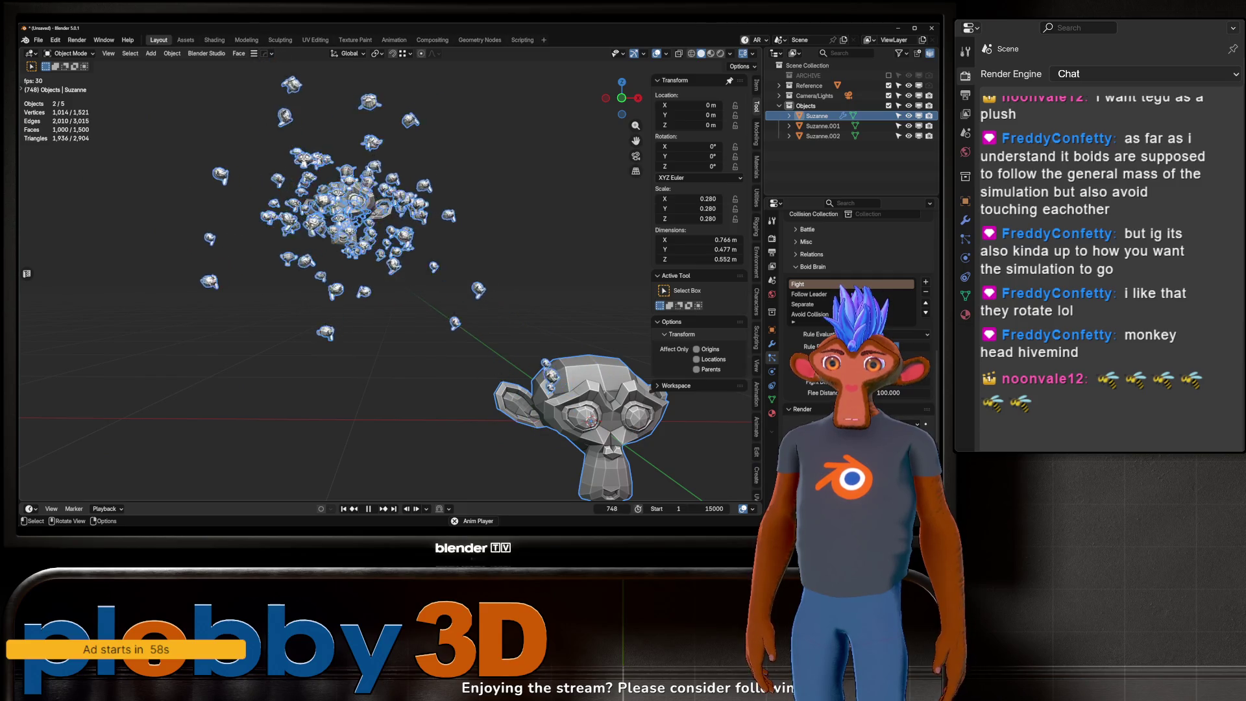
left_click(368, 508)
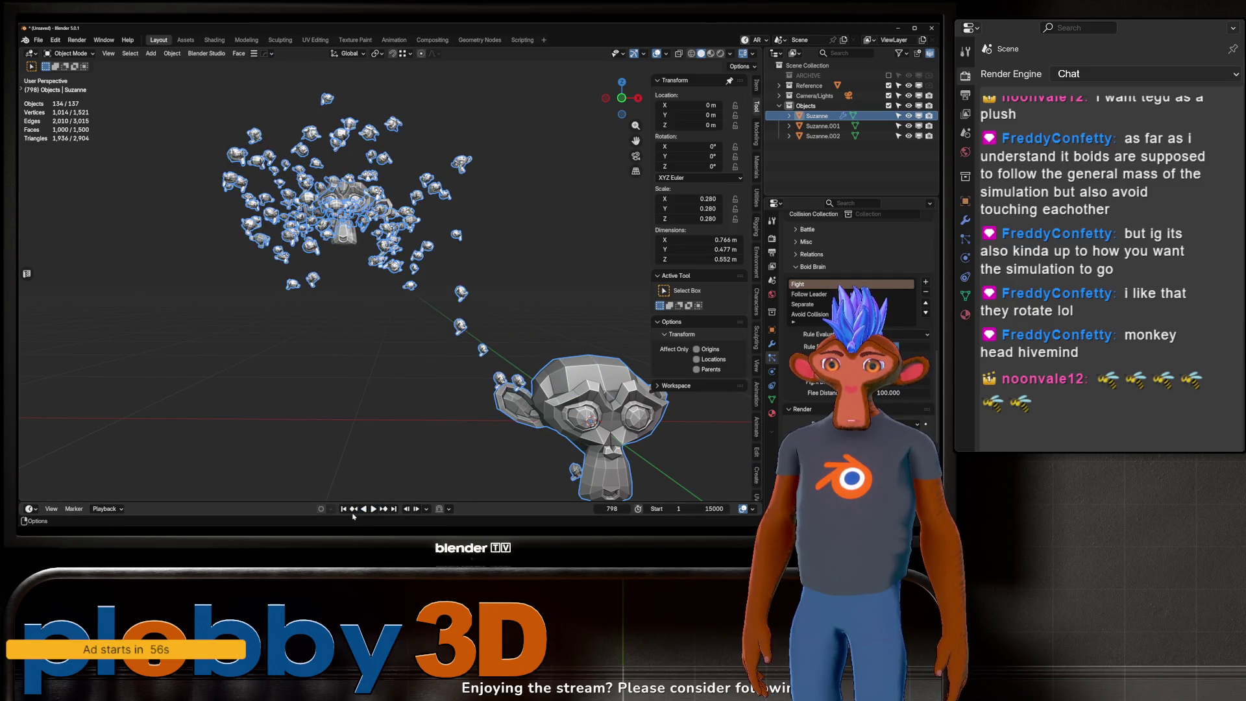
key("shift+Left")
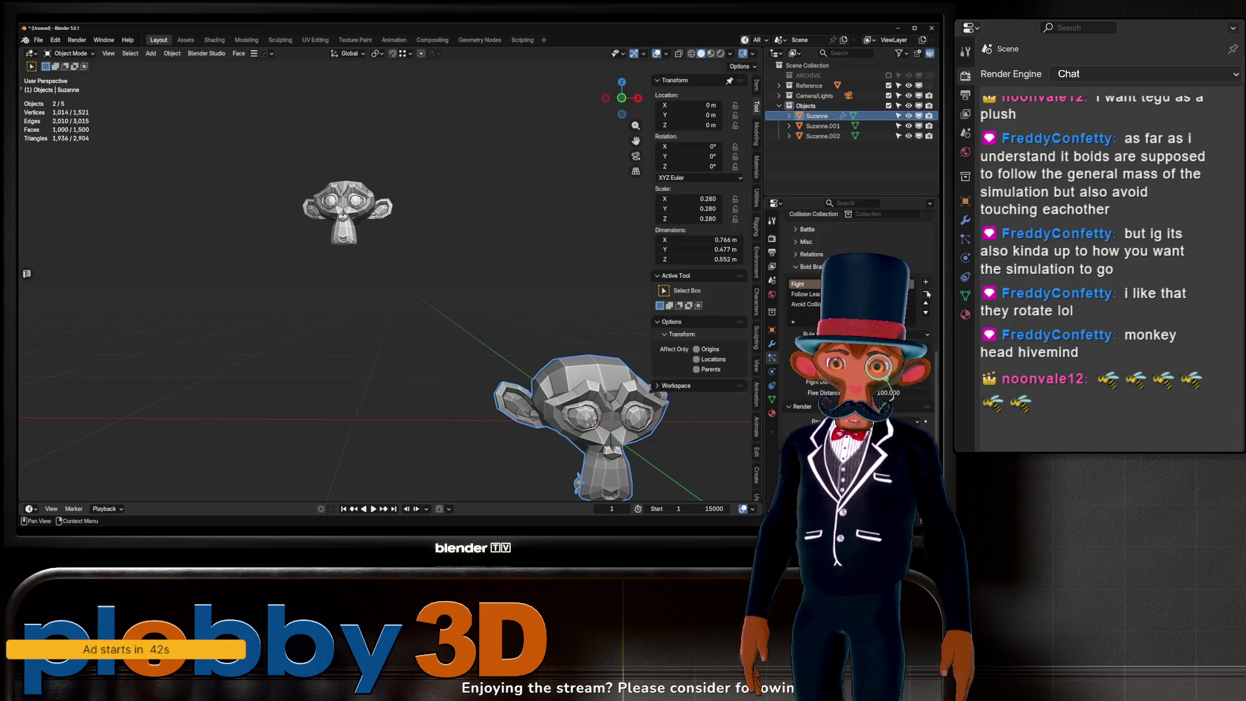
Step: Remove the Avoid Collision rule and test-play the swarm
left_click(805, 304)
left_click(926, 293)
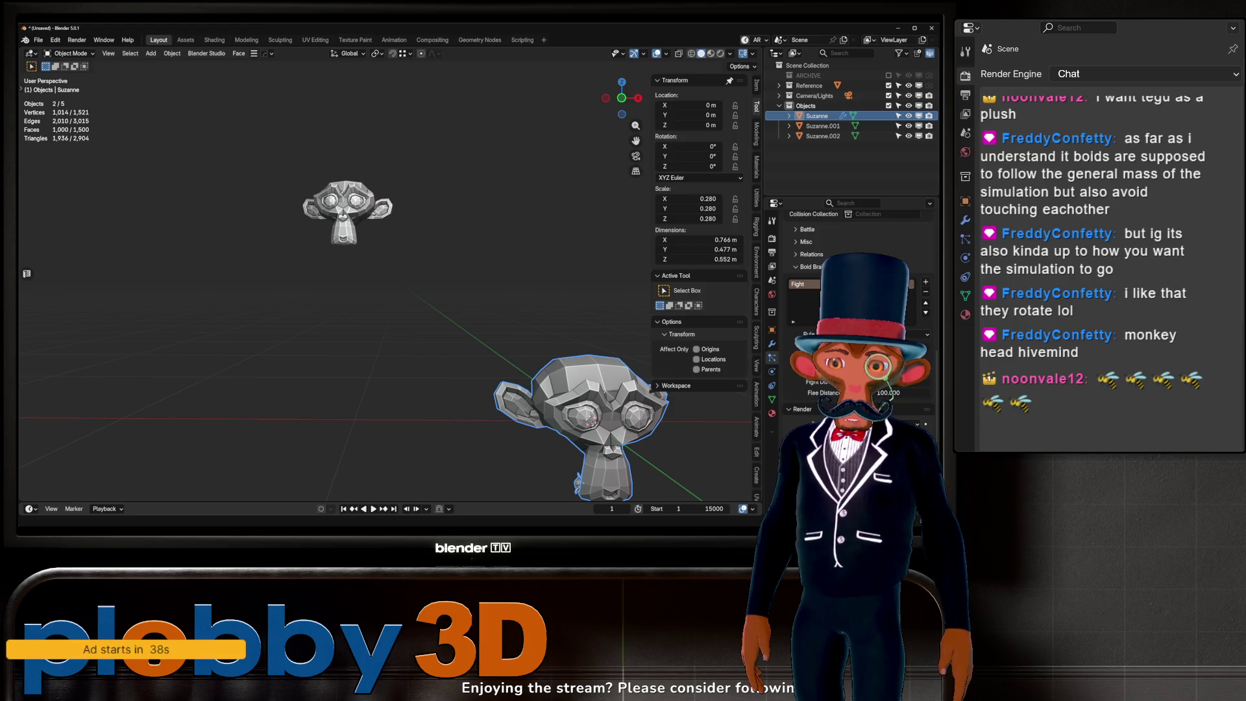
left_click(373, 509)
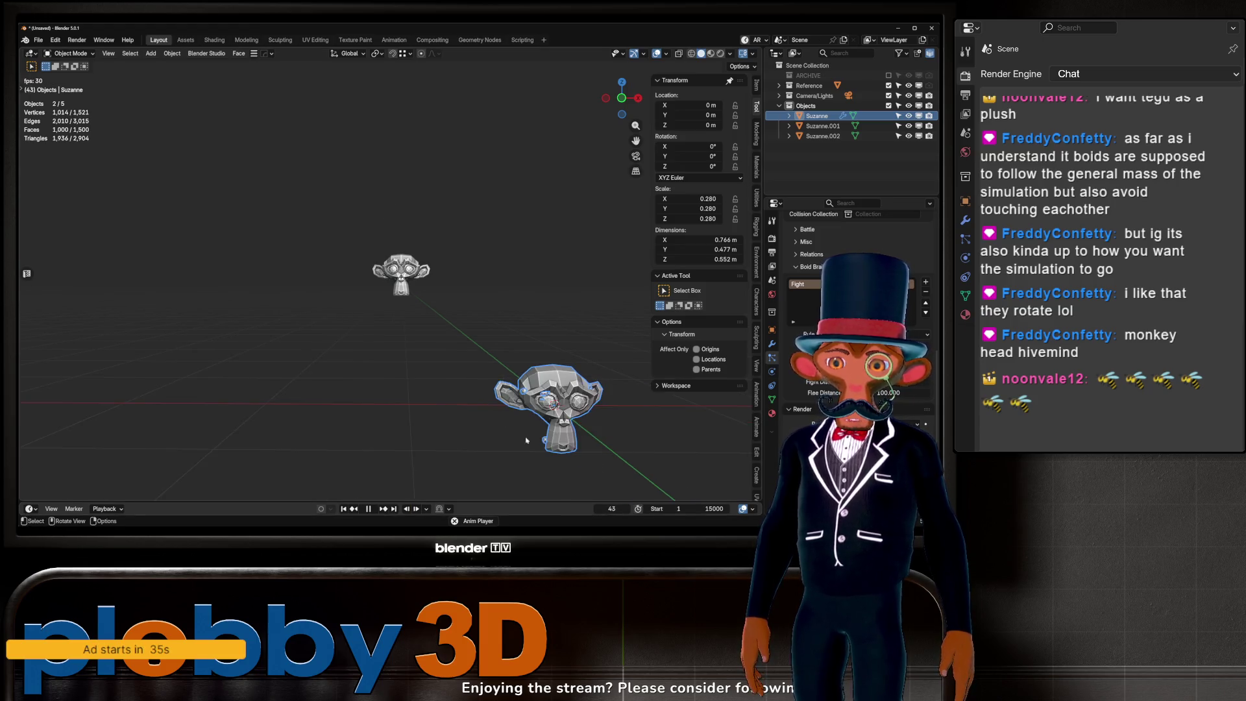
mouse_move(454, 338)
middle_mouse_down()
mouse_move(494, 324)
mouse_move(484, 350)
middle_mouse_up()
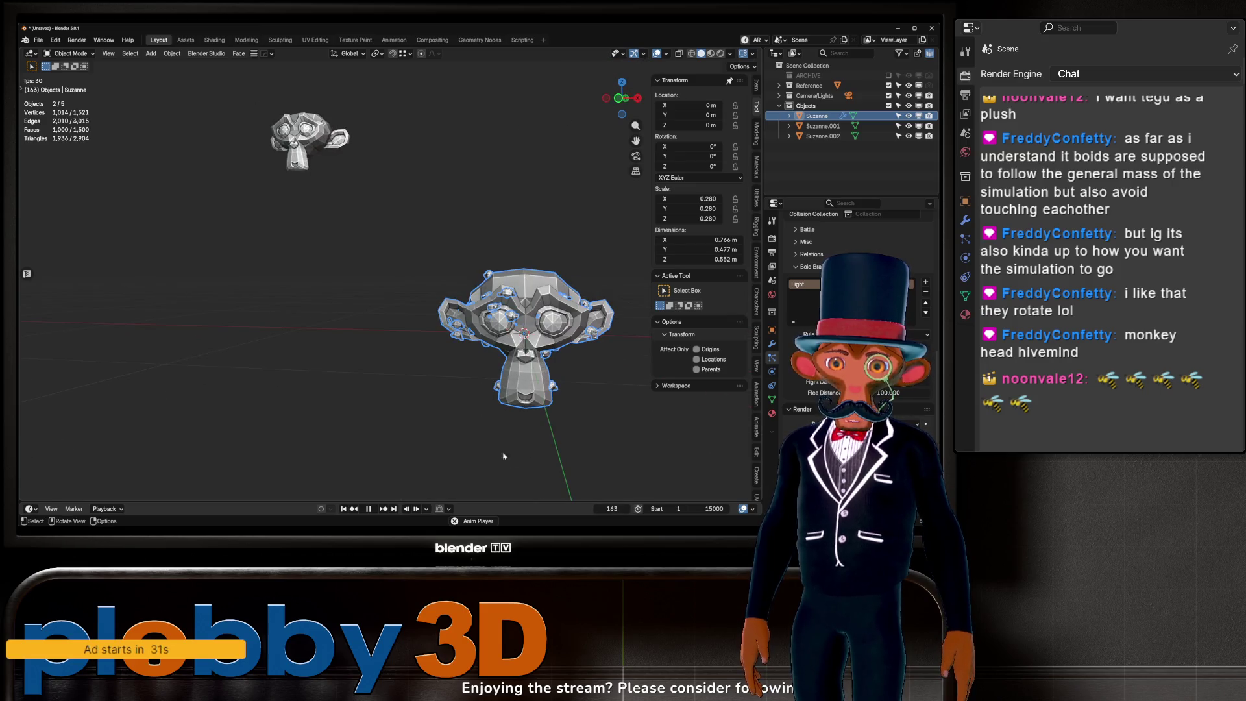
left_click(368, 509)
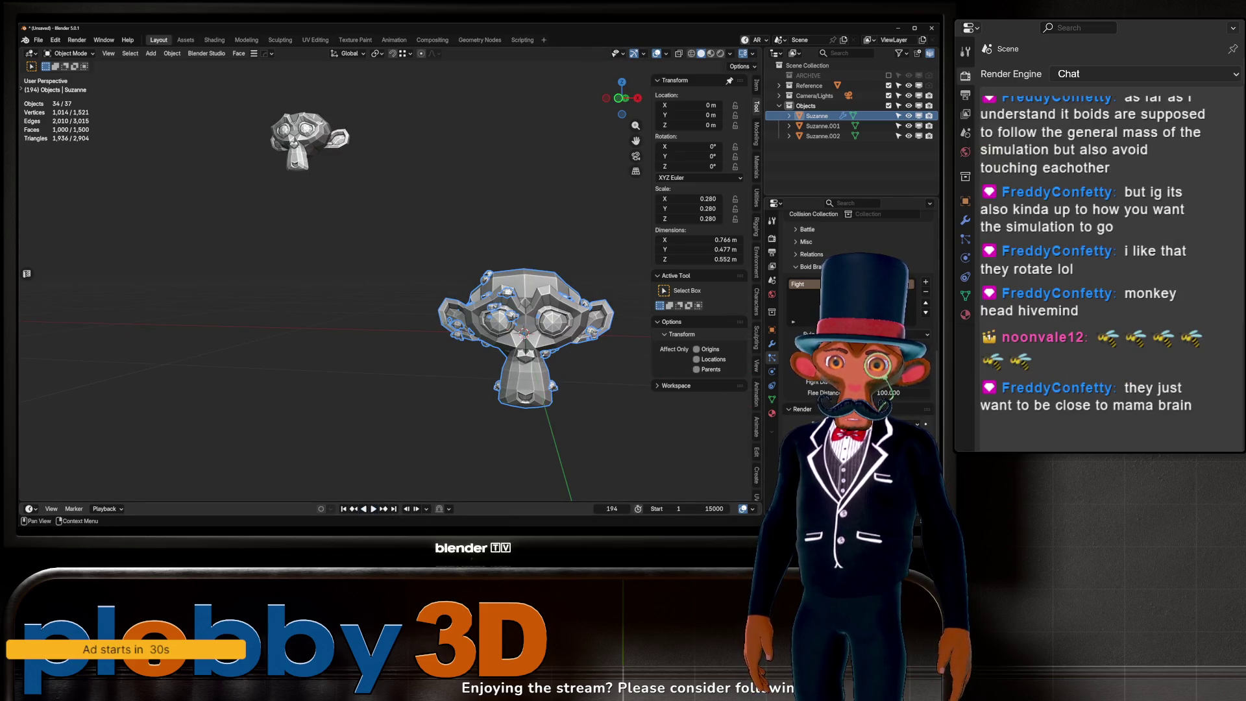
Step: Add a Flock boid rule and restart playback from the beginning
left_click(927, 283)
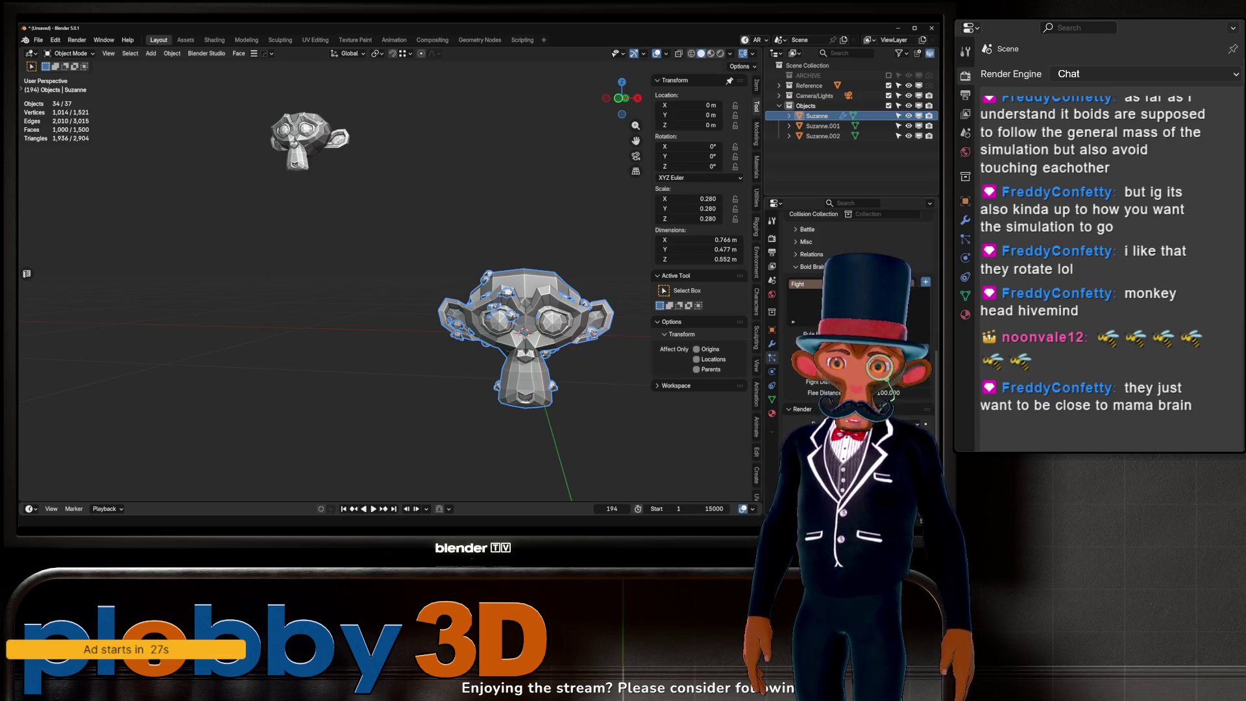
left_click(902, 334)
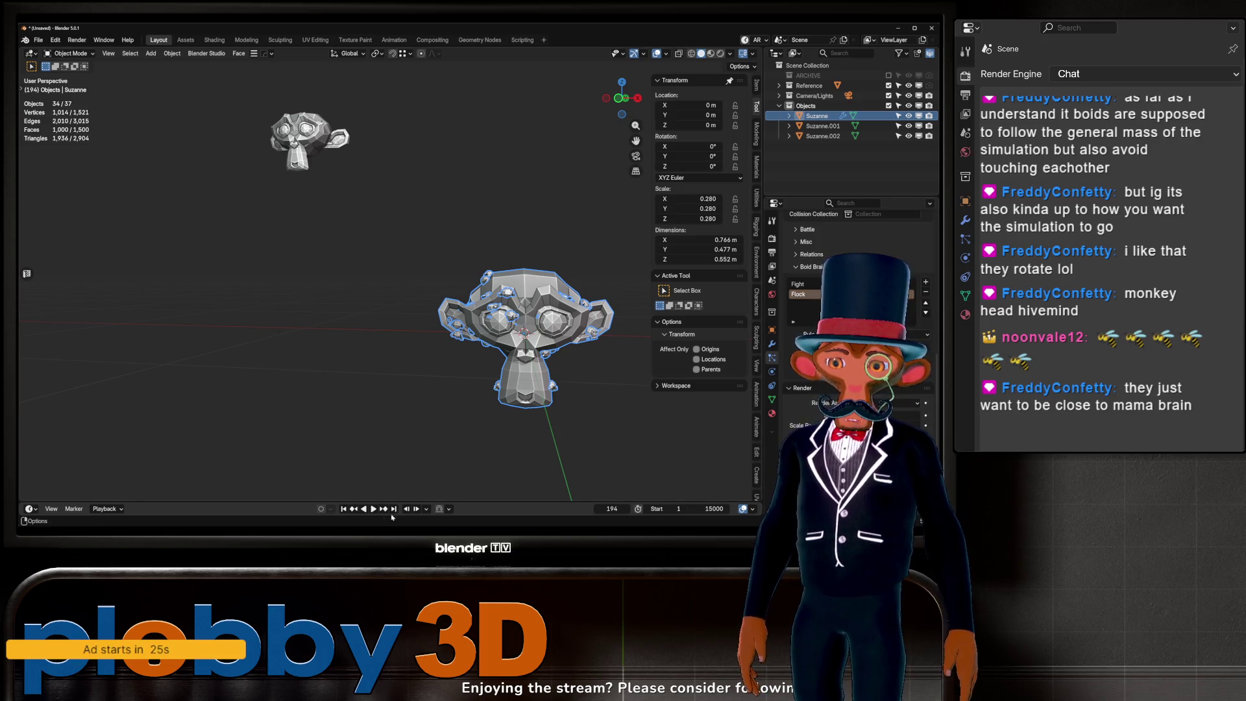
left_click(343, 508)
left_click(374, 508)
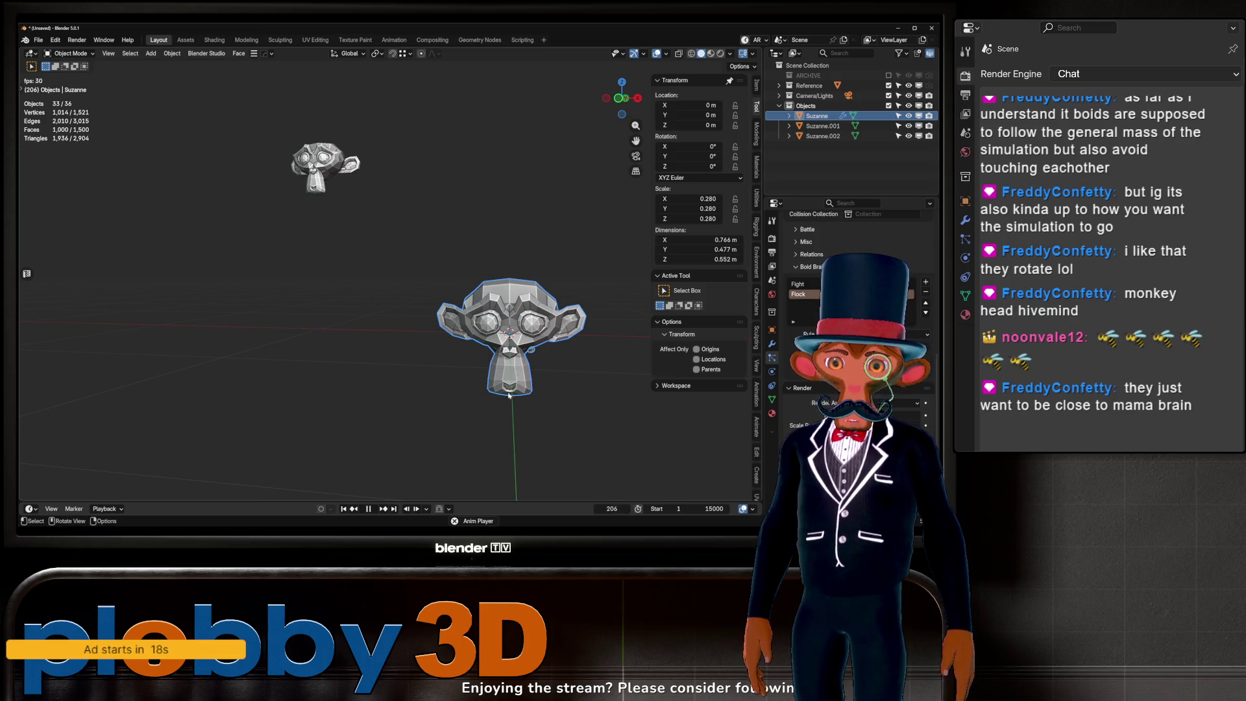
Step: Cancel an accidental resize of Suzanne, reframe on it, replay, then stop at frame 1
key("s")
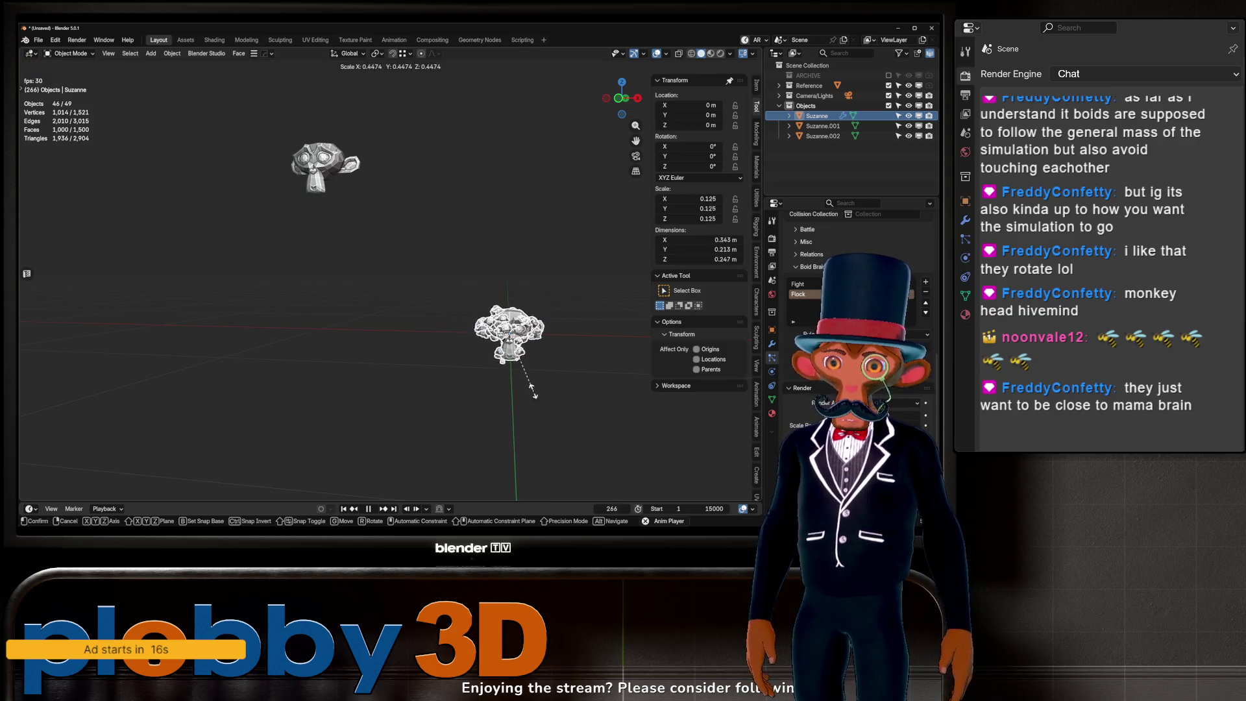
right_click(527, 380)
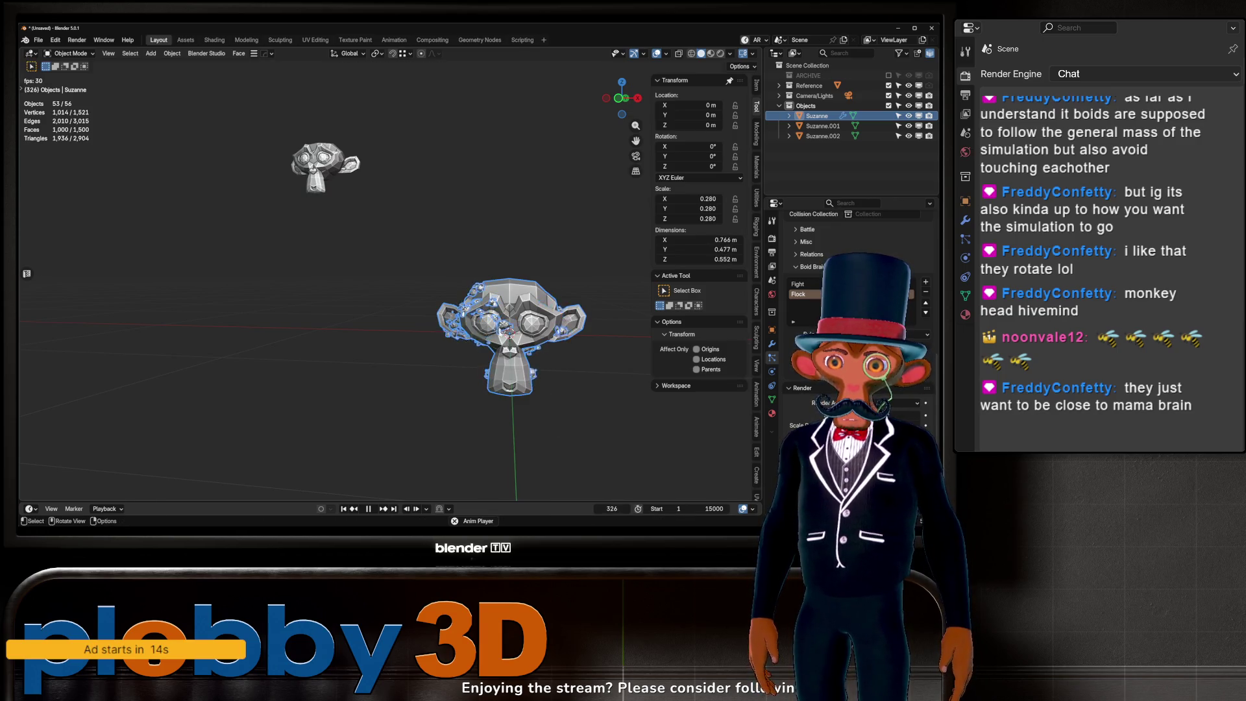
mouse_move(527, 377)
middle_mouse_down()
mouse_move(527, 340)
mouse_move(441, 351)
middle_mouse_up()
key("space")
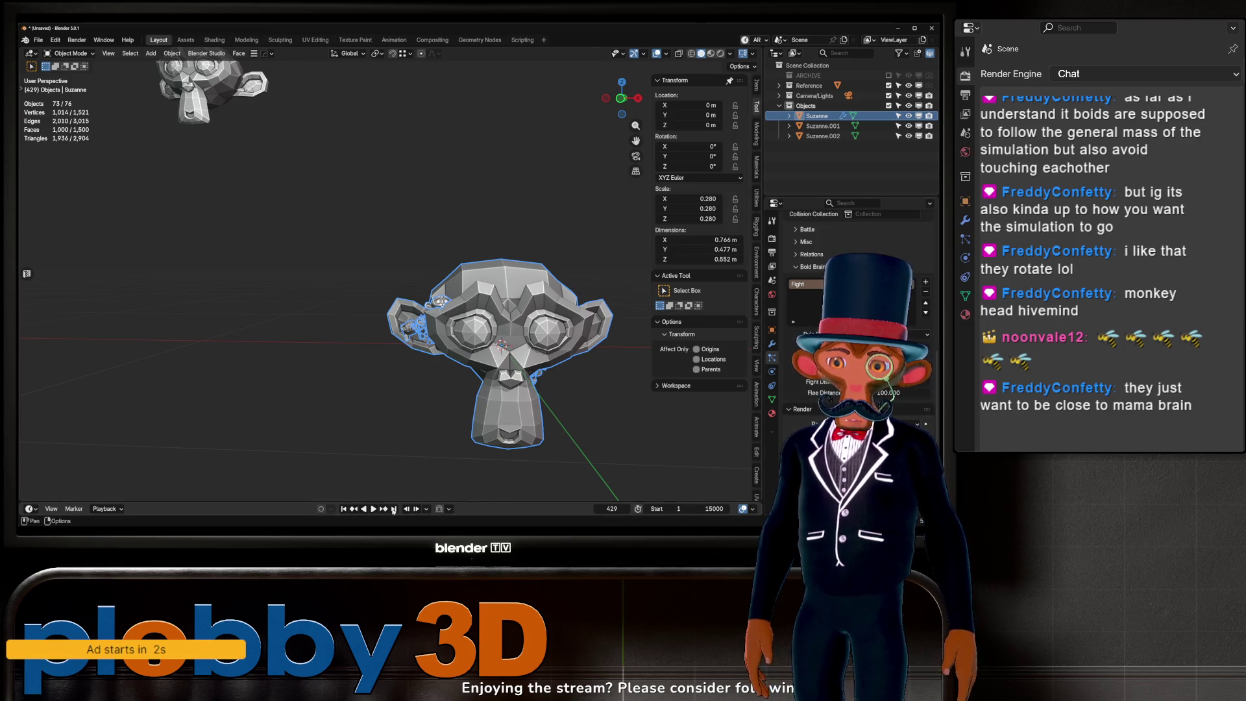
left_click(344, 508)
left_click(373, 509)
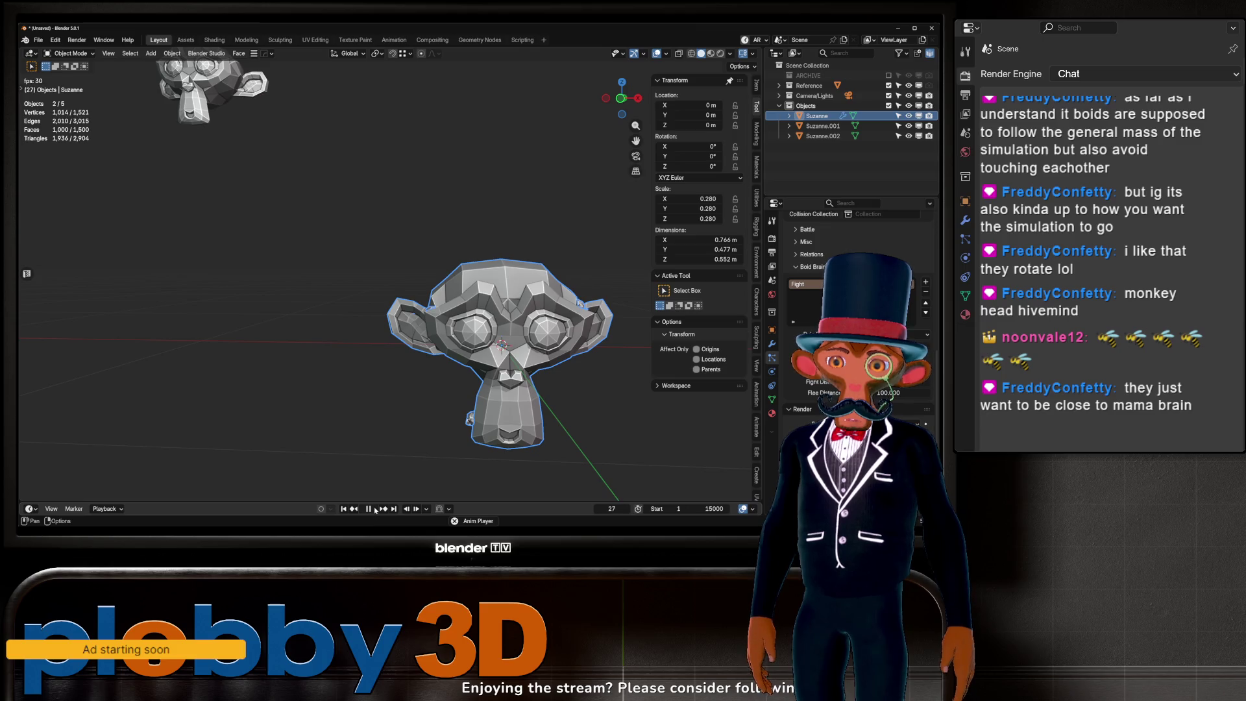
key("Escape")
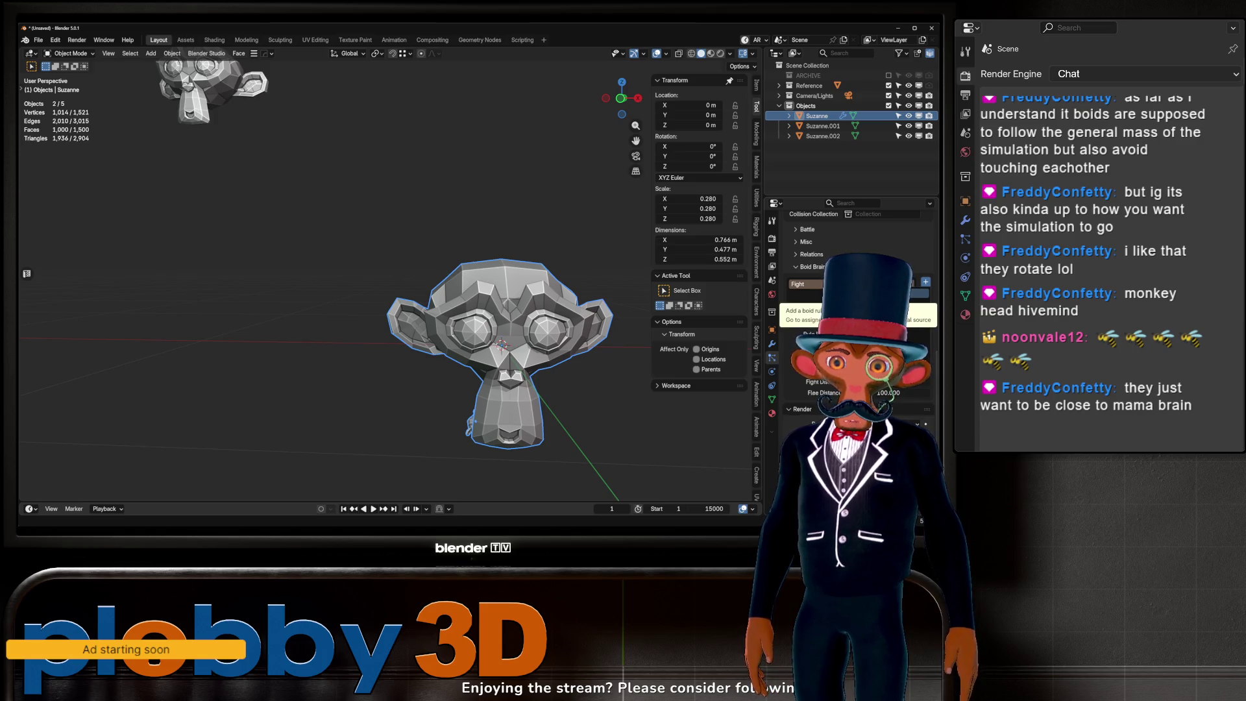
left_click(926, 282)
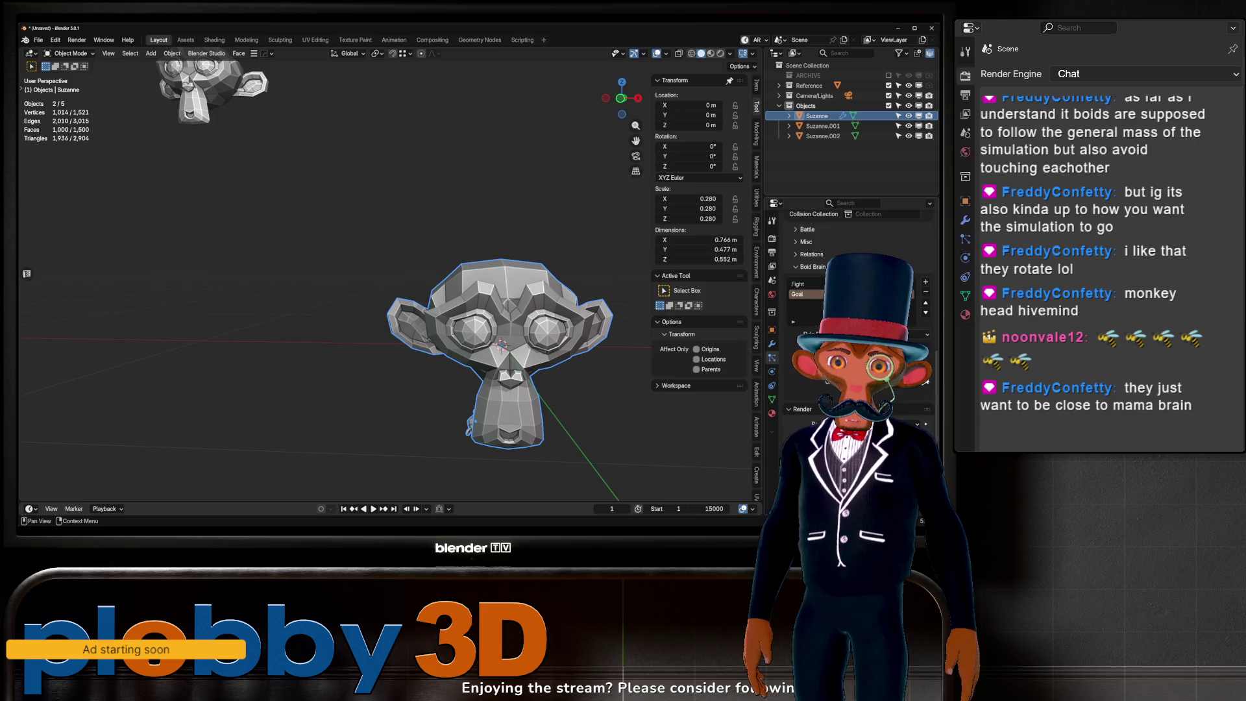
key("space")
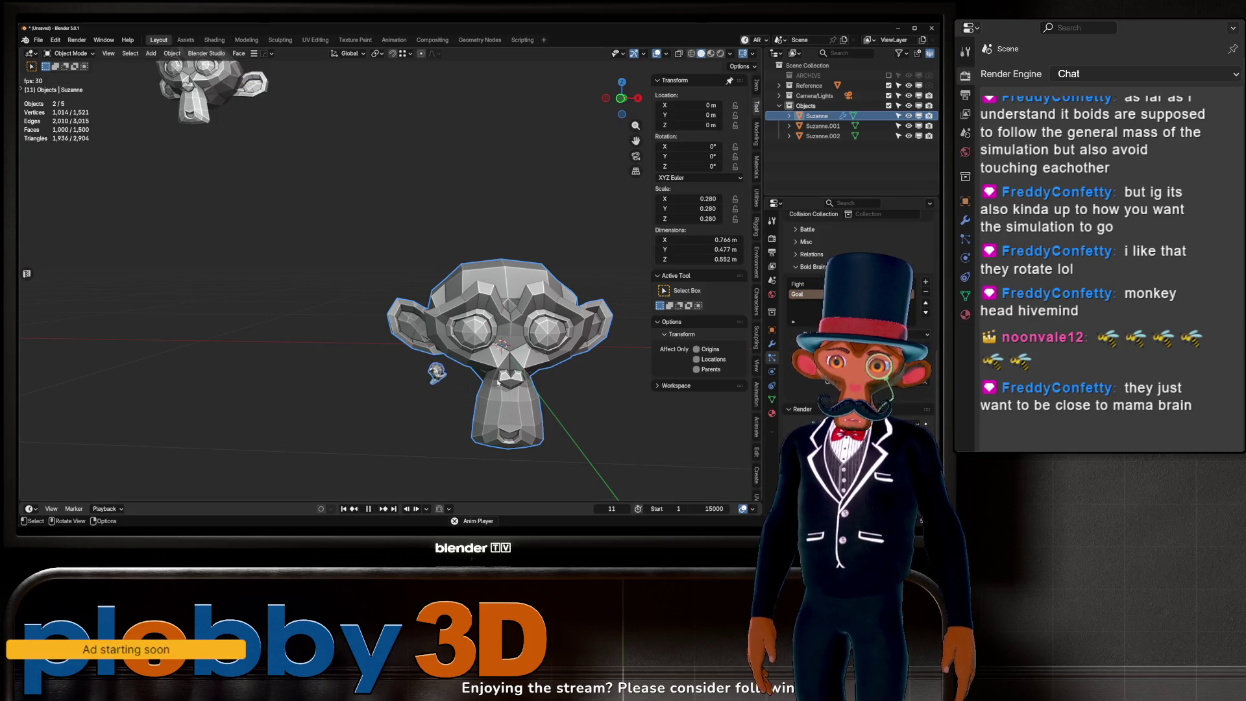
scroll(468, 305, "down", 2)
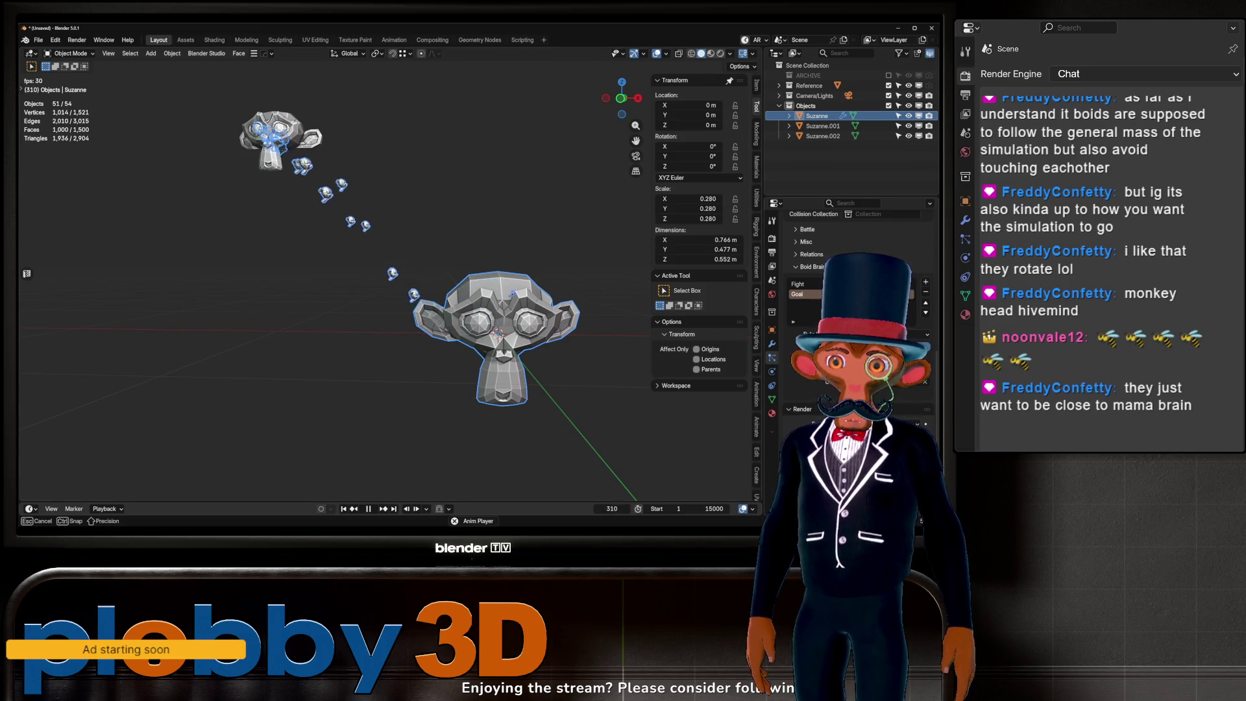
key("shift+Left")
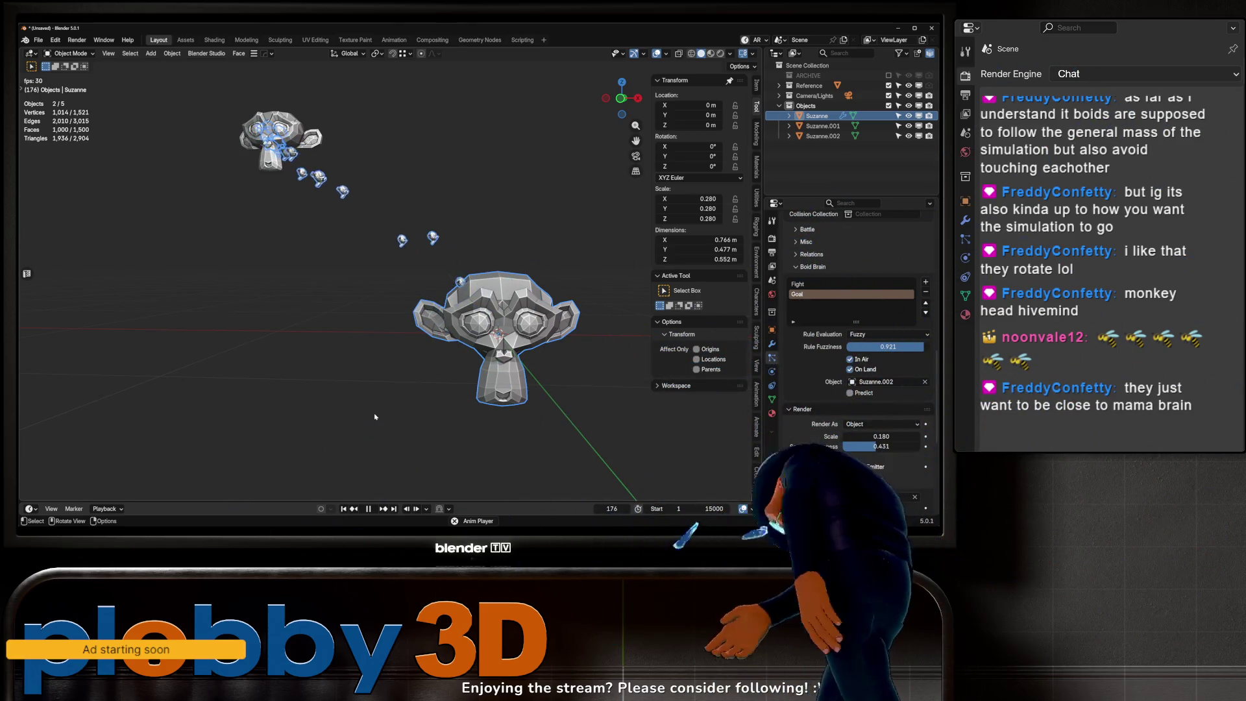
mouse_move(375, 416)
middle_mouse_down()
mouse_move(367, 217)
mouse_move(312, 212)
mouse_move(344, 311)
middle_mouse_up()
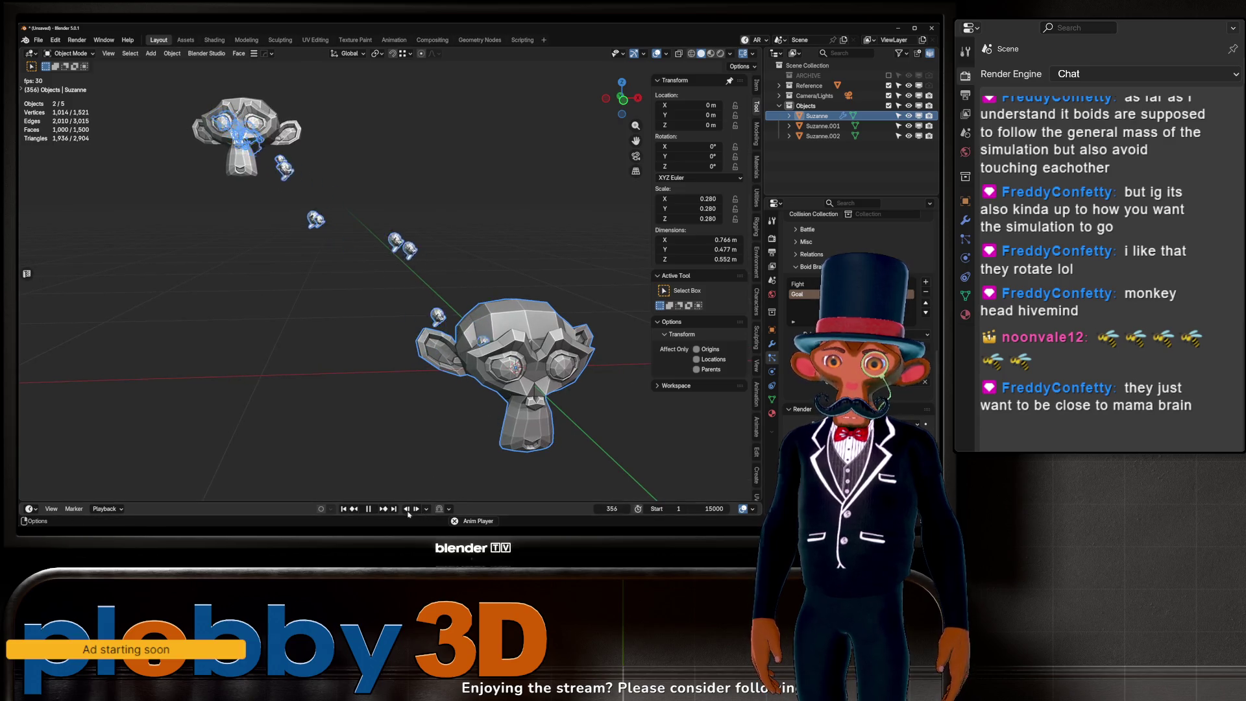
left_click(368, 509)
left_click(344, 508)
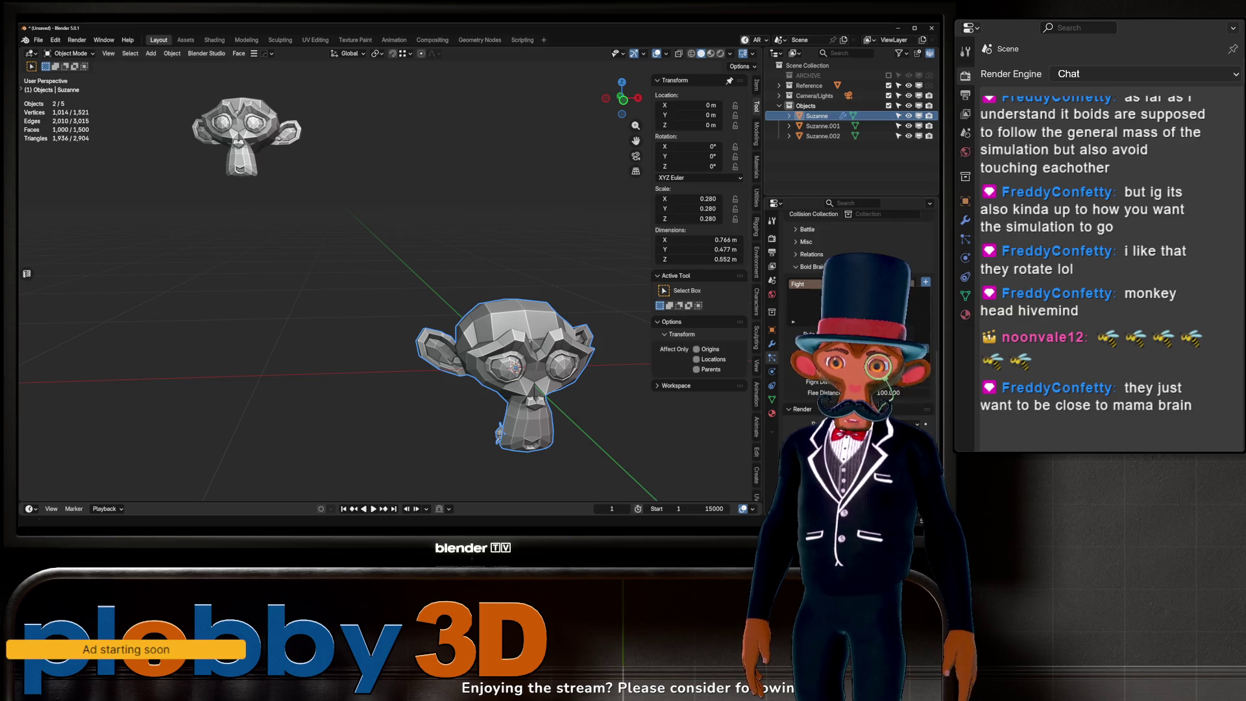
Step: Add a Follow Leader rule targeting the upper monkey and play the chase
left_click(925, 282)
left_click(925, 381)
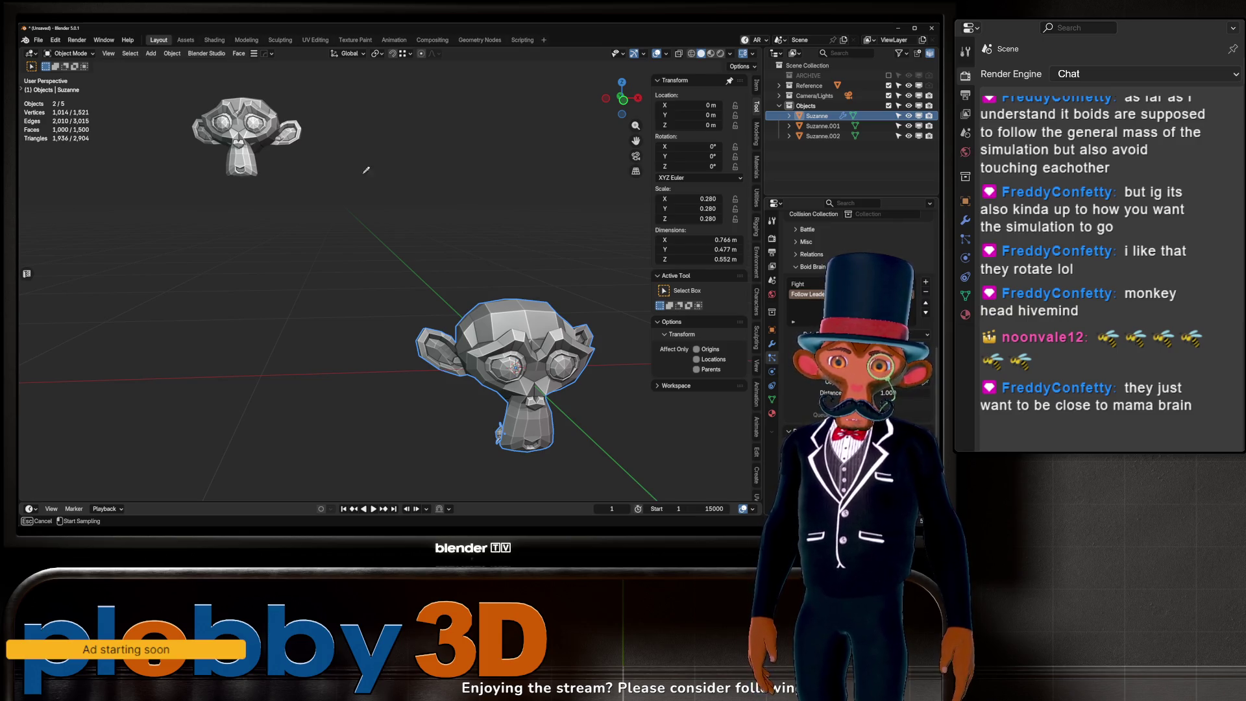
left_click(279, 130)
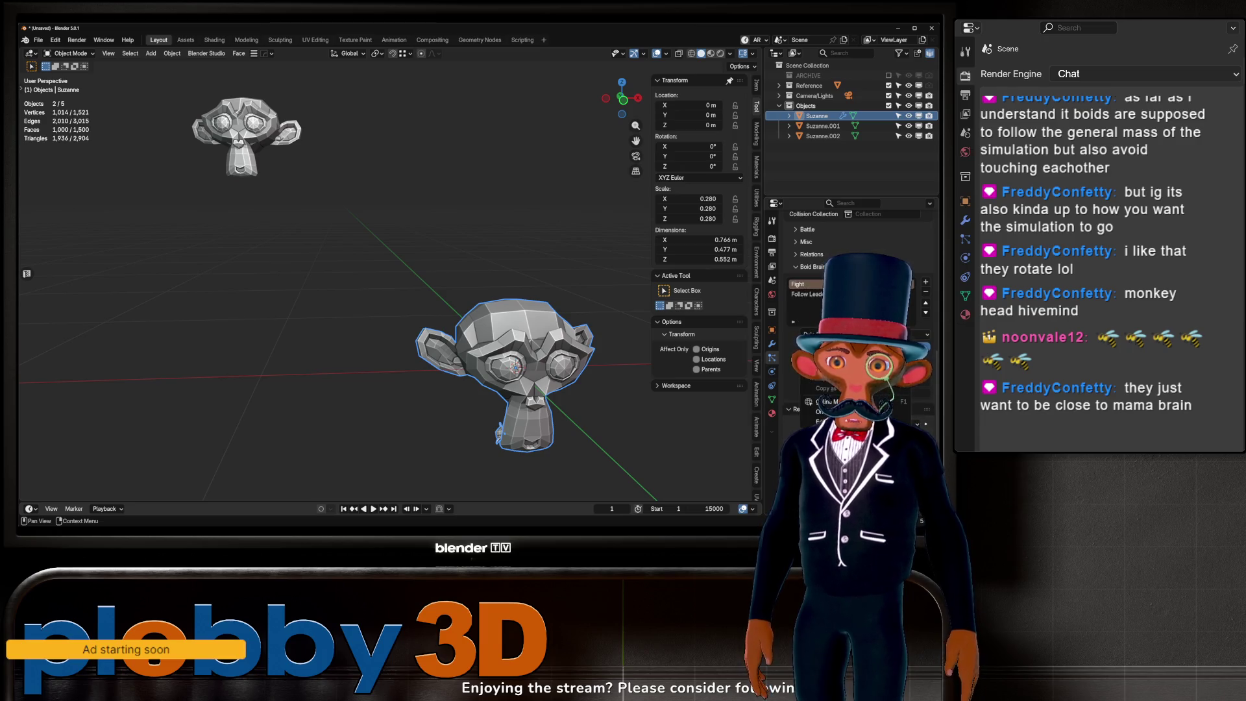
left_click(373, 509)
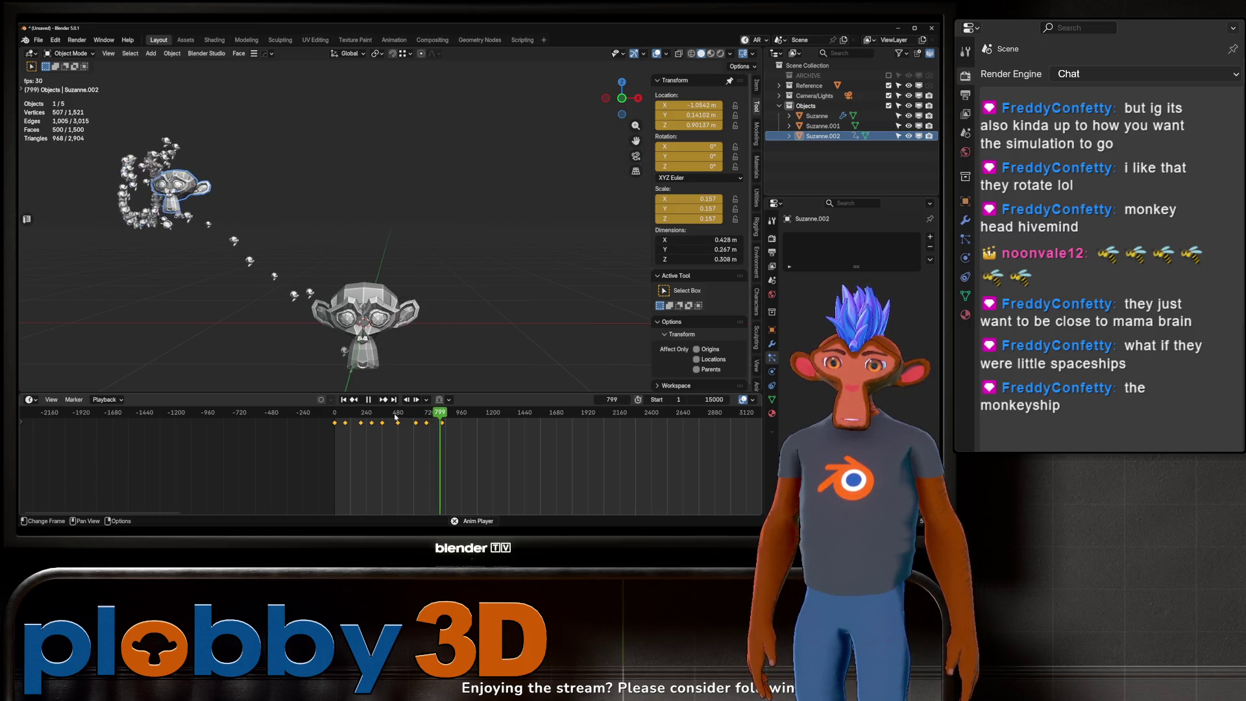
Step: Stop playback, select the Suzanne emitter in the Outliner, and edit an emission field
key("space")
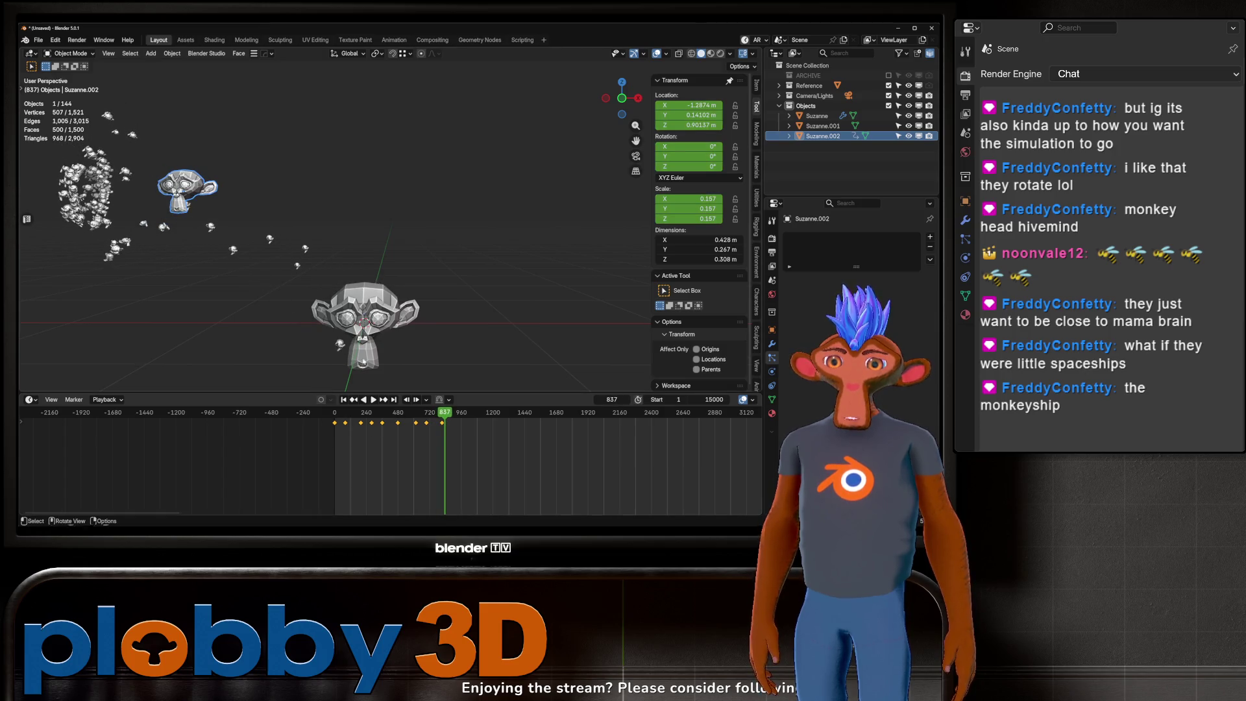
middle_click_drag(389, 351, 413, 333)
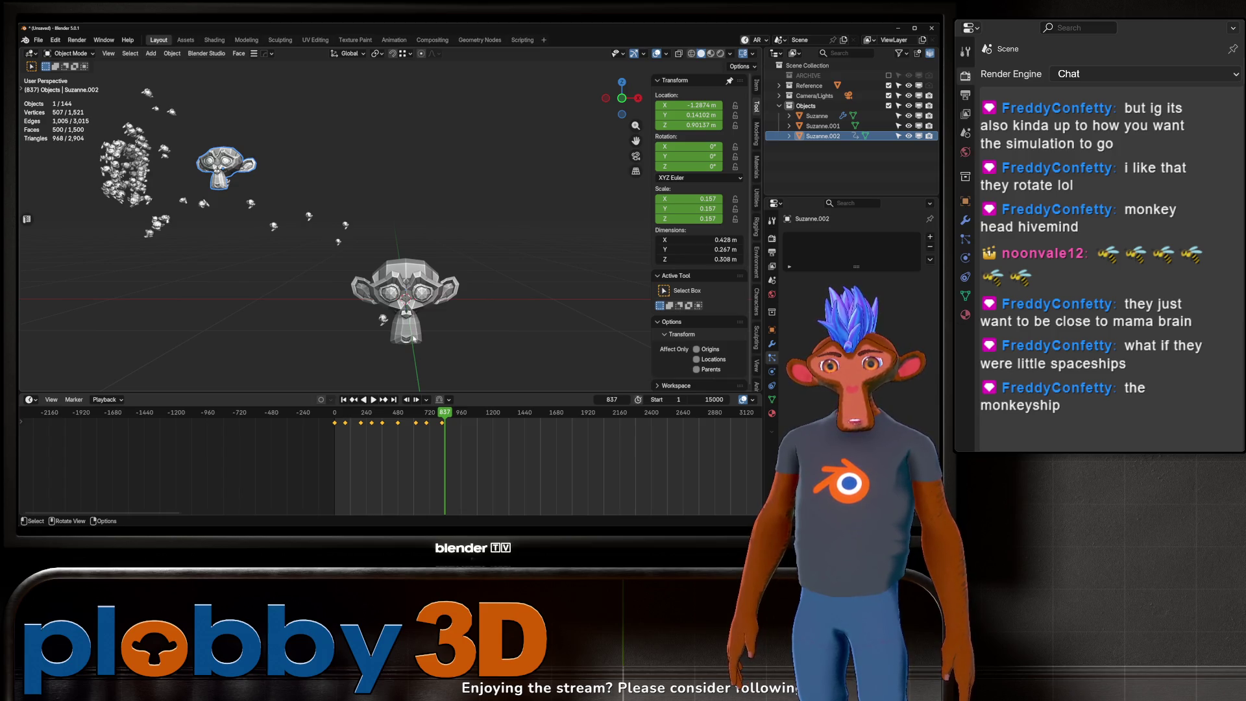
left_click(153, 209)
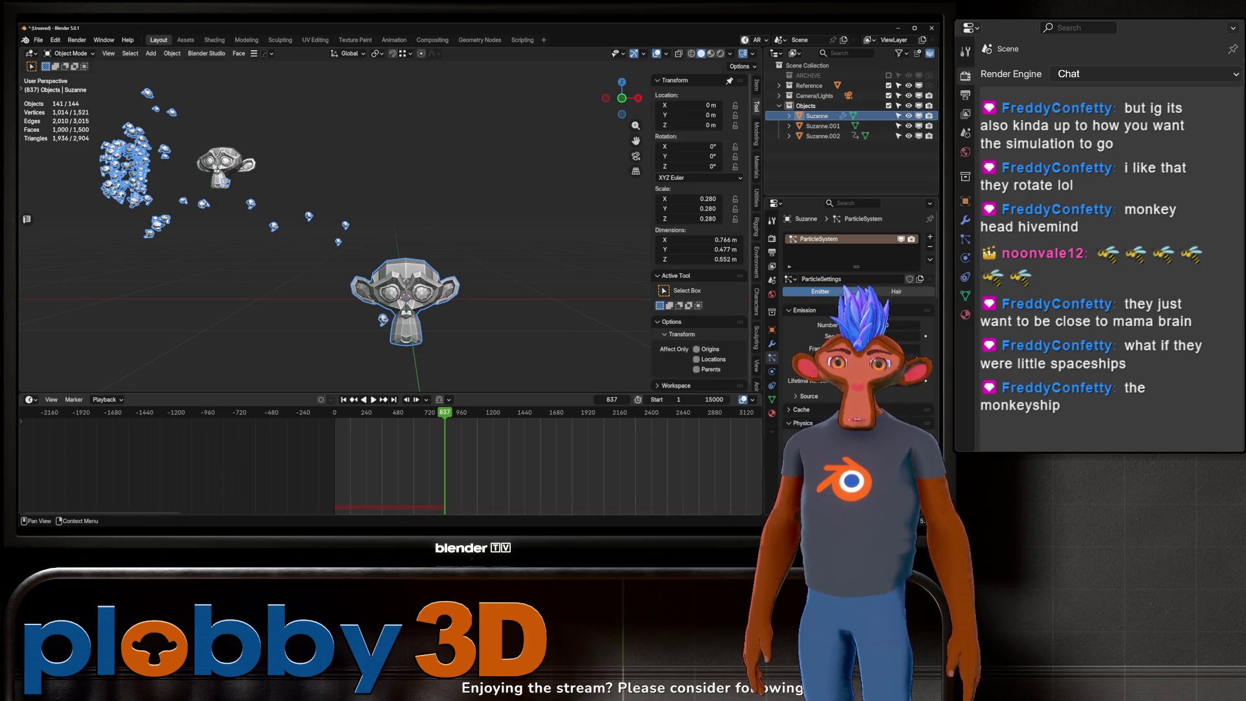
left_click(909, 358)
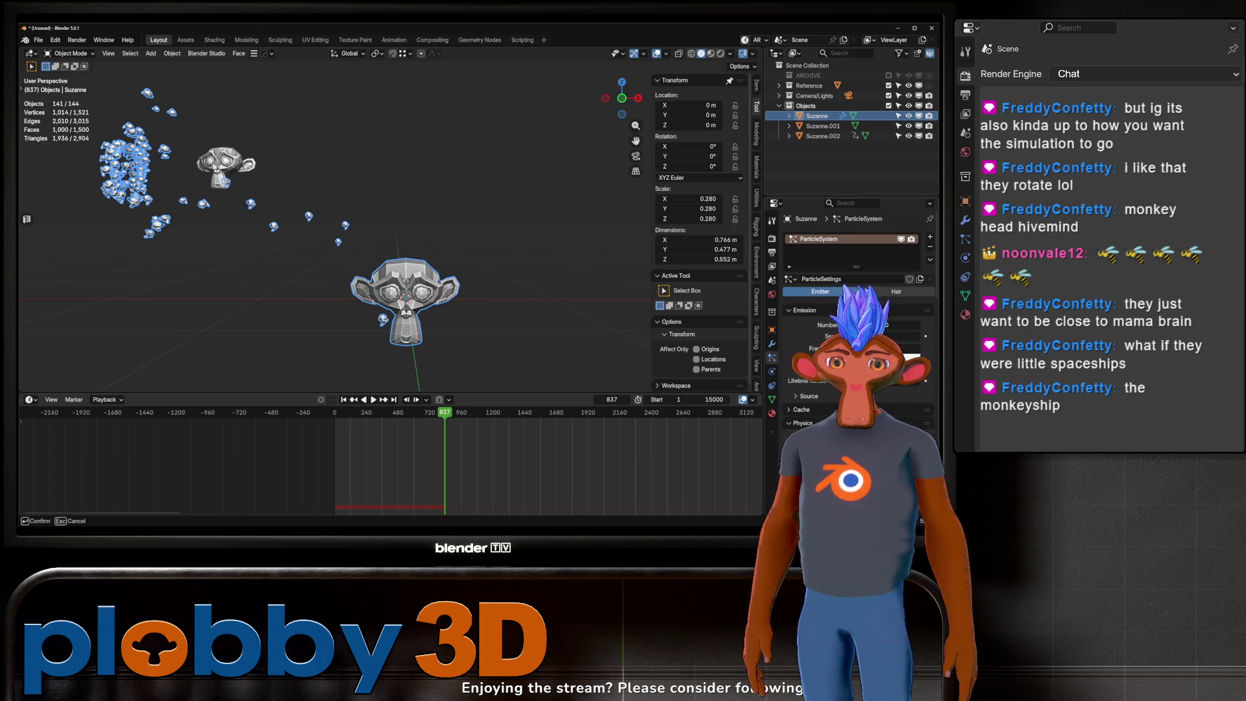
Step: Confirm the emission value, set the end frame to 1000, and play the swarm from frame 1
key("Return")
double_click(708, 399)
type("1")
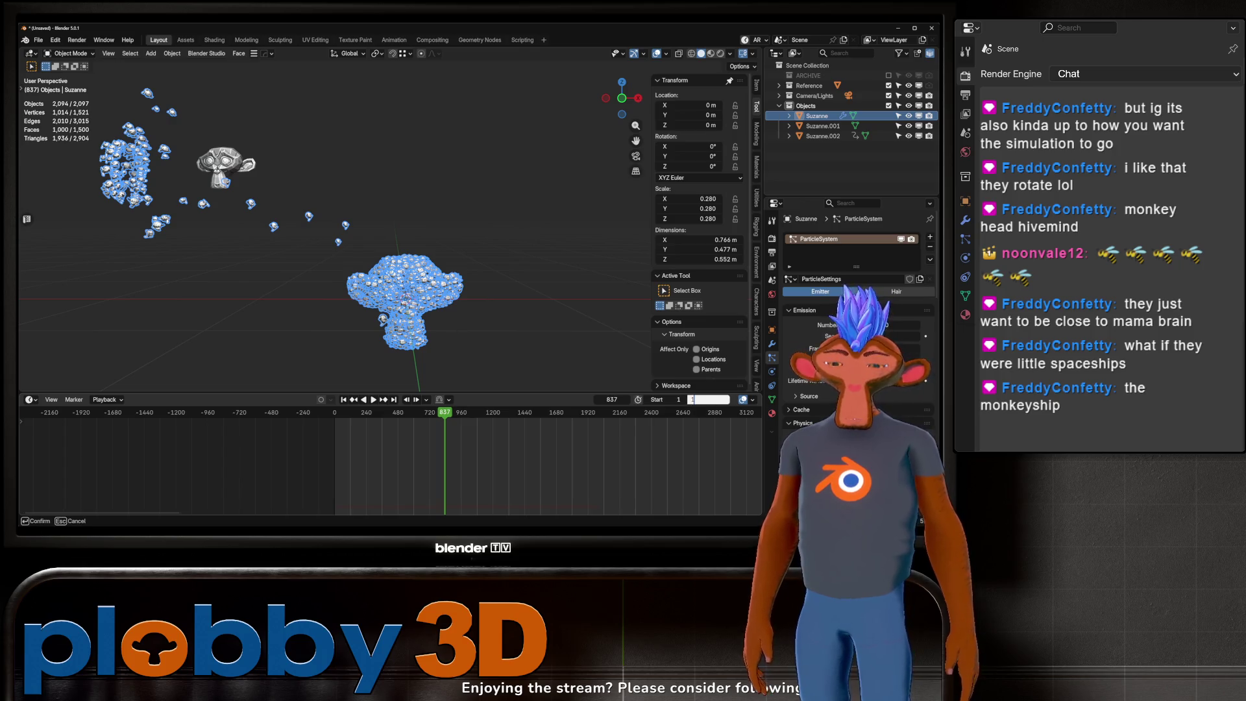
key("Return")
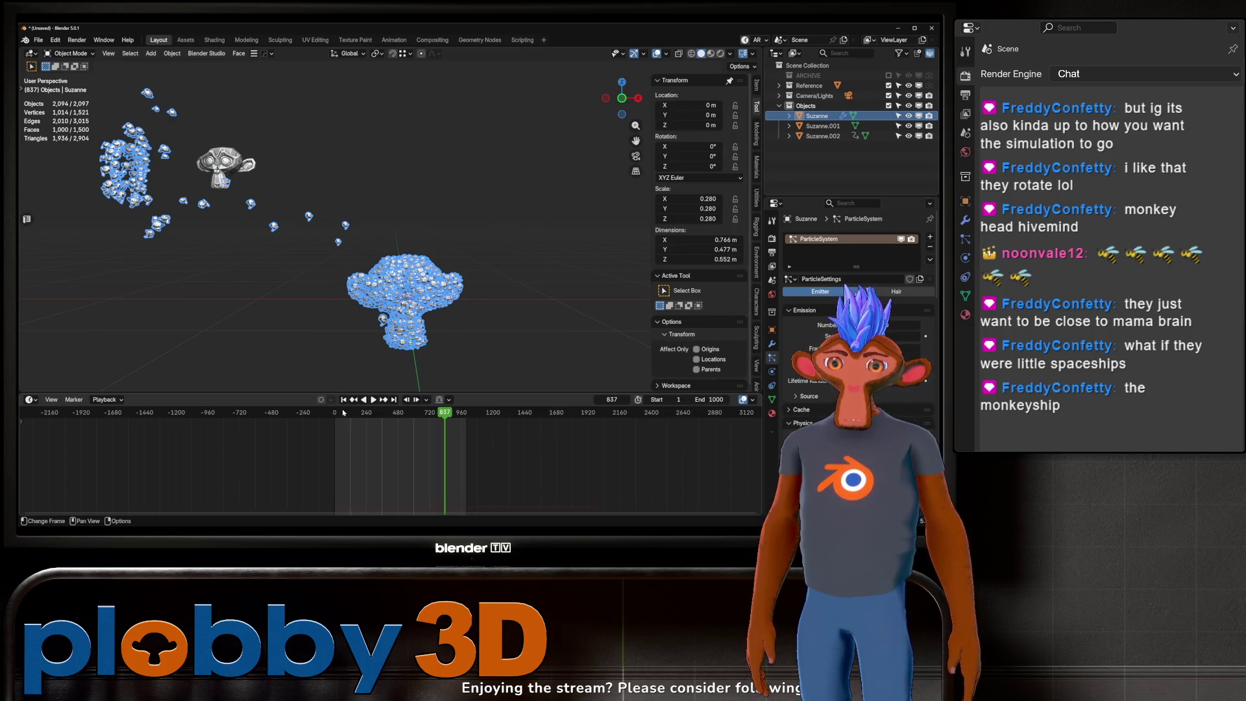
left_click(344, 399)
key("space")
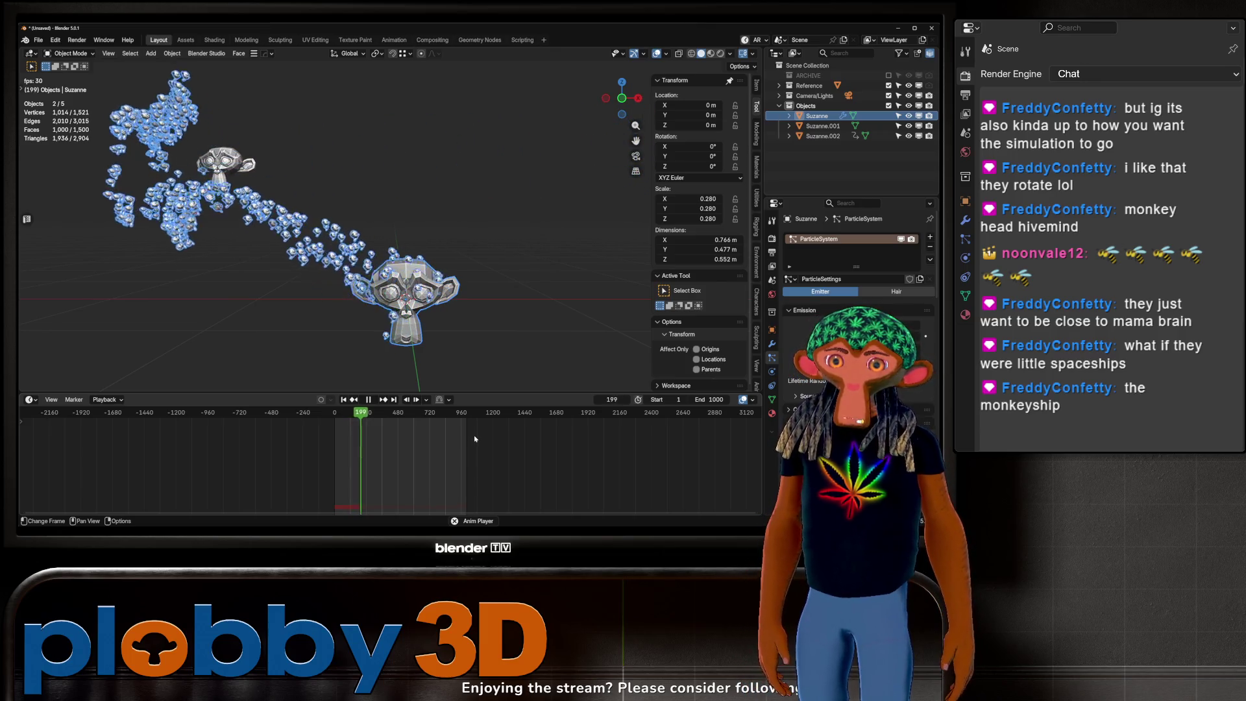
left_click(545, 389)
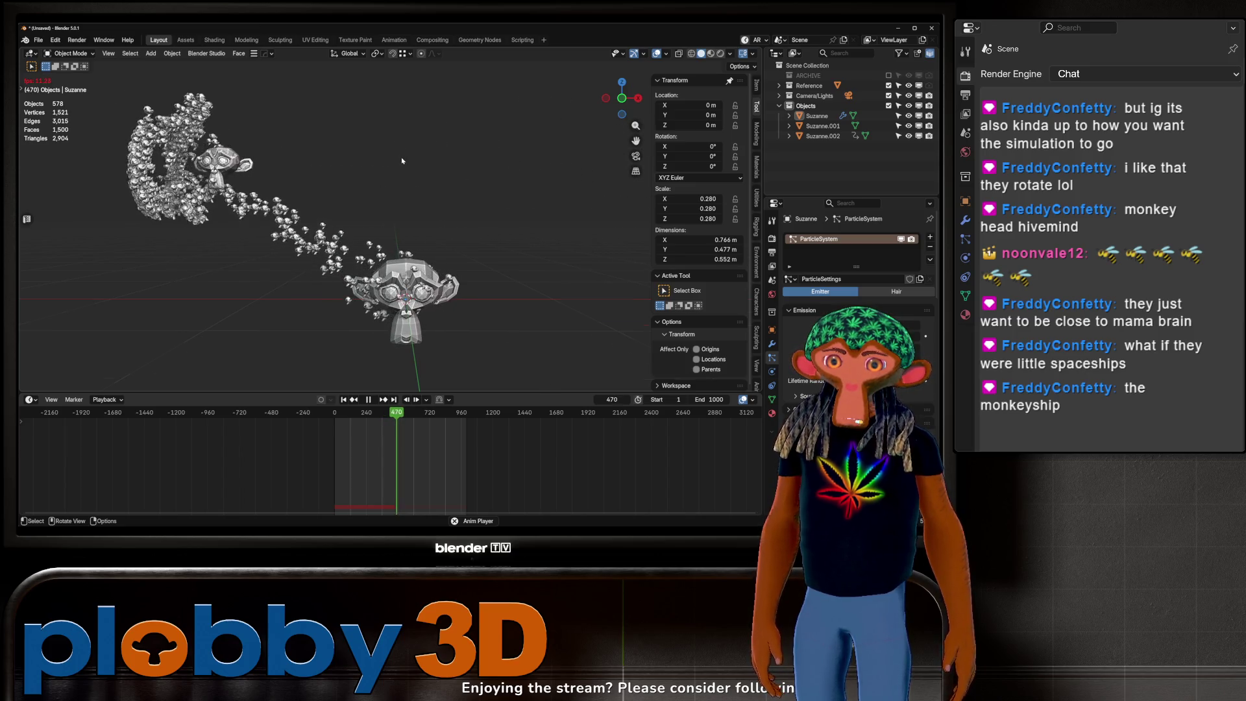
scroll(402, 161, "up", 1)
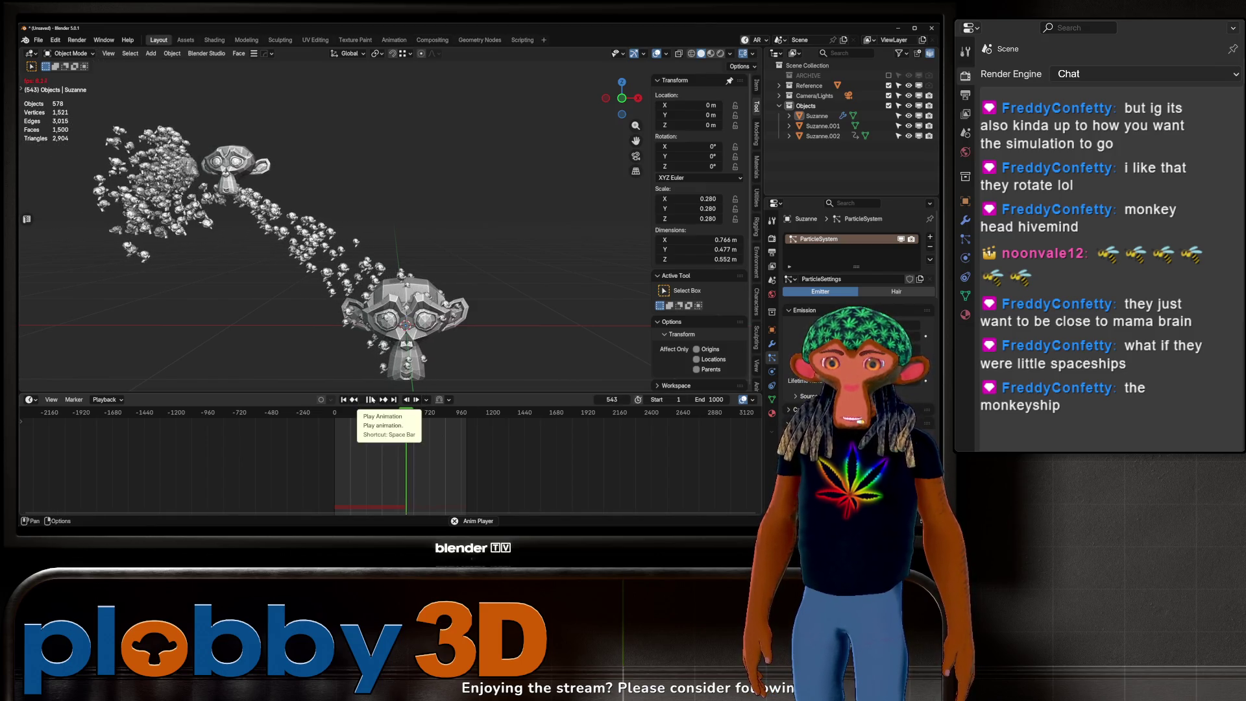
left_click(369, 398)
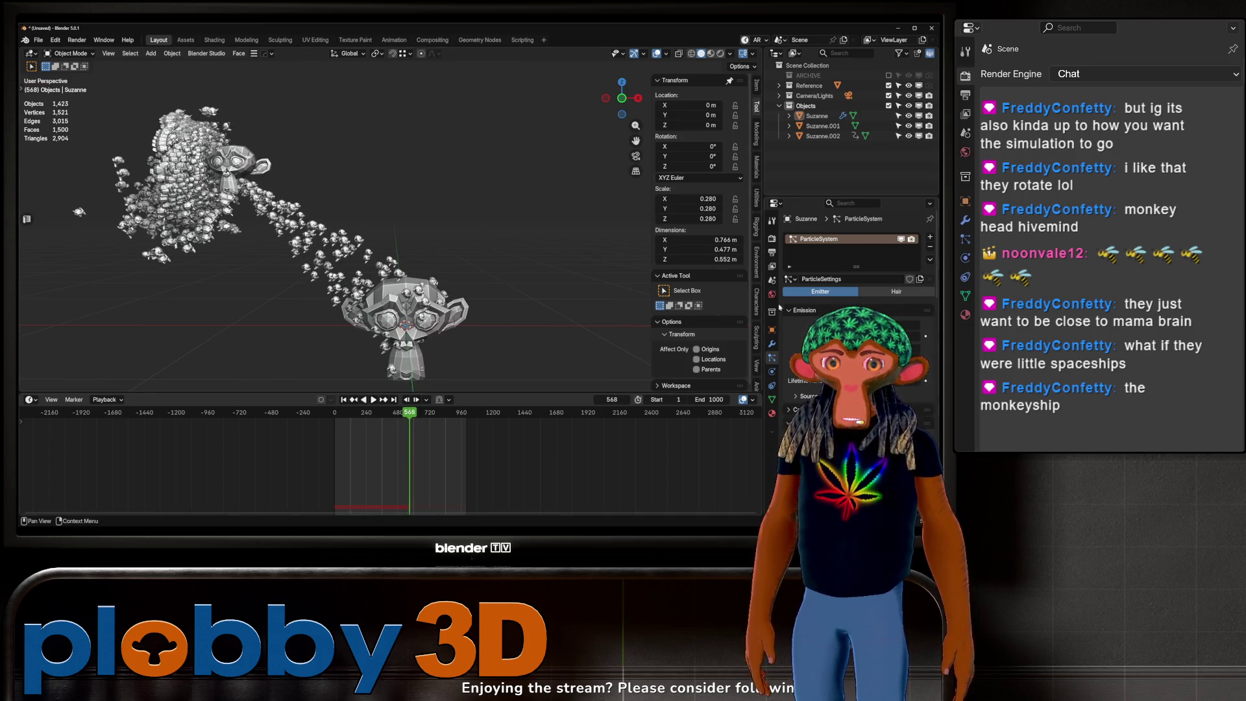
Step: Revise the emission value again, replay from the start, then return to frame 1
left_click(912, 324)
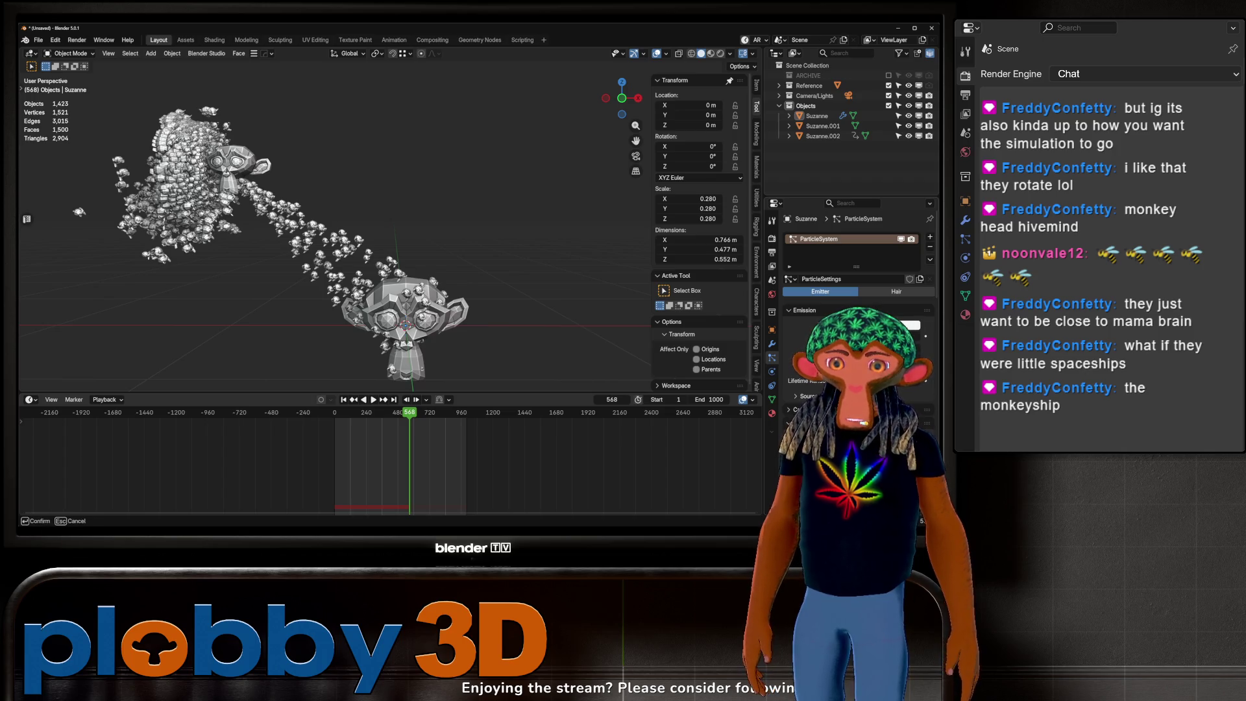
key("BackSpace")
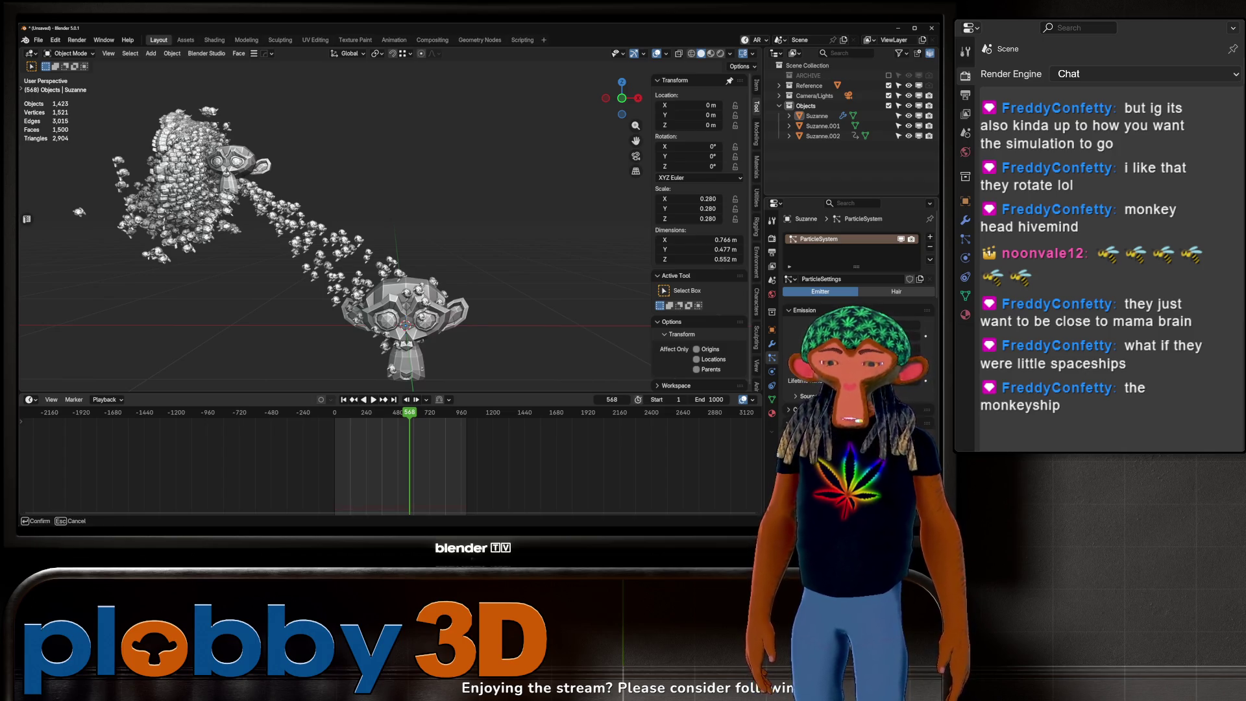
key("Return")
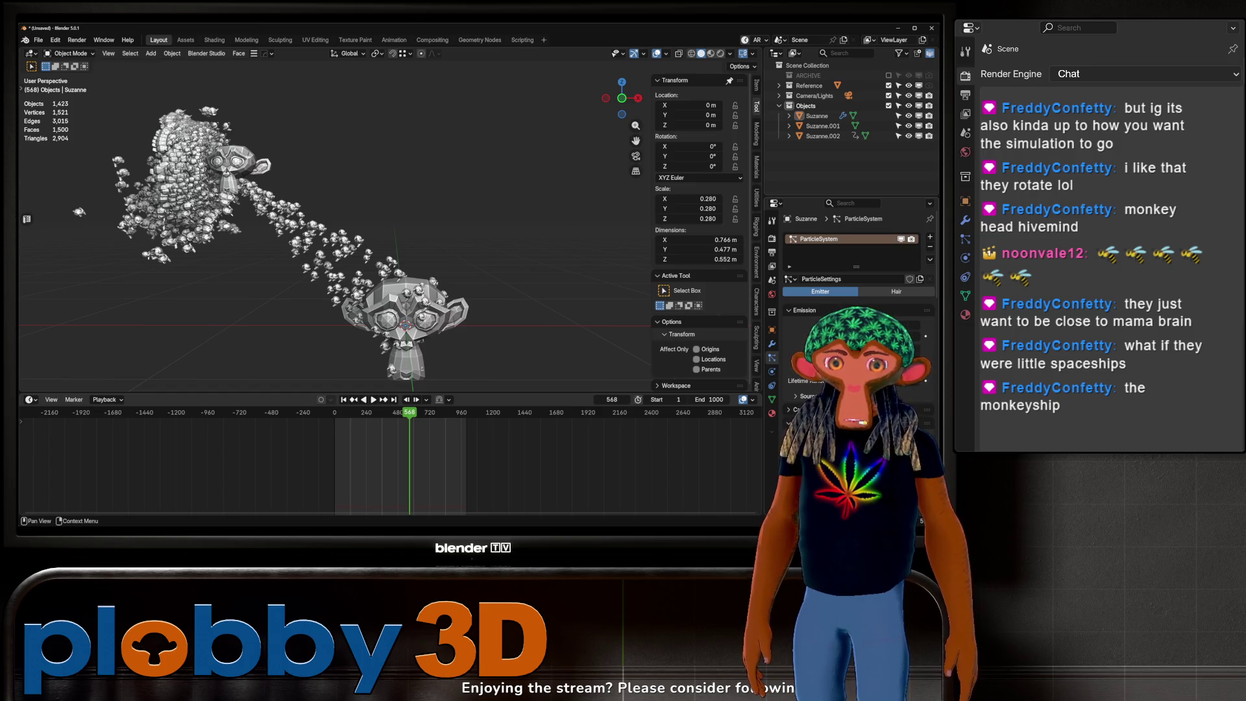
key("shift+Left")
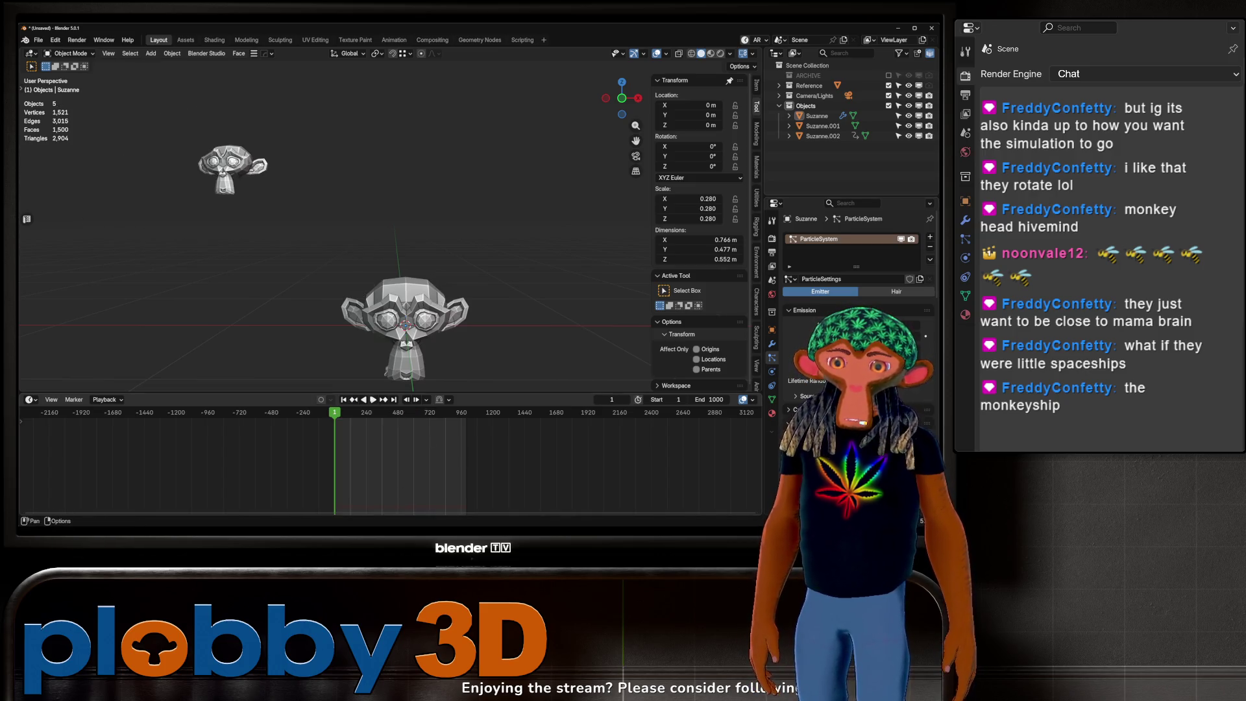
key("space")
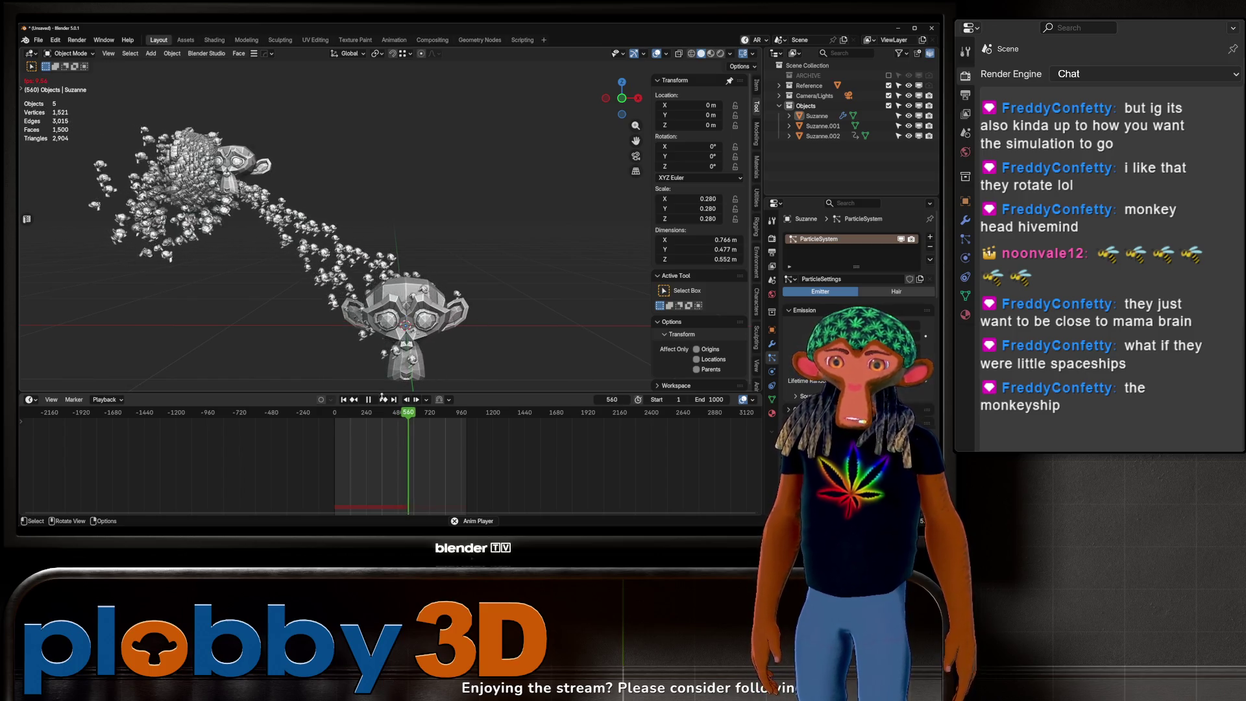
scroll(177, 174, "up", 5)
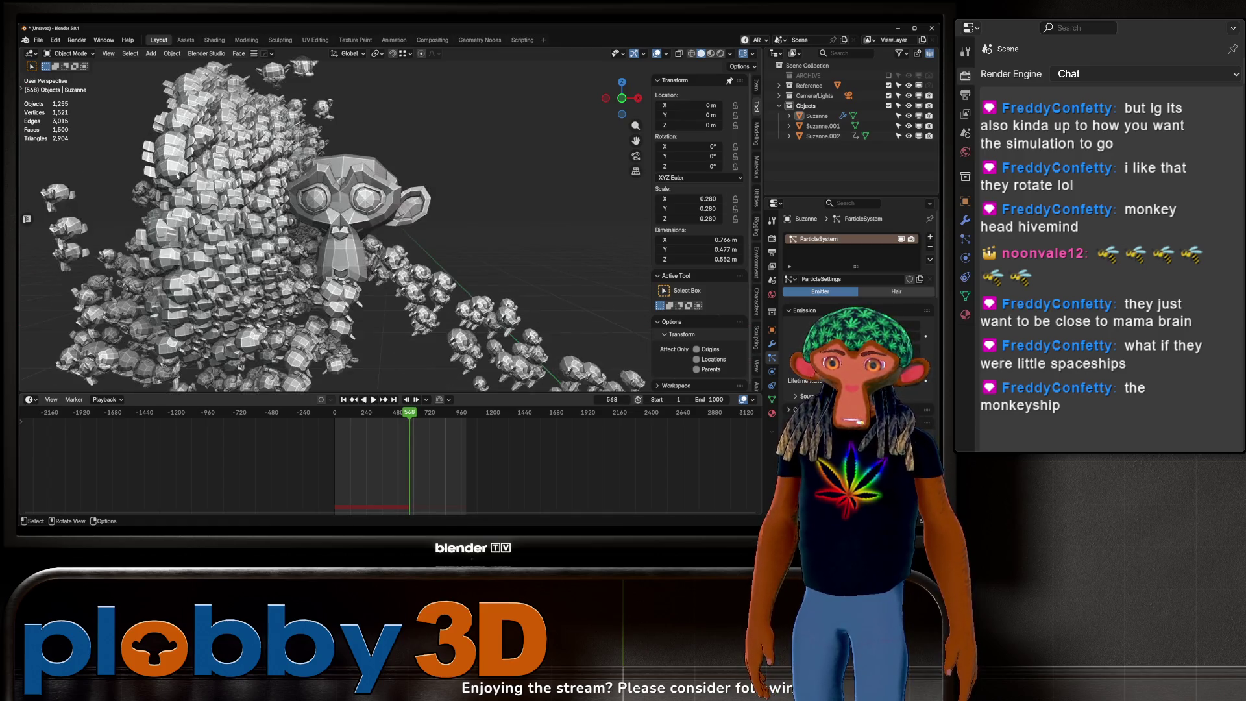
scroll(530, 304, "down", 6)
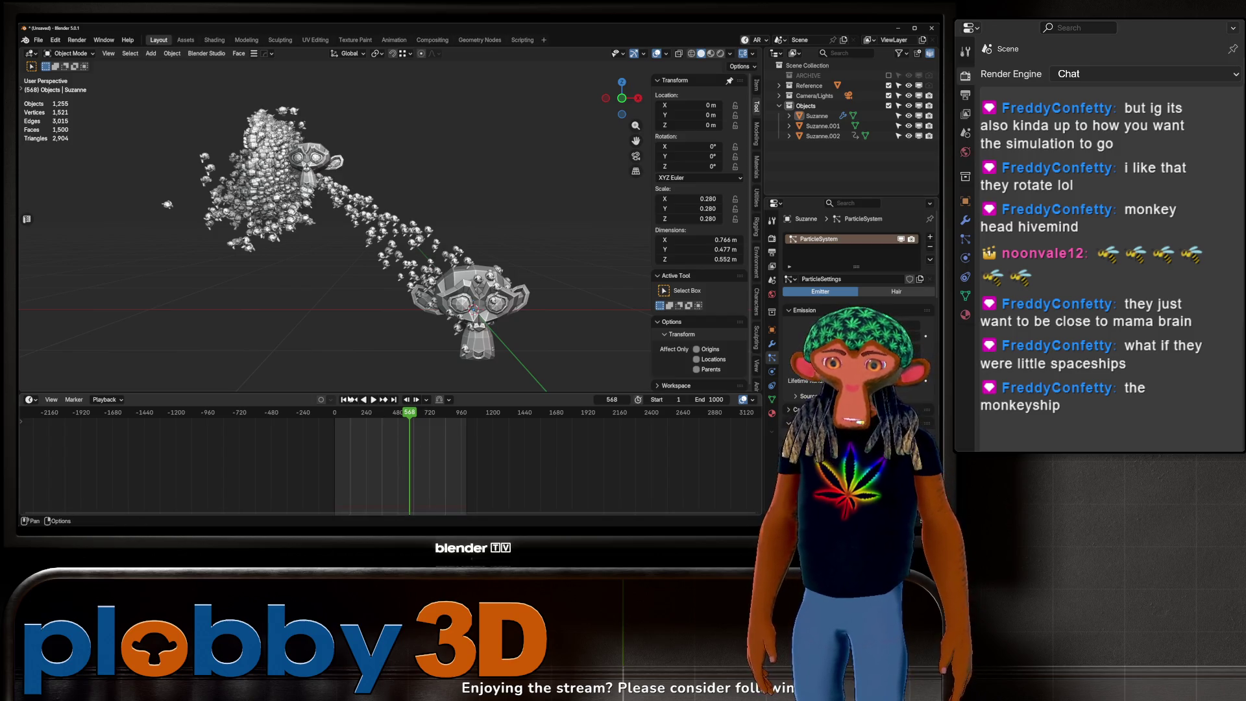
left_click(343, 399)
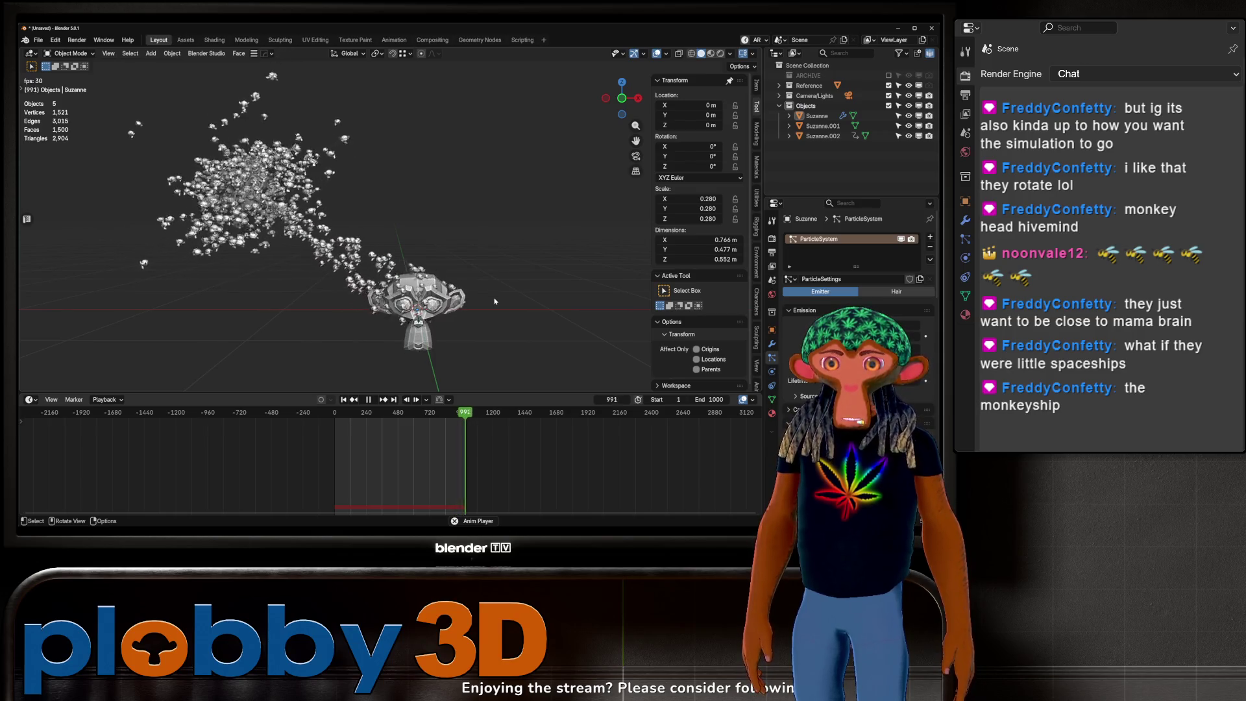
Step: Stop playback, scroll to the Boids physics settings, and rewind to frame 1
left_click(368, 400)
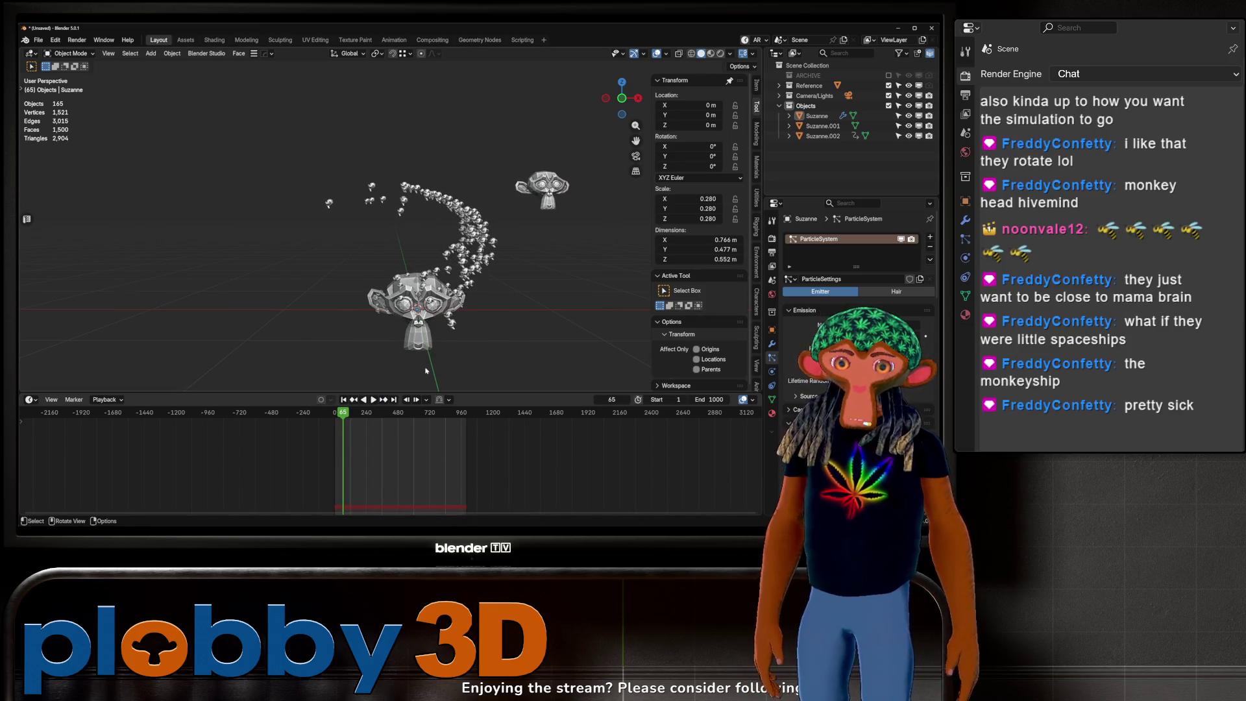
scroll(857, 259, "down", 5)
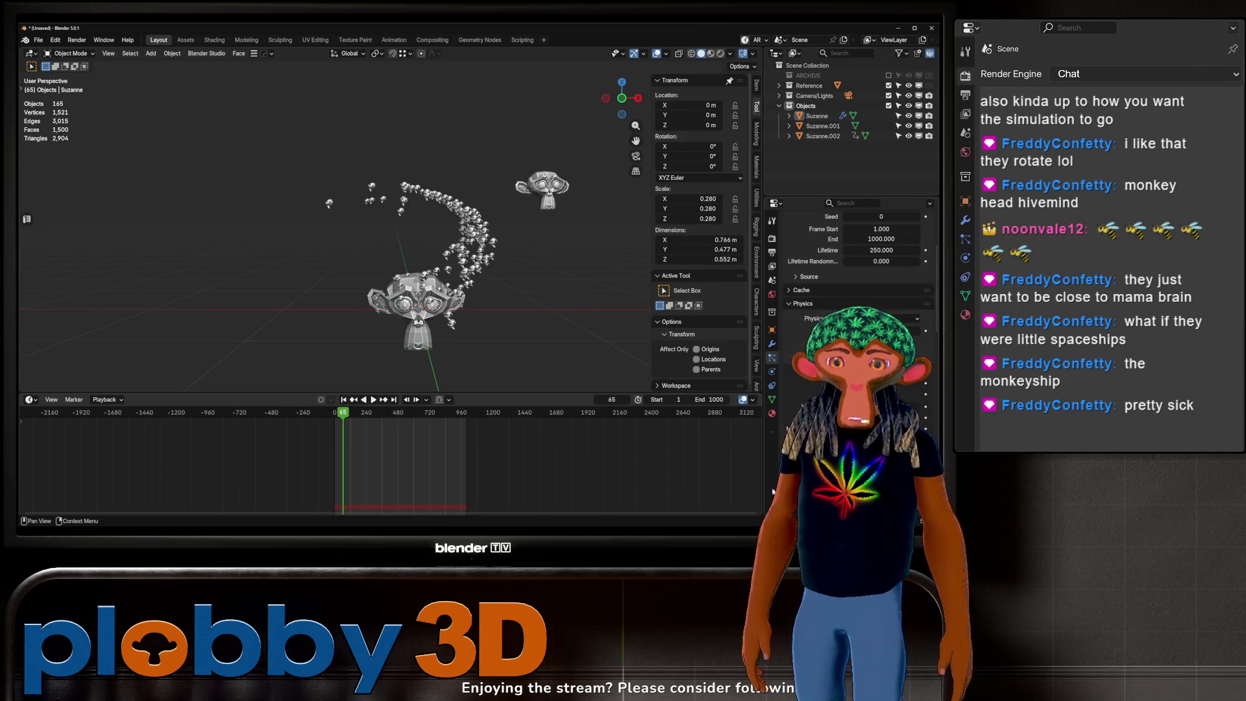
key("shift+Left")
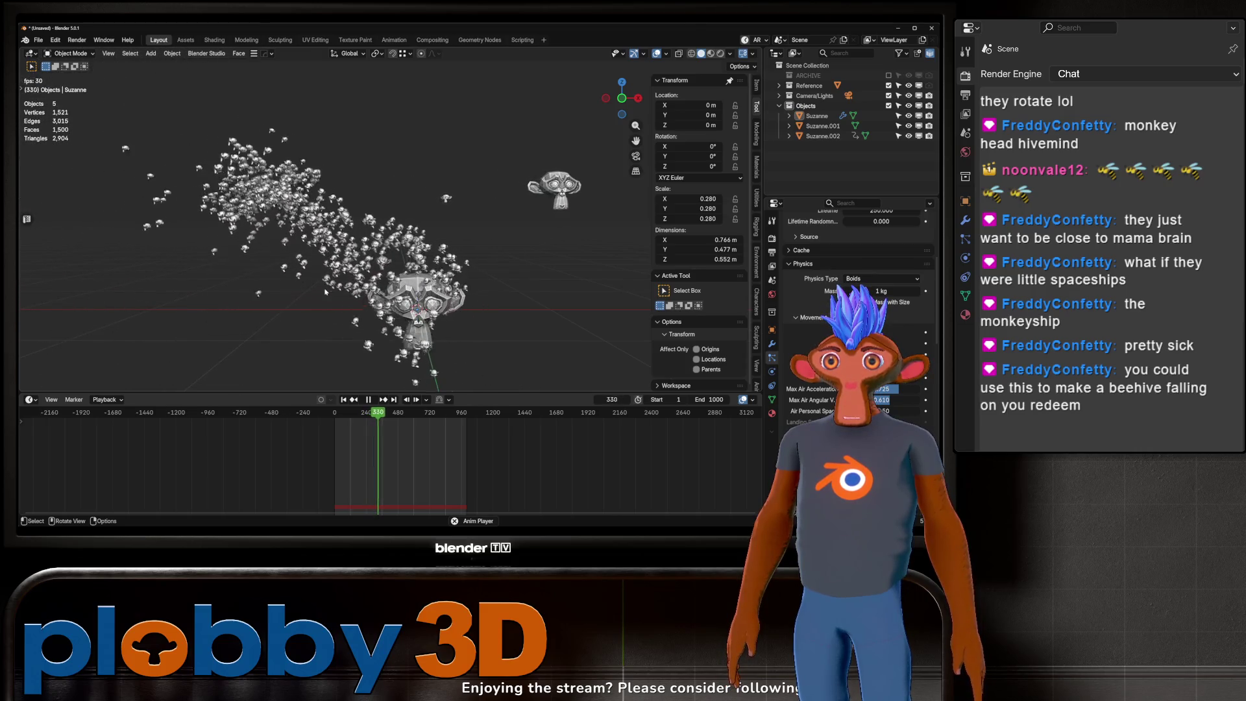
scroll(262, 219, "down", 5)
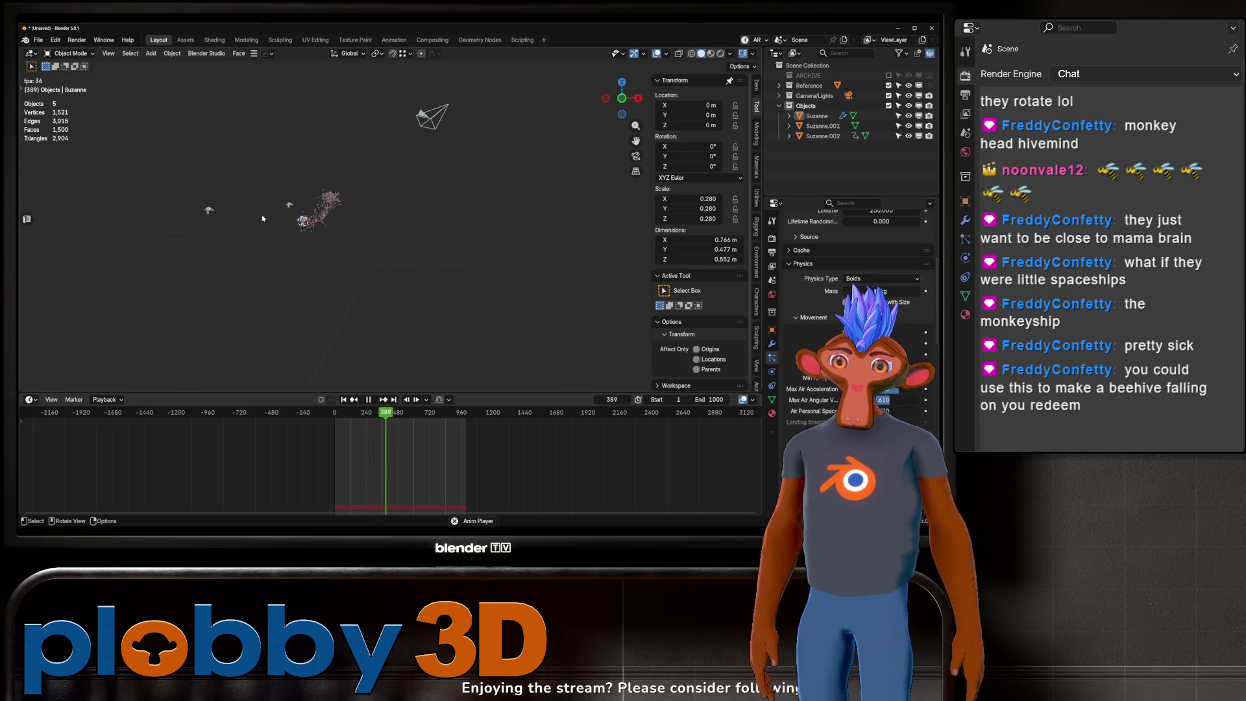
Step: Pause the swarm, undo a selection, and reselect the Suzanne emitter
left_click(210, 211)
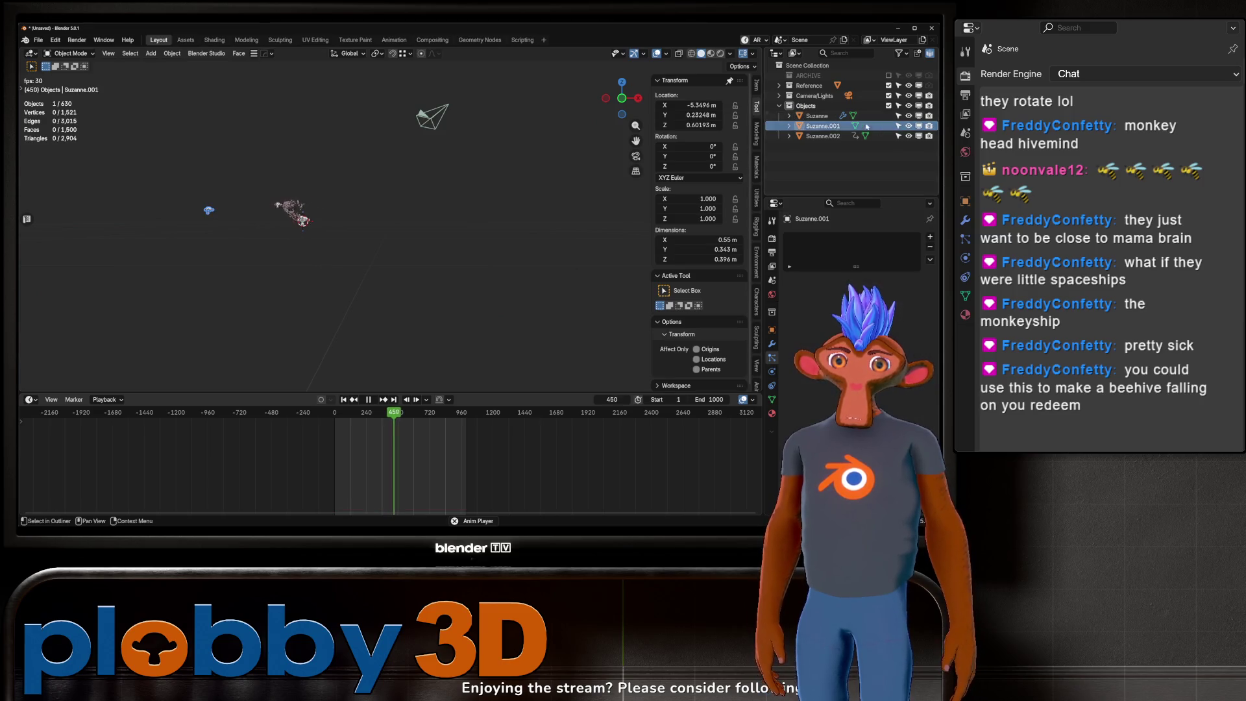
scroll(350, 209, "up", 8)
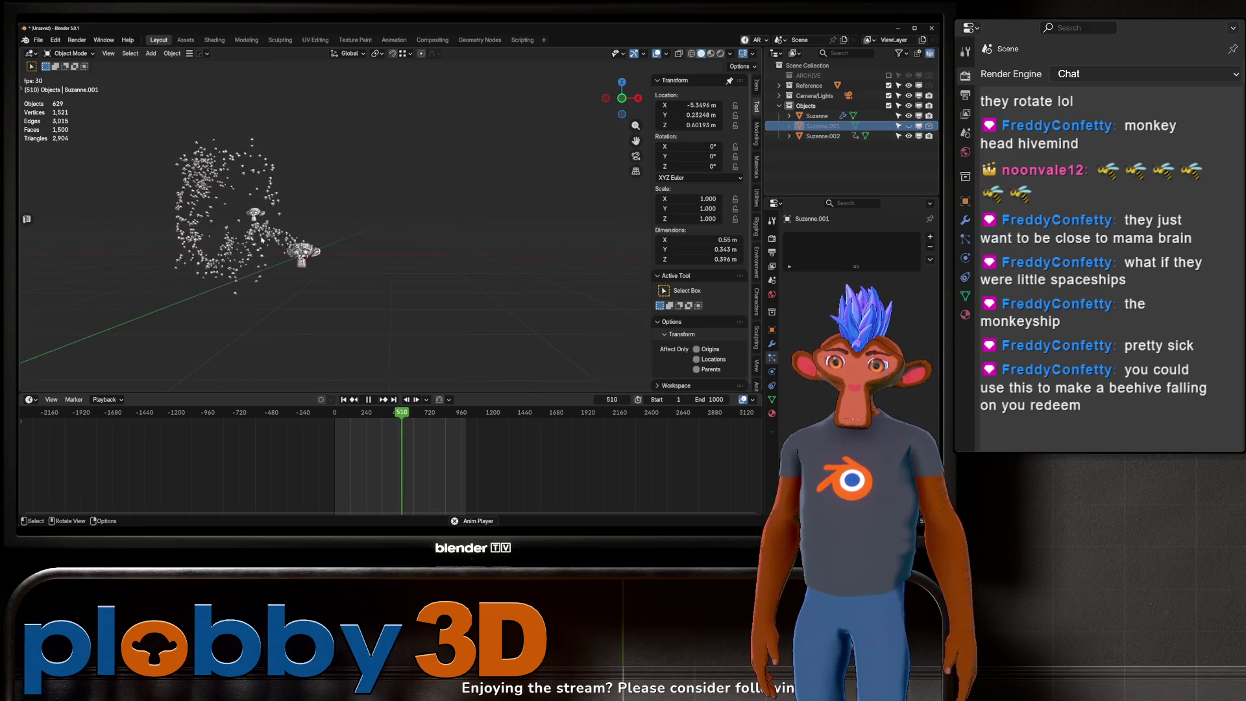
scroll(350, 209, "up", 3)
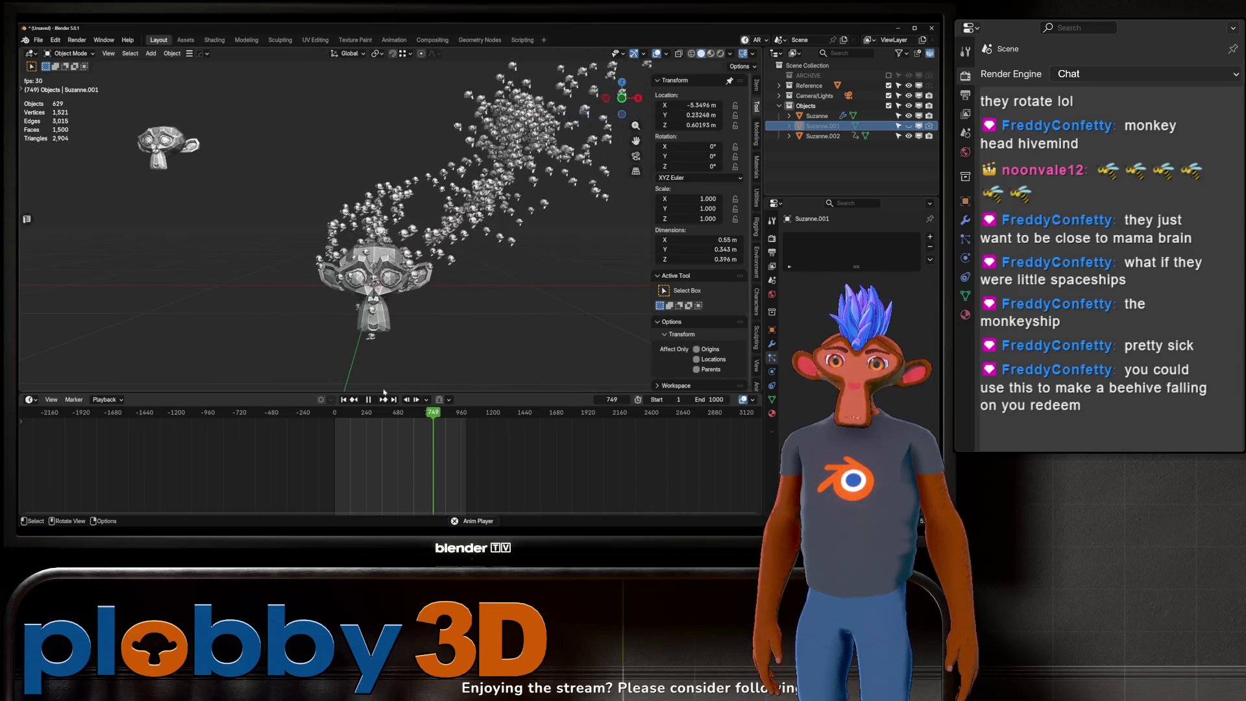
key("space")
key("ctrl+z")
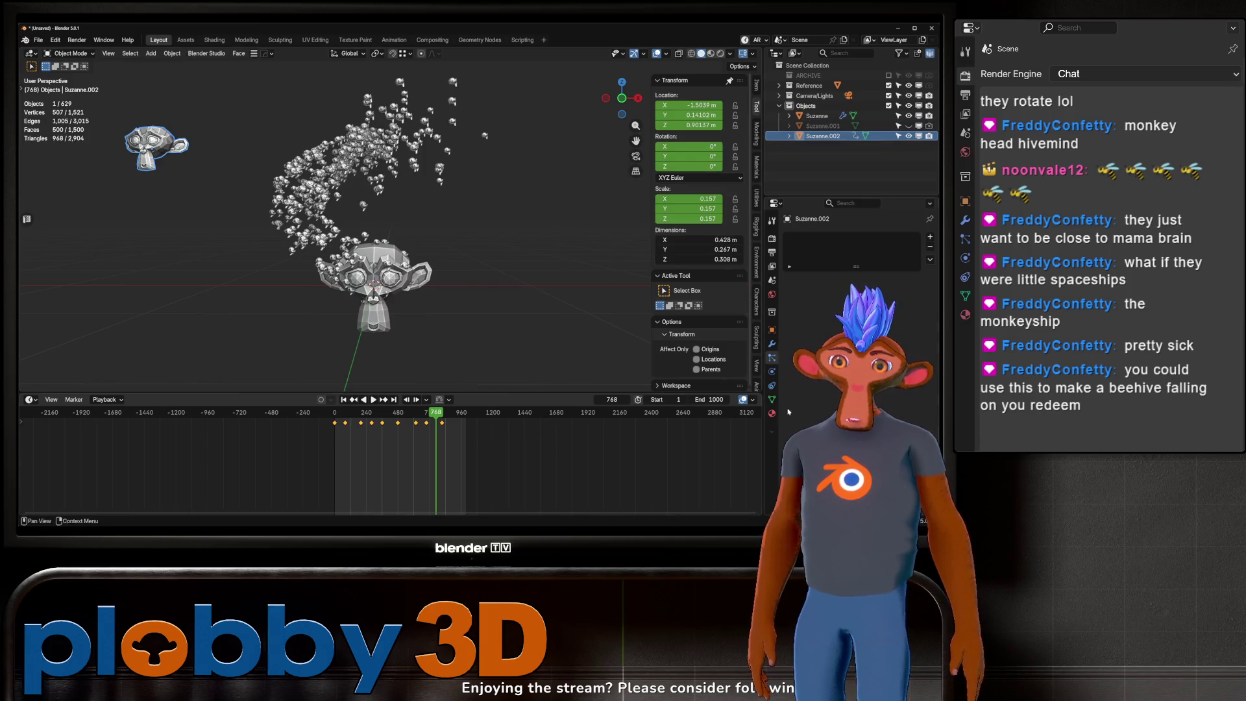
left_click(363, 208)
scroll(793, 340, "down", 5)
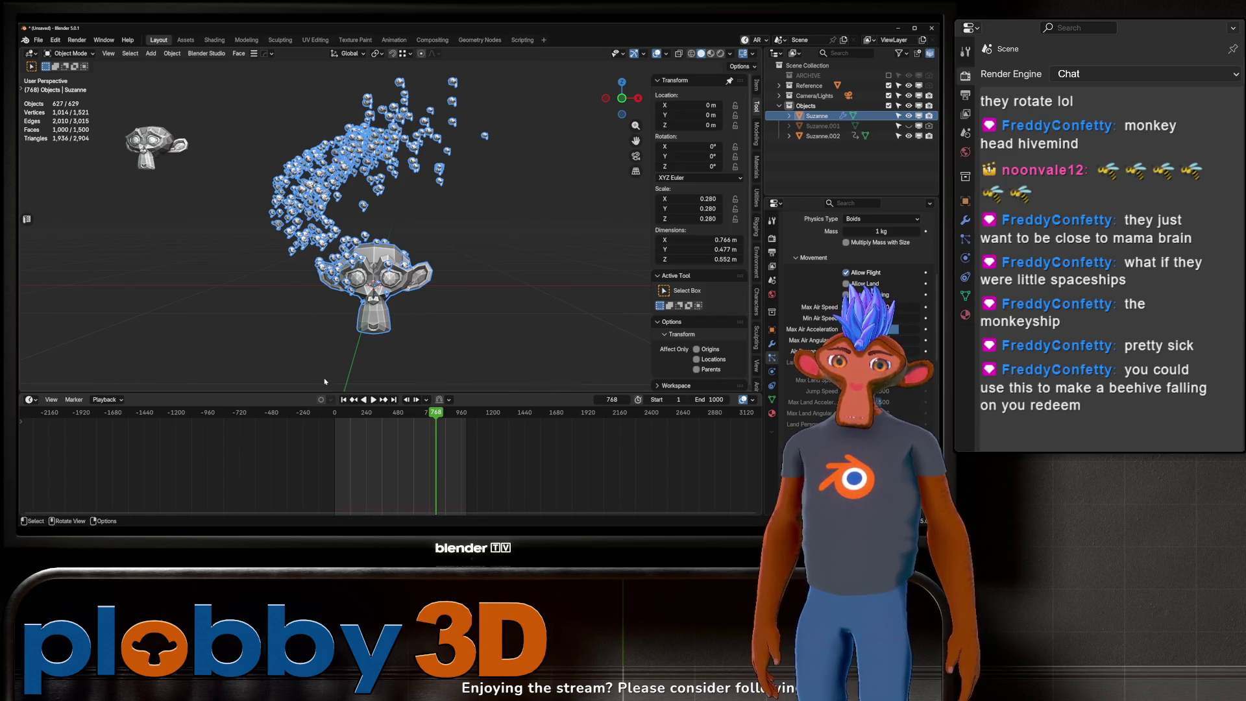
Step: Replay the swarm from frame 1, stop at frame 578, and select the leader Suzanne.002
left_click(354, 399)
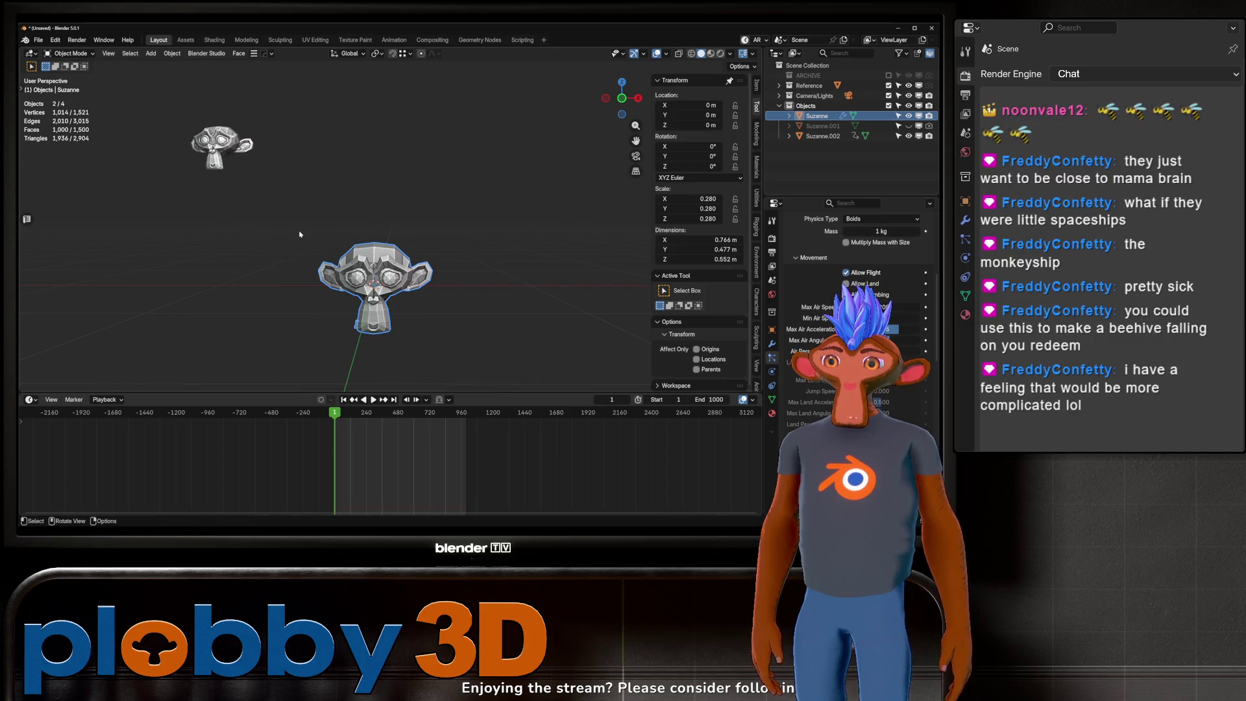
key("space")
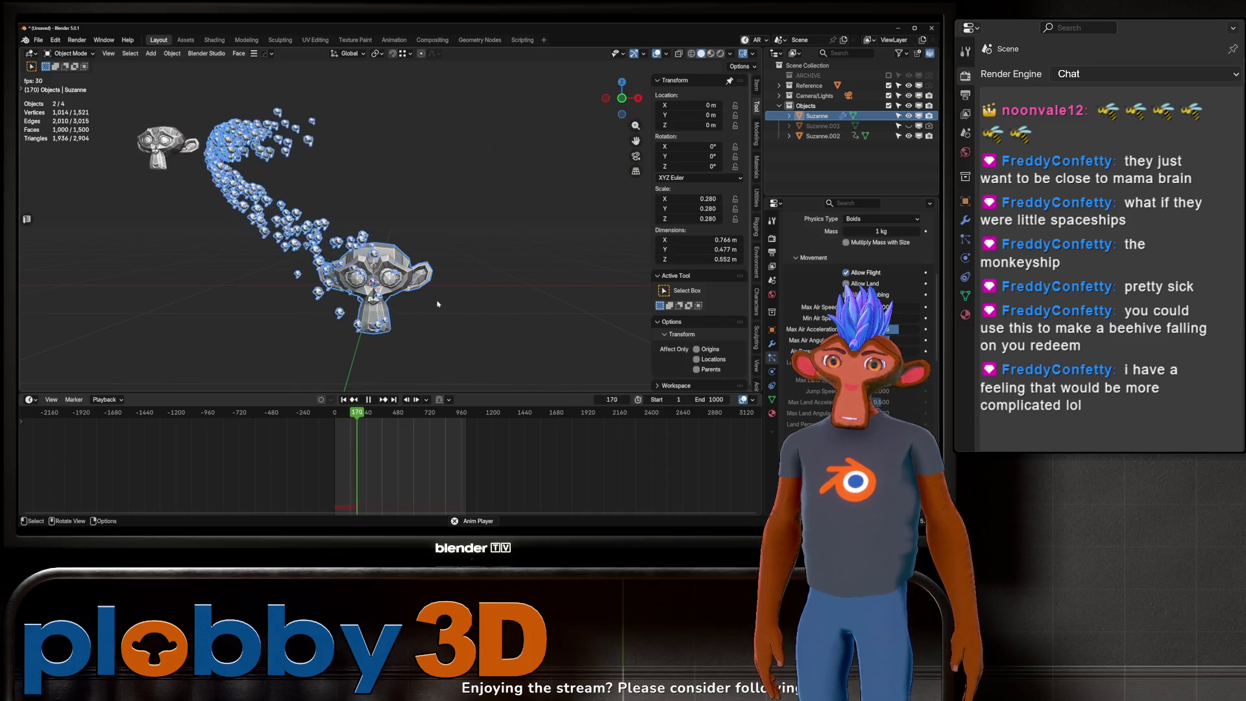
middle_click_drag(437, 303, 392, 195)
left_click(396, 198)
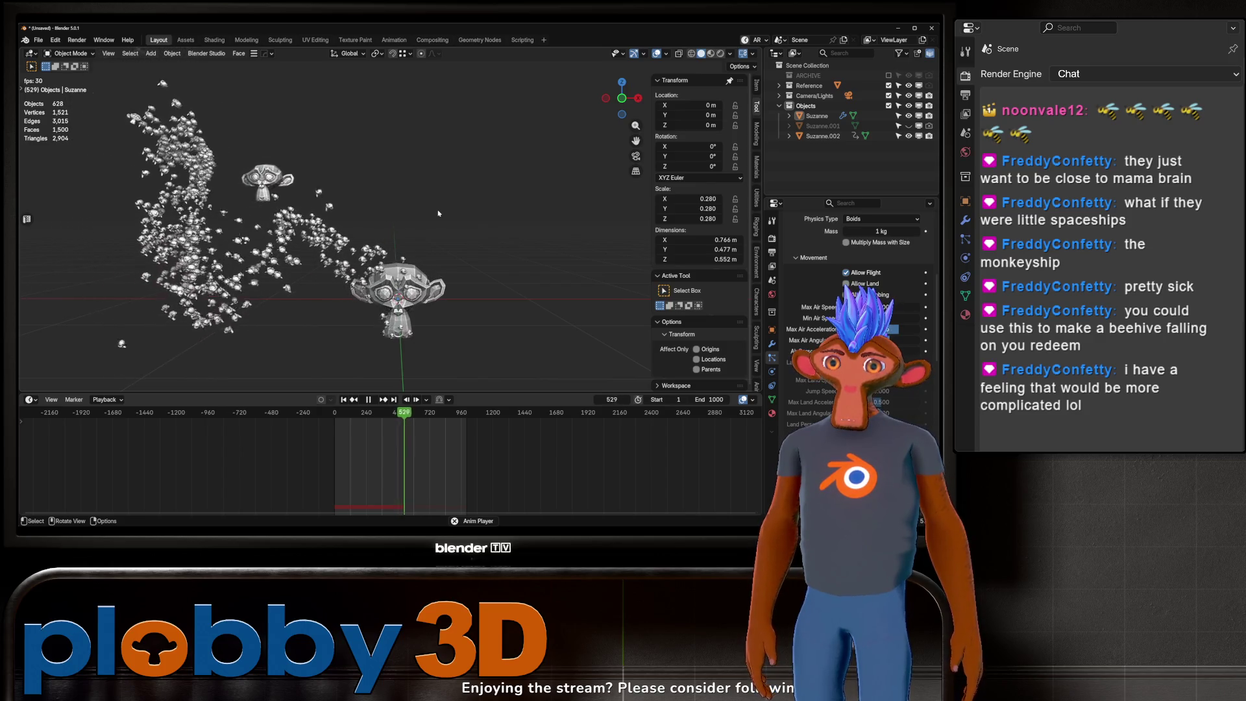
key("space")
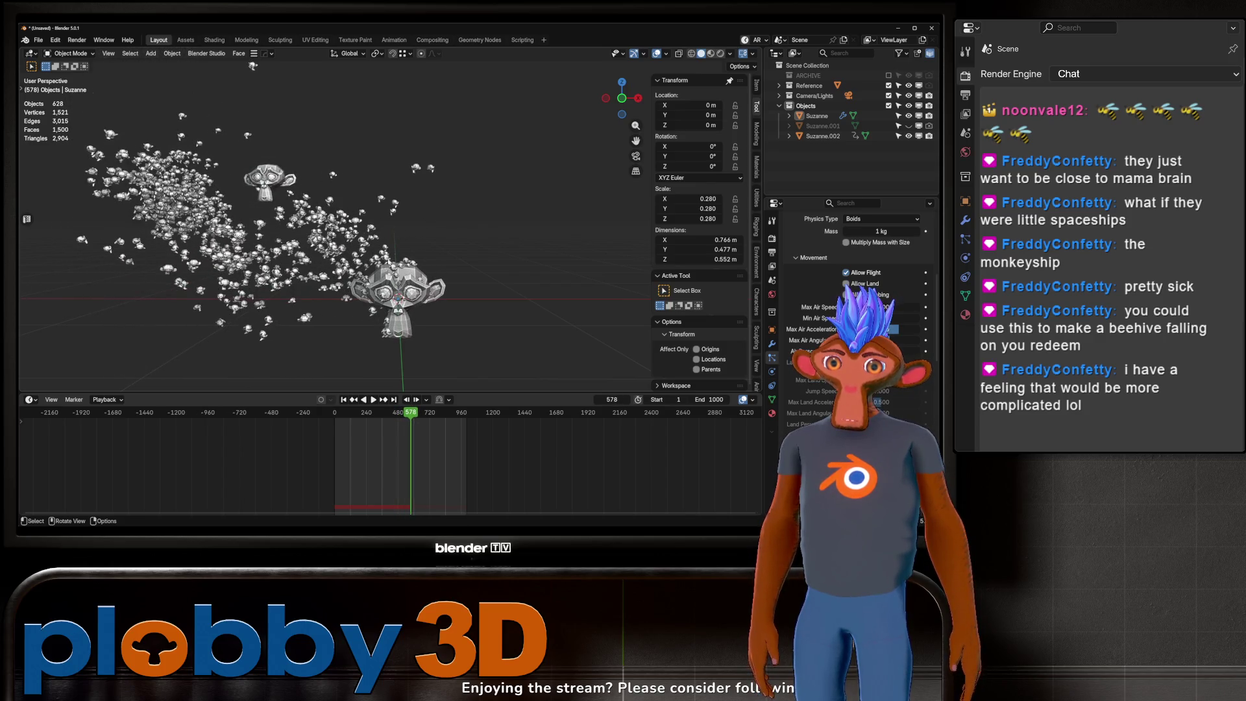
left_click(266, 180)
scroll(433, 444, "up", 2)
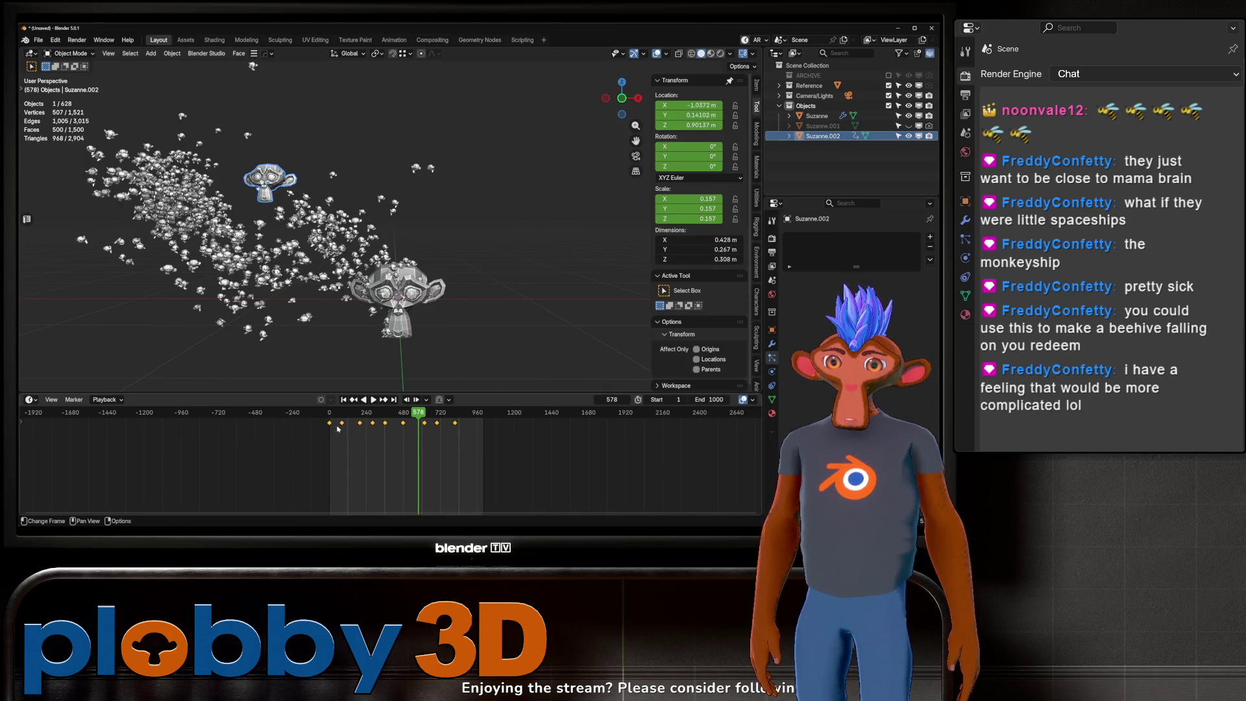
Step: Move leader Suzanne.002 along X and keyframe its new location at frame 903
left_click_drag(420, 420, 329, 419)
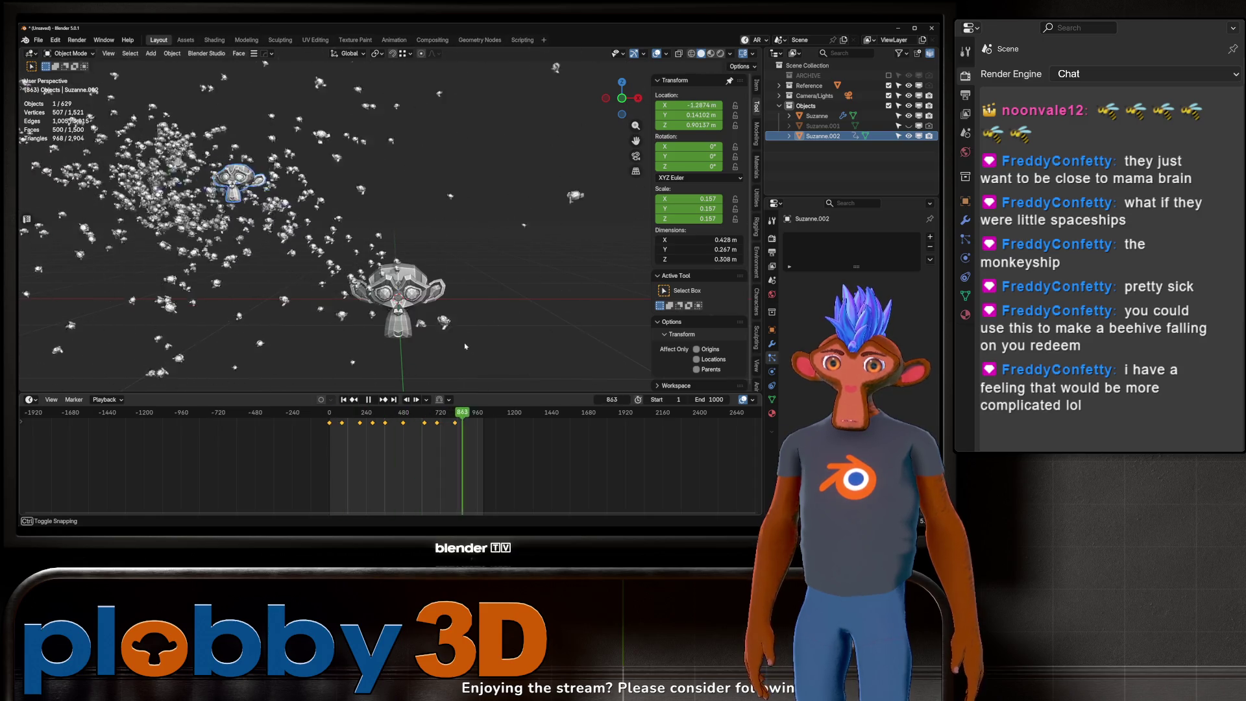
key("space")
key("x")
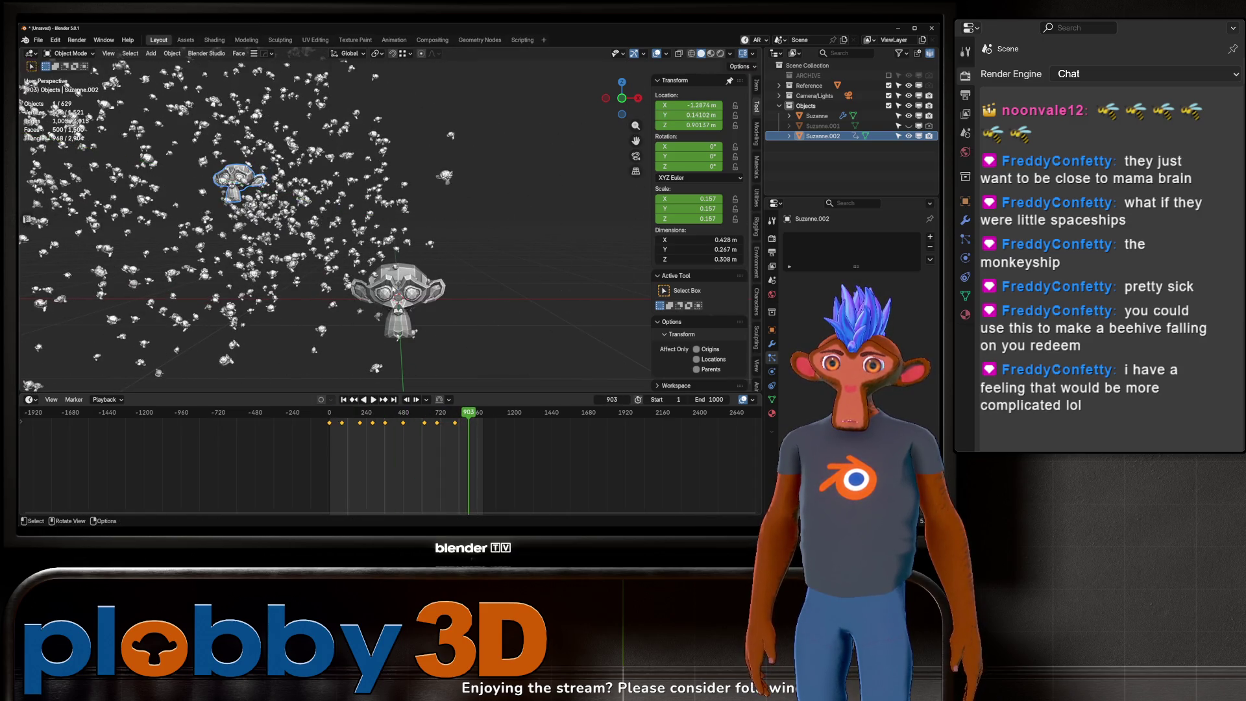
left_click(620, 266)
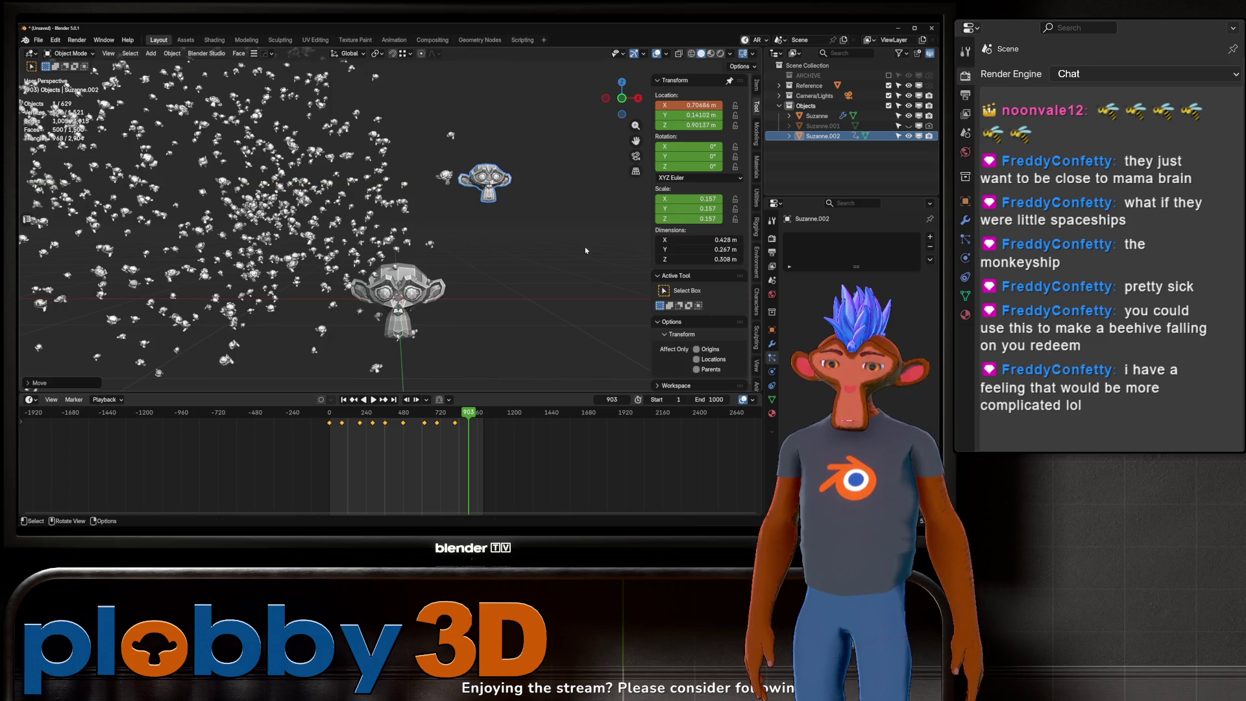
key("i")
Step: Replay the swarm from the start and box-select the leader's keyframes
left_click(343, 400)
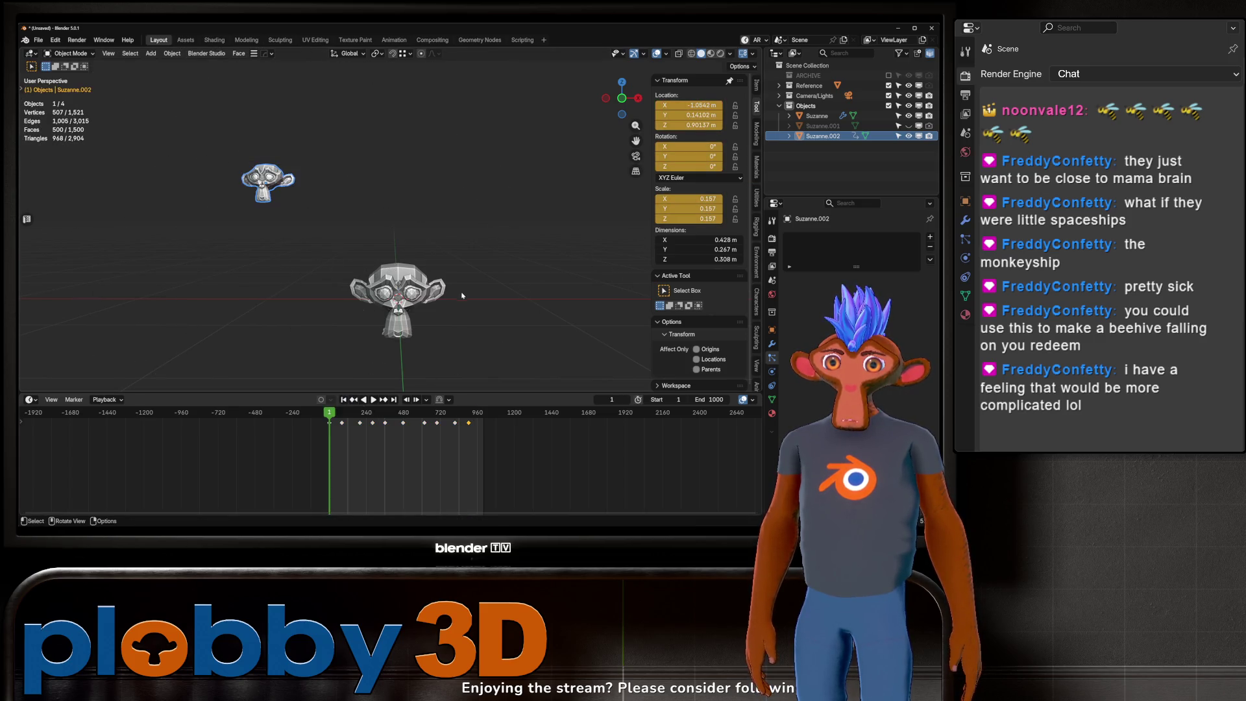
key("space")
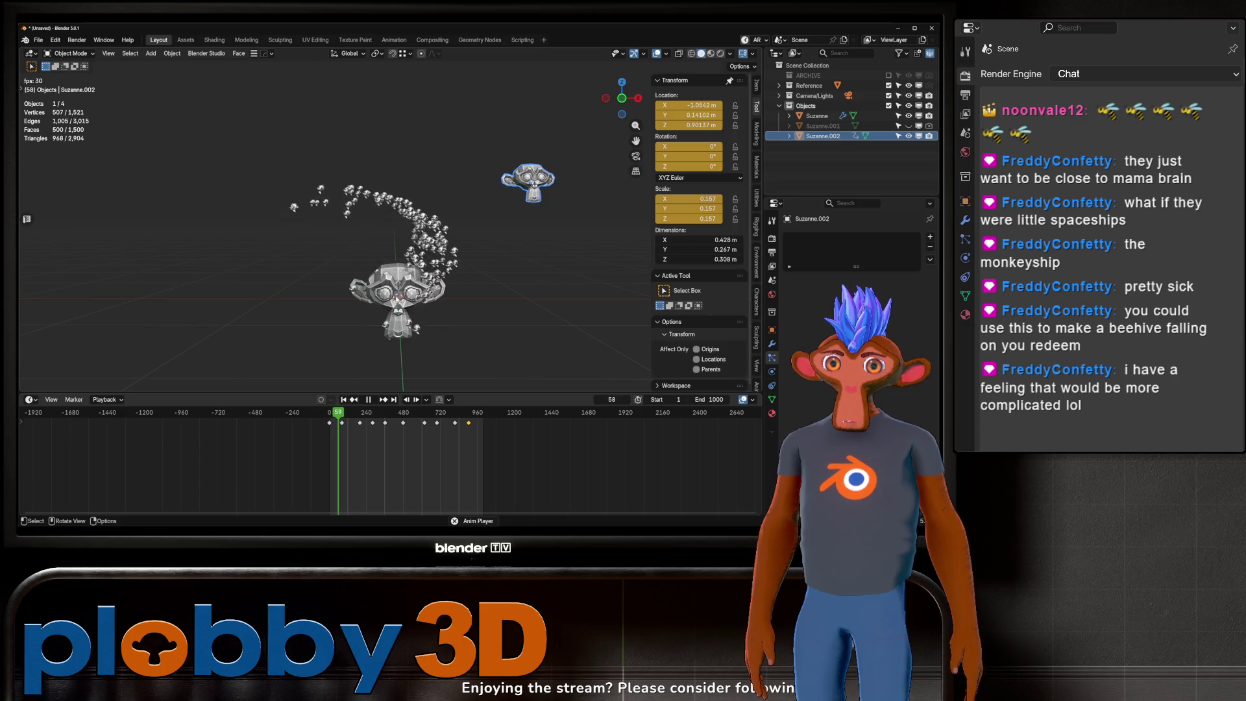
left_click_drag(499, 514, 310, 416)
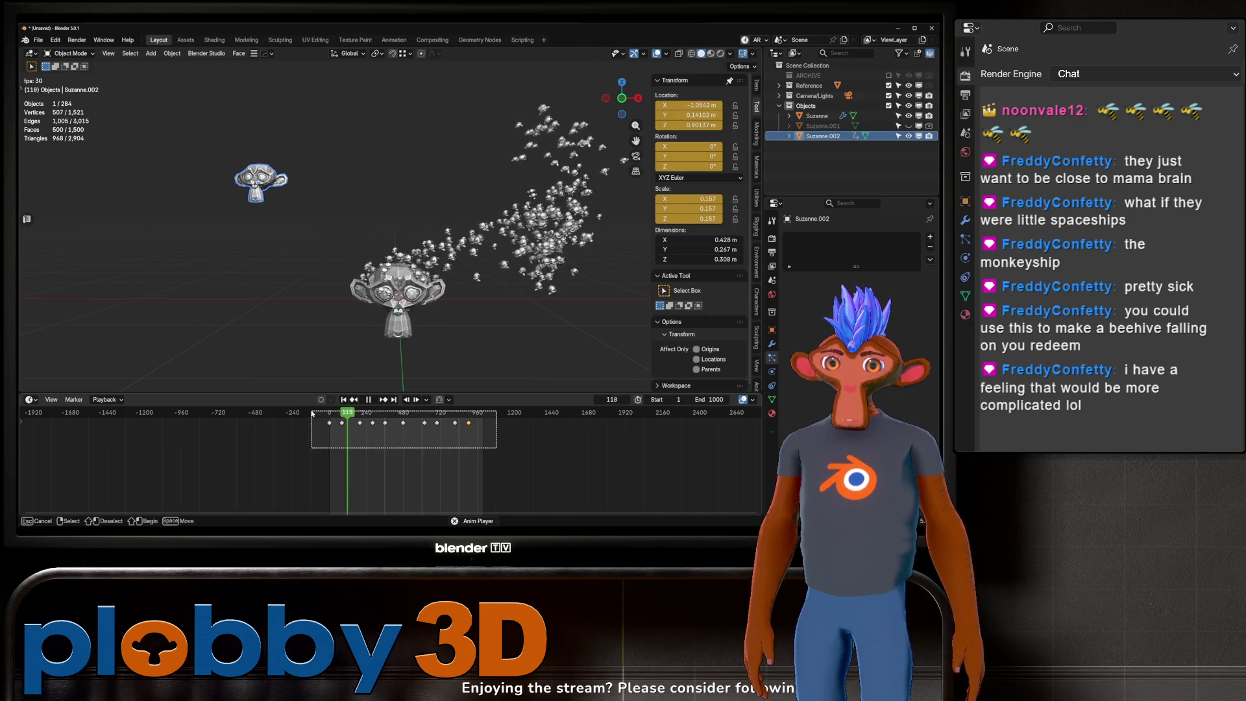
Step: Give the leader's keyframes Bounce interpolation and watch the swarm
key("space")
right_click(387, 446)
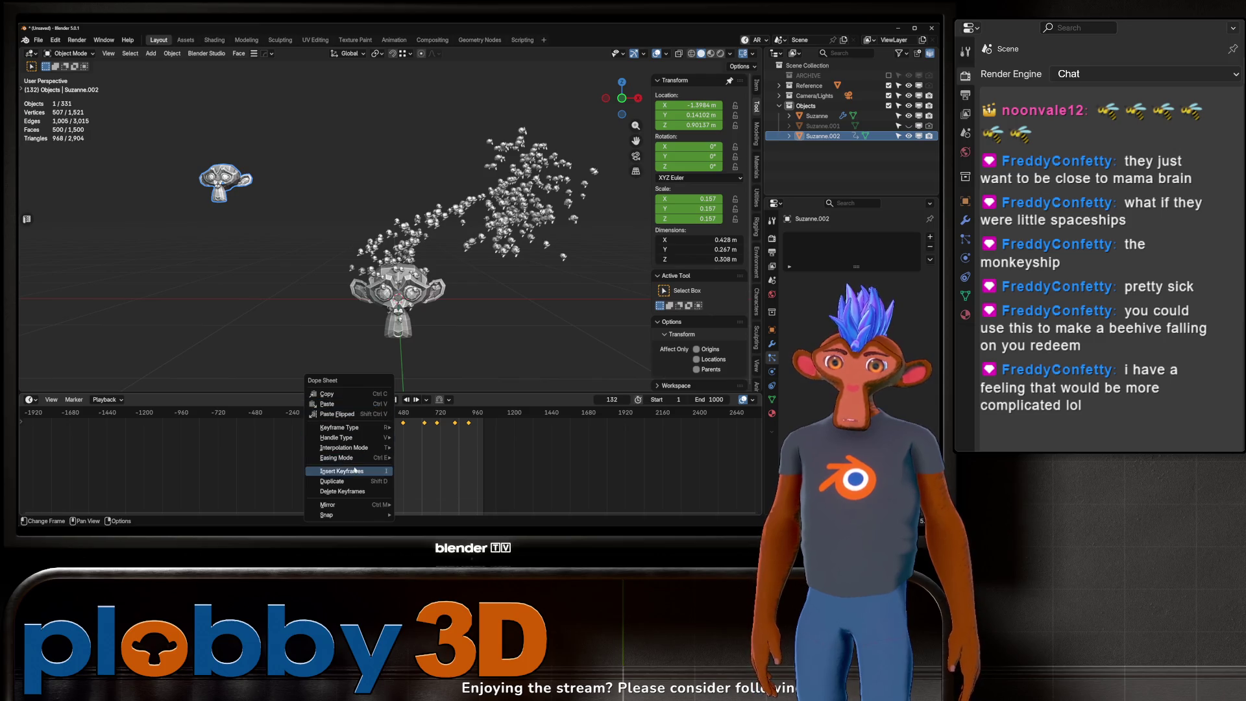
mouse_move(363, 448)
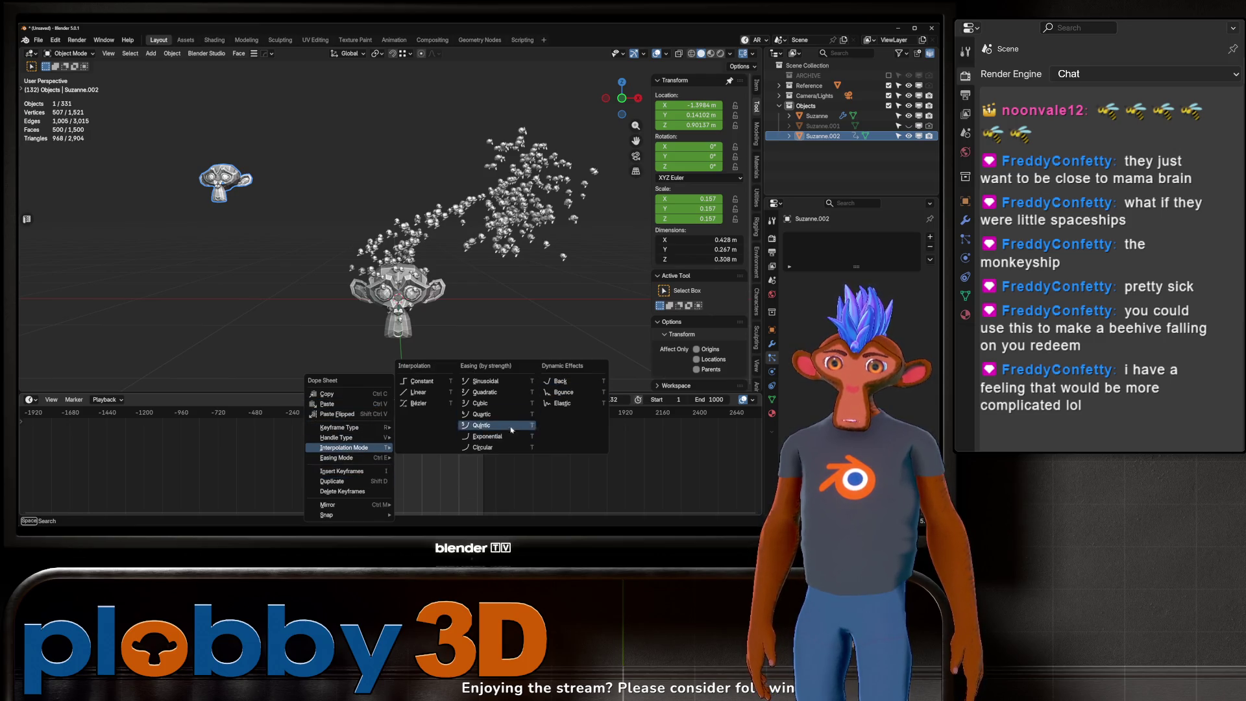
left_click(559, 393)
key("space")
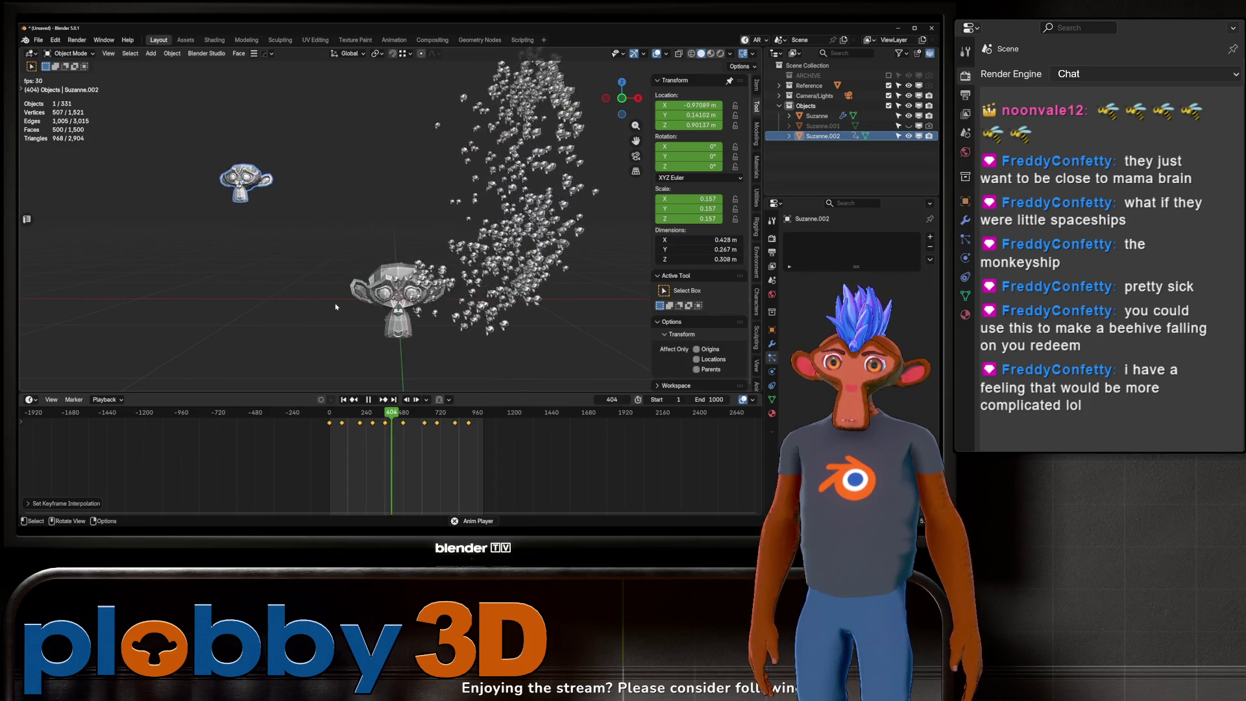
Step: Switch the keyframes to Elastic interpolation and replay from the start
key("space")
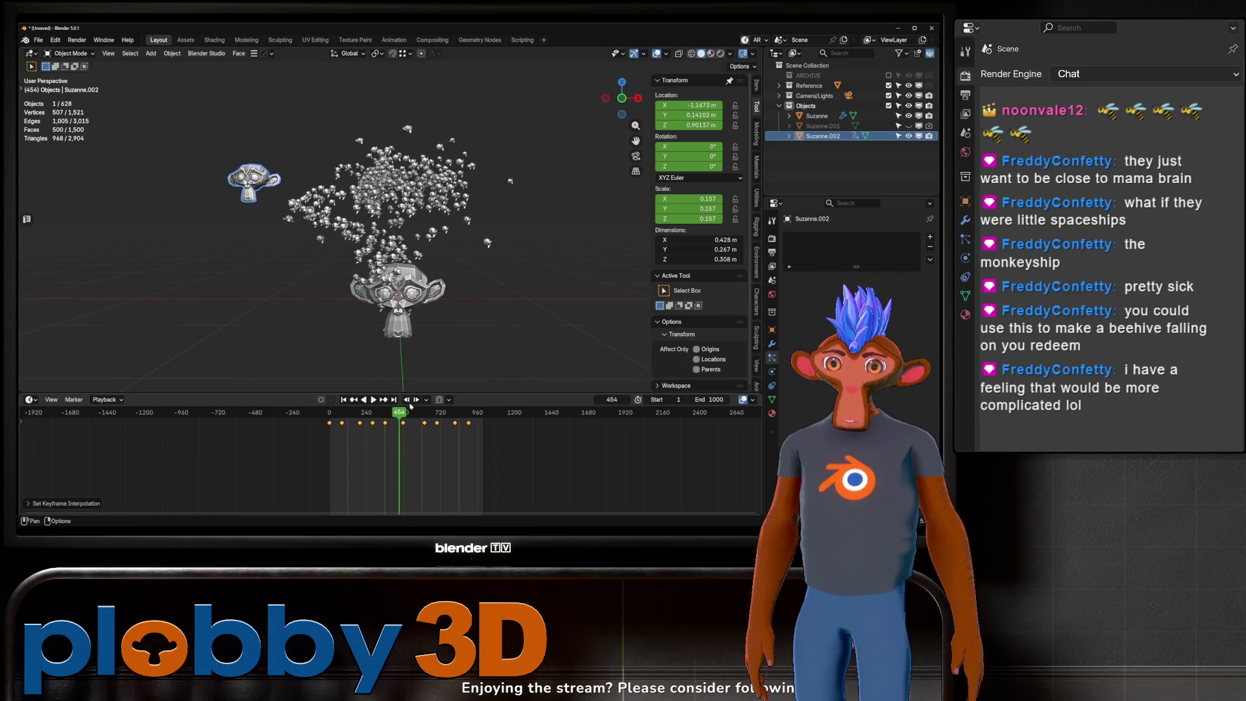
right_click(380, 438)
mouse_move(381, 436)
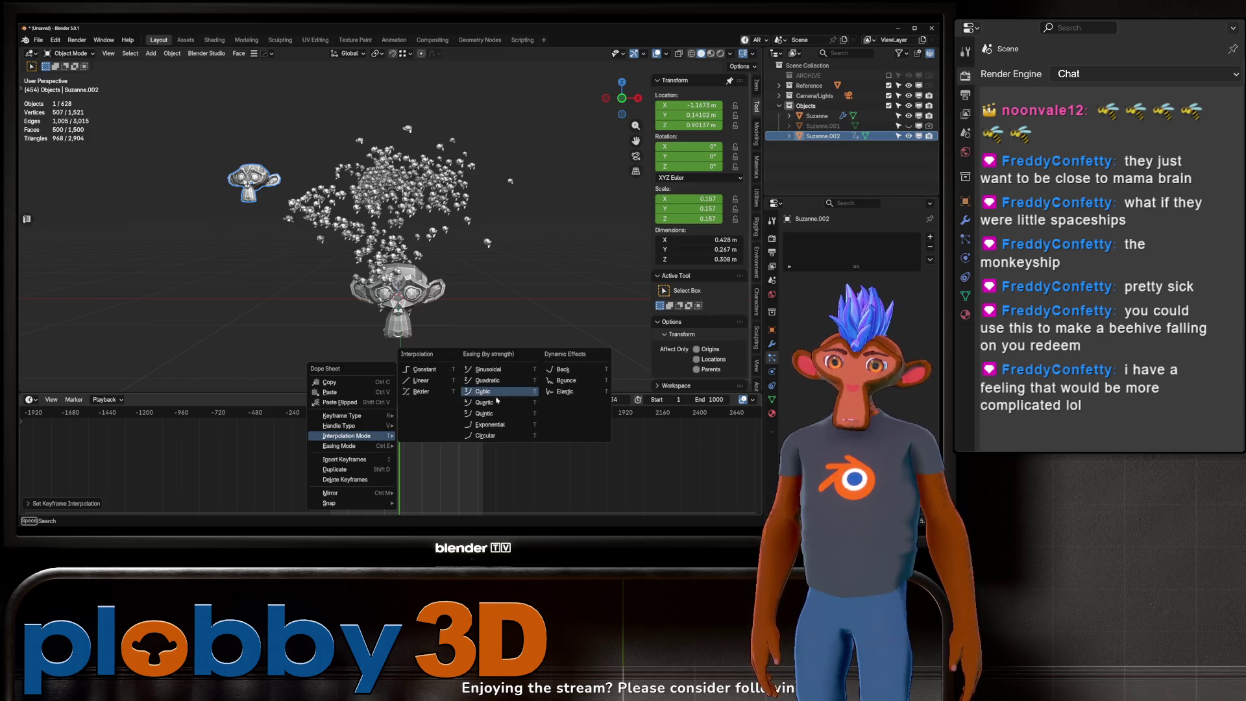
left_click(565, 392)
left_click(344, 399)
key("space")
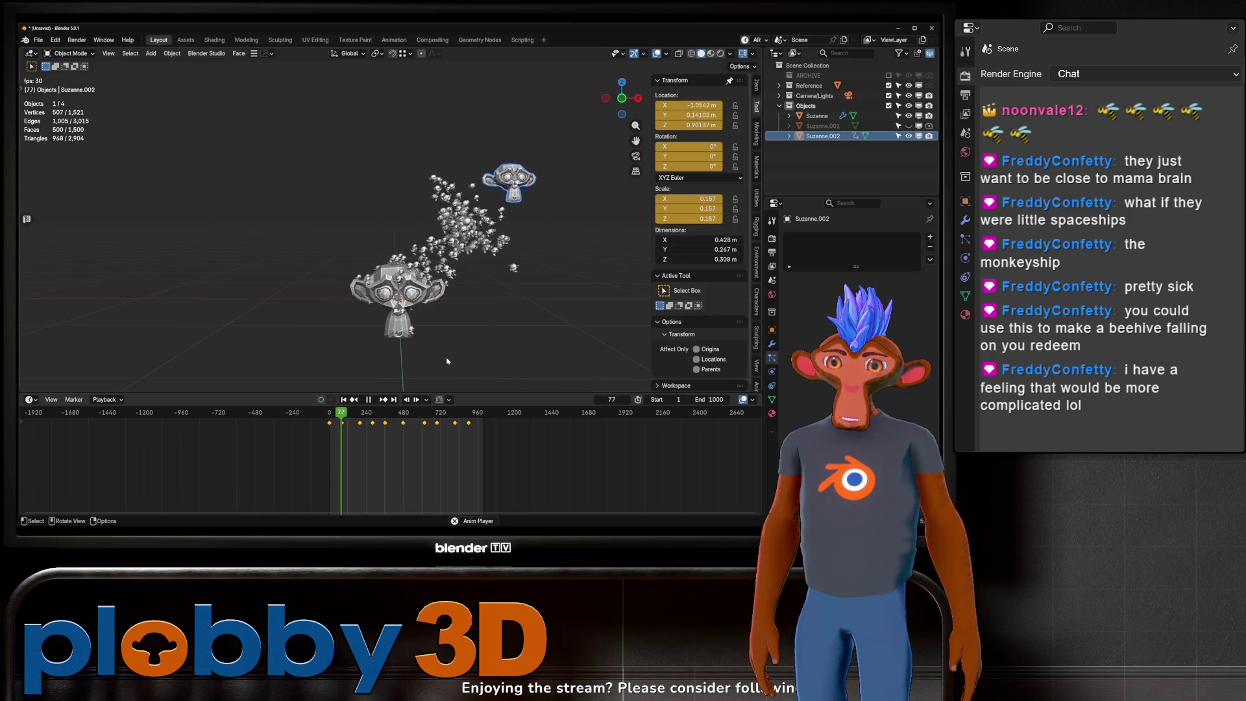
Step: Try Exponential easing on the leader's keyframes
key("space")
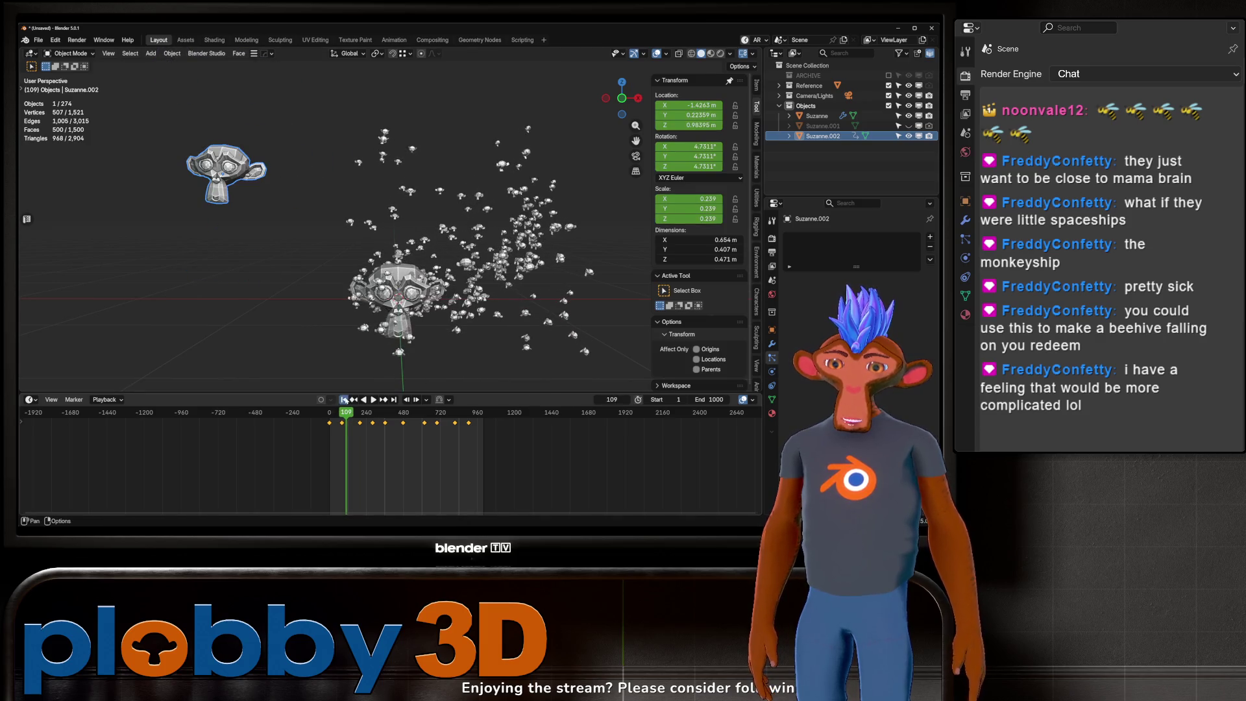
left_click(343, 400)
right_click(384, 453)
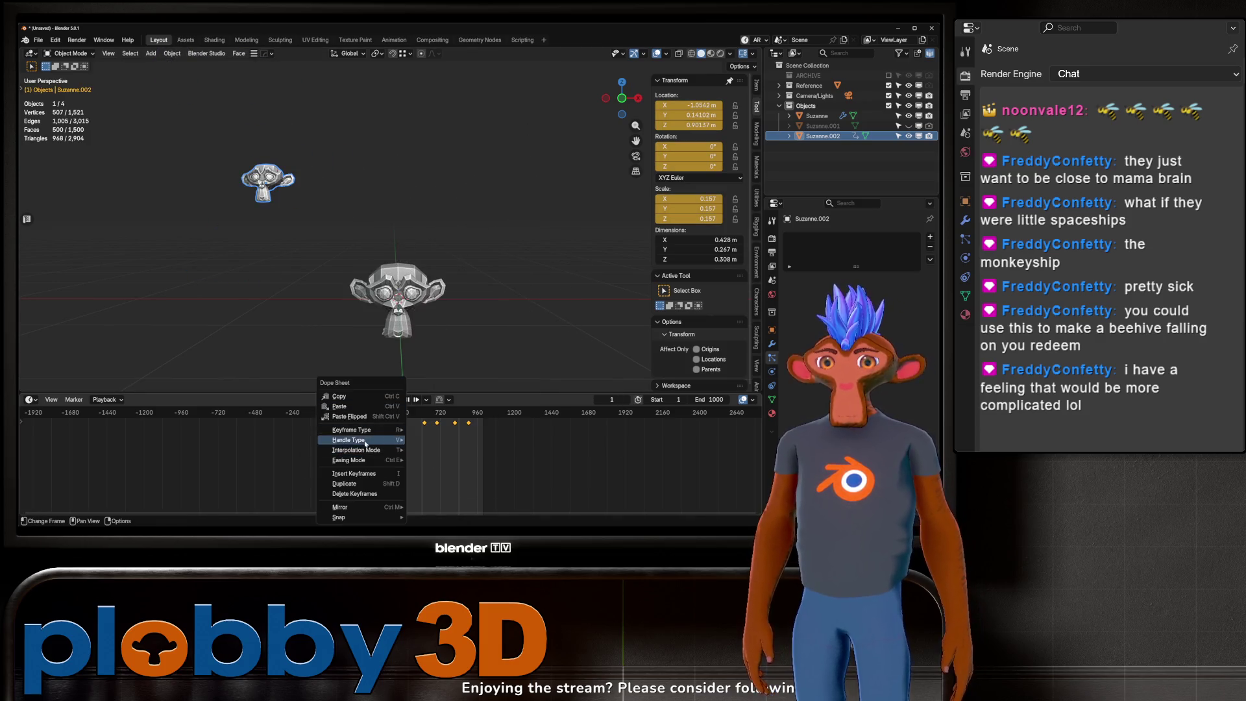
mouse_move(376, 454)
left_click(492, 439)
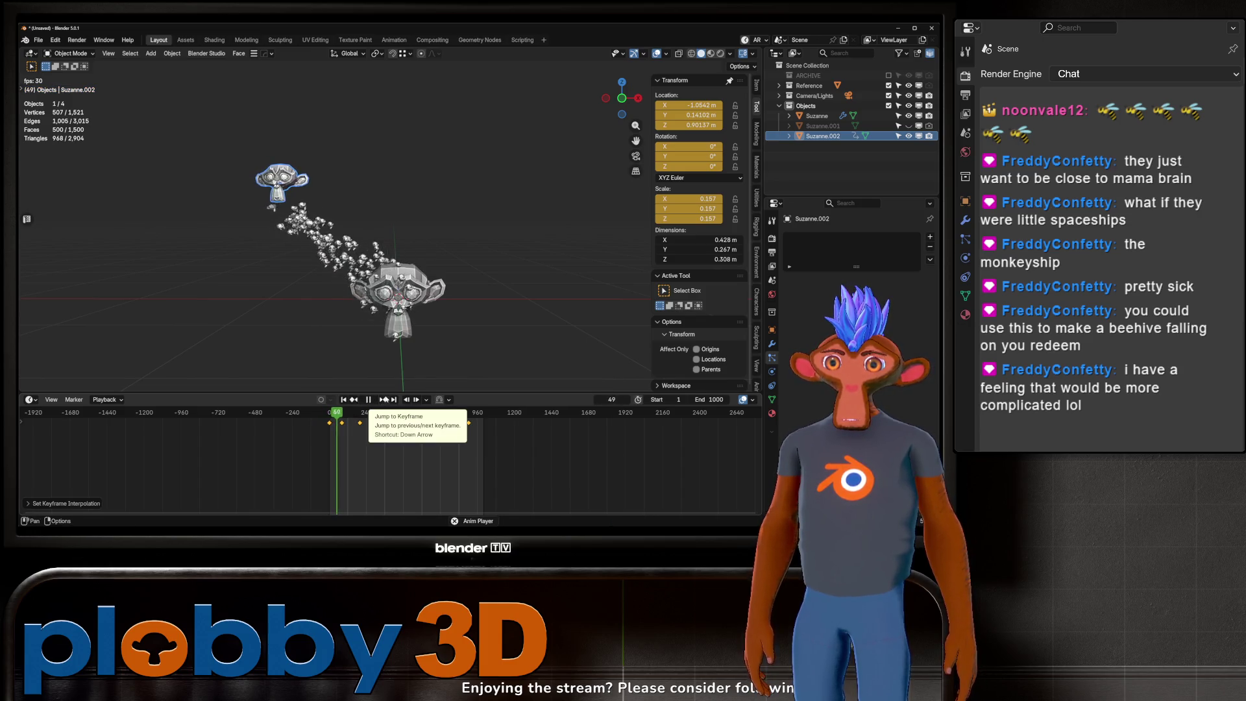
Step: Try Quadratic easing on the keyframes and replay from the start frame
key("space")
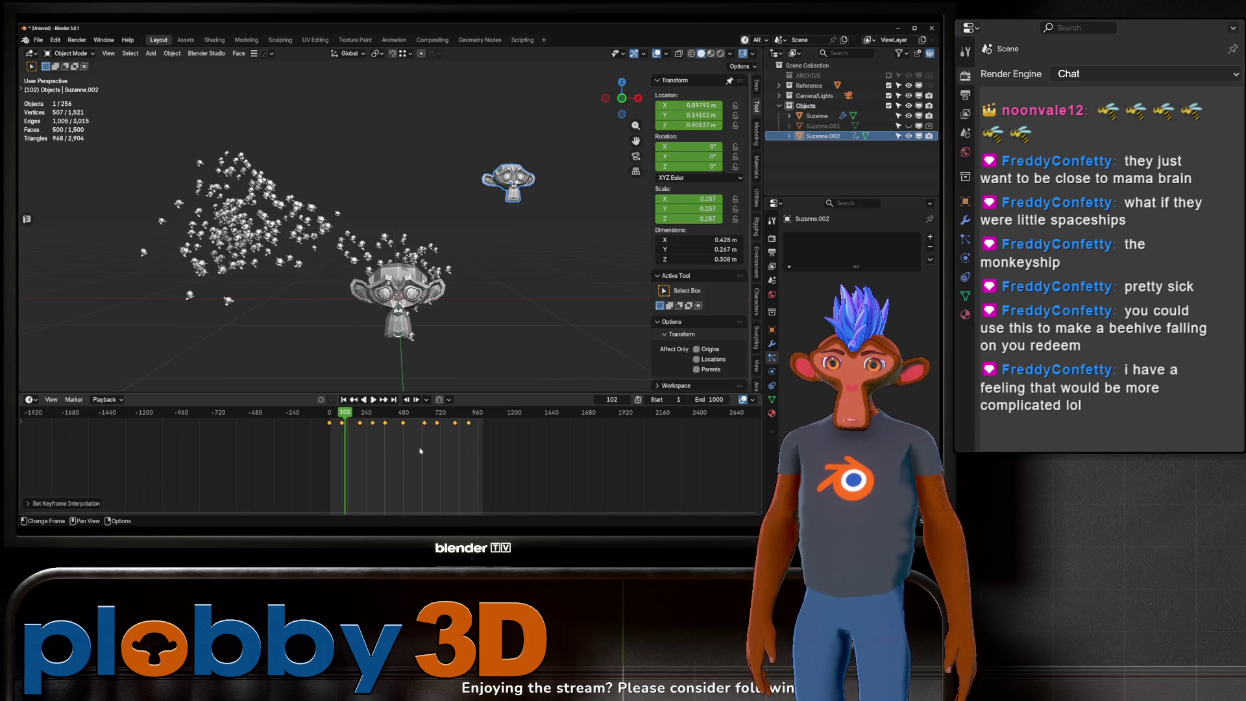
right_click(412, 448)
mouse_move(396, 446)
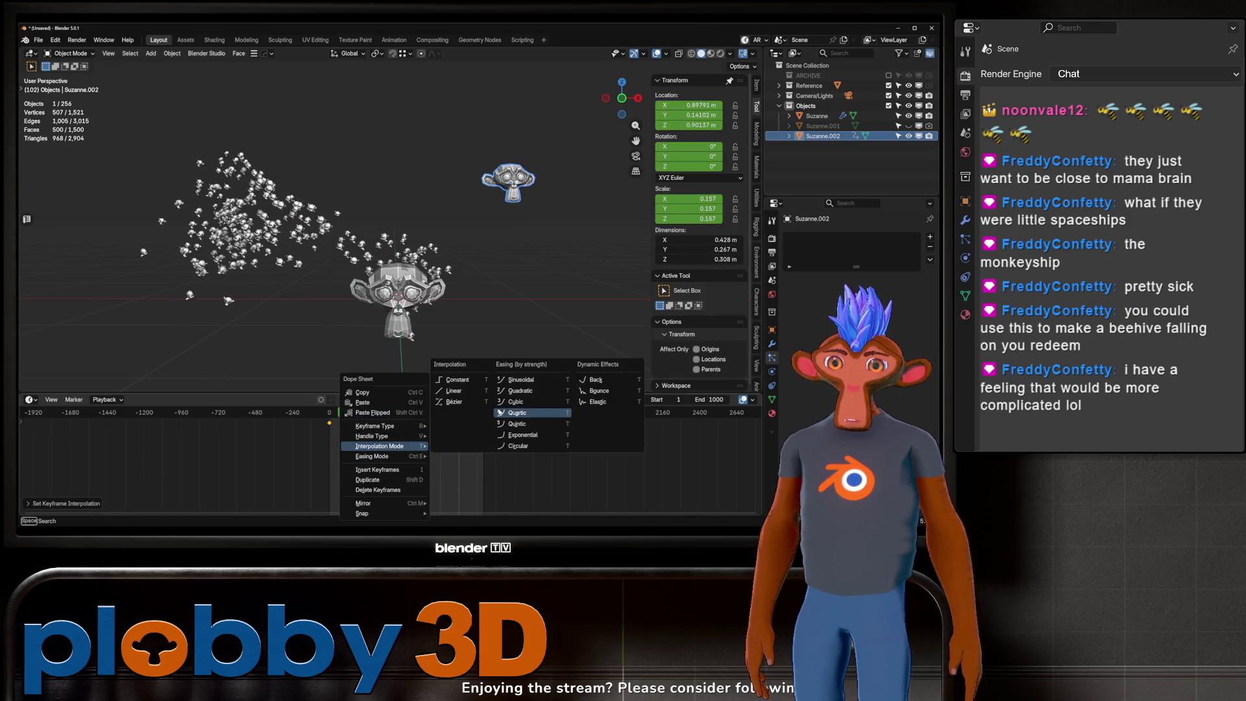
left_click(520, 393)
key("shift+Left")
key("space")
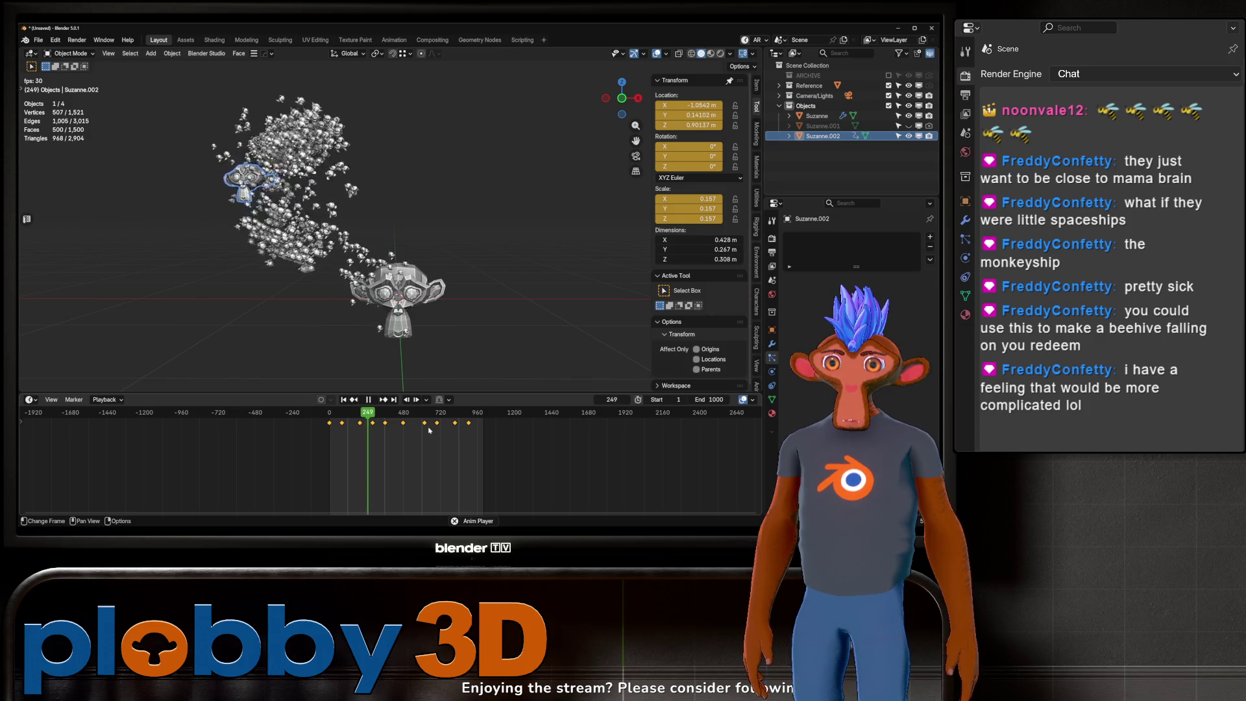
Step: Apply Back easing to the keyframes and replay the swarm from the start
key("space")
right_click(428, 431)
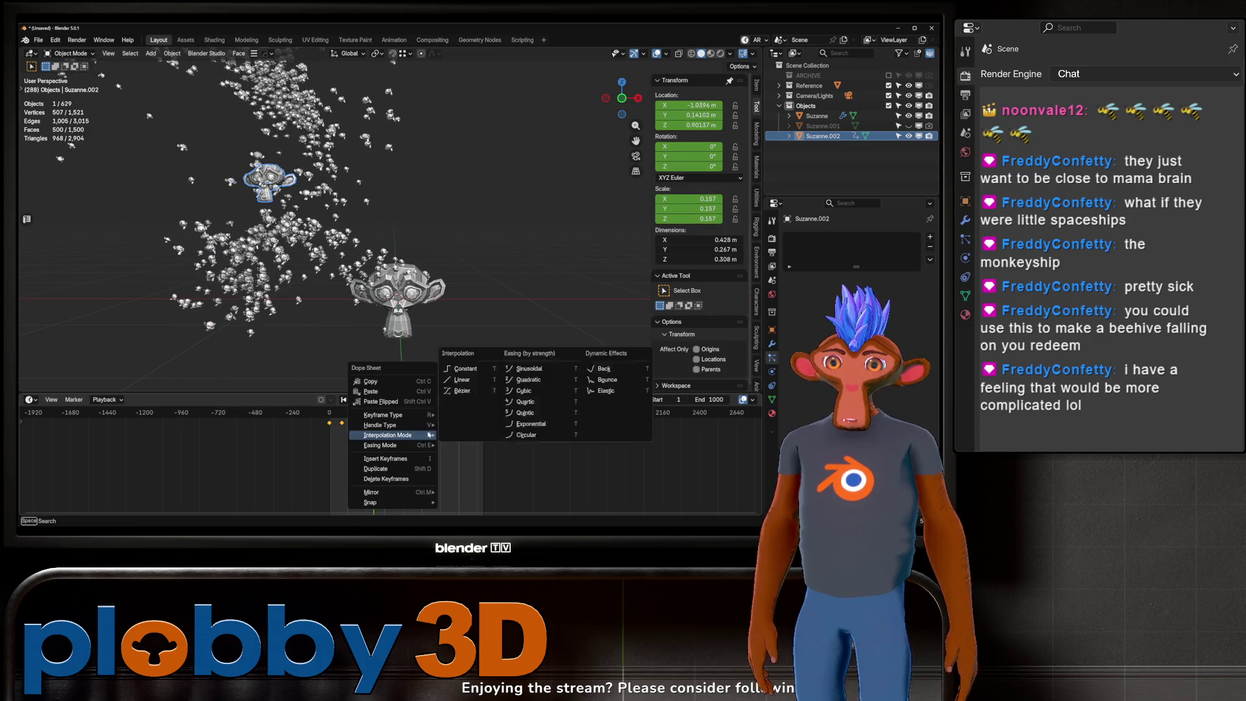
mouse_move(437, 436)
left_click(613, 371)
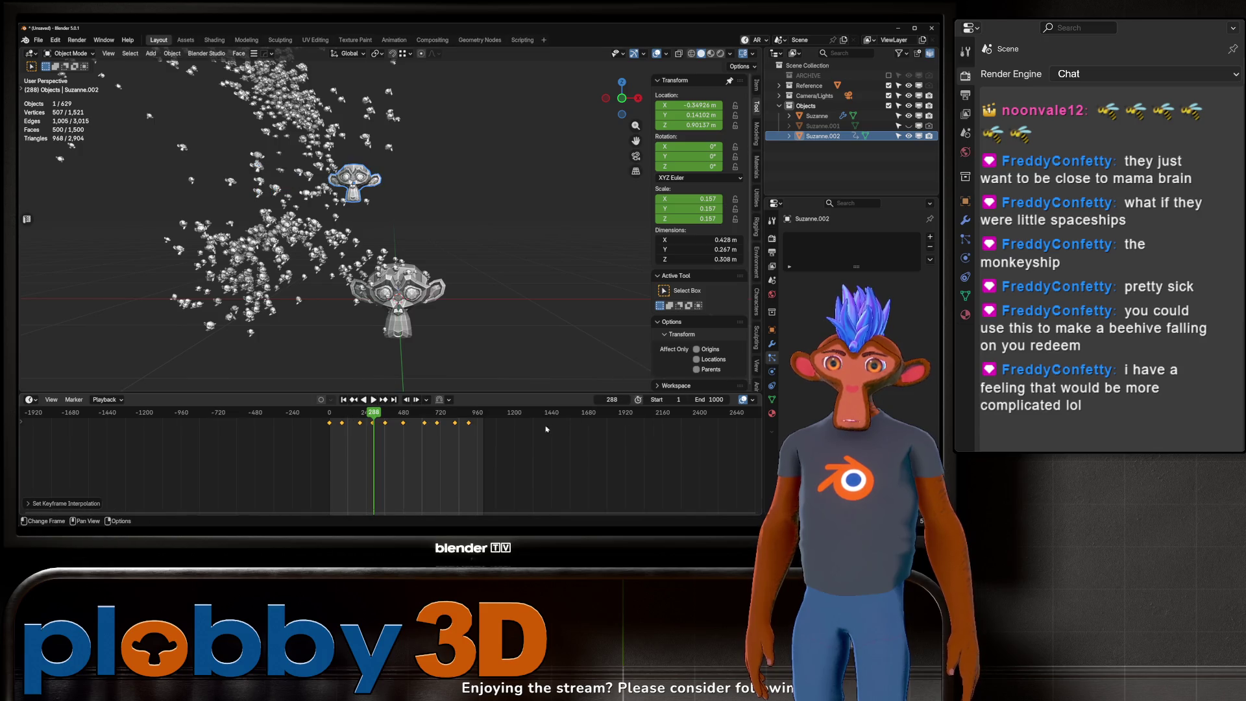
key("shift+Left")
key("space")
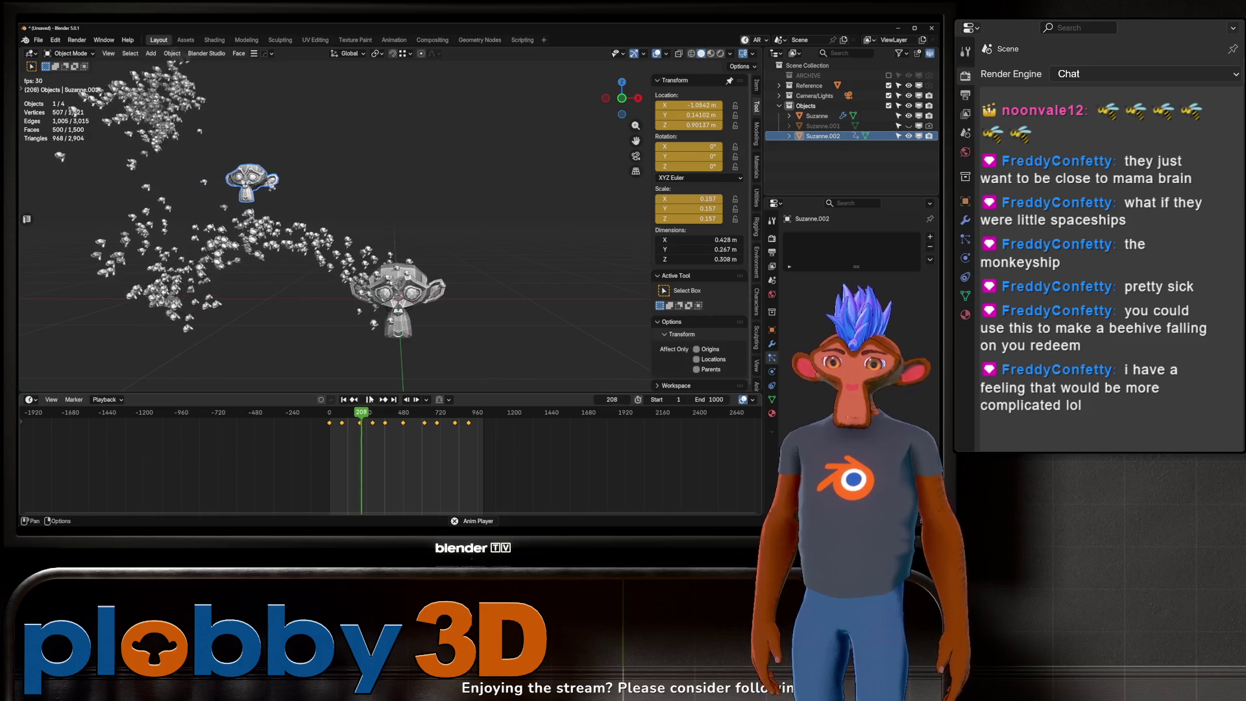
key("space")
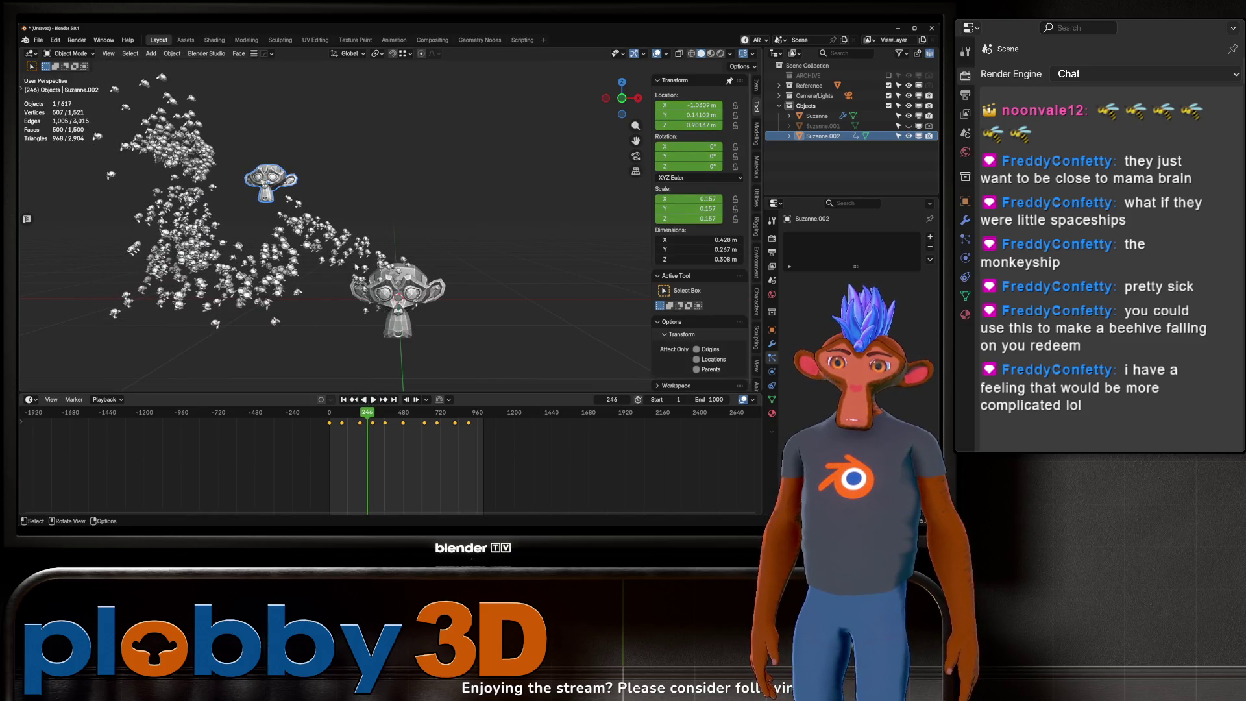
Step: Select the emitter Suzanne to show its Boids settings and replay the swarm from frame 1
left_click(328, 271)
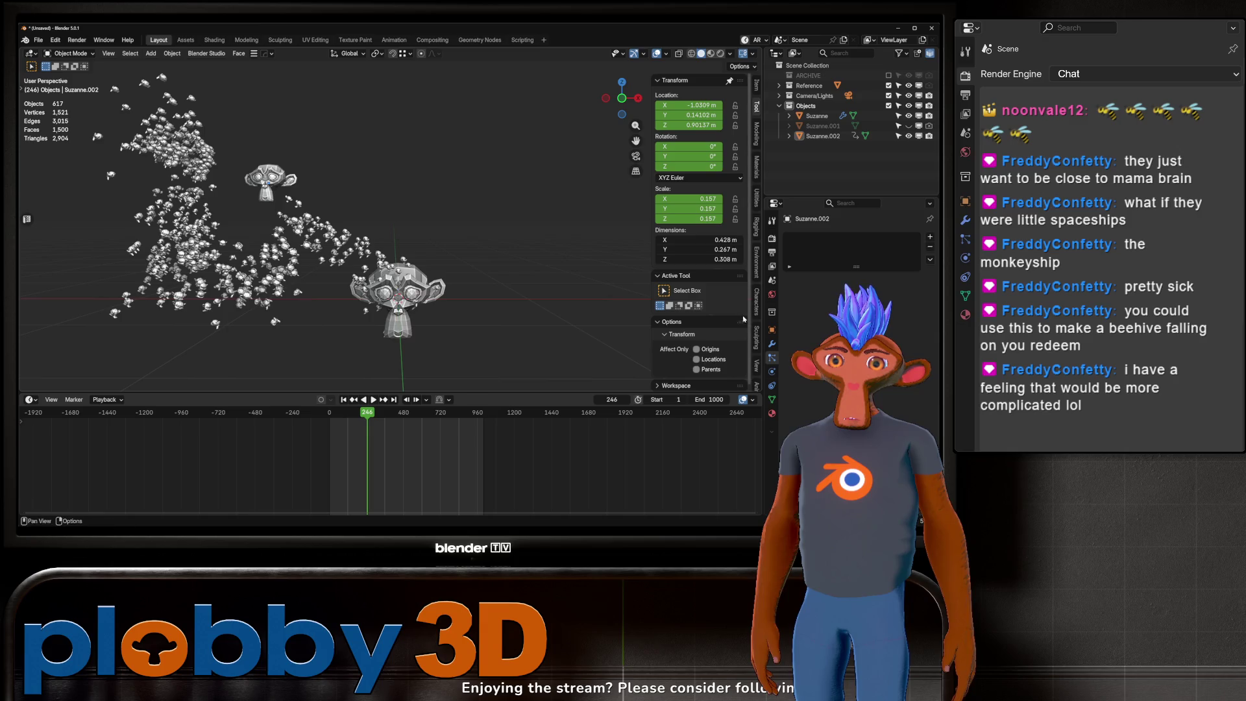
left_click(816, 116)
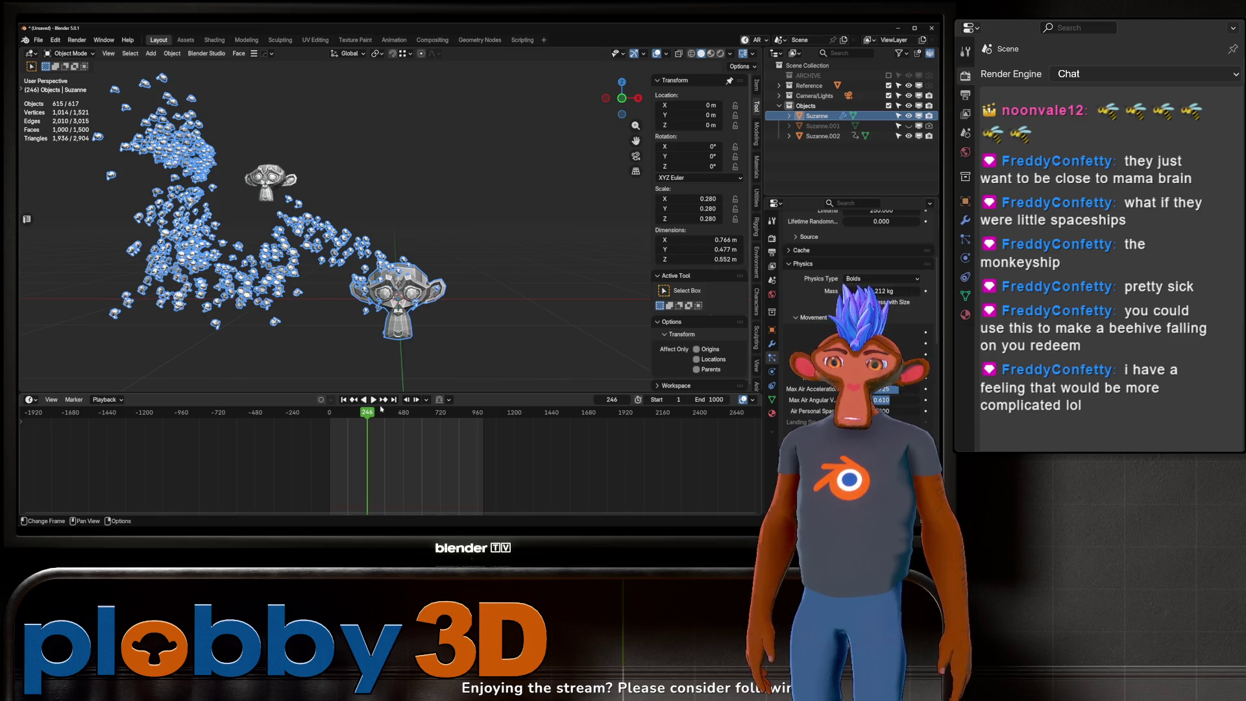
left_click(343, 399)
left_click(376, 401)
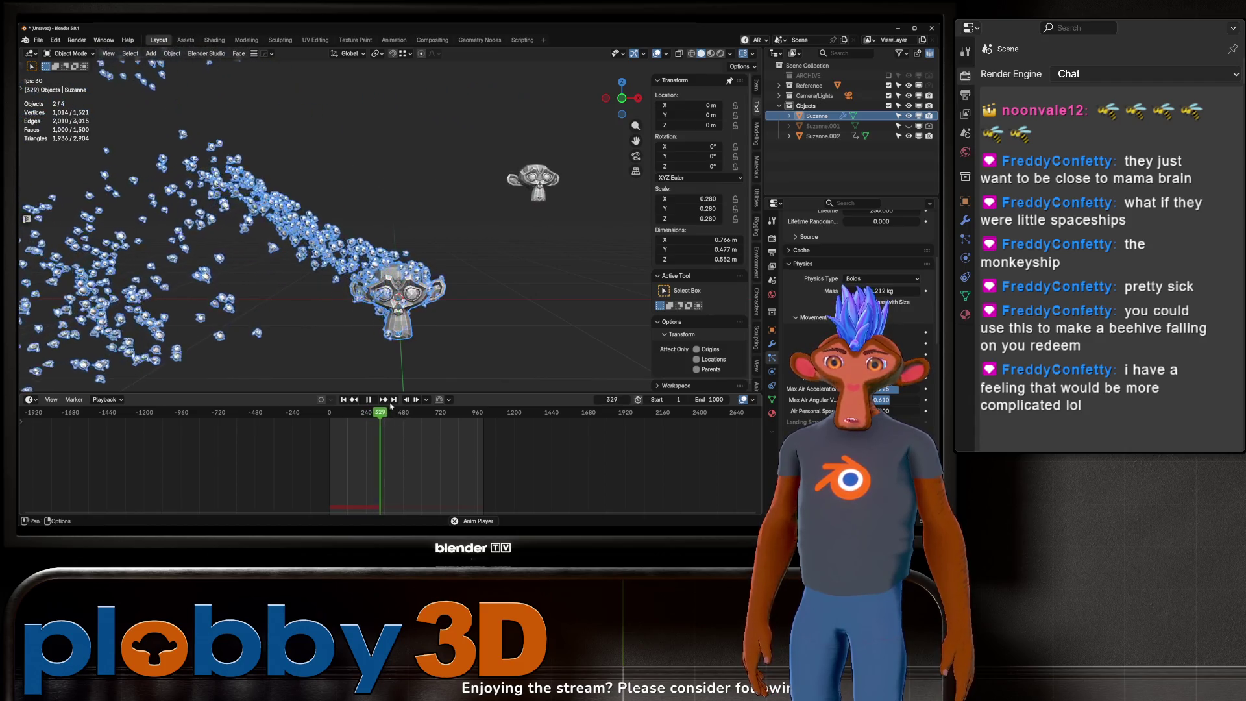
key("space")
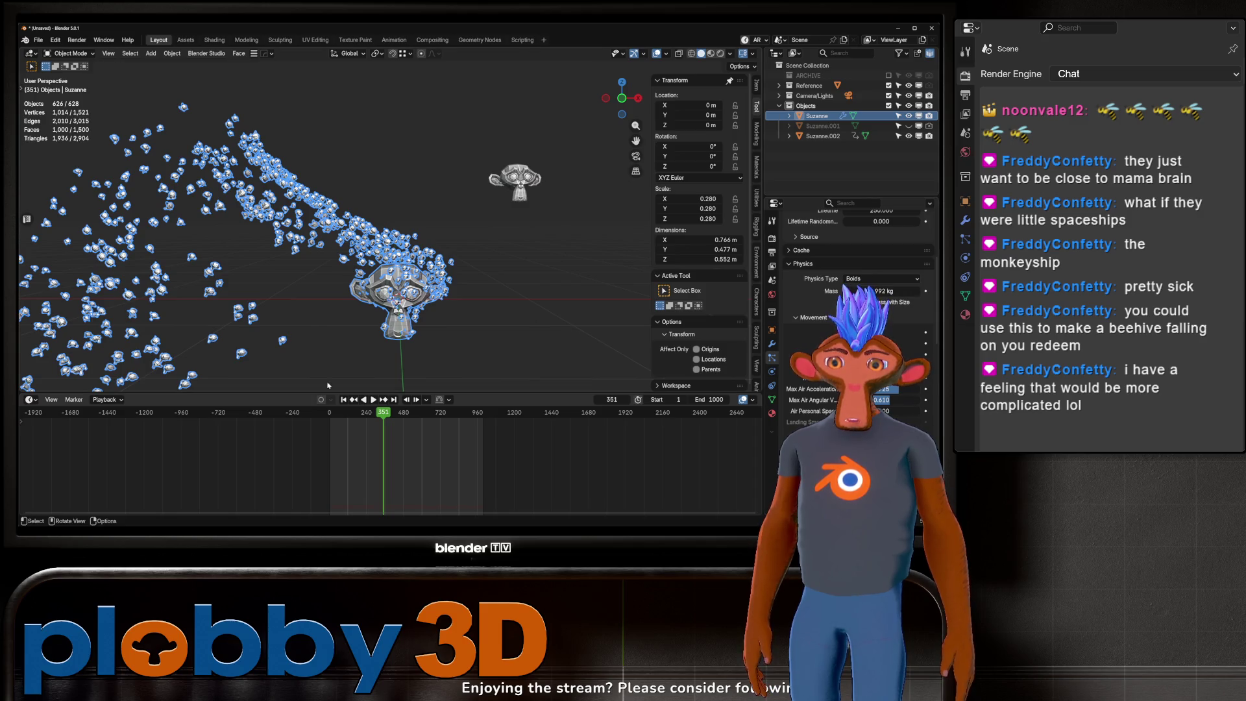
left_click(343, 400)
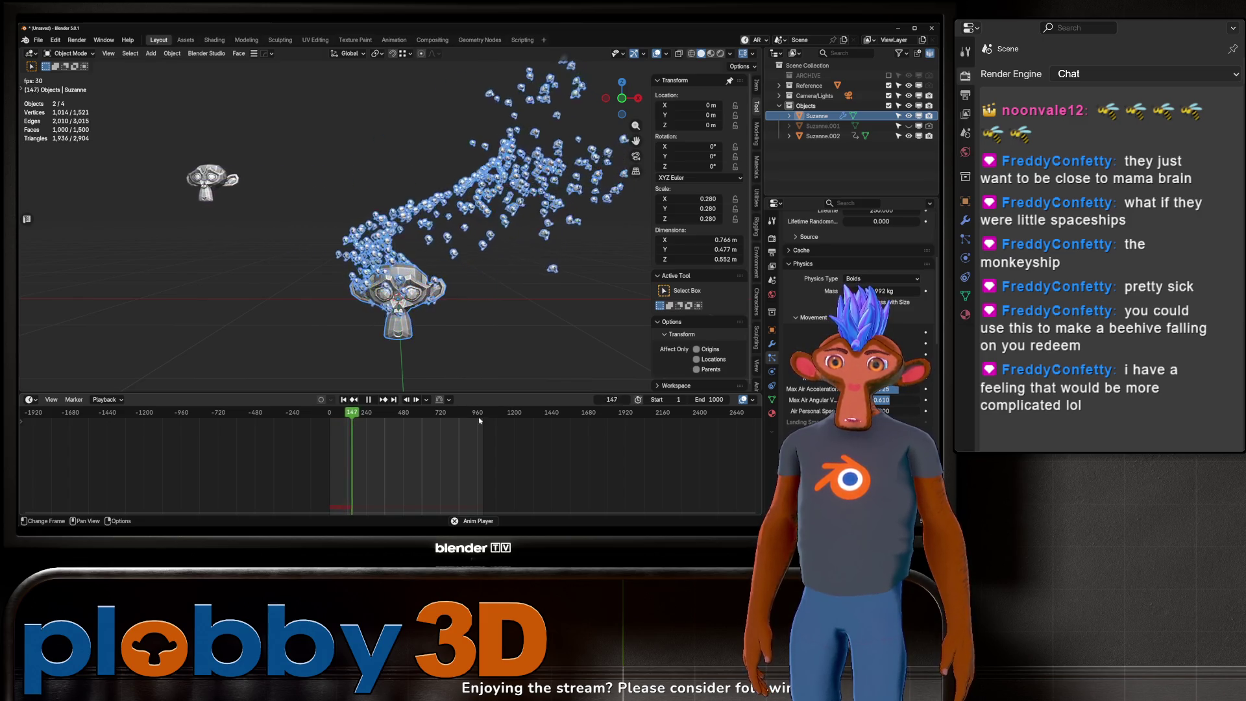
left_click(451, 361)
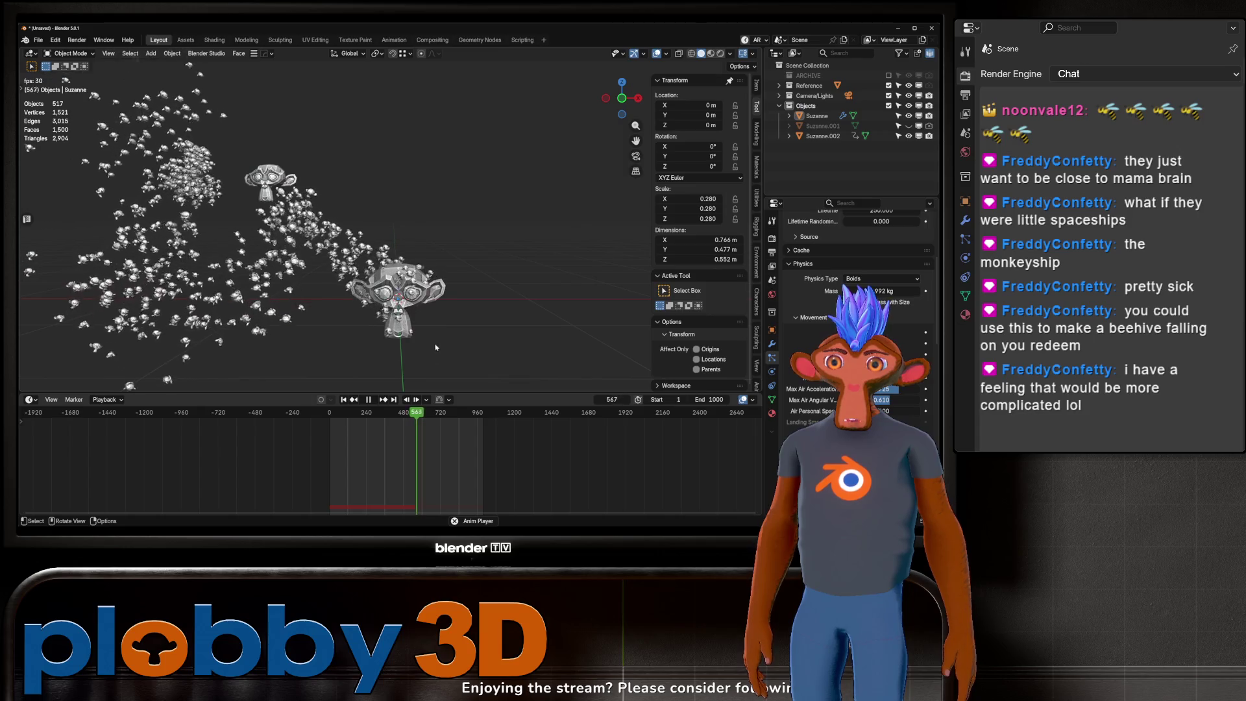
left_click(370, 400)
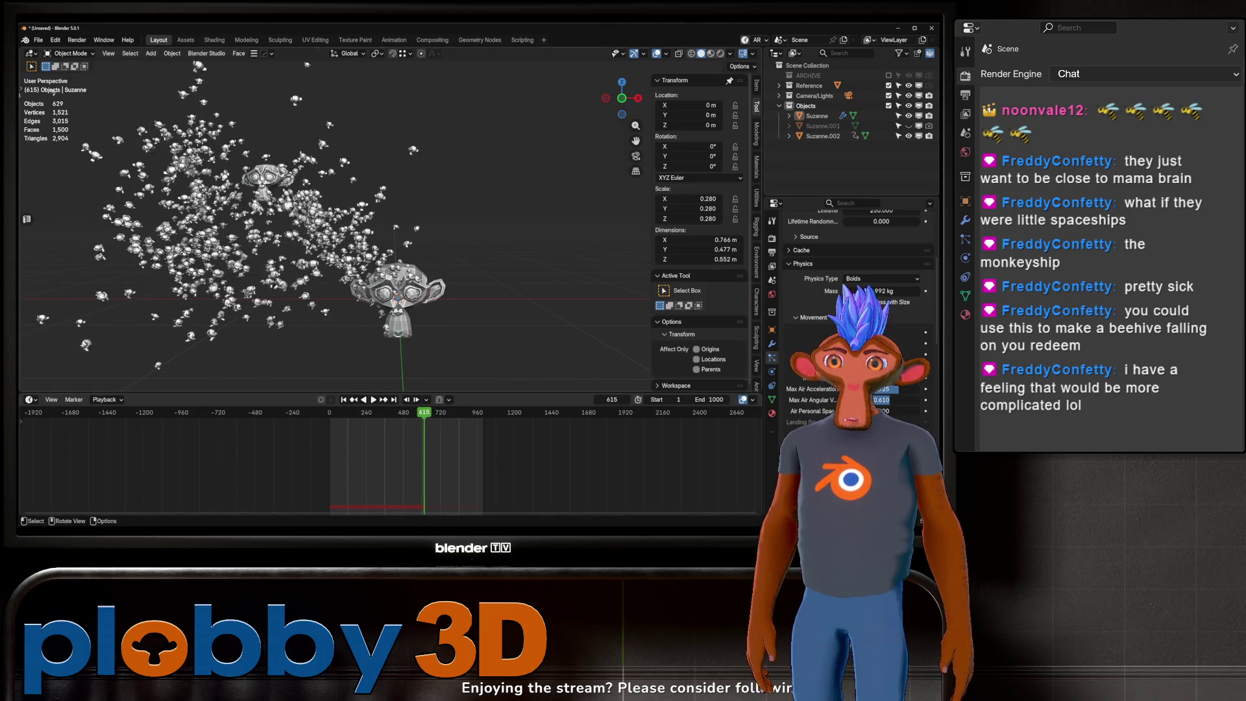
left_click(412, 358)
mouse_move(417, 413)
left_mouse_down()
mouse_move(392, 413)
mouse_move(425, 399)
left_mouse_up()
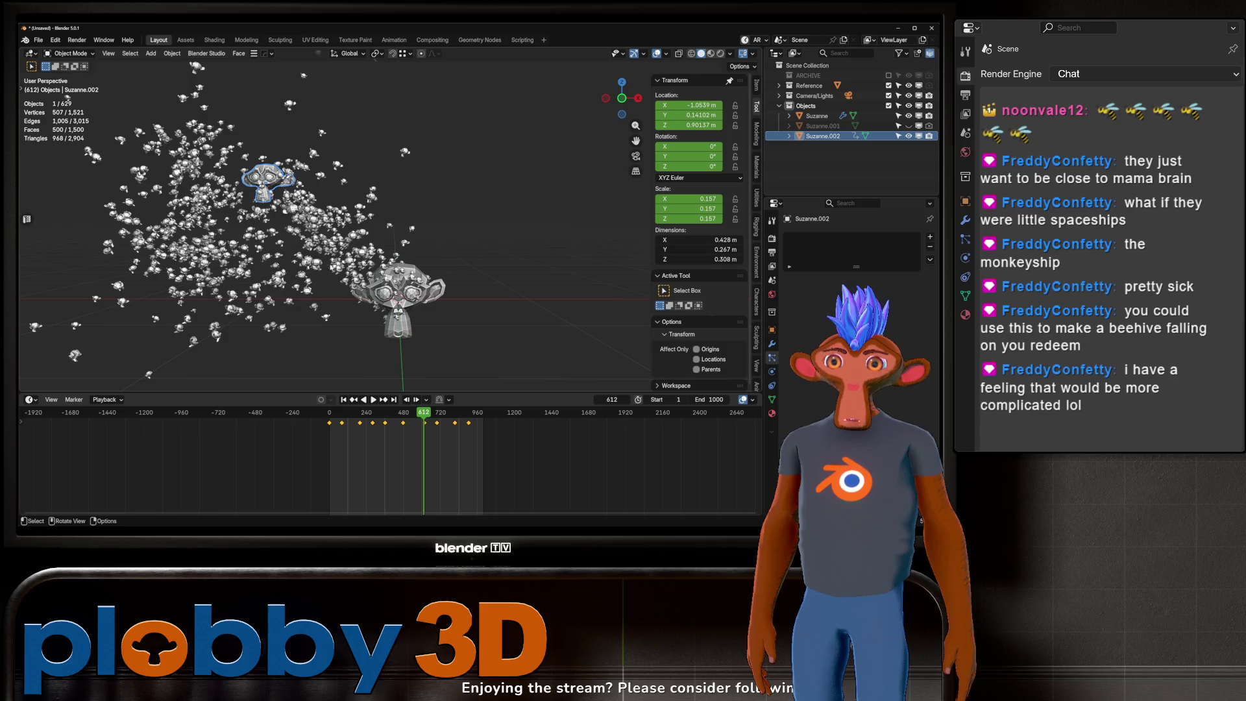
key("g")
key("z")
left_click(312, 147)
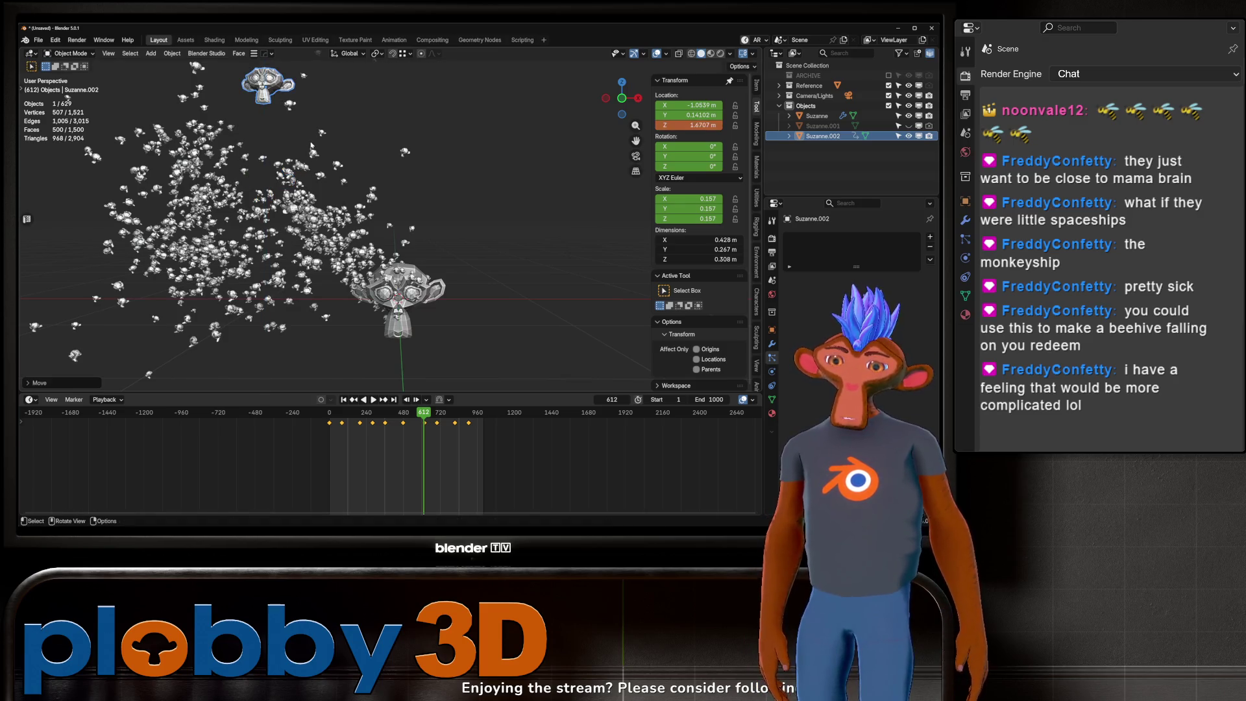
key("i")
left_click(364, 400)
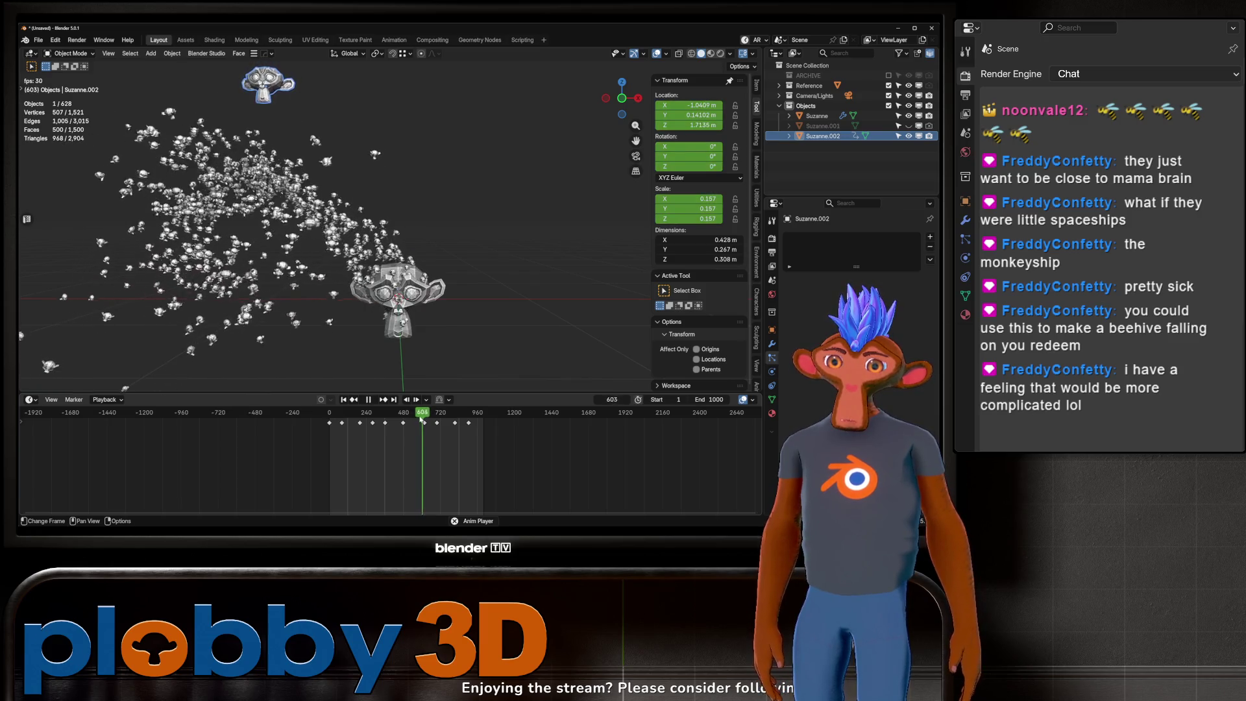
key("space")
scroll(426, 433, "up", 1)
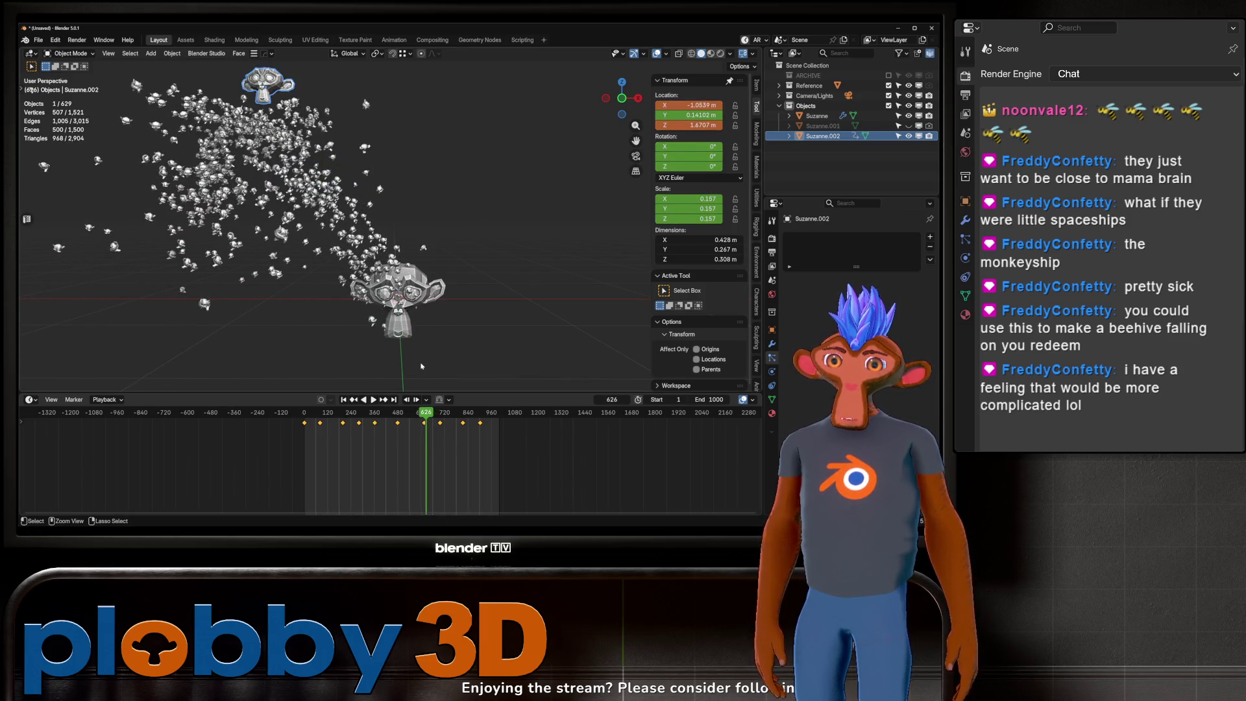
left_click(420, 419)
scroll(421, 419, "up", 1)
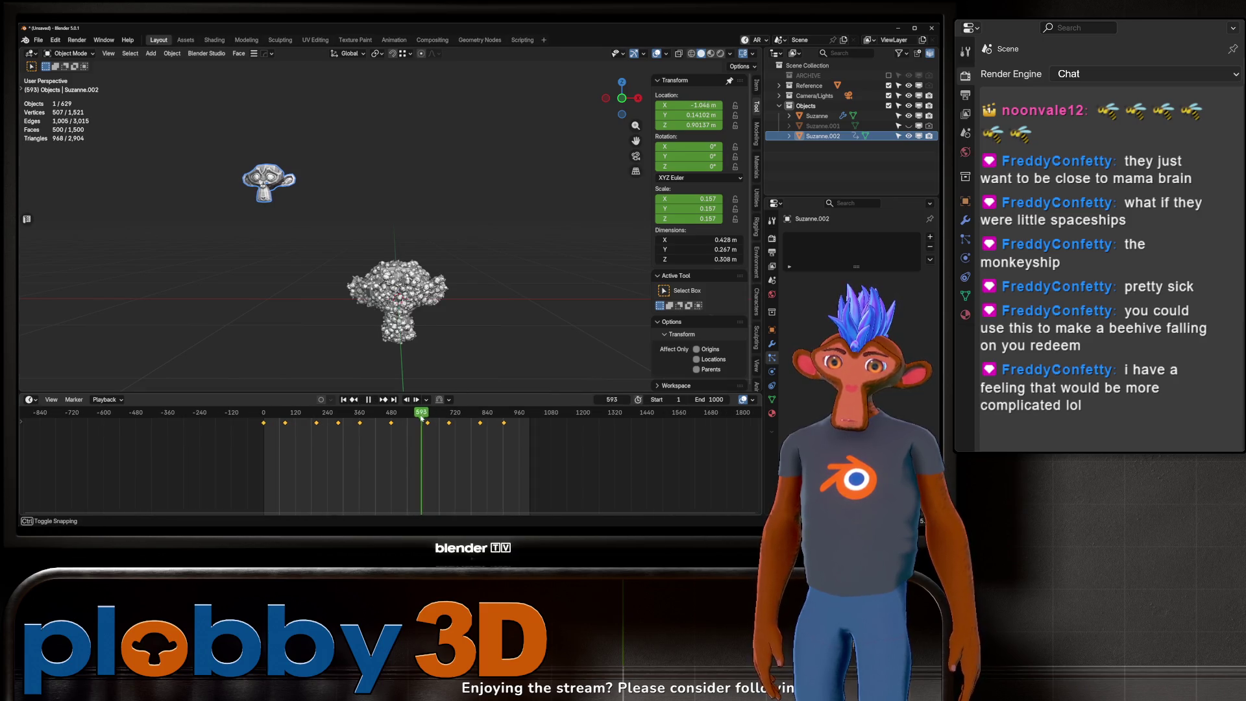
left_click_drag(423, 419, 428, 417)
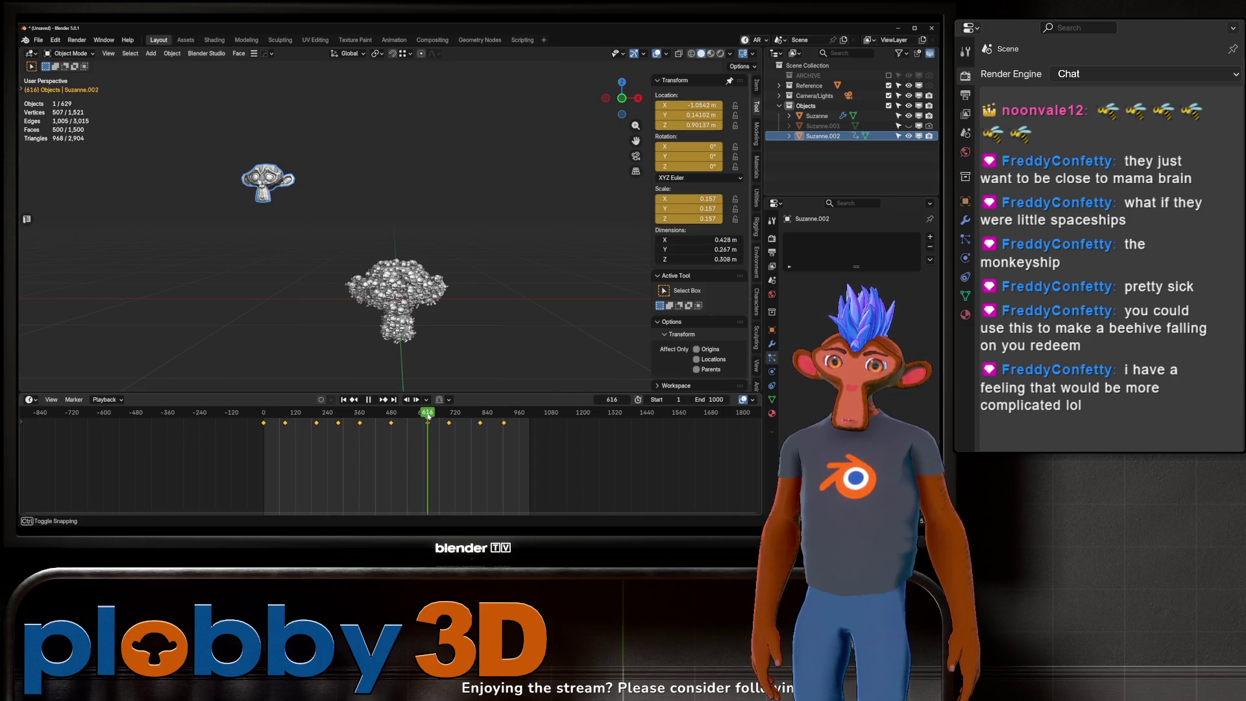
scroll(335, 254, "down", 3)
key("g")
key("z")
left_click(330, 127)
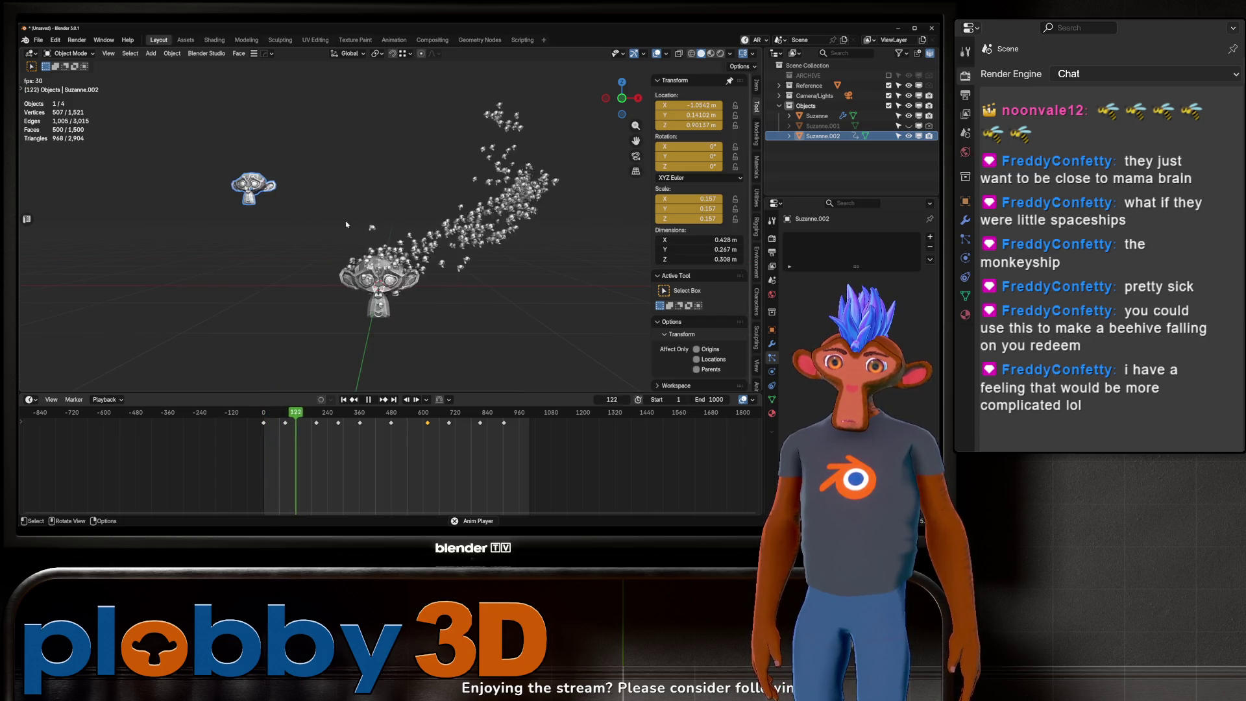
key("KP_0")
key("shift+c")
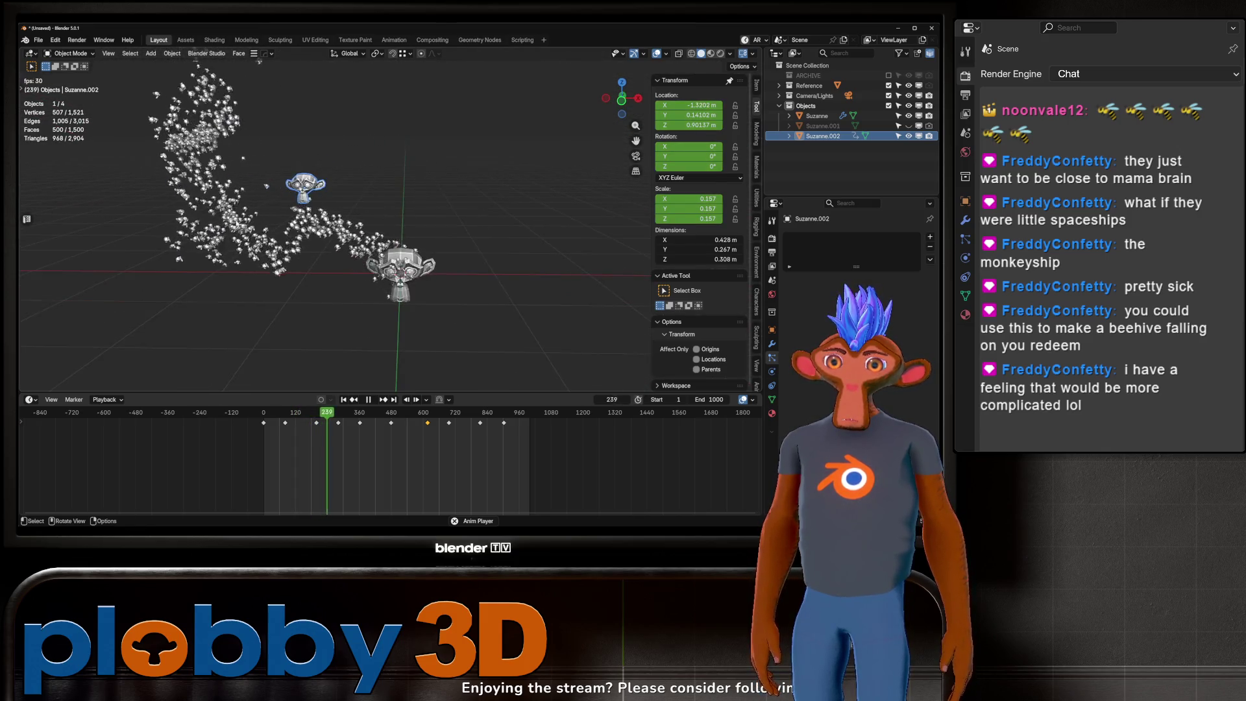
key("KP_1")
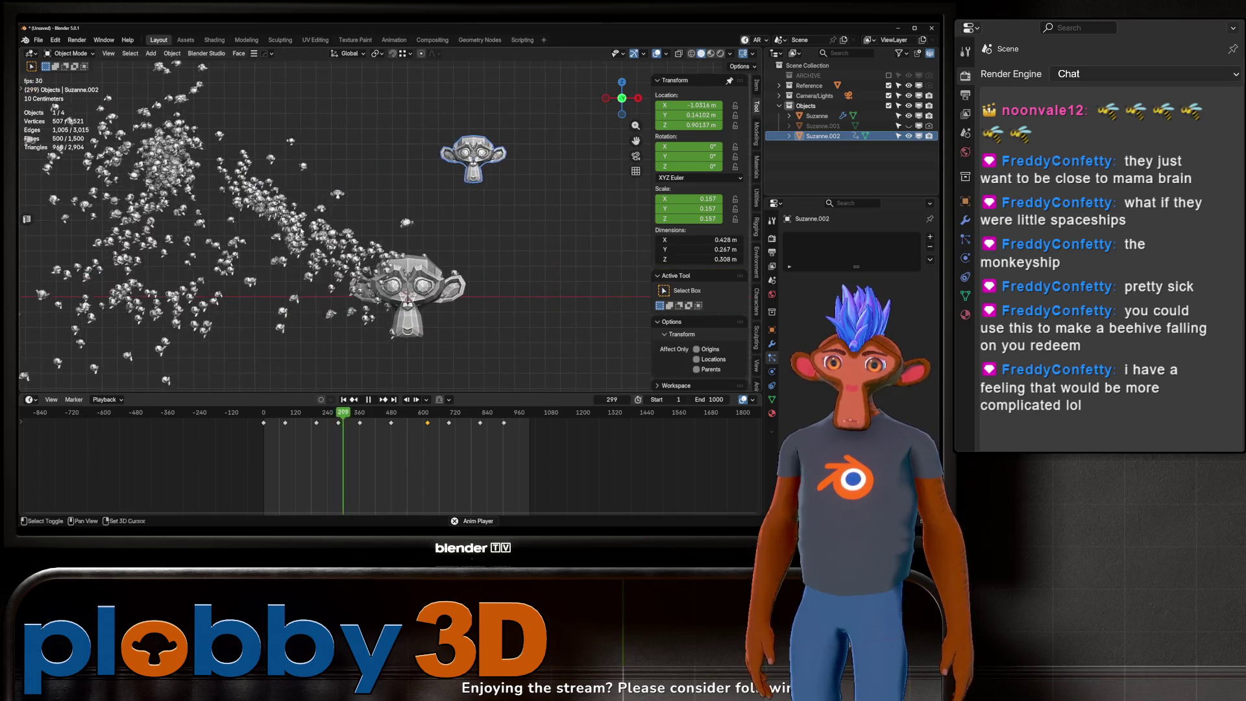
key("KP_0")
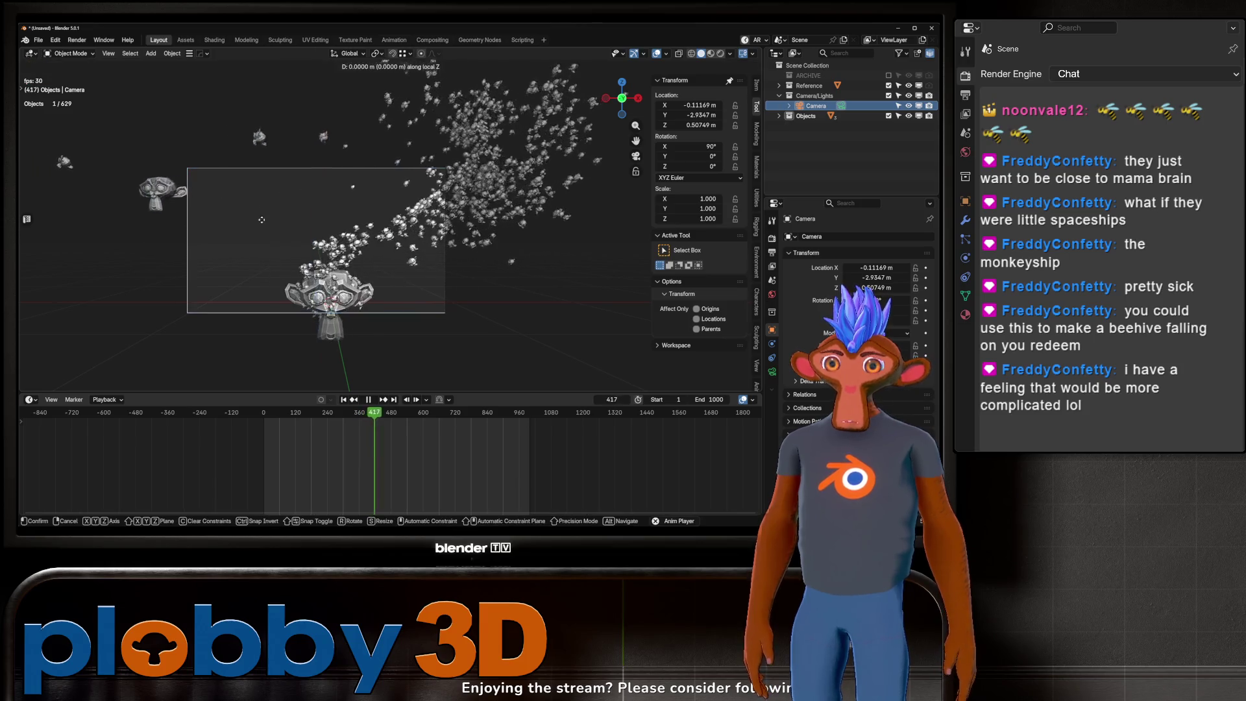
Step: Dolly the camera back twice along its local Z axis
key("g")
key("z")
key("z")
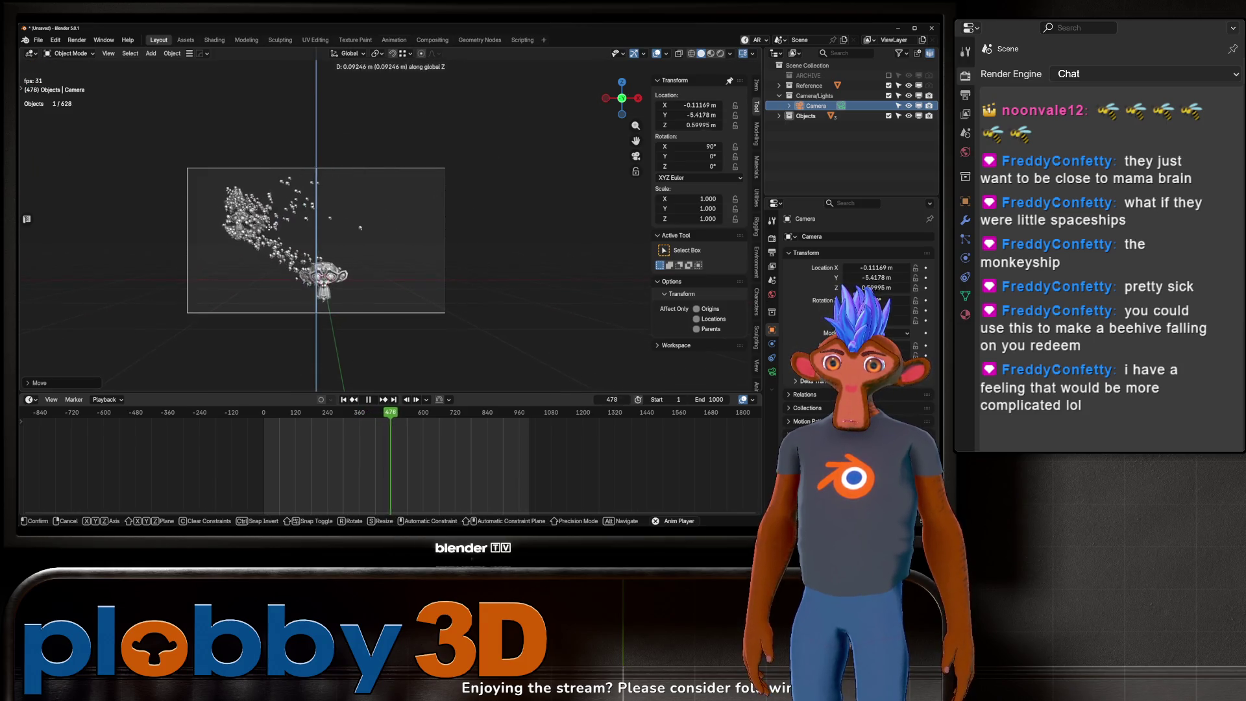
left_click(276, 207)
key("g")
key("z")
key("z")
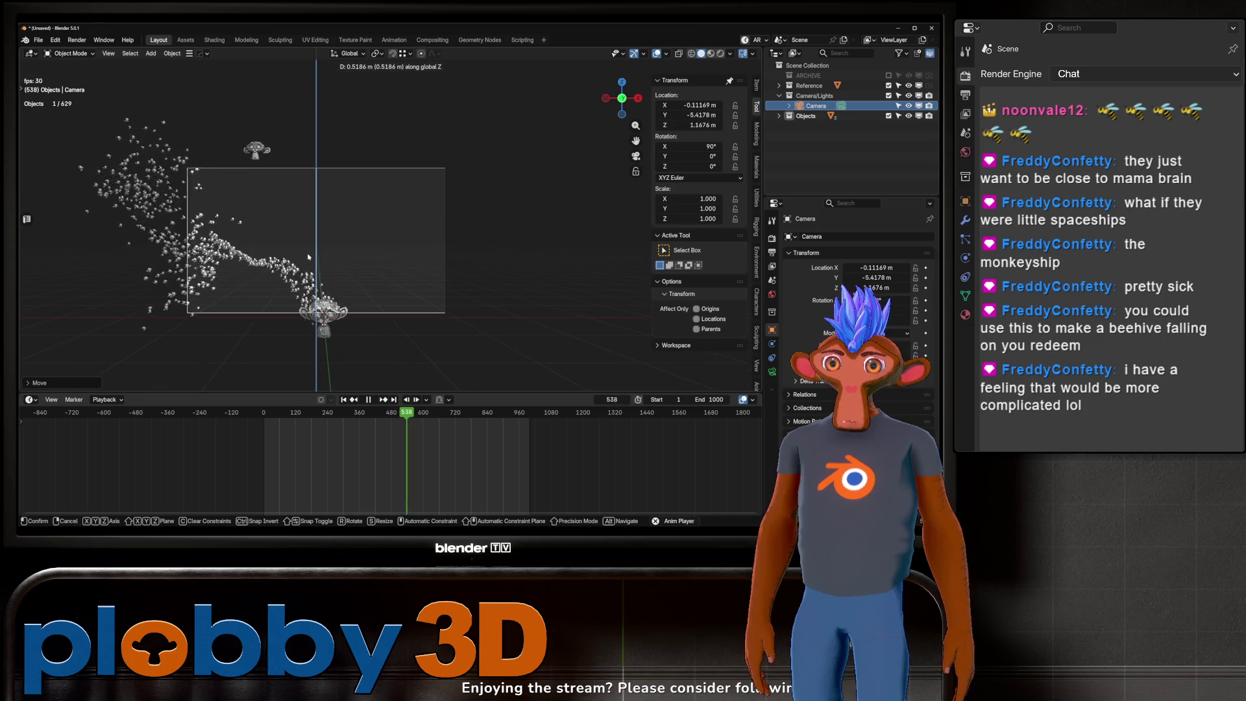
left_click(347, 315)
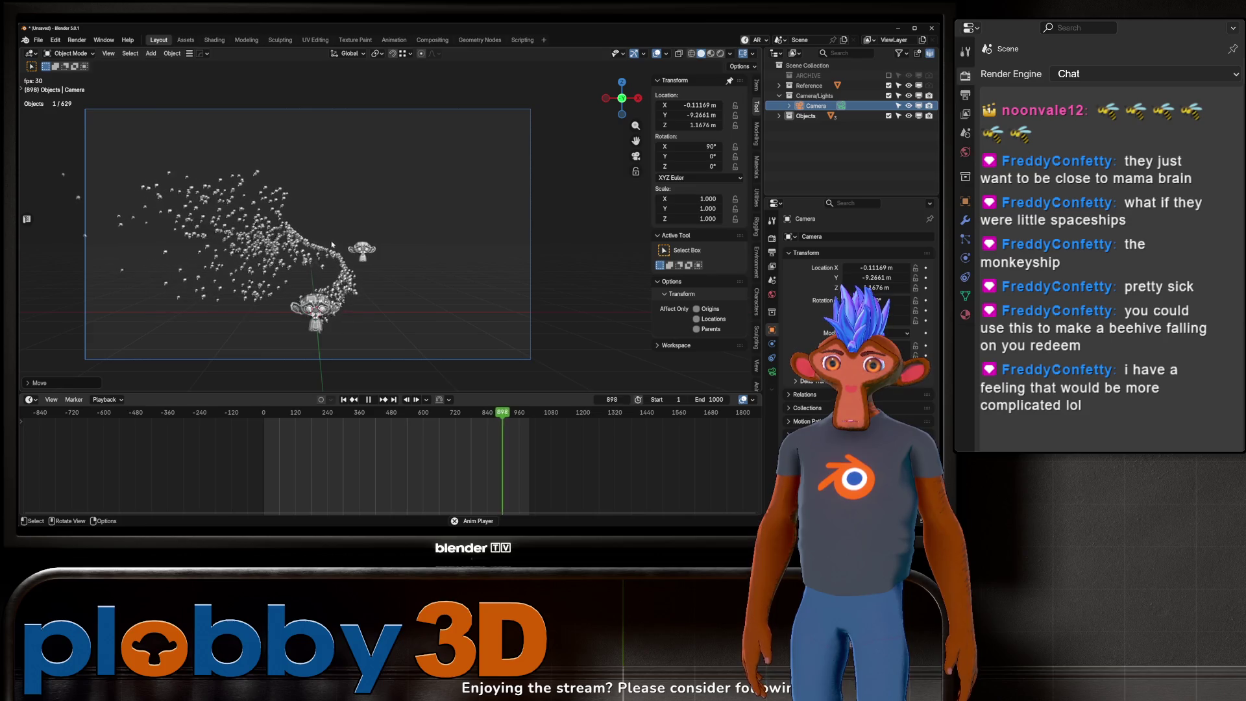
Step: Leave camera view, stop playback, and select the Suzanne emitter
key("KP_0")
key("KP_0")
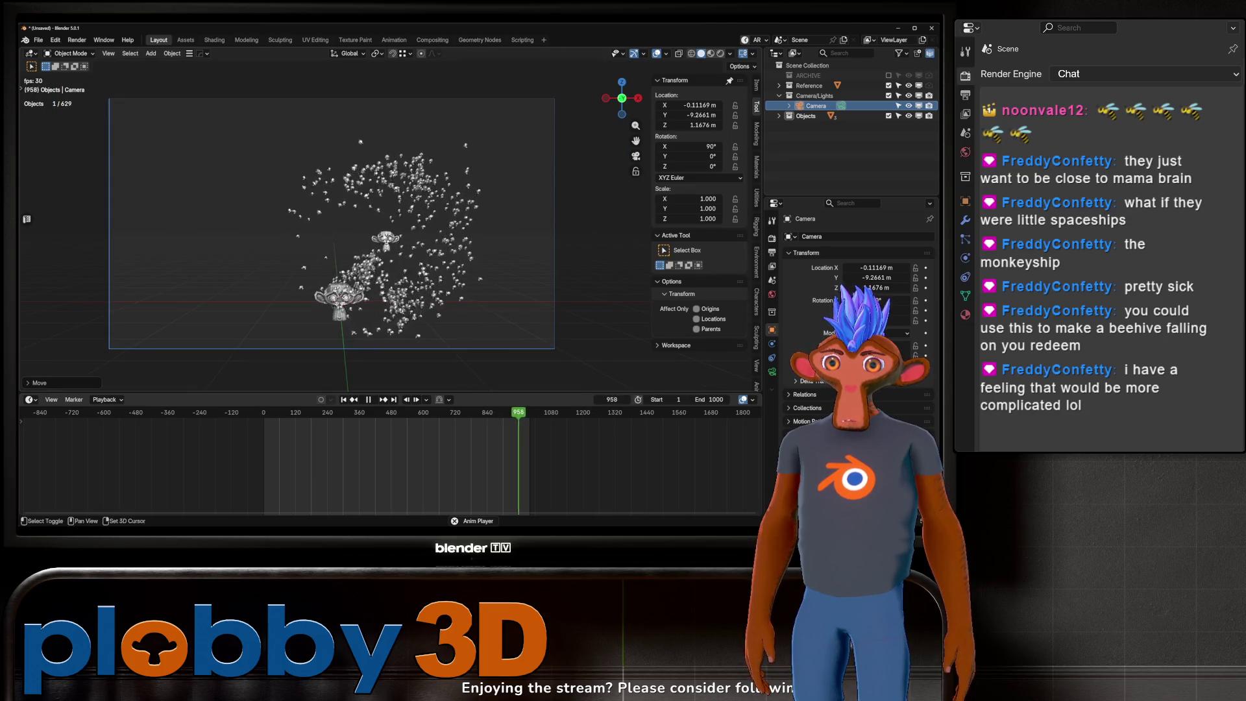
scroll(393, 220, "up", 1)
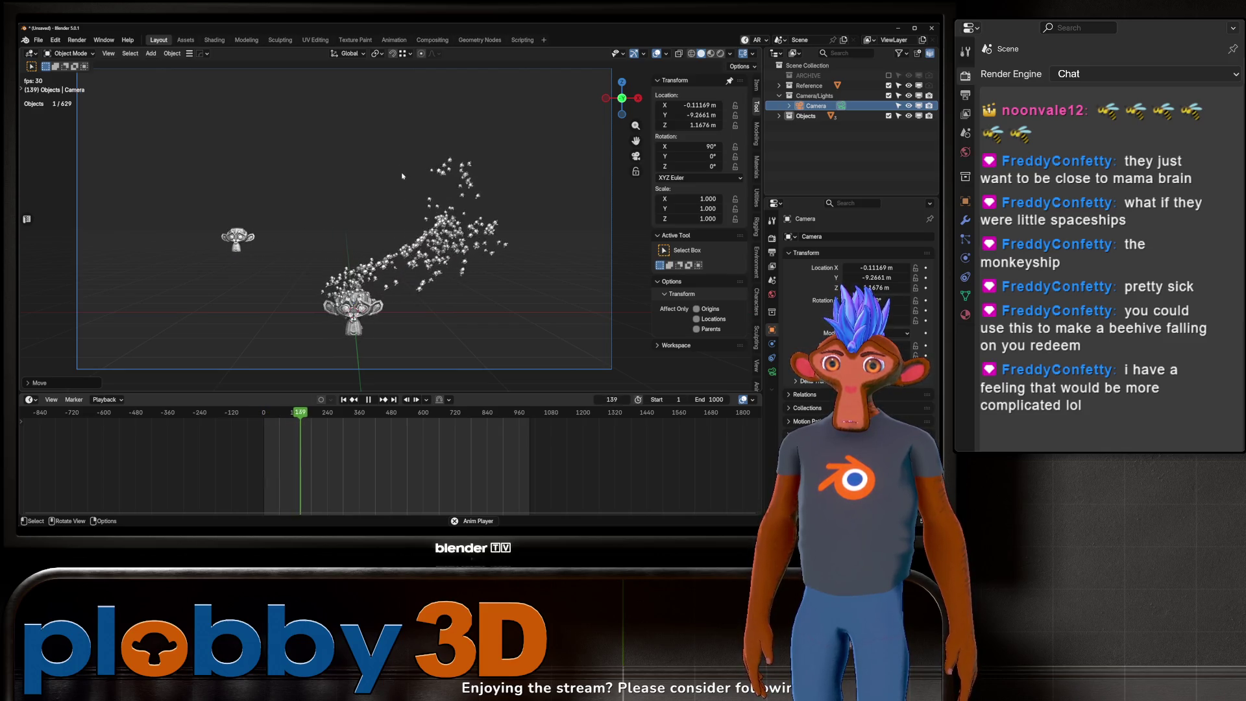
key("space")
left_click(363, 317)
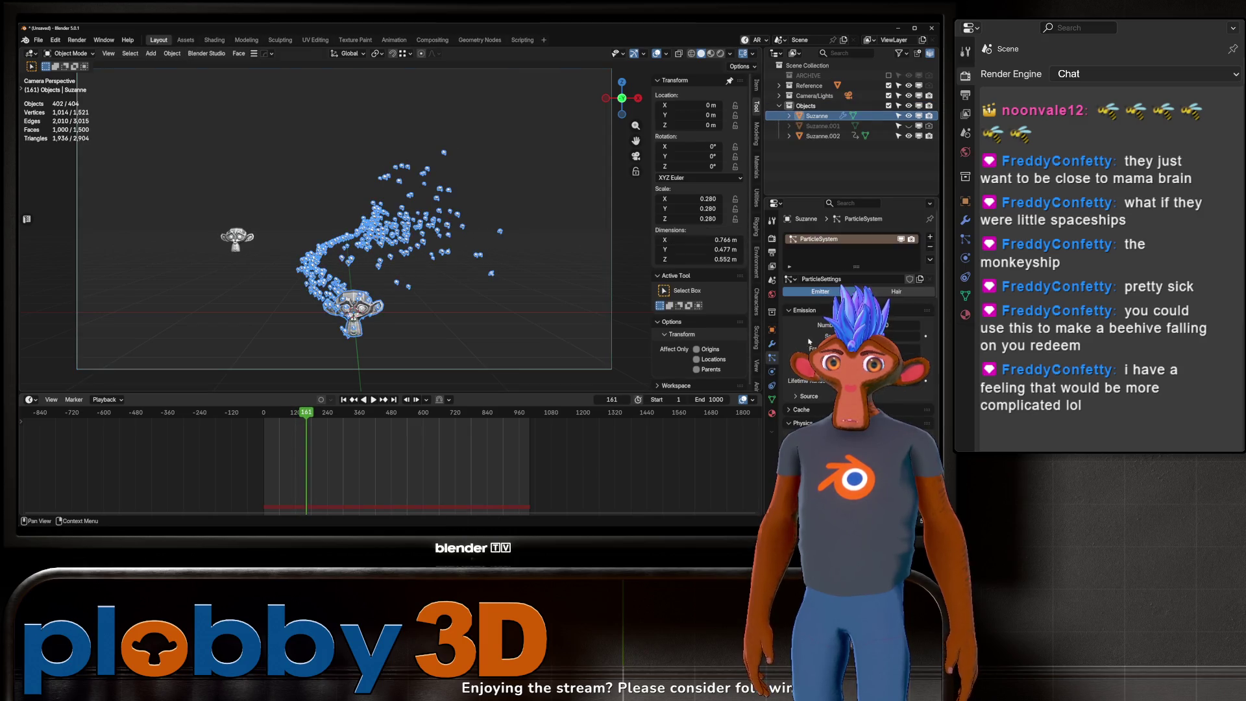
Step: Scroll to the Boids physics and Movement options in Particle Properties and replay from frame 1
scroll(907, 346, "down", 4)
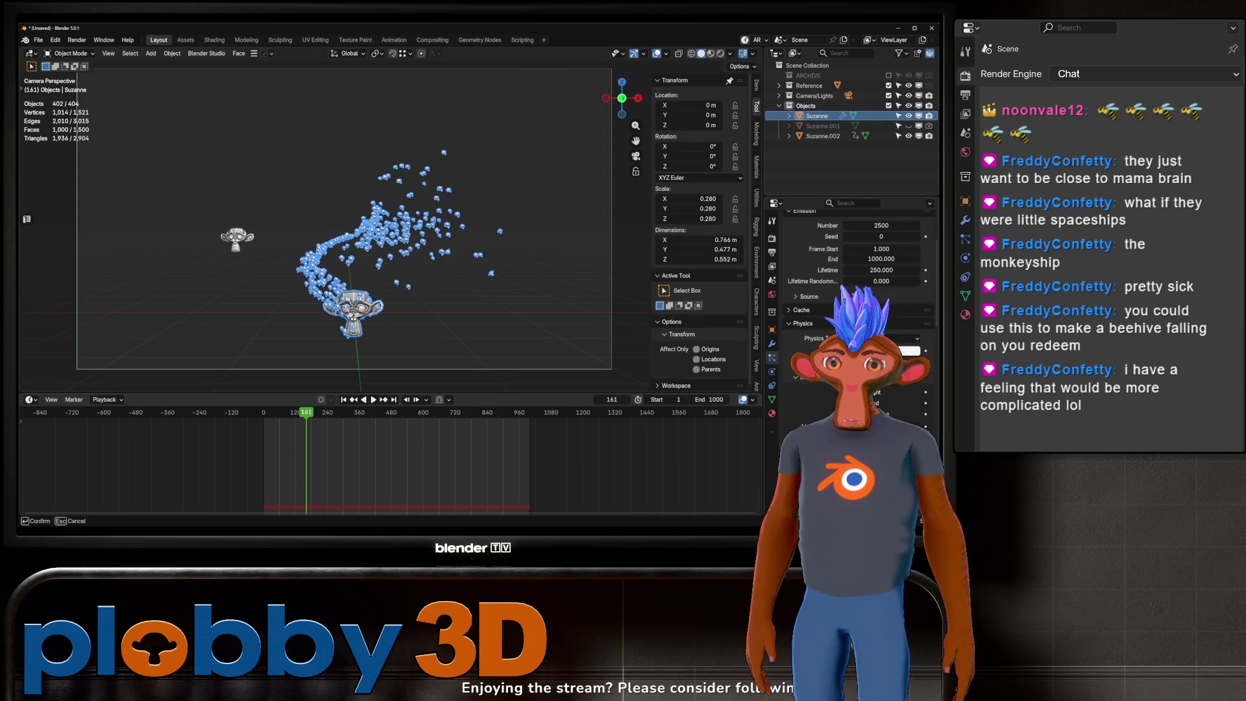
left_click(344, 399)
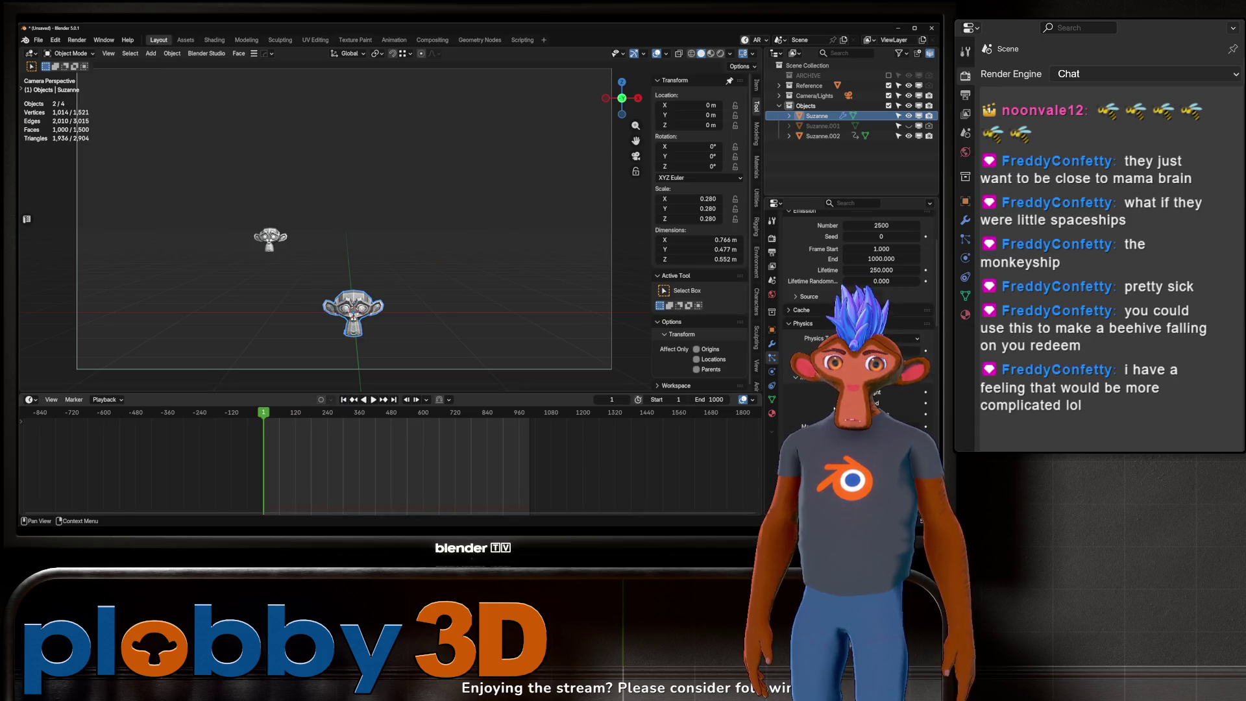
scroll(857, 311, "down", 3)
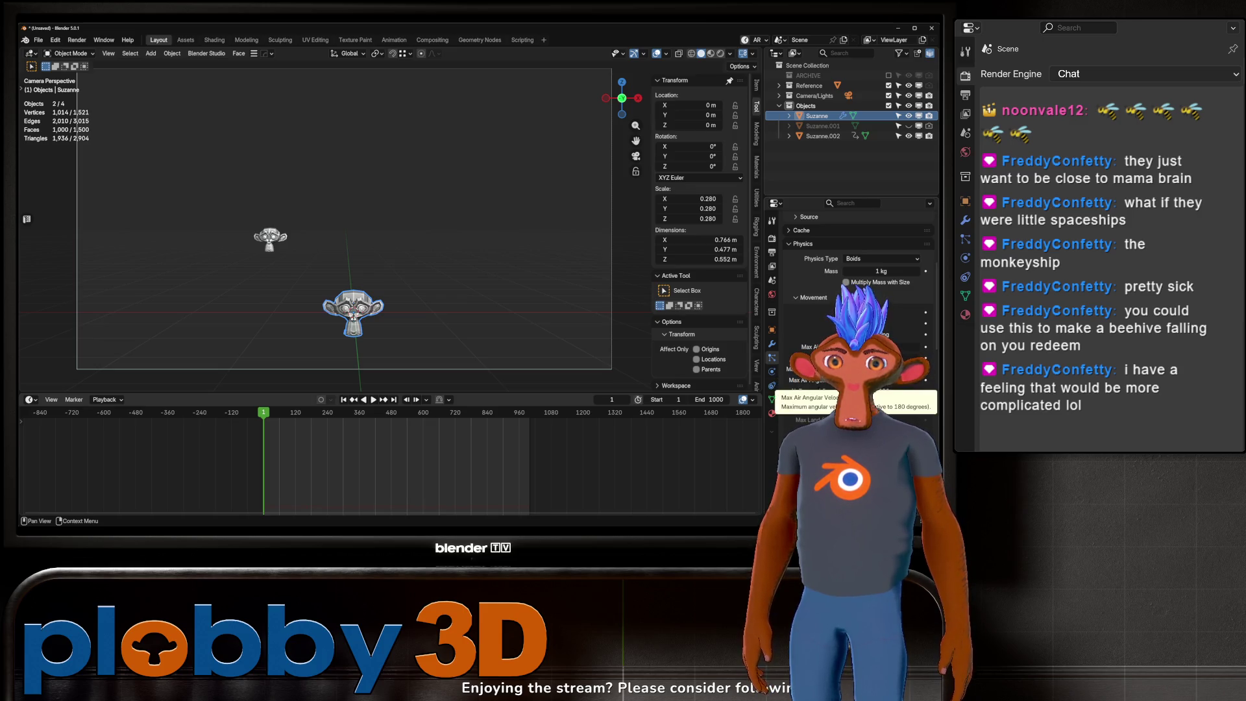
scroll(857, 312, "down", 2)
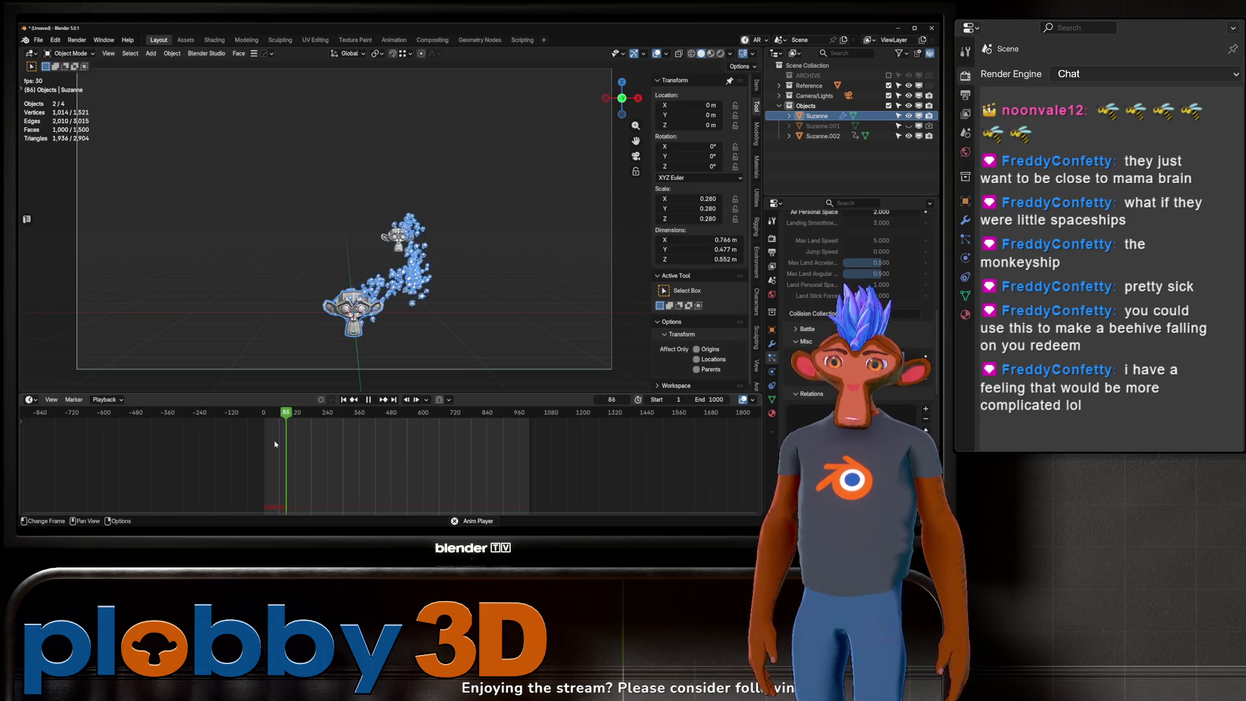
left_click(484, 374)
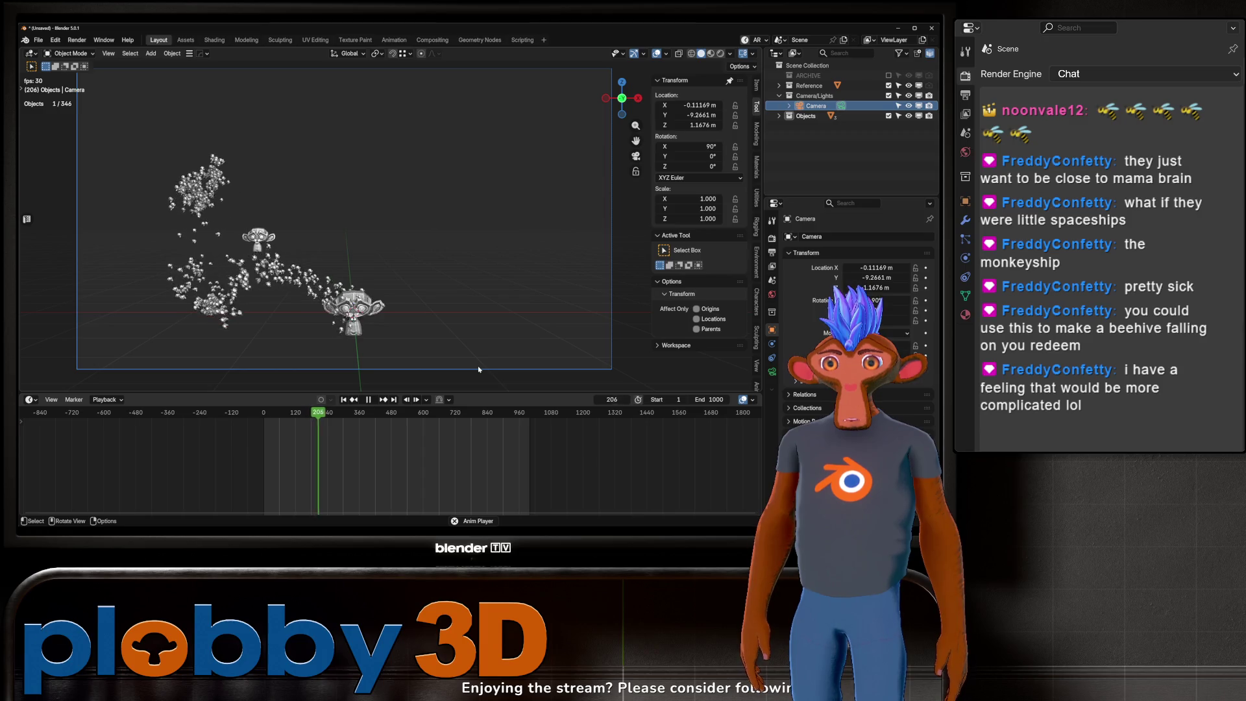
Step: Return to camera view, stop the swarm at frame 178, and select the camera
middle_click_drag(344, 328, 330, 323)
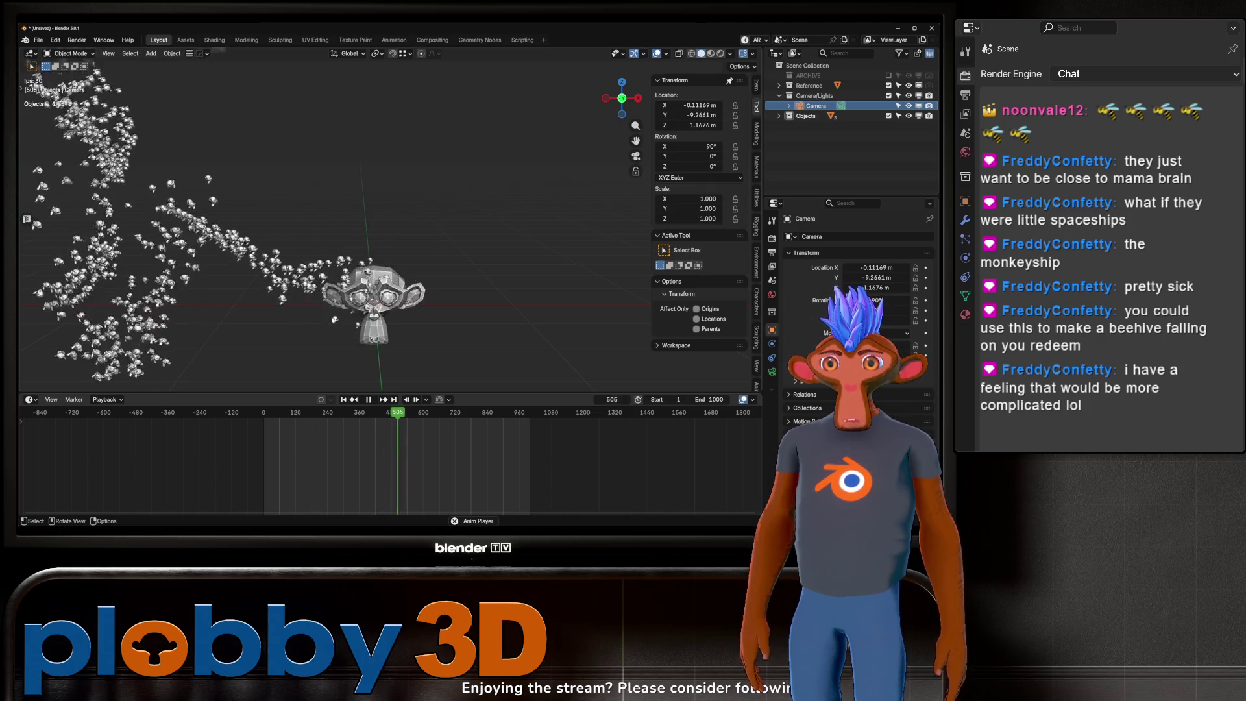
key("KP_0")
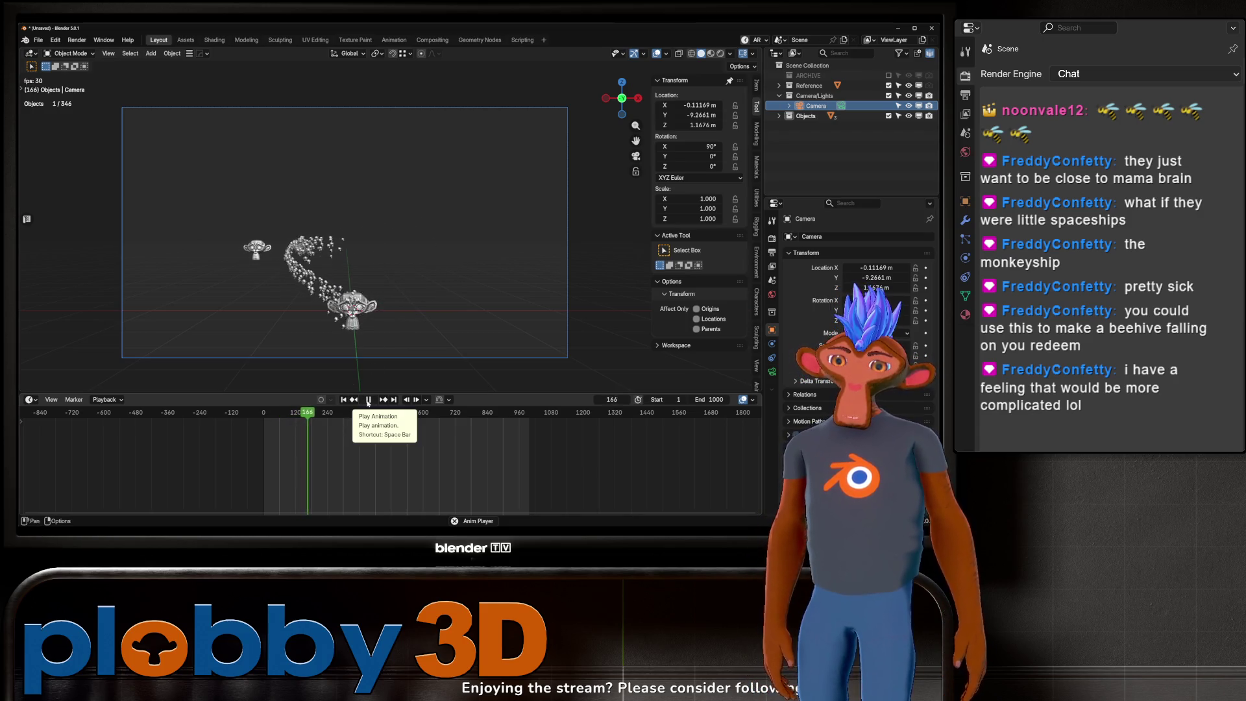
key("space")
left_click(248, 247)
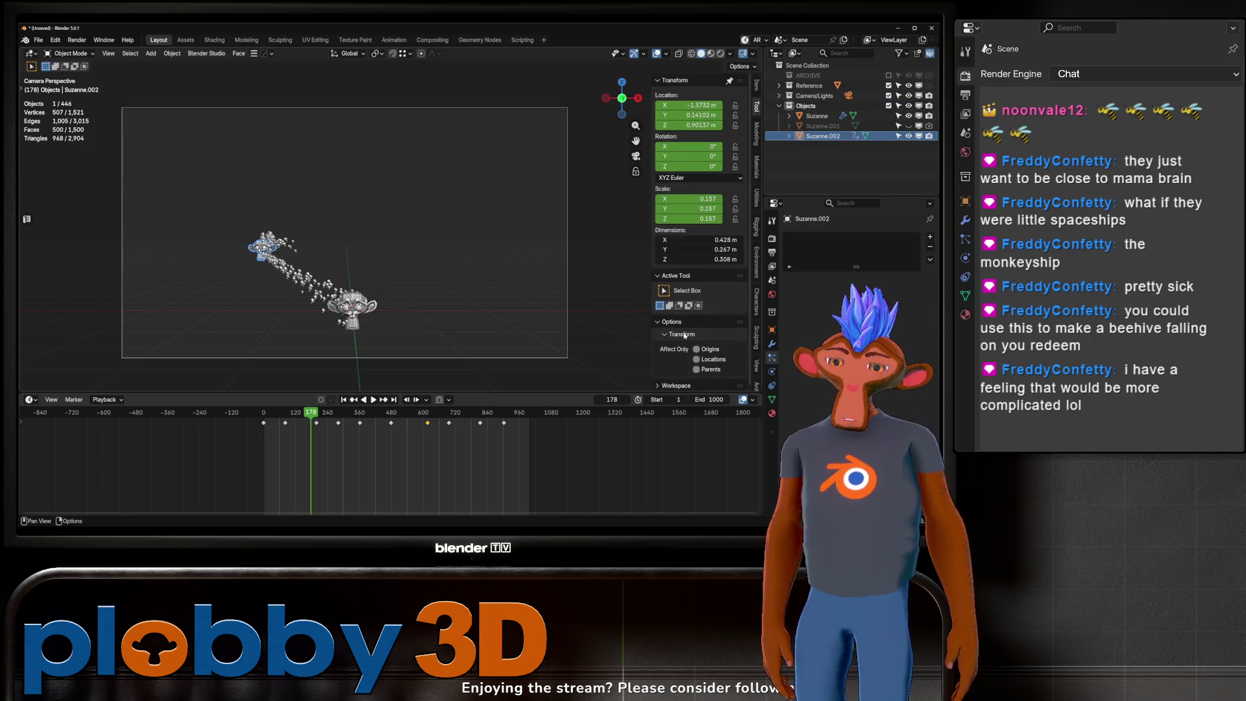
left_click(566, 359)
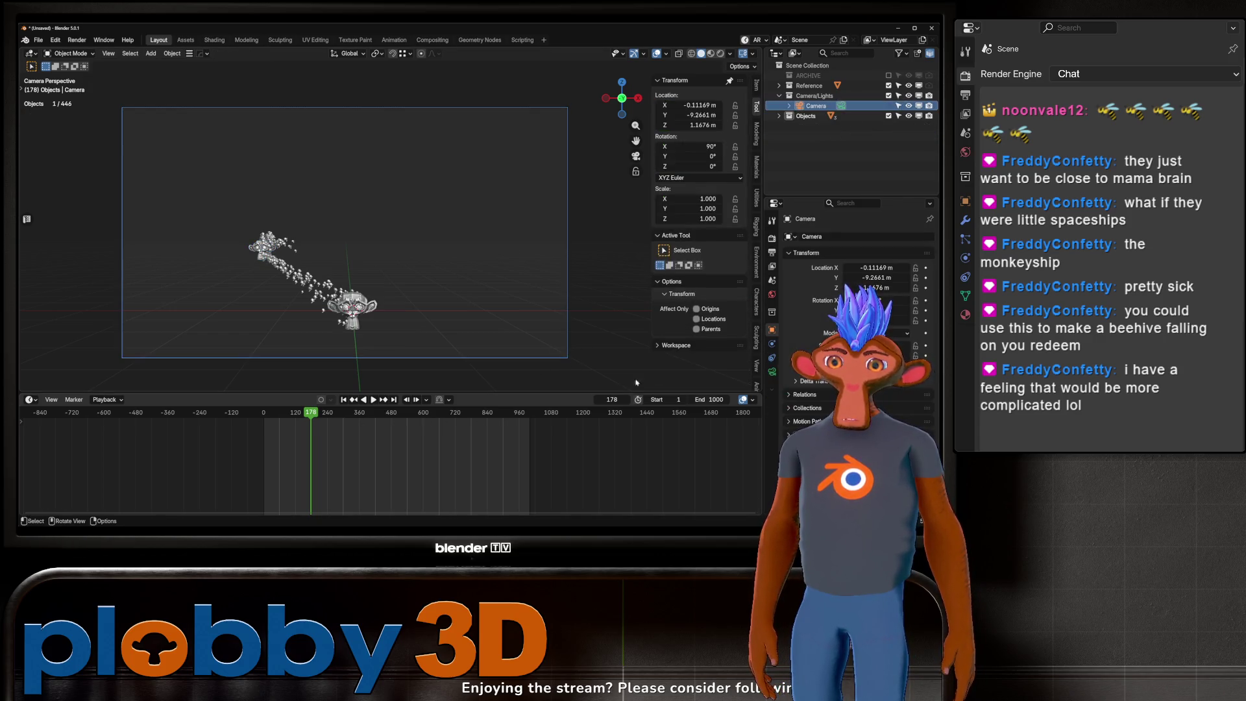
left_click(826, 237)
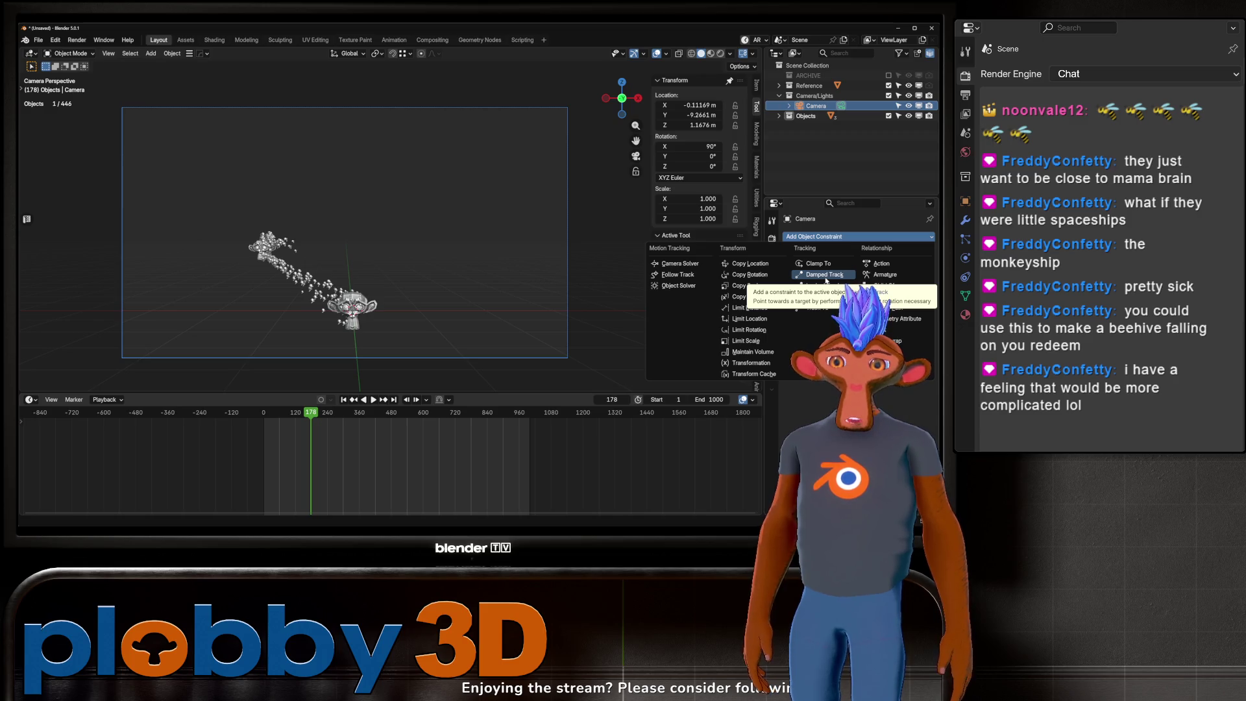
Step: Add a Damped Track constraint targeting Suzanne.002 with Track Axis -Z, adjusting its influence
left_click(825, 275)
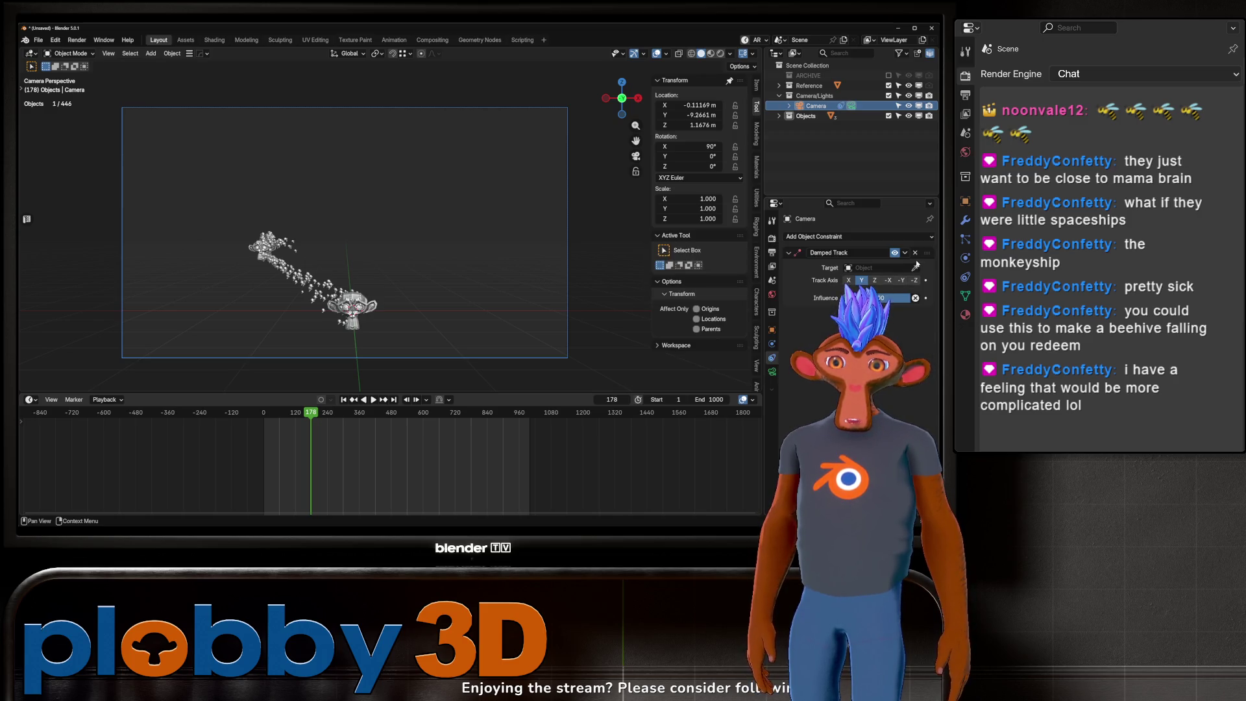
left_click(250, 243)
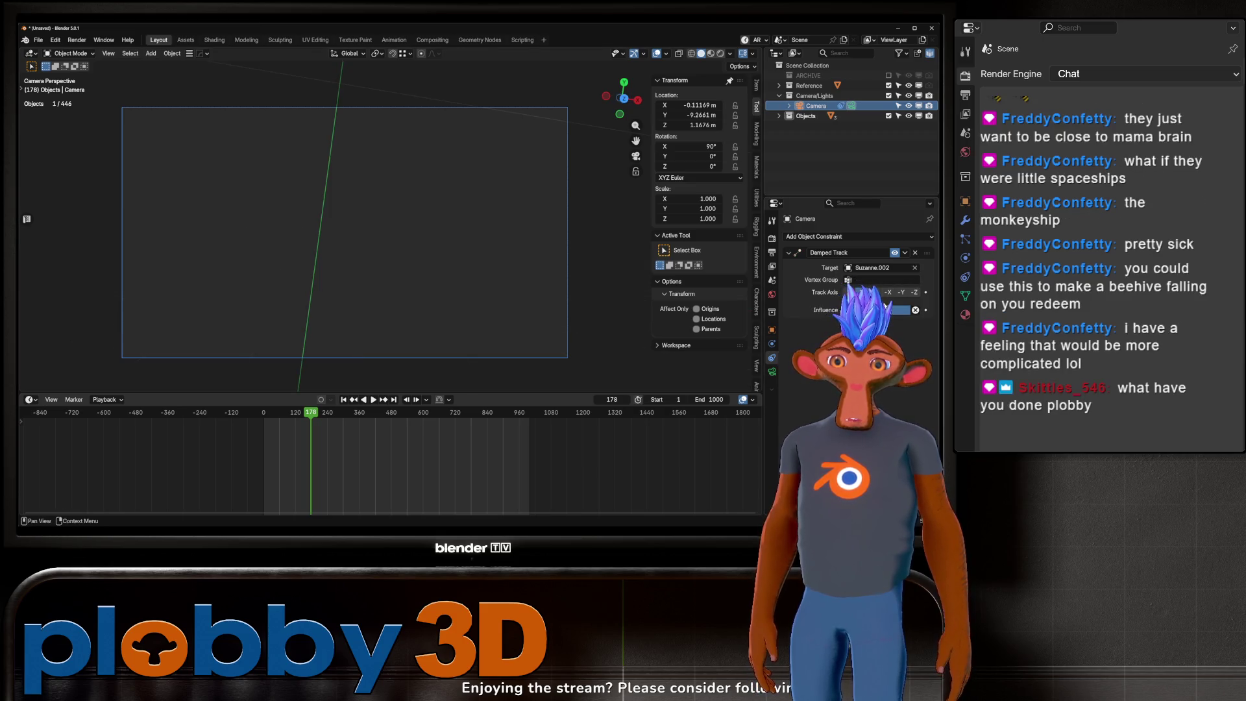
left_click(914, 292)
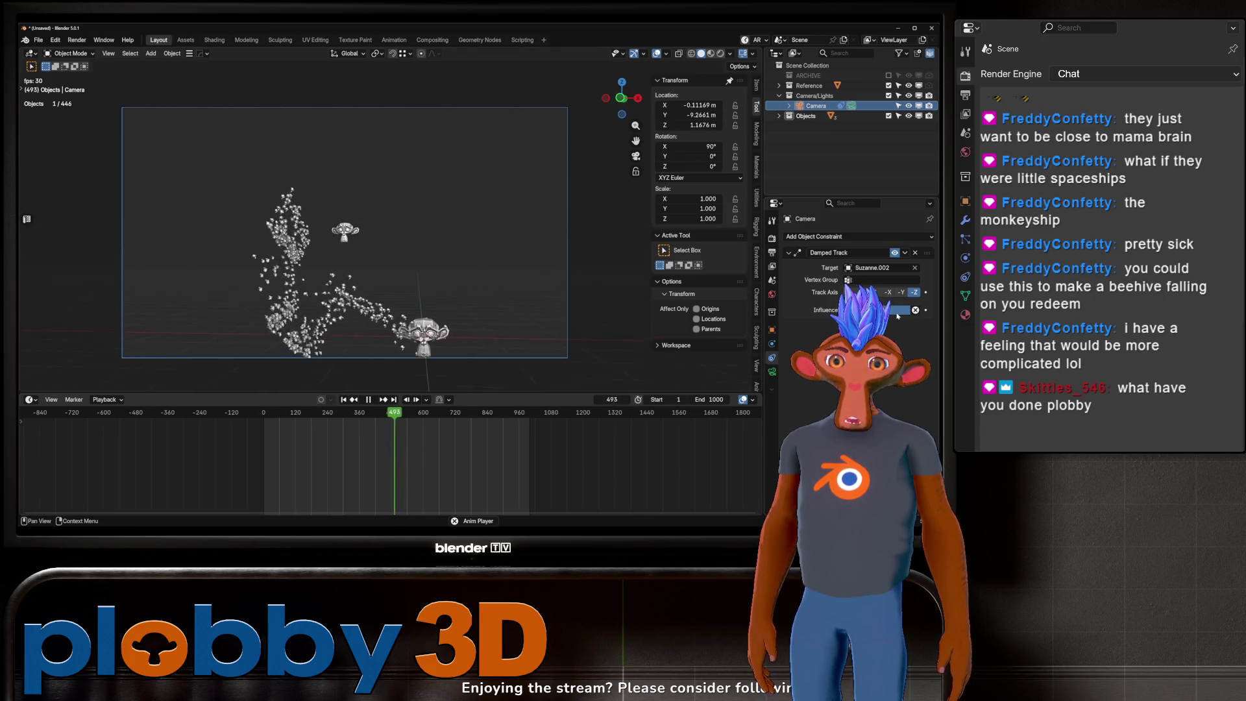
left_click_drag(898, 316, 889, 316)
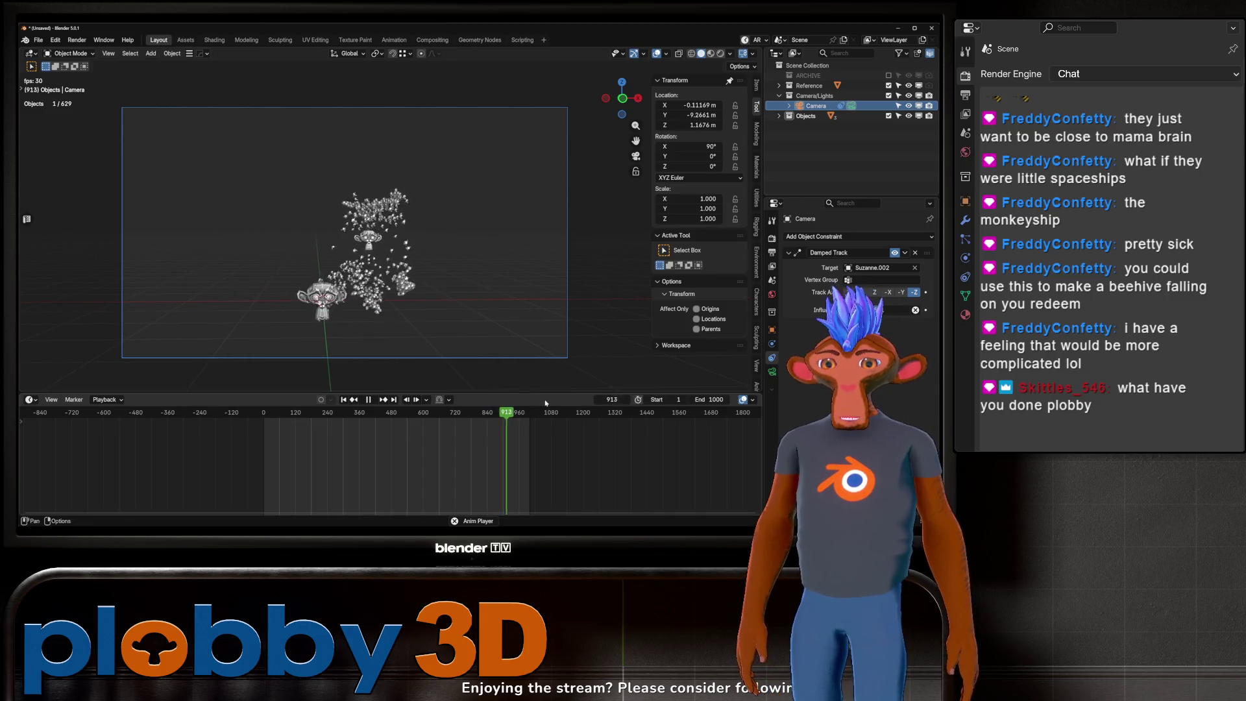
middle_click_drag(357, 352, 354, 349)
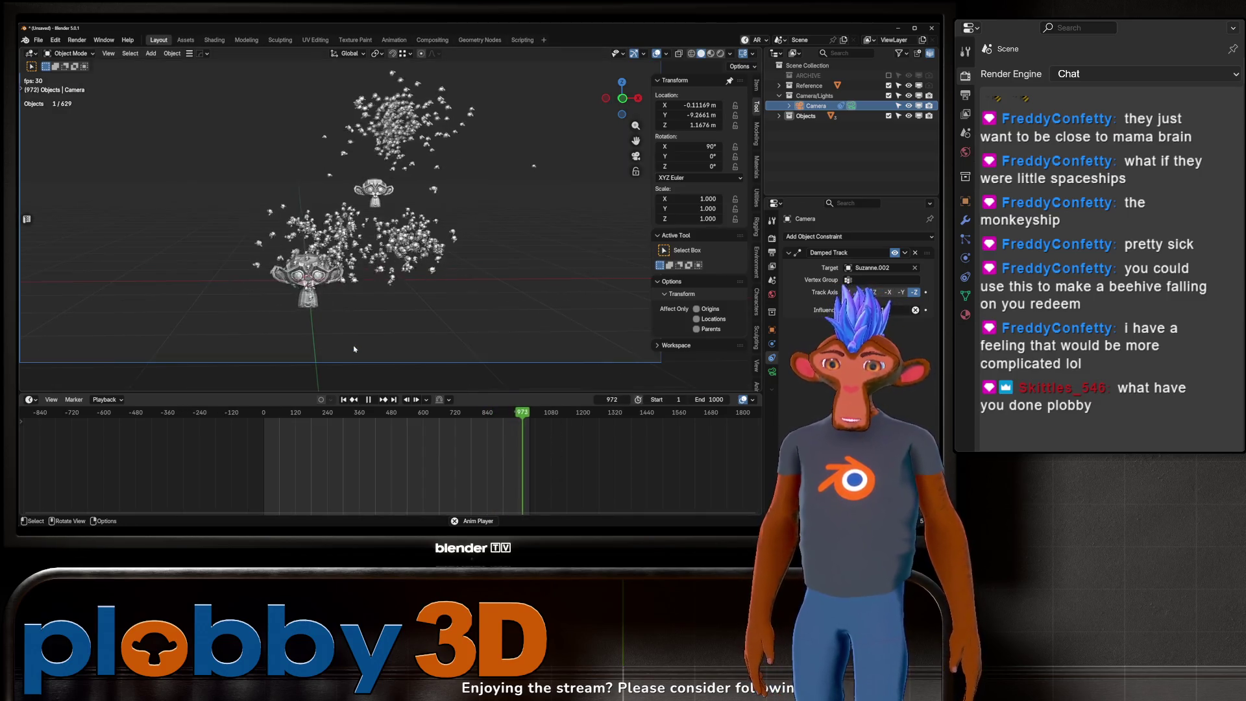
key("KP_0")
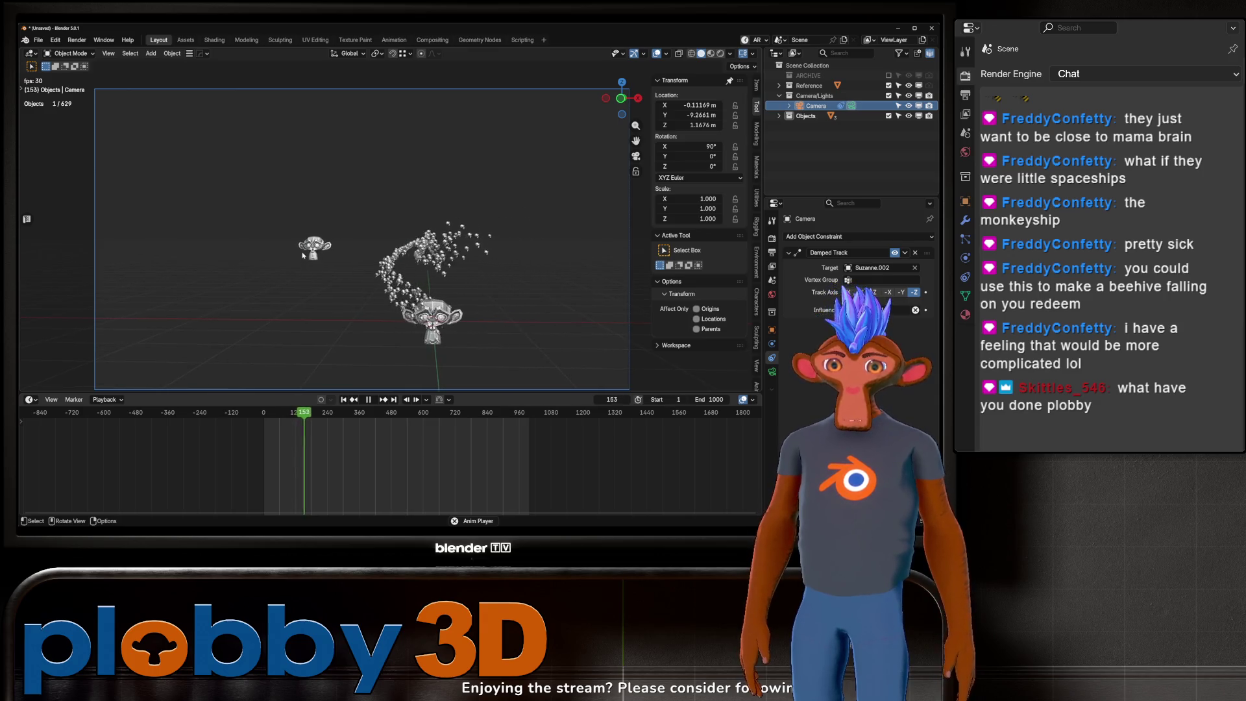
scroll(487, 427, "up", 1)
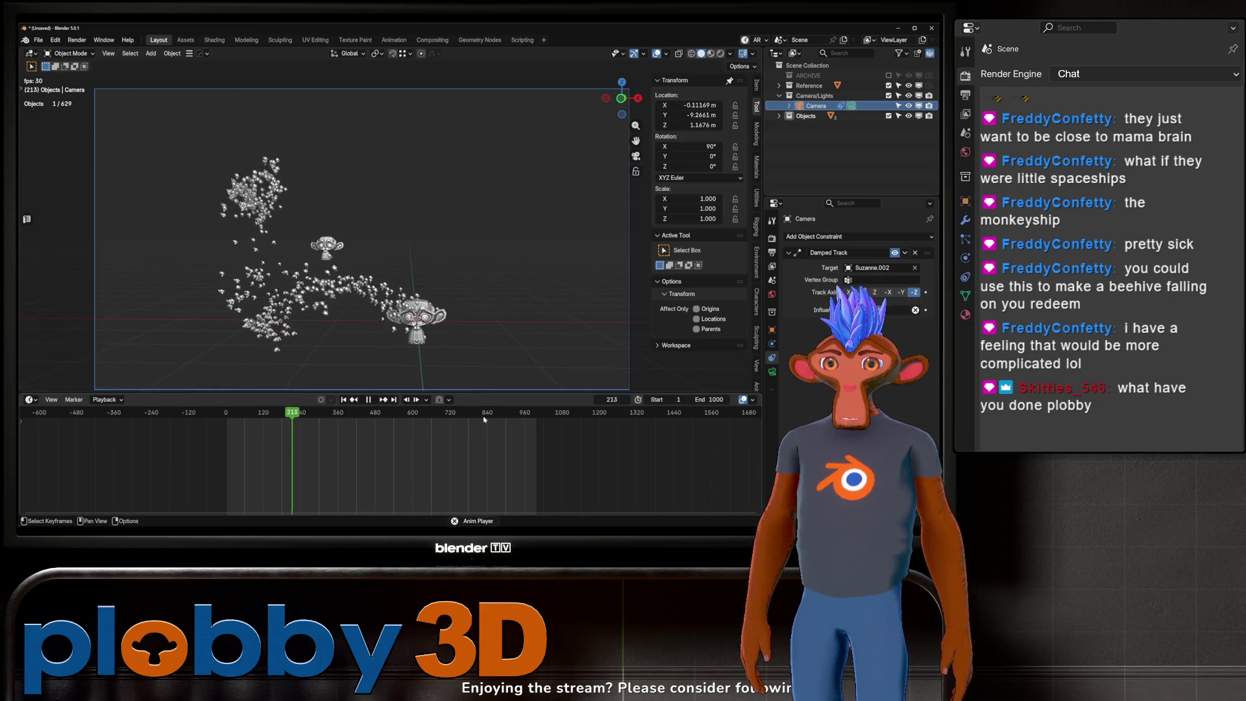